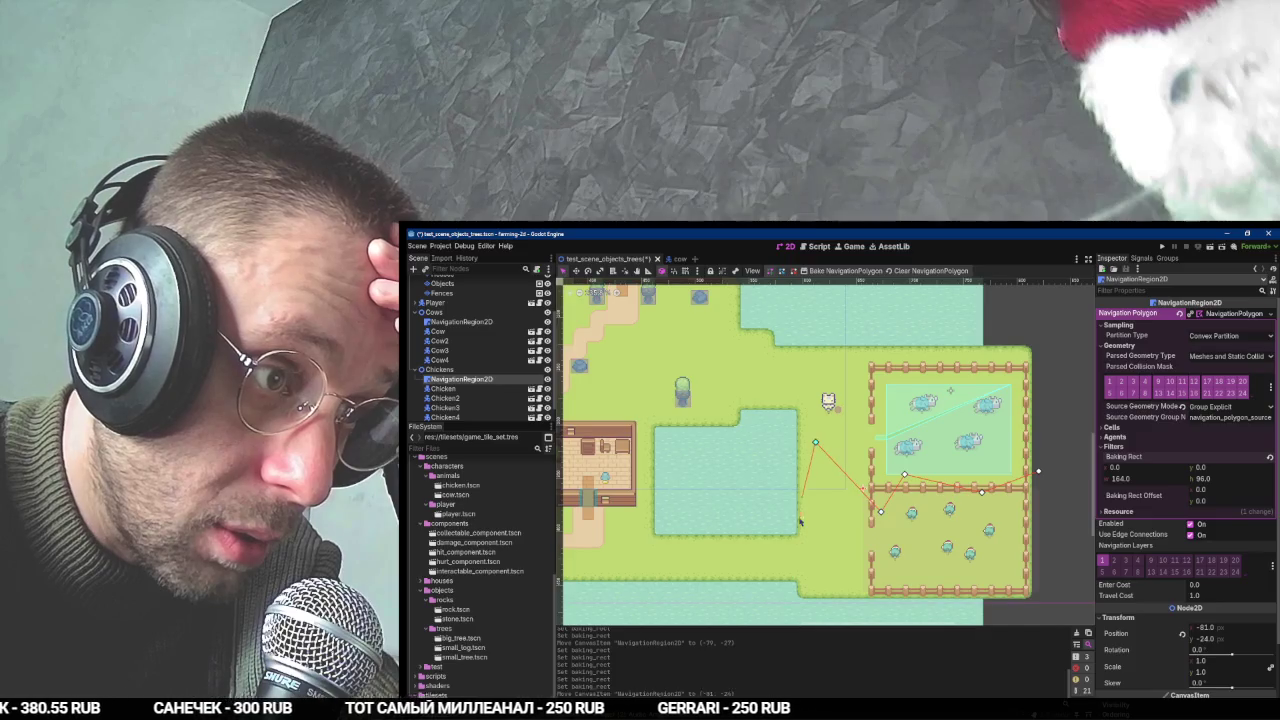
- Add the last vertices to close the chickens' pen polygon and bake its navigation mesh
scroll(830, 560, down, 3)
scroll(830, 560, right, 2)
click(828, 542)
click(993, 483)
click(966, 363)
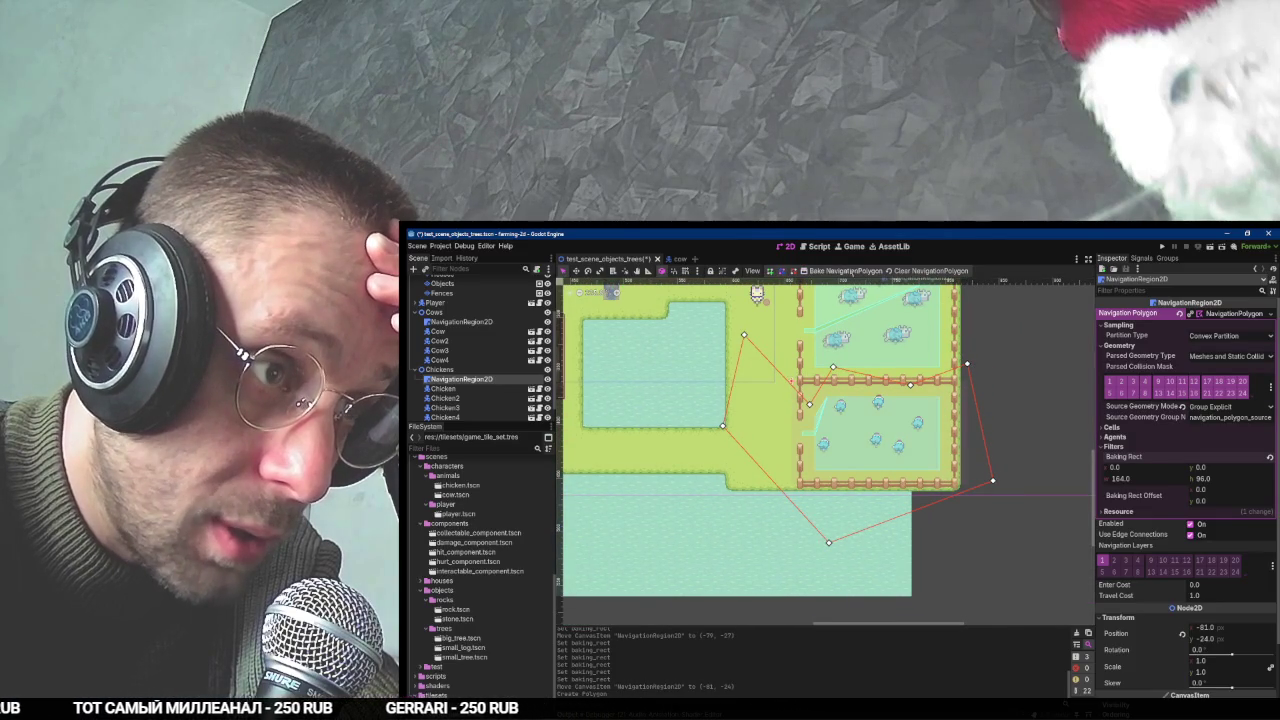
click(845, 271)
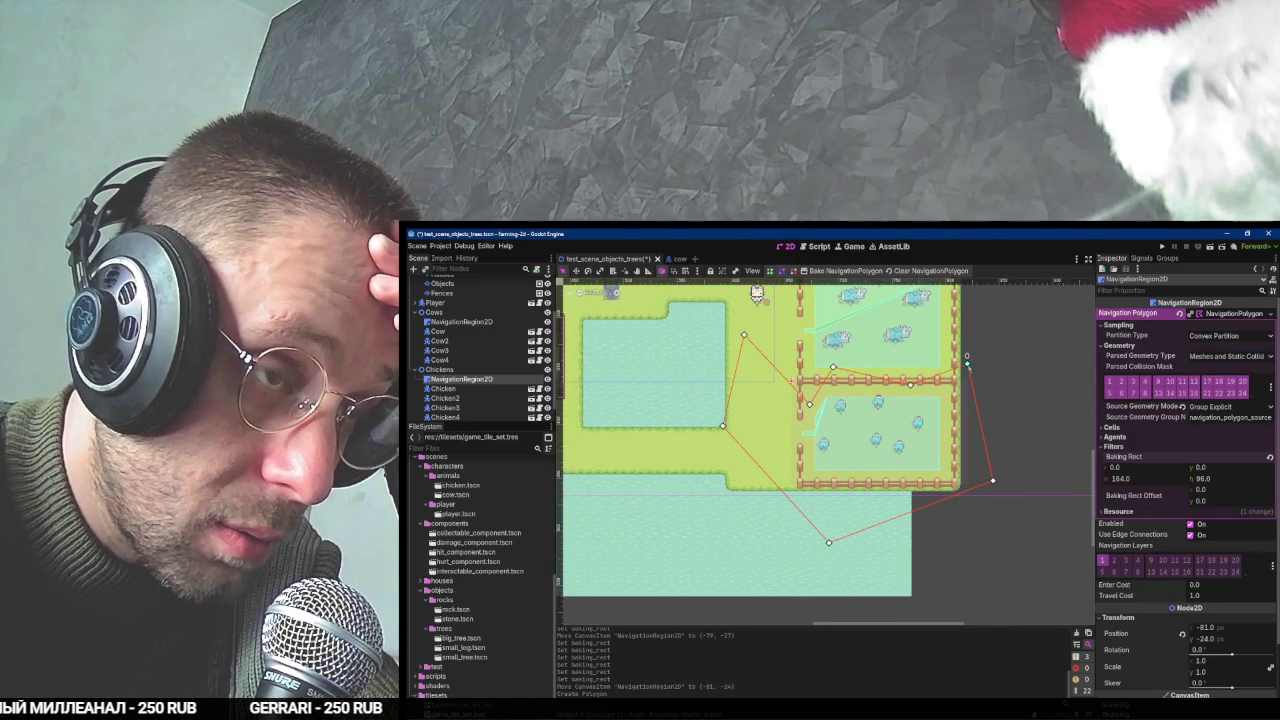
- Rebake the mesh and drag the right-side vertices onto the fence corners
scroll(1215, 567, down, 3)
scroll(1215, 567, up, 3)
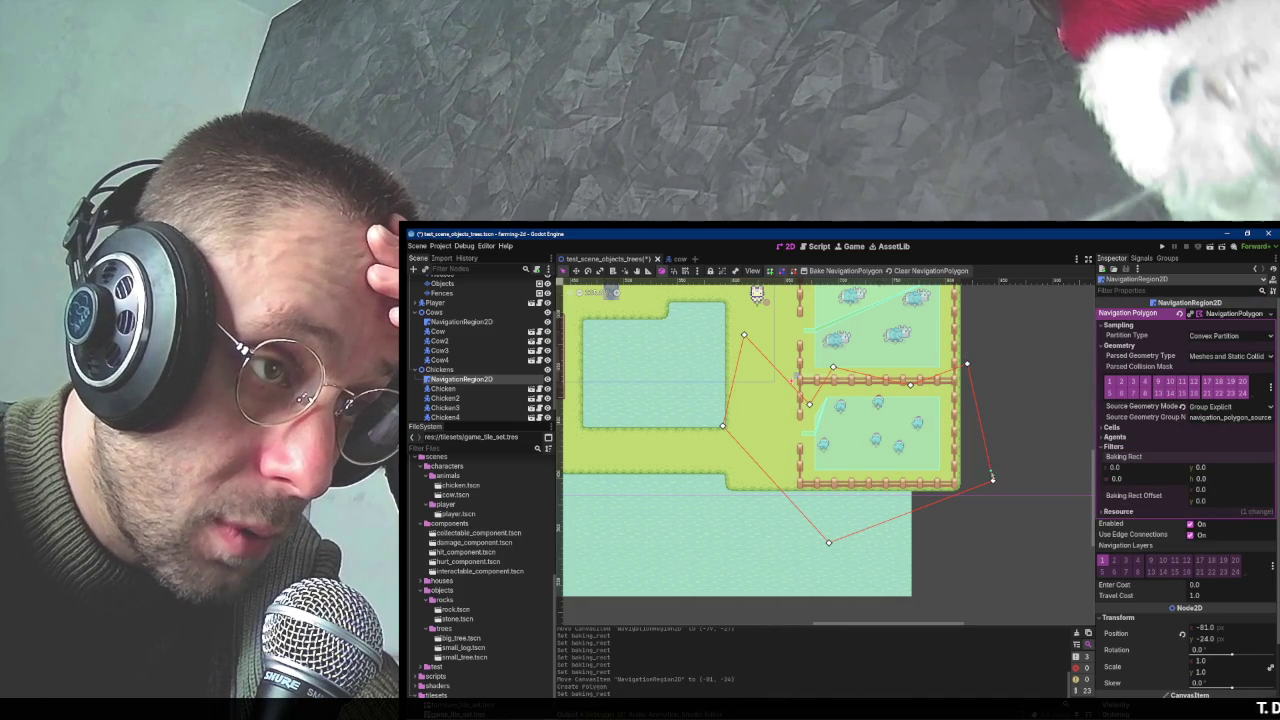
click(860, 273)
drag(993, 481, 955, 486)
drag(966, 366, 957, 382)
- Delete the stray polygon vertices and snap the remaining corners onto the pen's fence
right_click(910, 384)
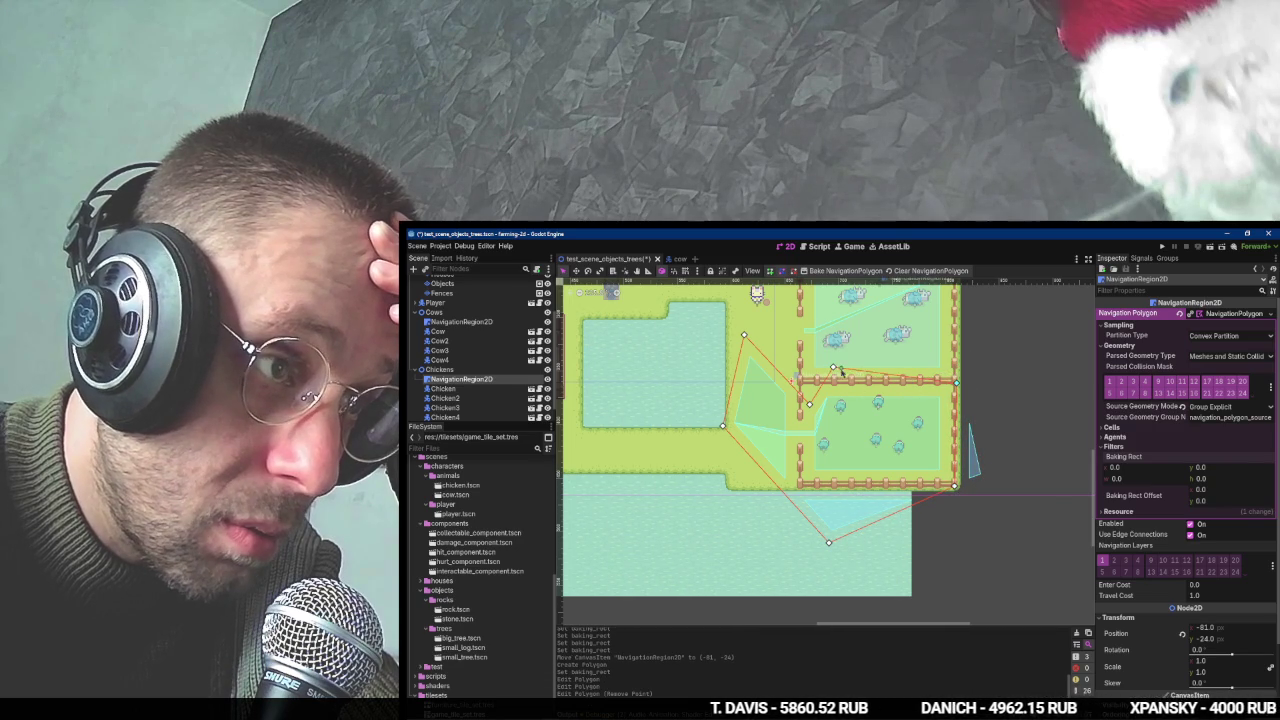
right_click(803, 377)
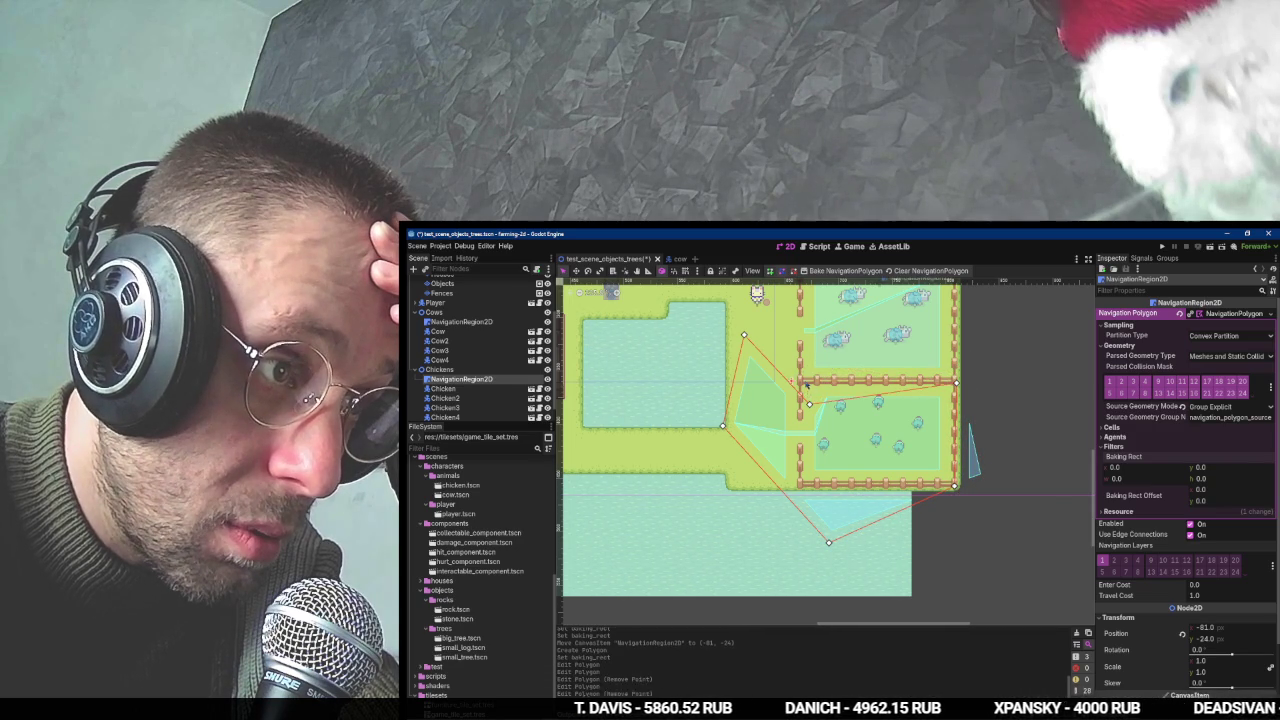
drag(811, 406, 795, 381)
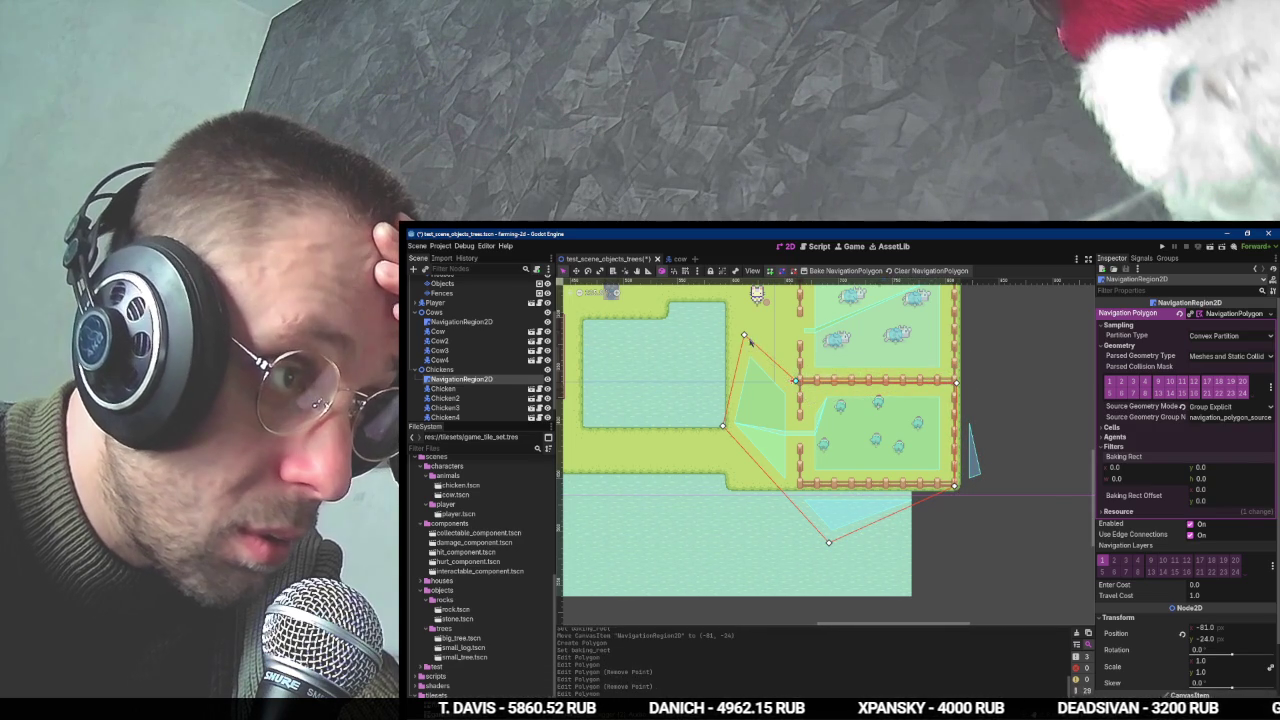
right_click(741, 386)
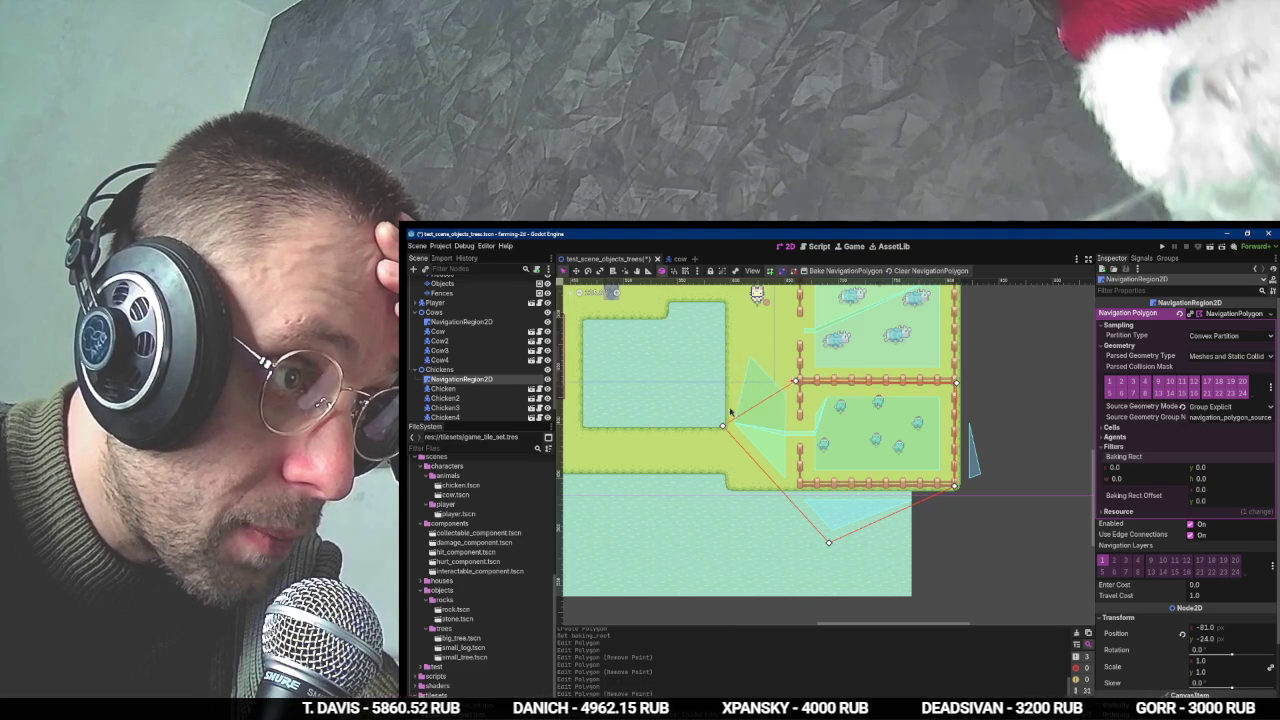
right_click(722, 427)
drag(828, 540, 793, 488)
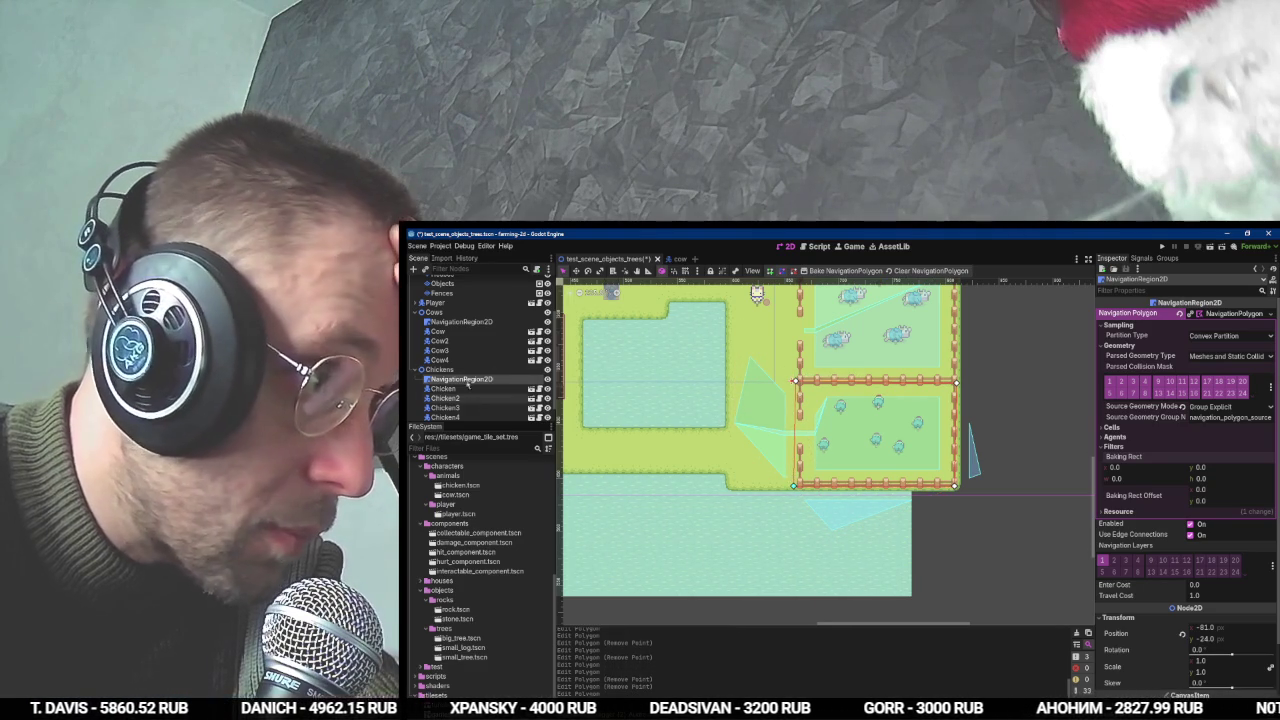
- Inspect the Fences layer's fences.png atlas and its Fences terrain
click(462, 294)
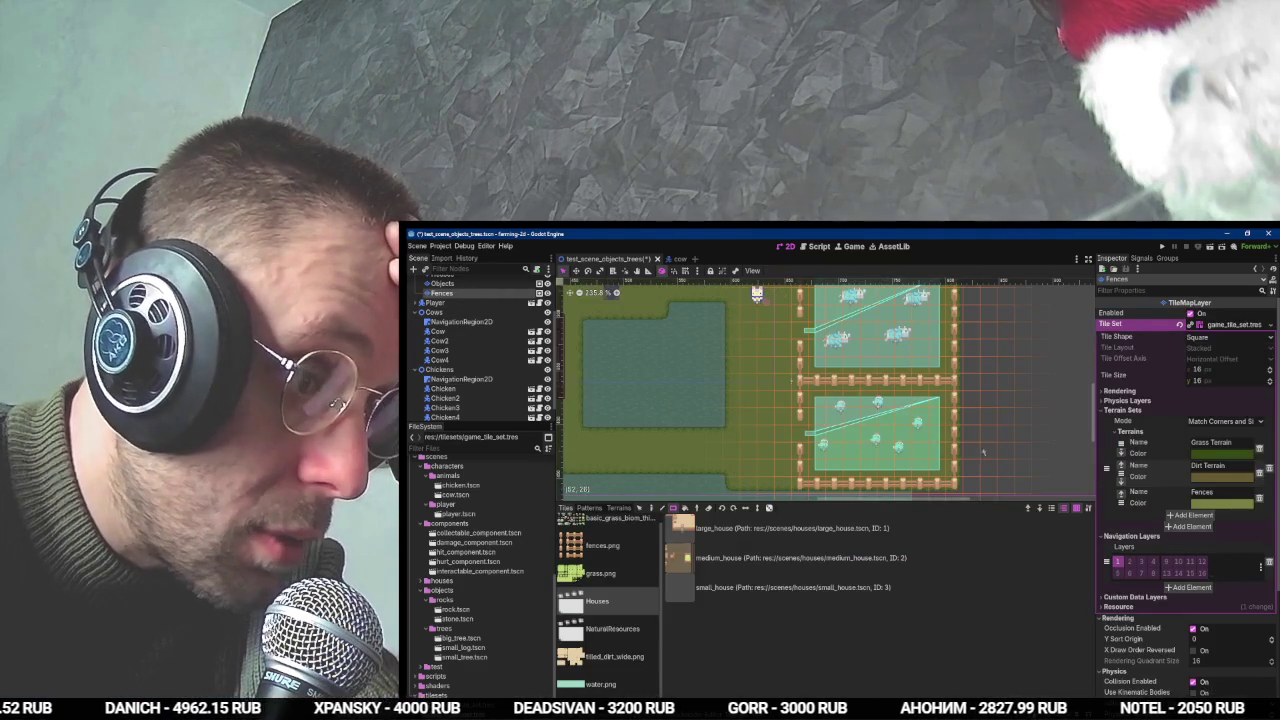
click(602, 545)
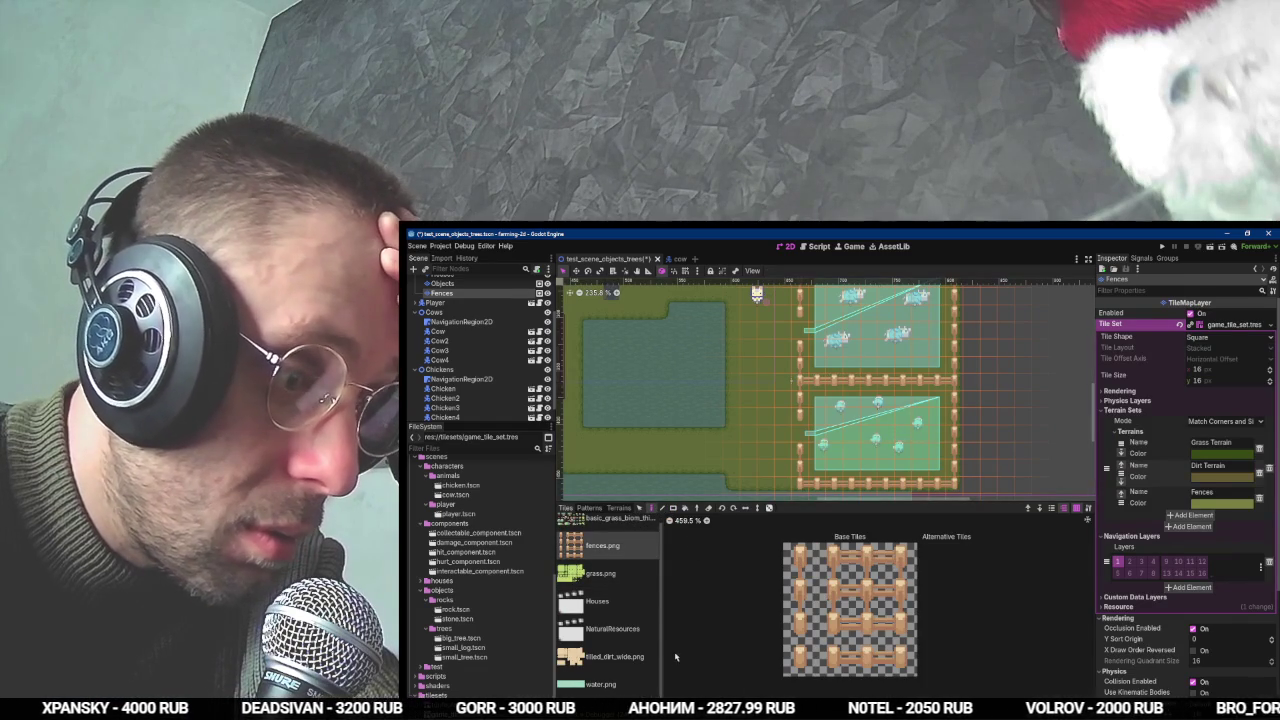
click(619, 508)
click(586, 546)
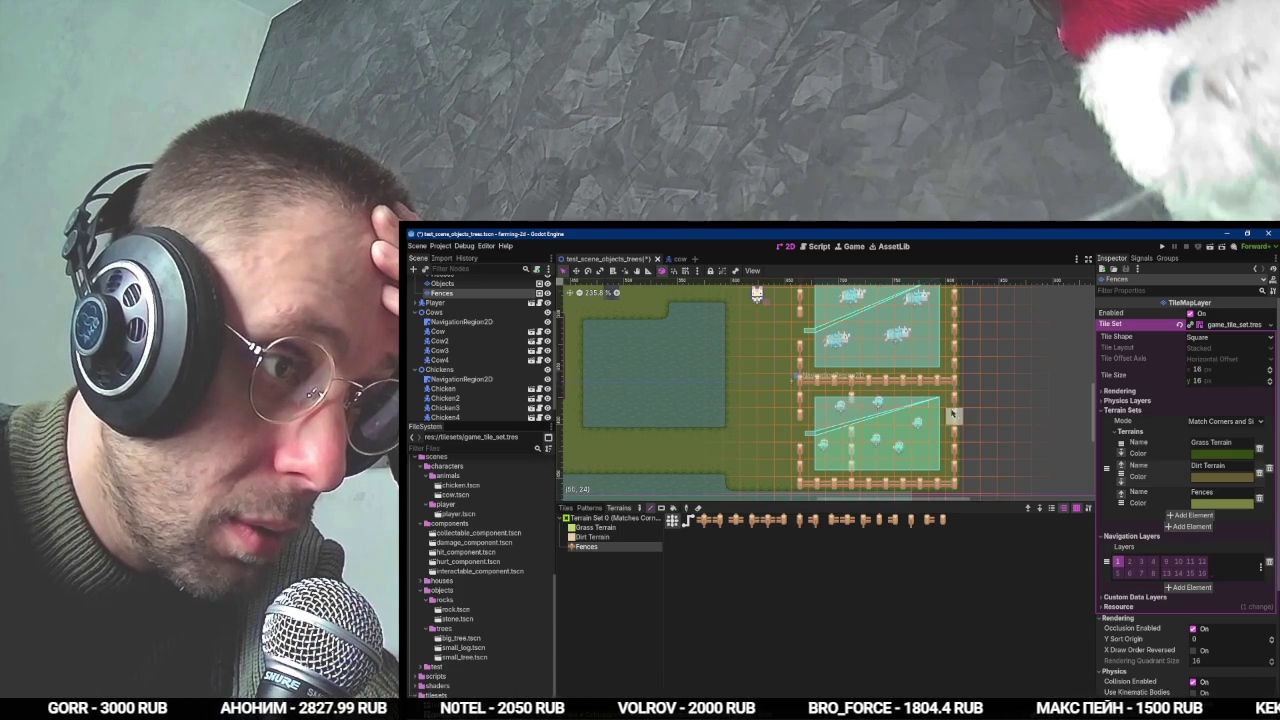
- Rebake the Chickens NavigationRegion2D's navigation polygon and run the game
scroll(447, 315, down, 1)
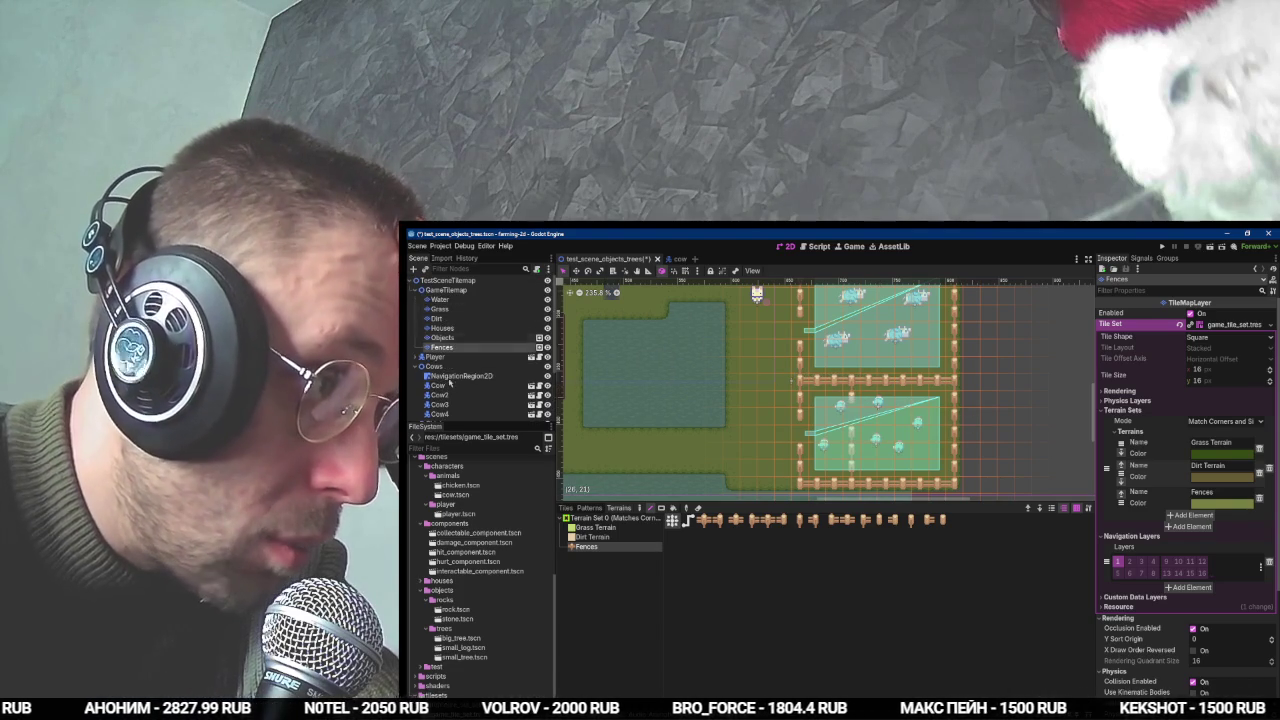
click(458, 301)
click(455, 358)
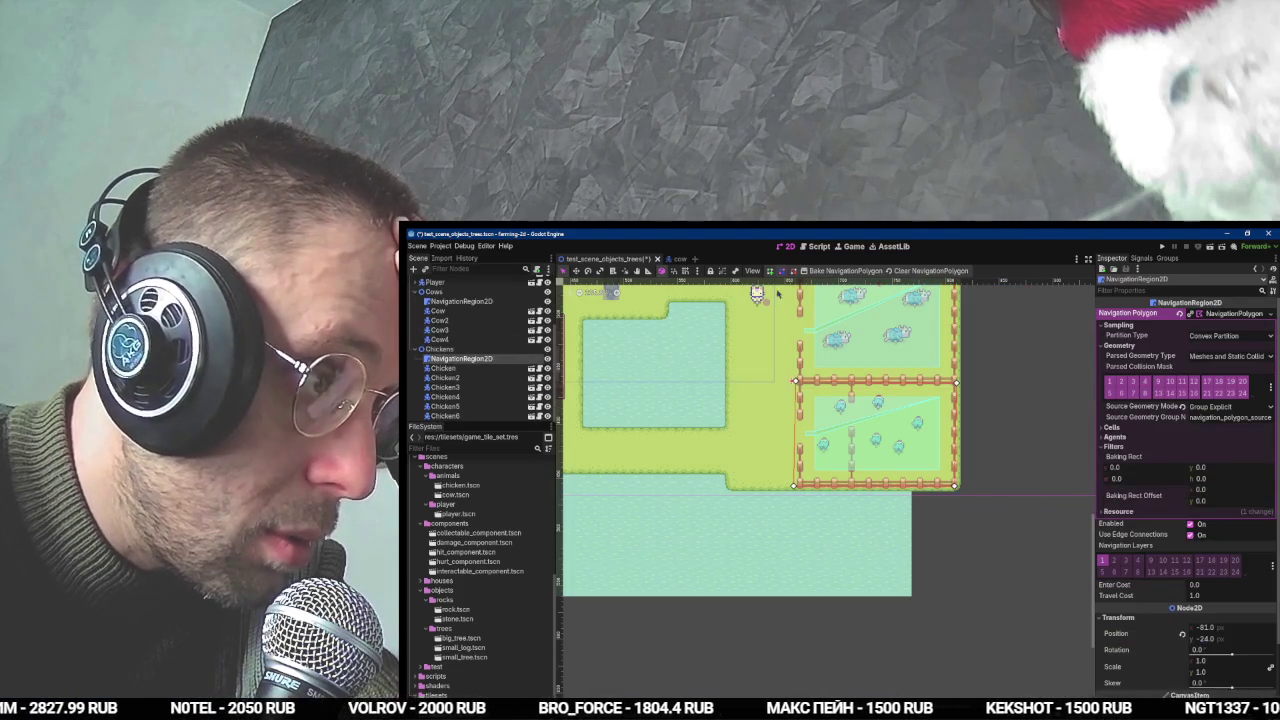
click(828, 271)
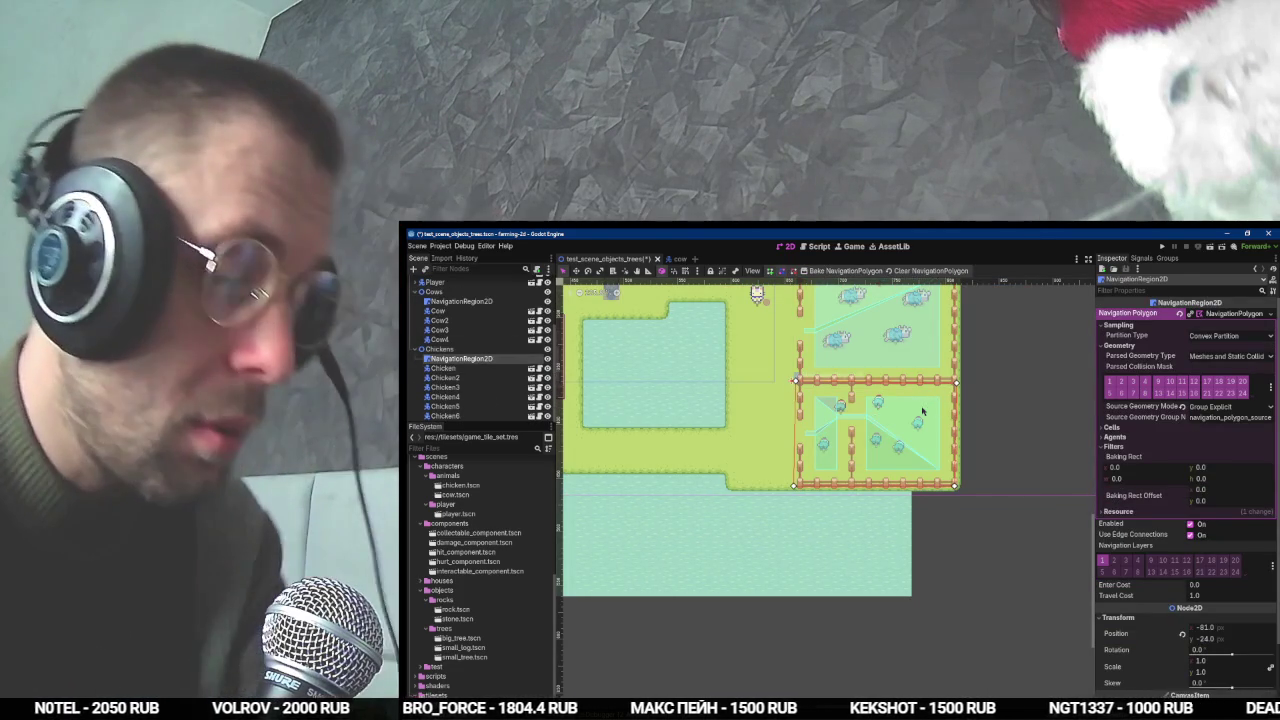
key(F5)
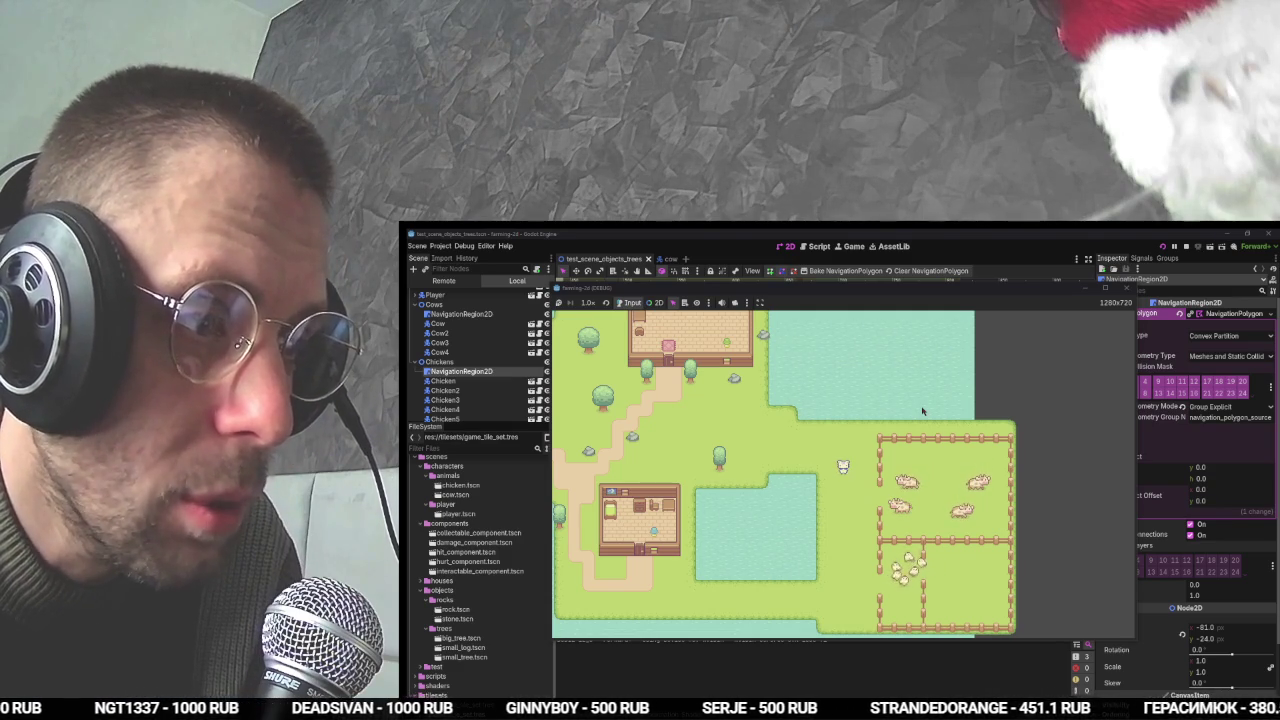
- Close the running game and switch to the stream chat window
key(alt+F4)
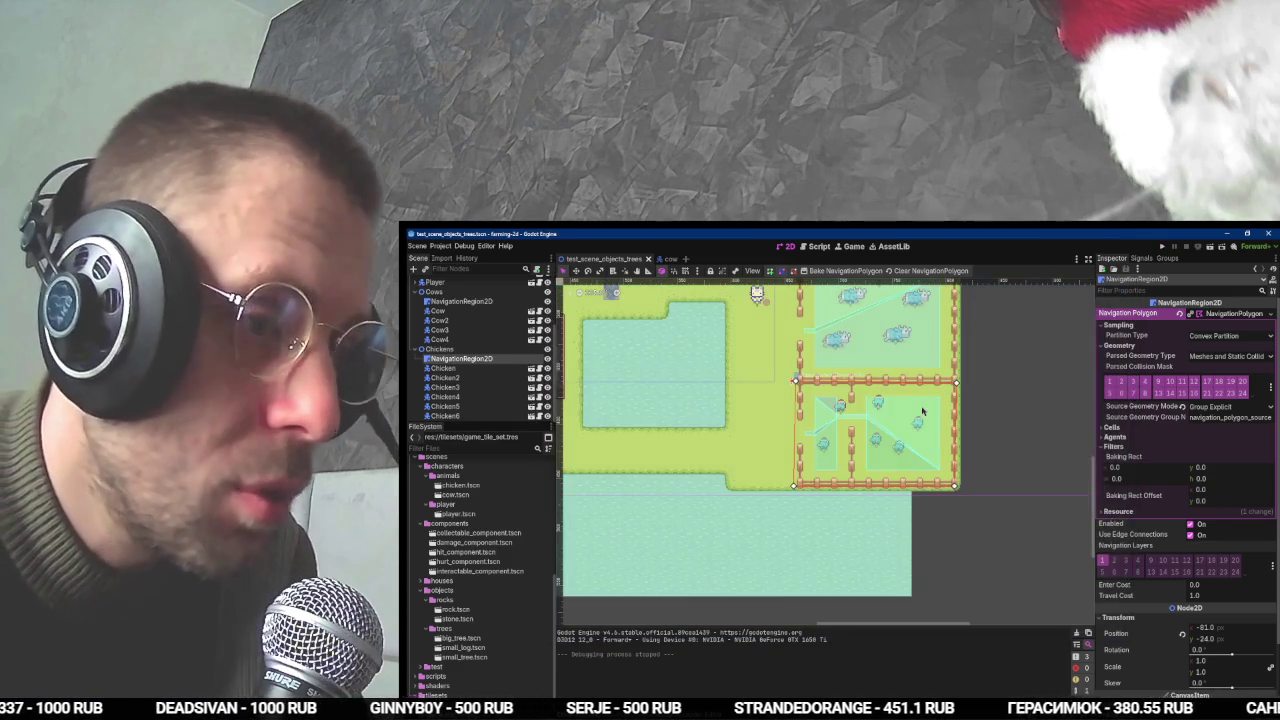
key(alt+Tab)
key(alt+Tab)
key(alt+Tab)
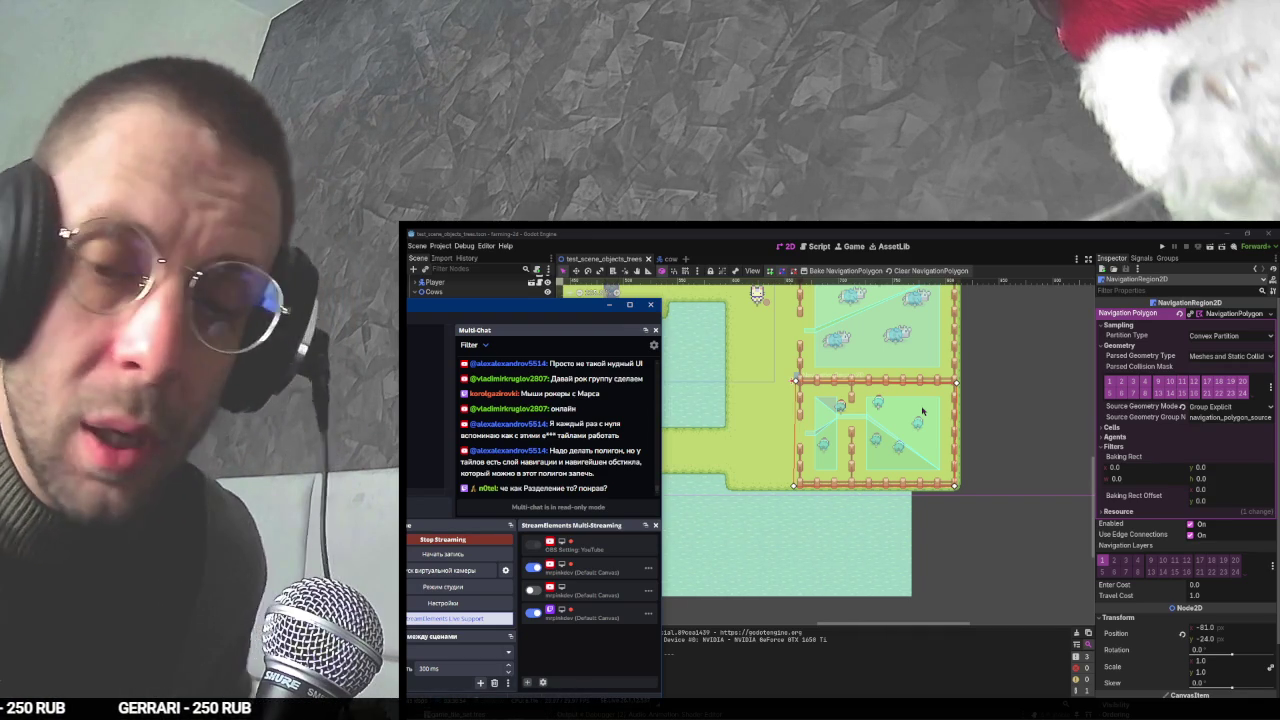
- Return to Godot, dismiss the stream chat, and bring the Chrome tutorial video forward
click(1005, 234)
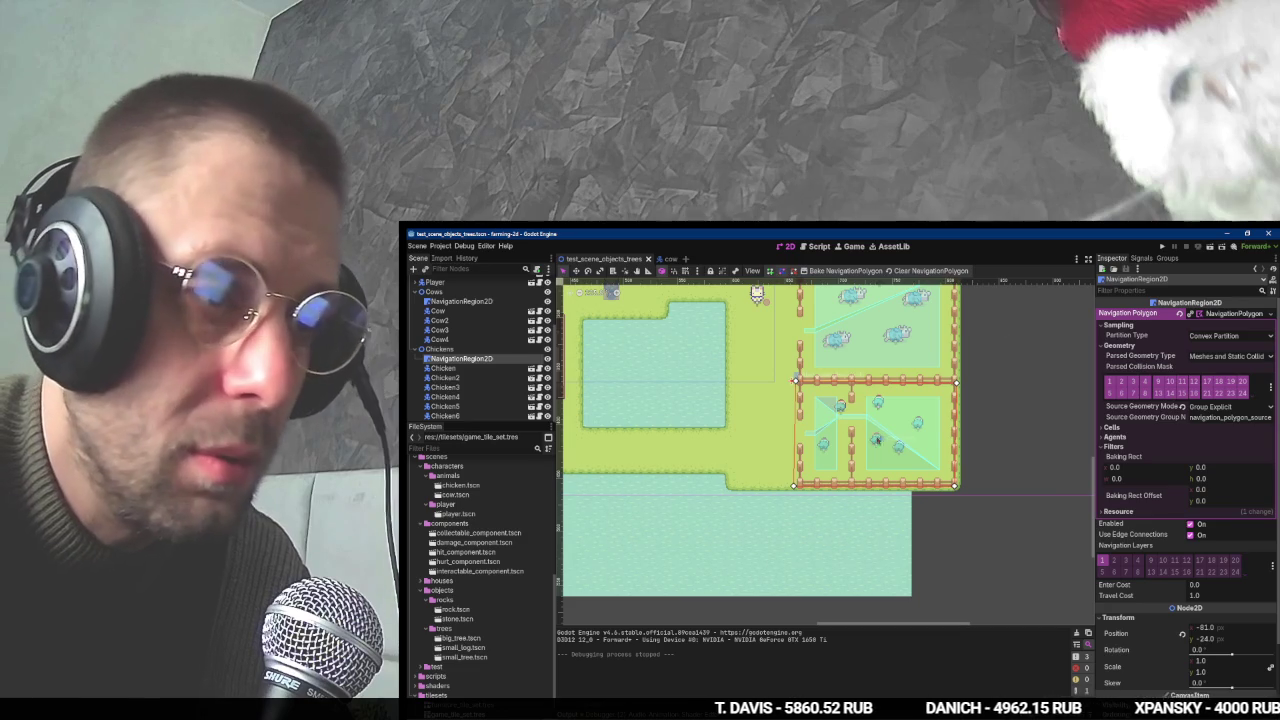
scroll(805, 421, up, 1)
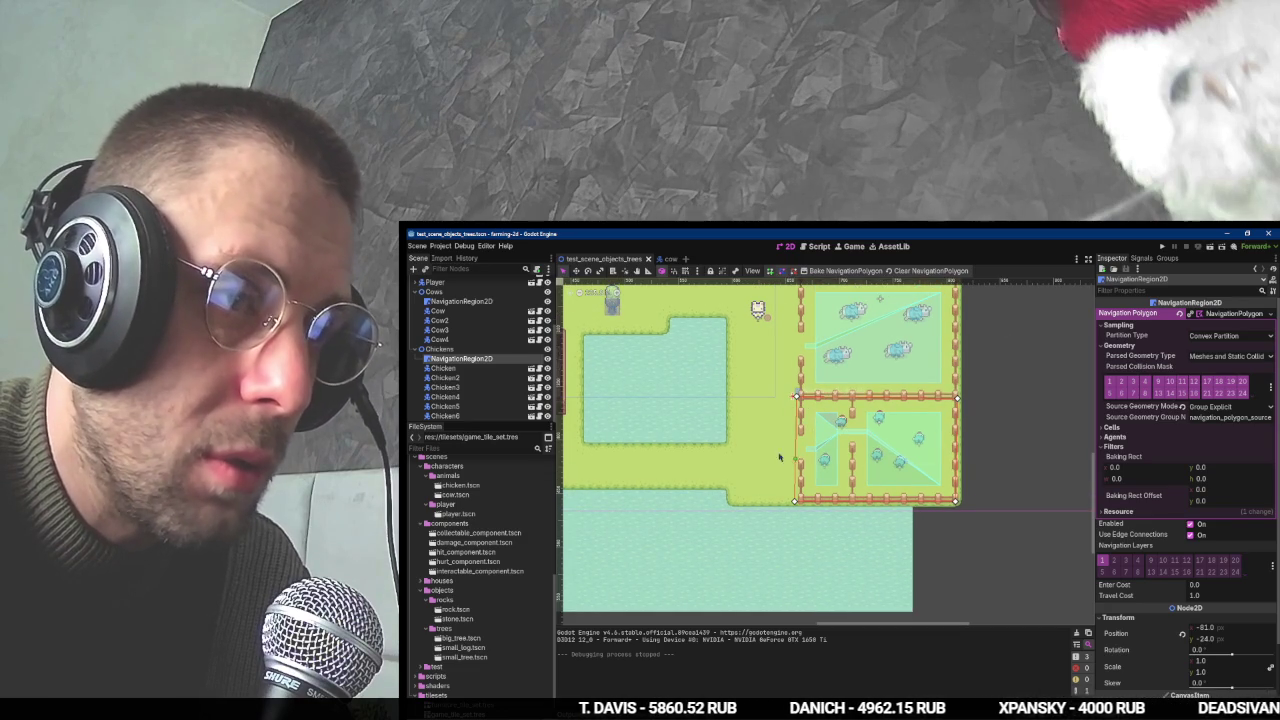
key(alt+Tab)
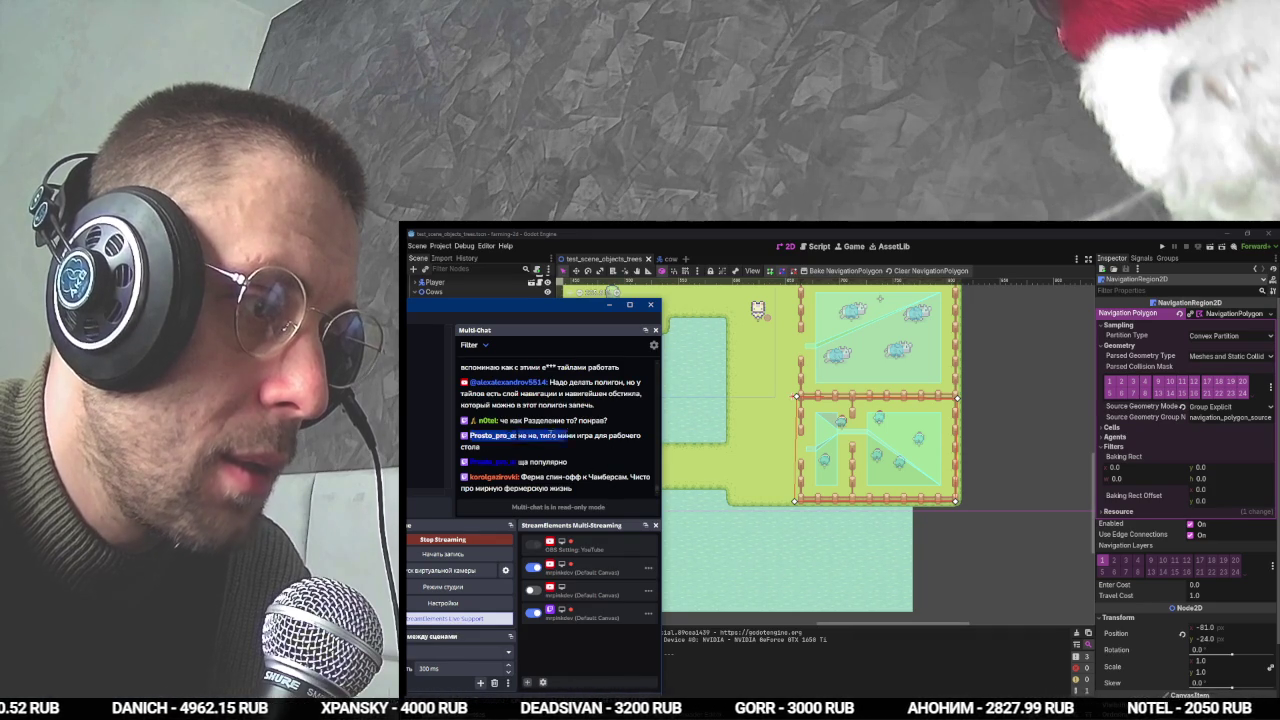
click(609, 304)
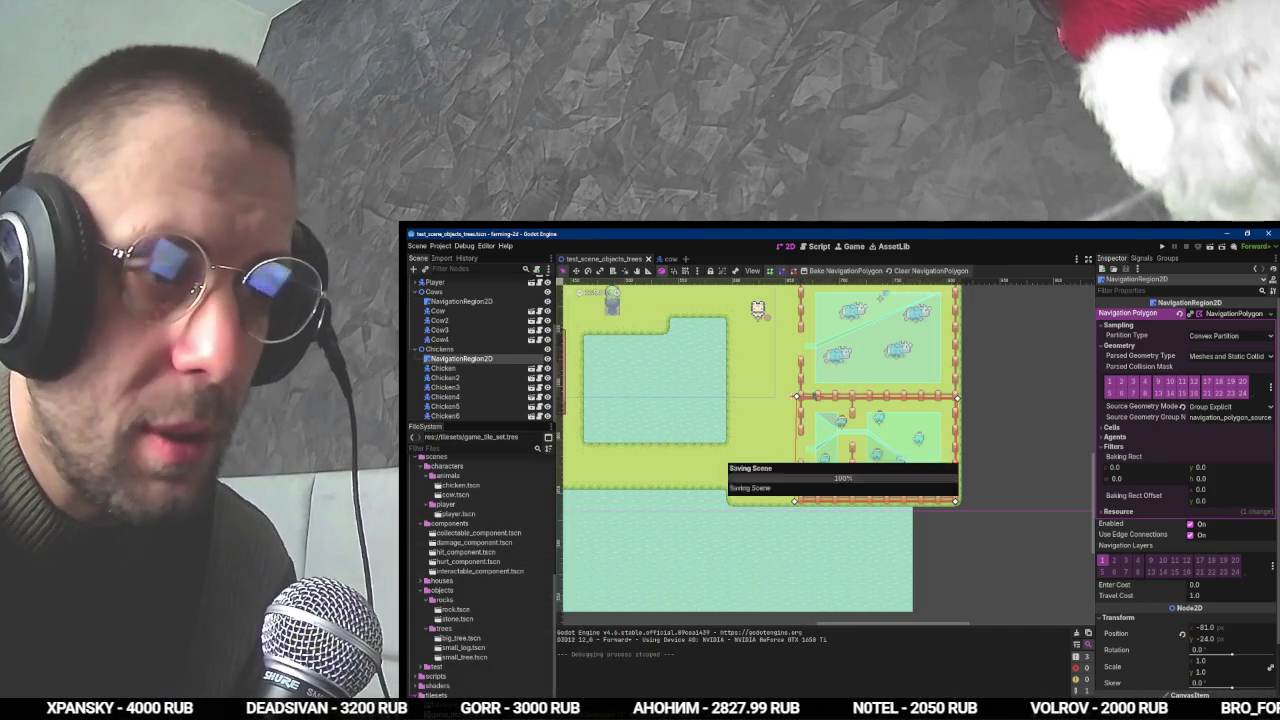
key(alt+Tab)
click(858, 437)
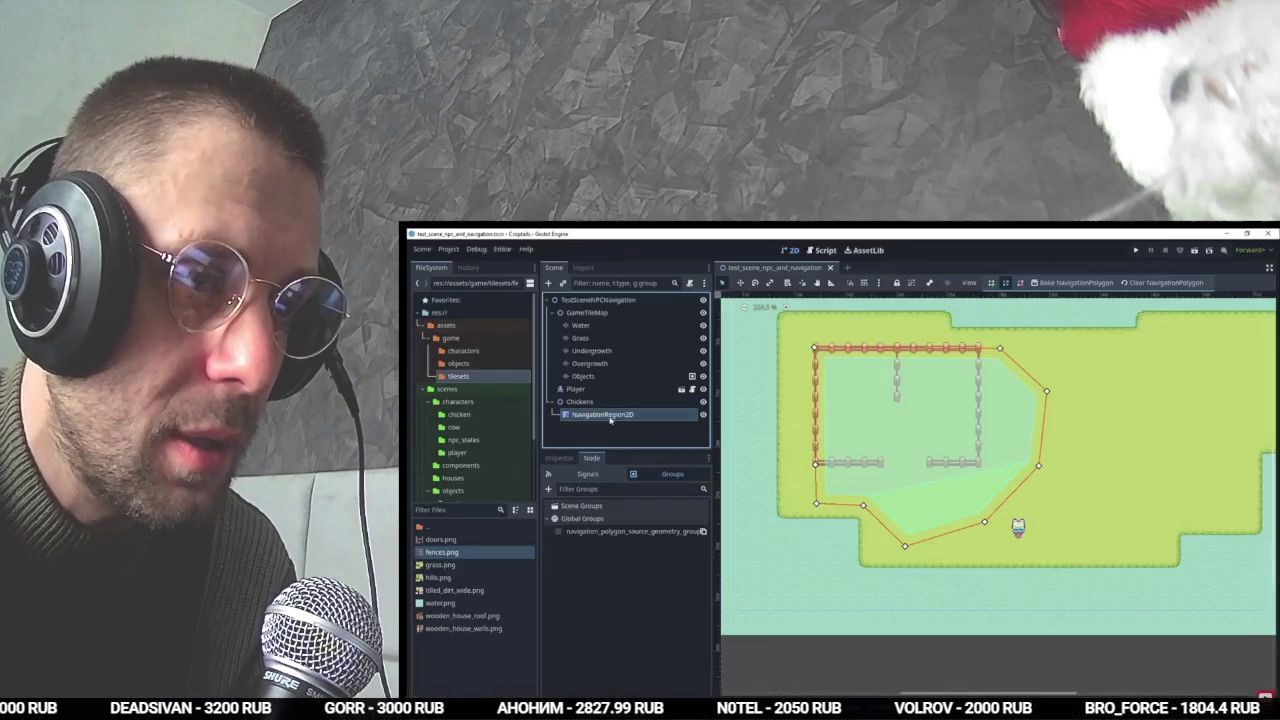
- Play the tutorial up to the chicken's NavigationAgent2D Path Desired Distance change to 10 px
click(855, 436)
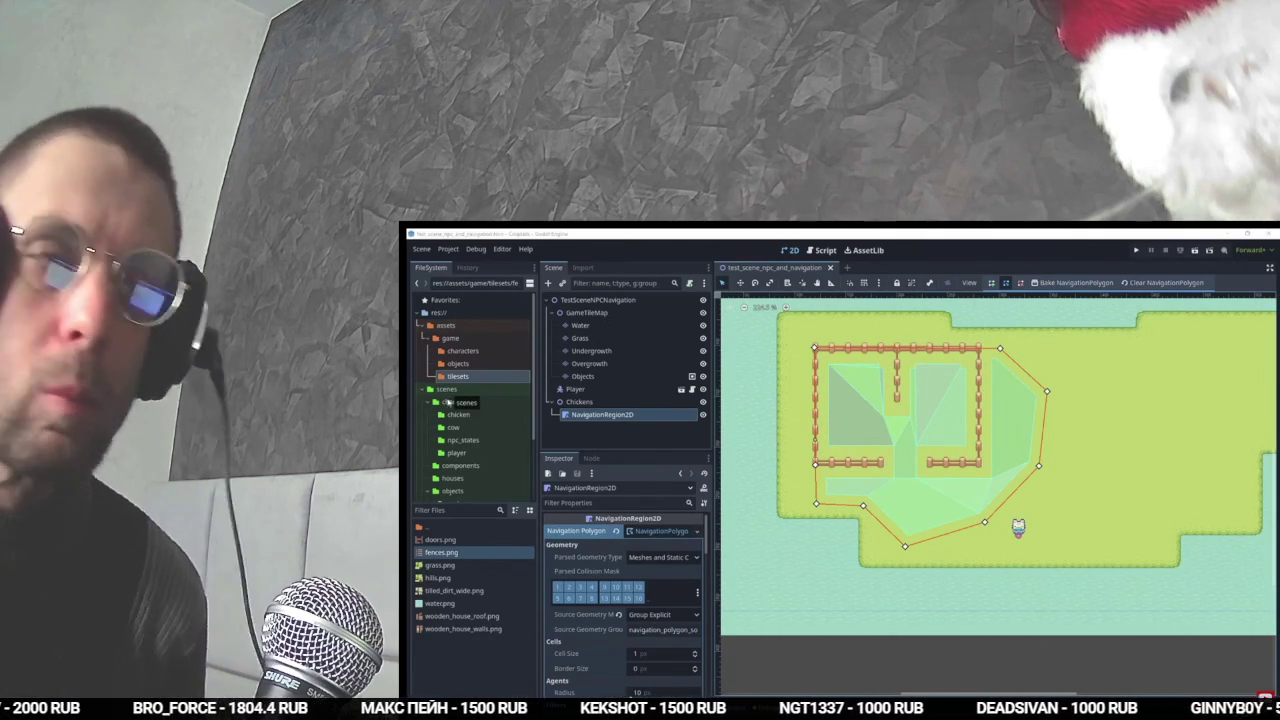
click(458, 415)
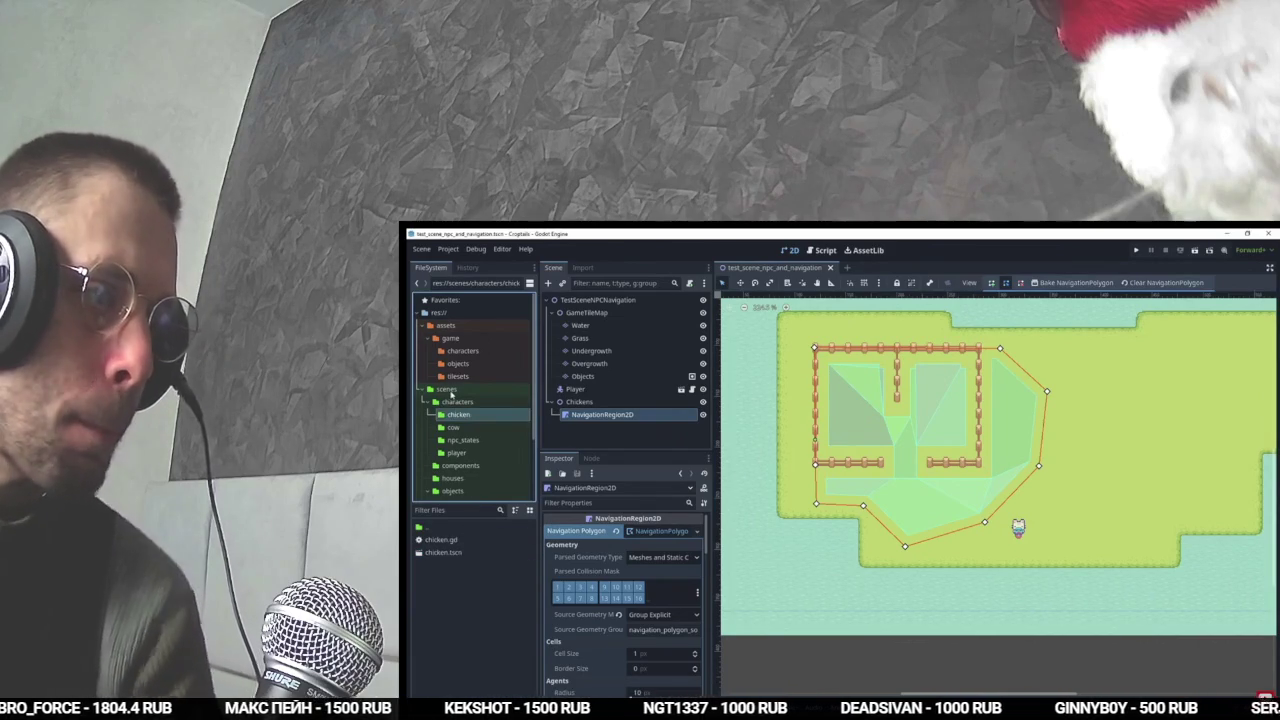
double_click(443, 552)
key(F5)
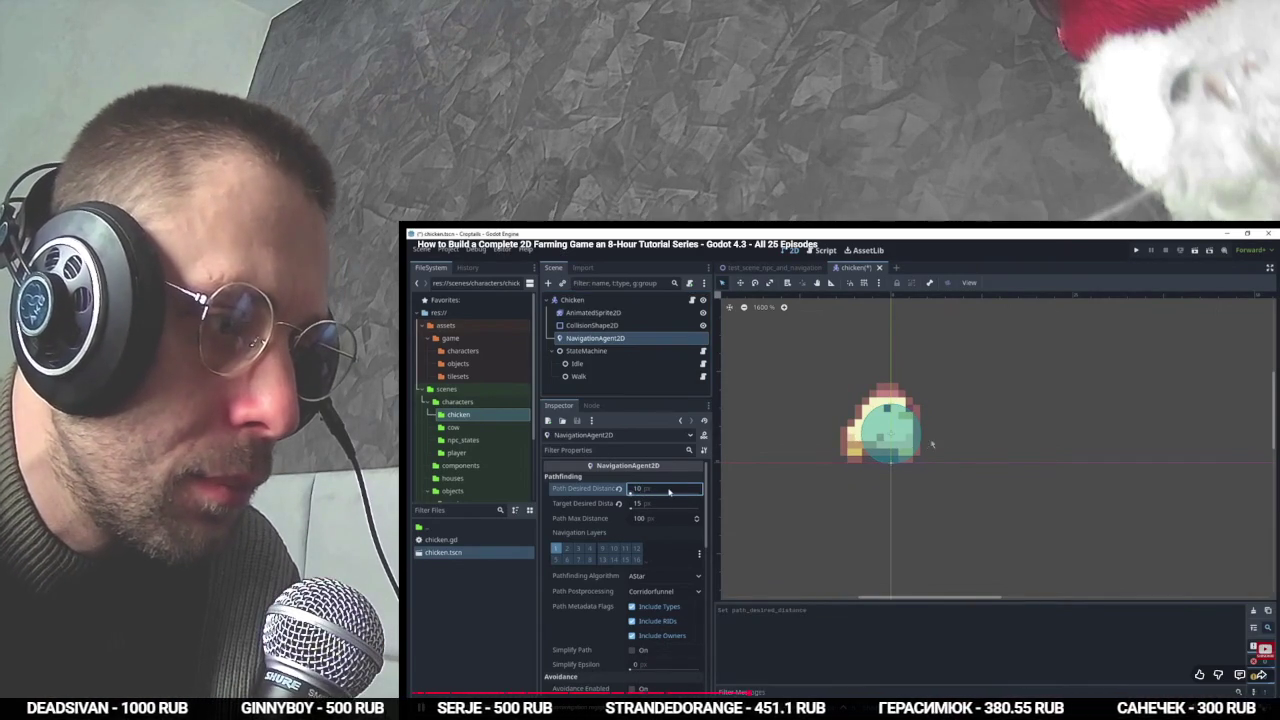
- Set the chicken's NavigationAgent2D Path Desired Distance to 10 with Edgecentered postprocessing
key(alt+Tab)
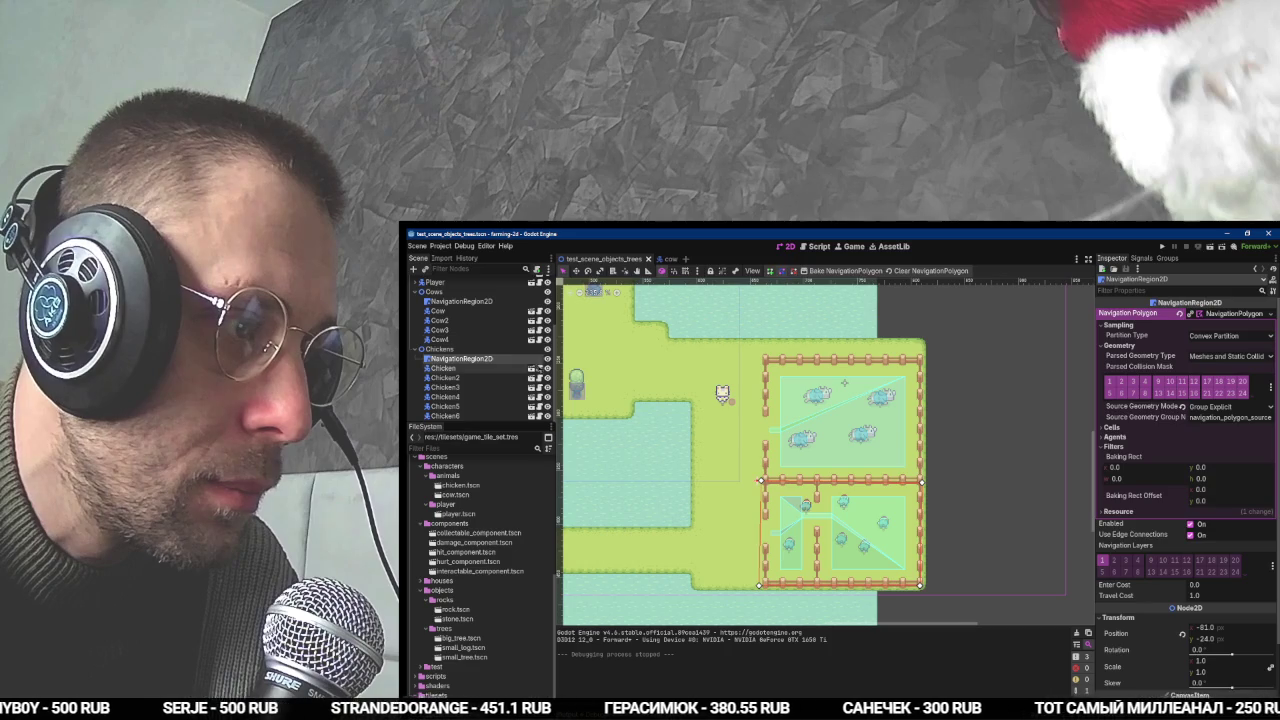
click(531, 369)
click(455, 309)
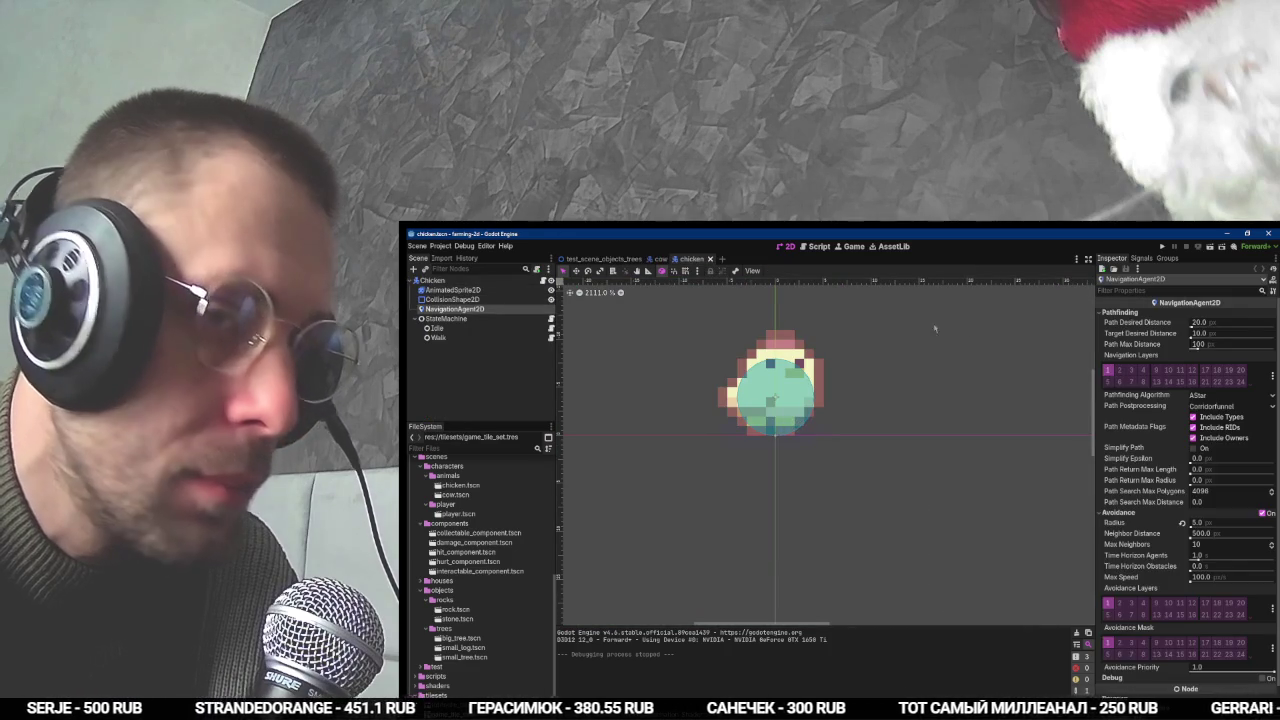
click(1222, 322)
text(10)
key(Return)
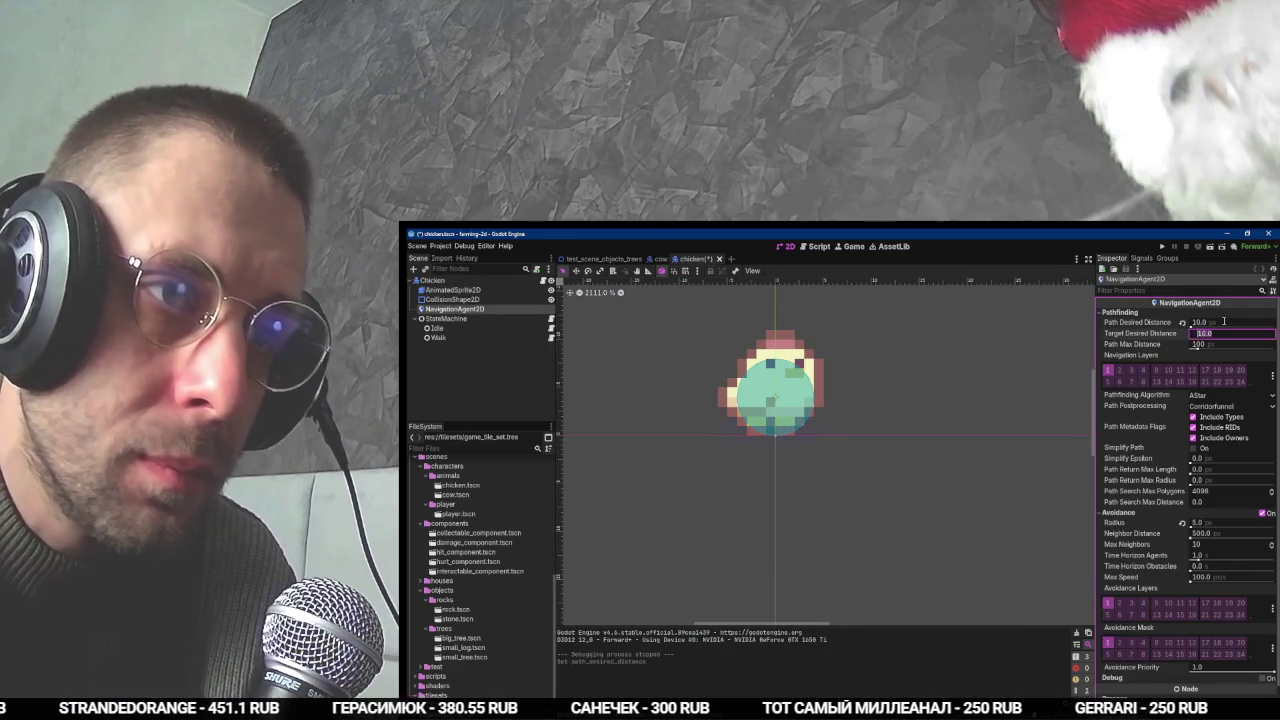
key(alt+Tab)
key(alt+Tab)
key(alt+Tab)
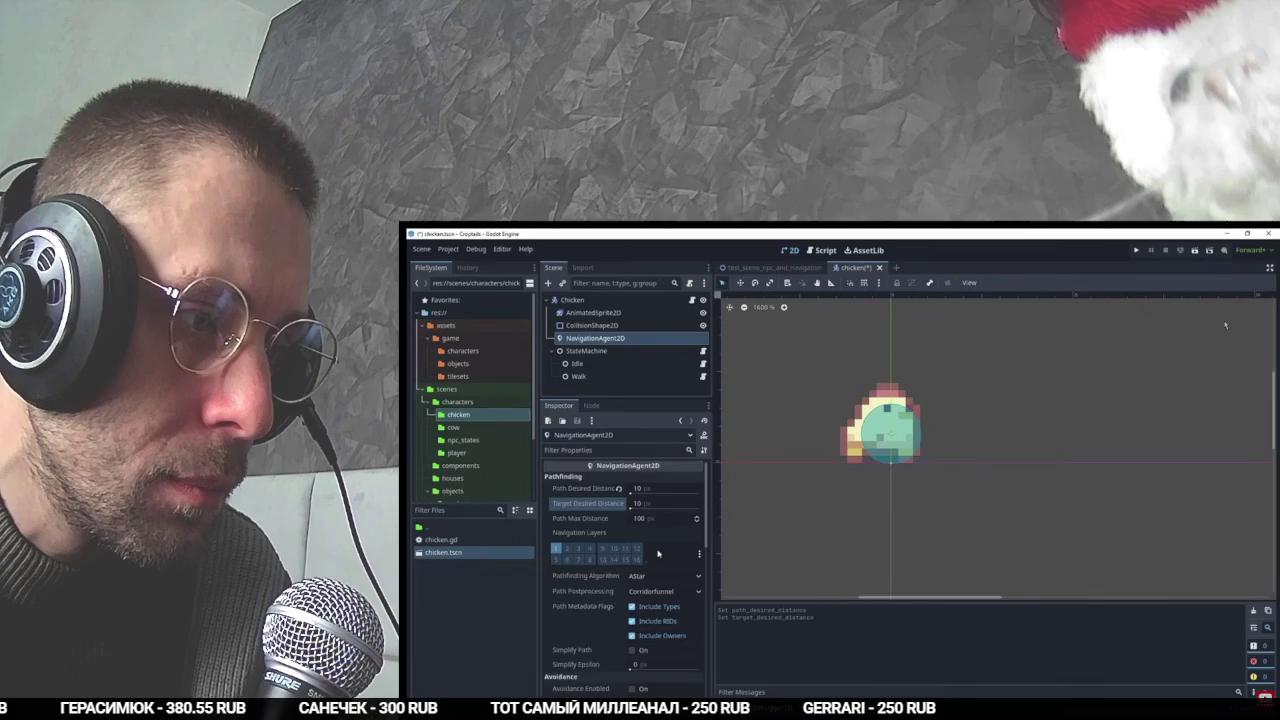
scroll(561, 562, down, 1)
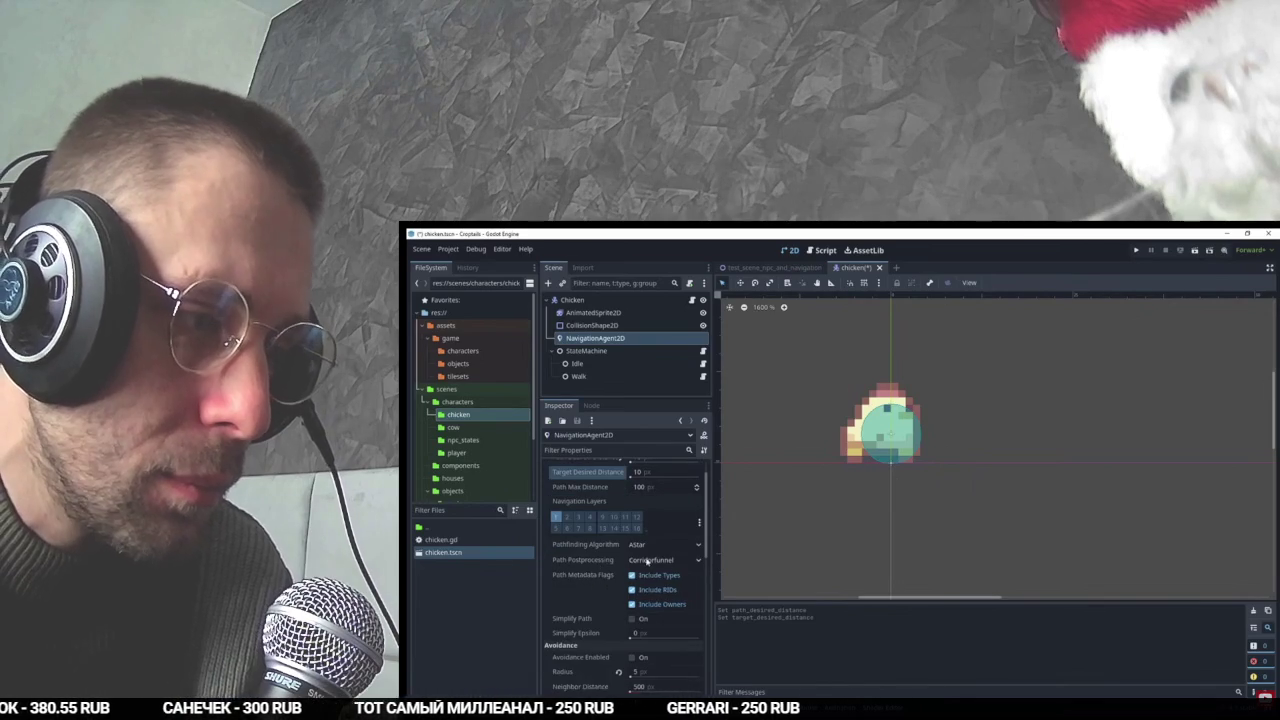
key(alt+Tab)
key(alt+Tab)
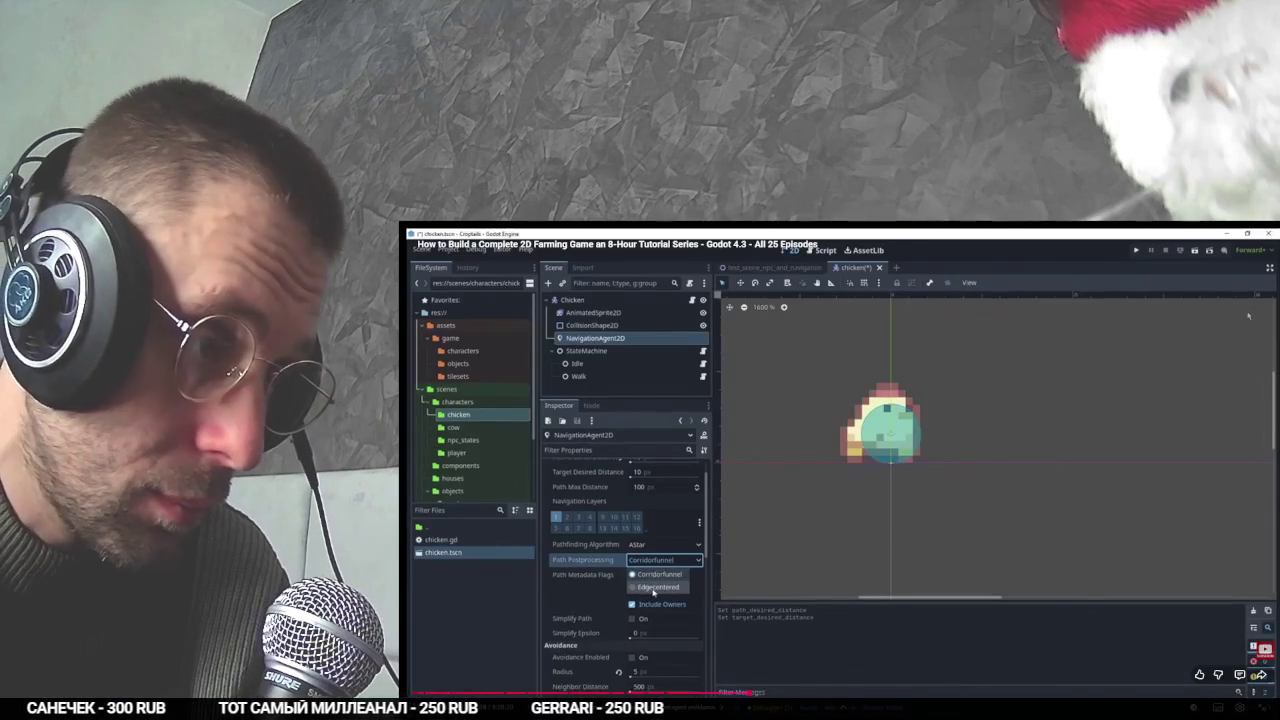
key(alt+Tab)
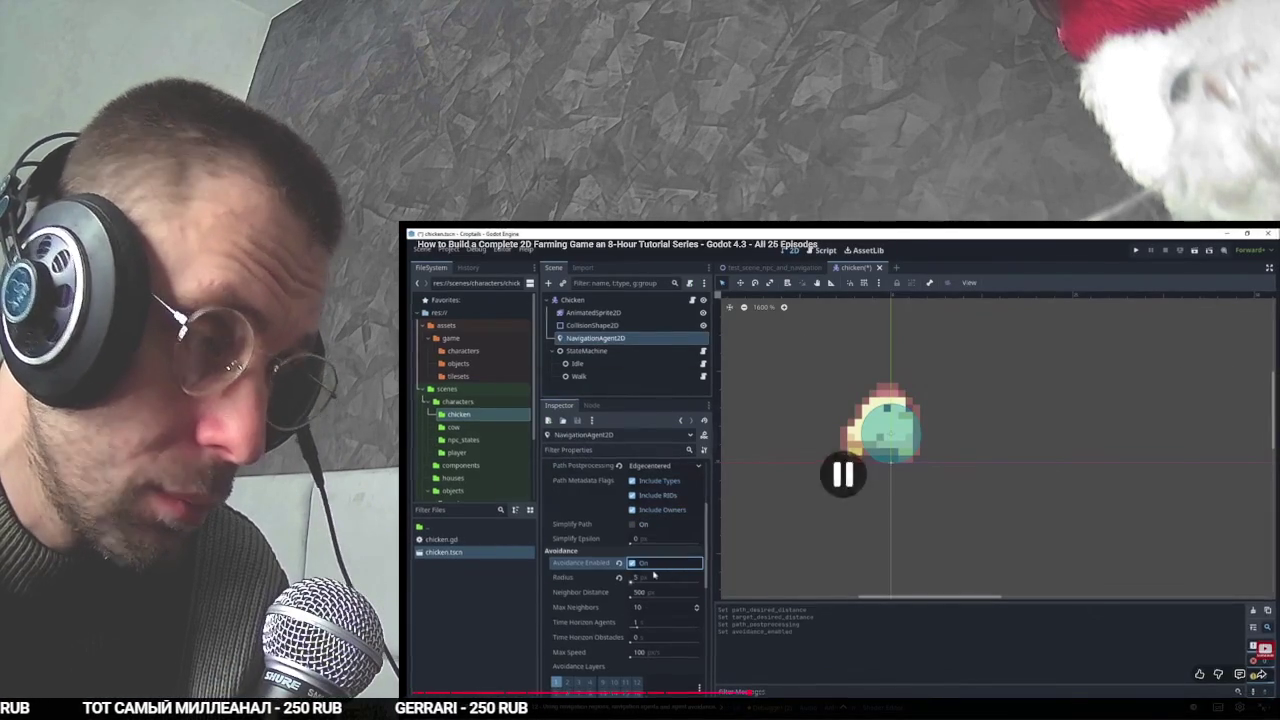
click(1238, 406)
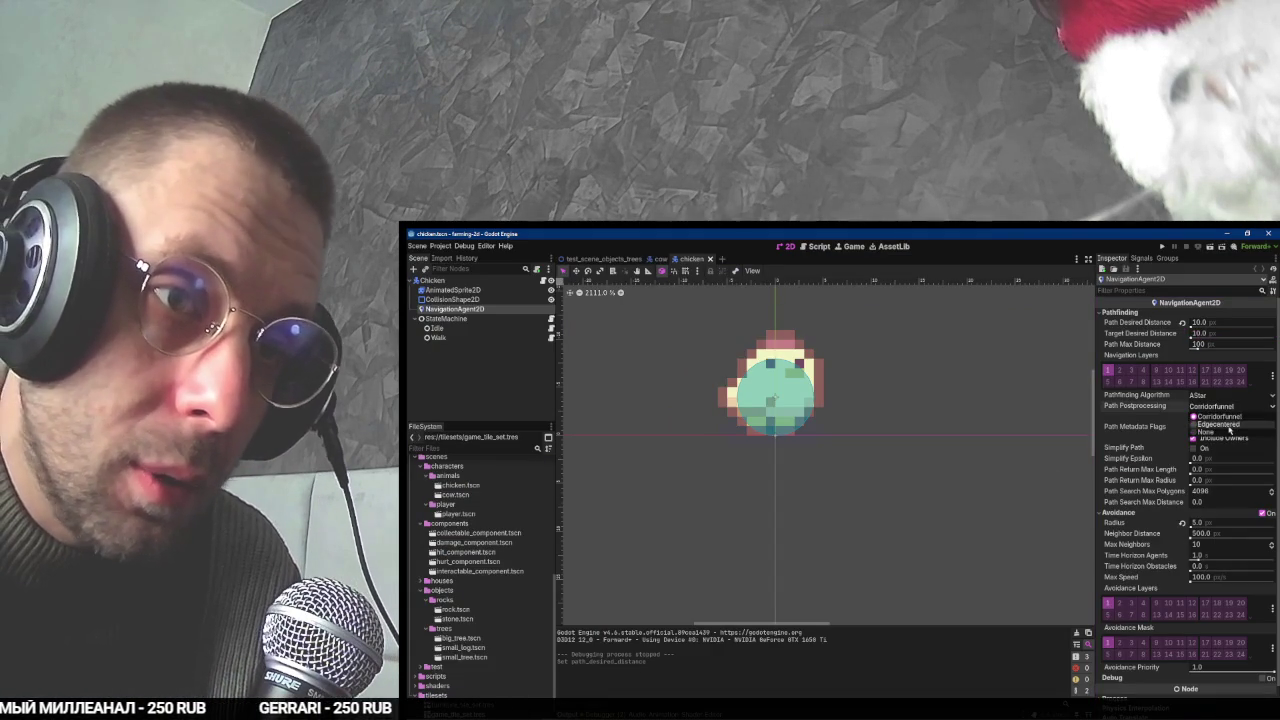
click(1220, 424)
- Give the cow's NavigationAgent2D a desired distance of 10 and Edgecentered postprocessing
click(660, 258)
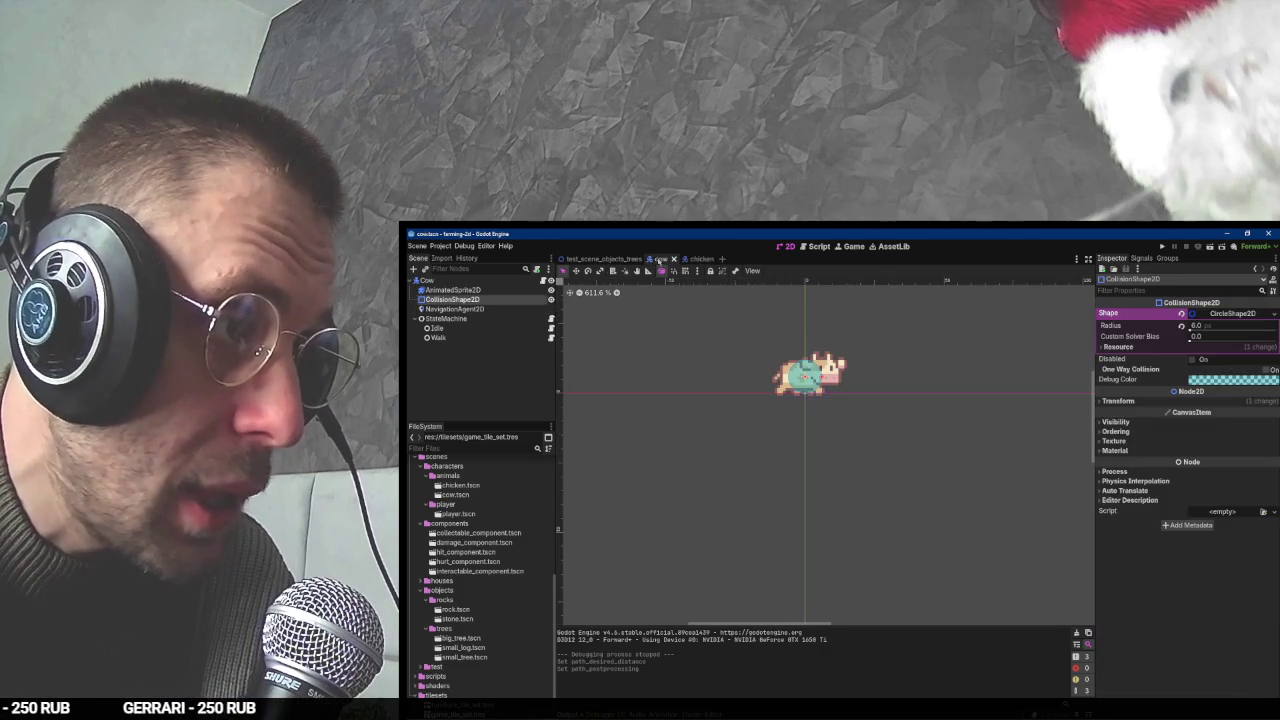
click(491, 308)
drag(1219, 322, 1220, 322)
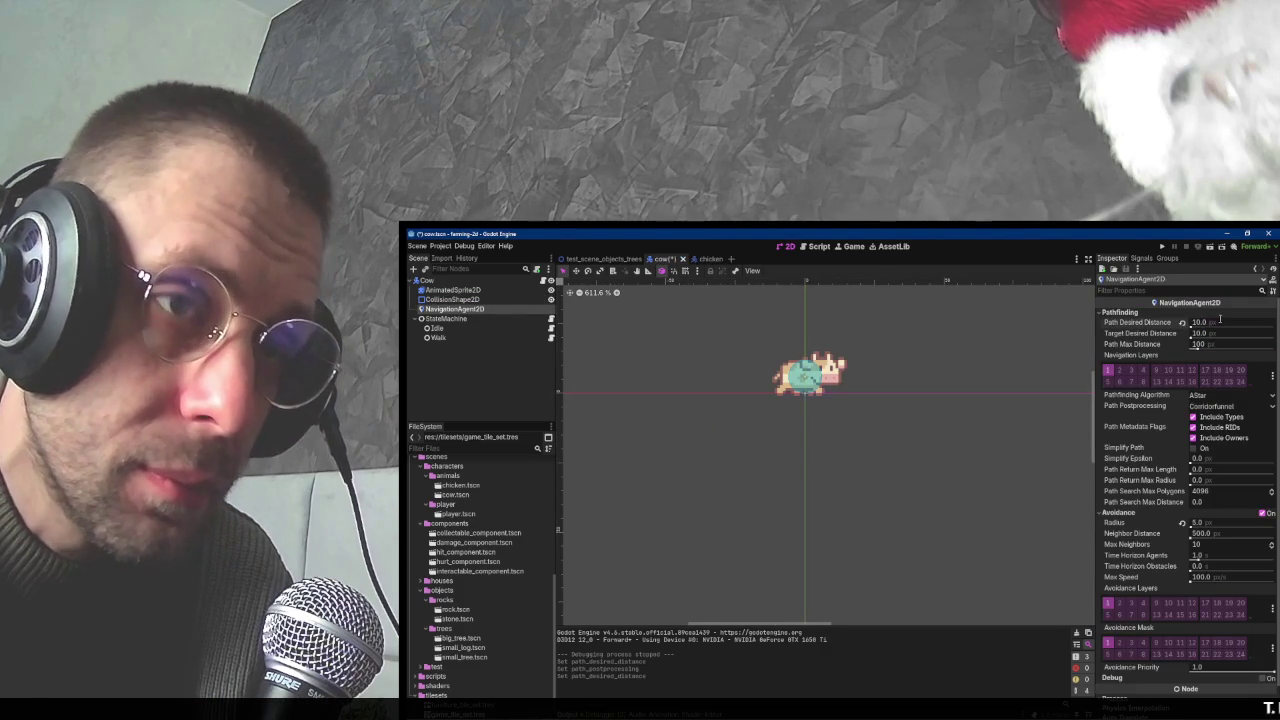
click(1222, 406)
click(1215, 426)
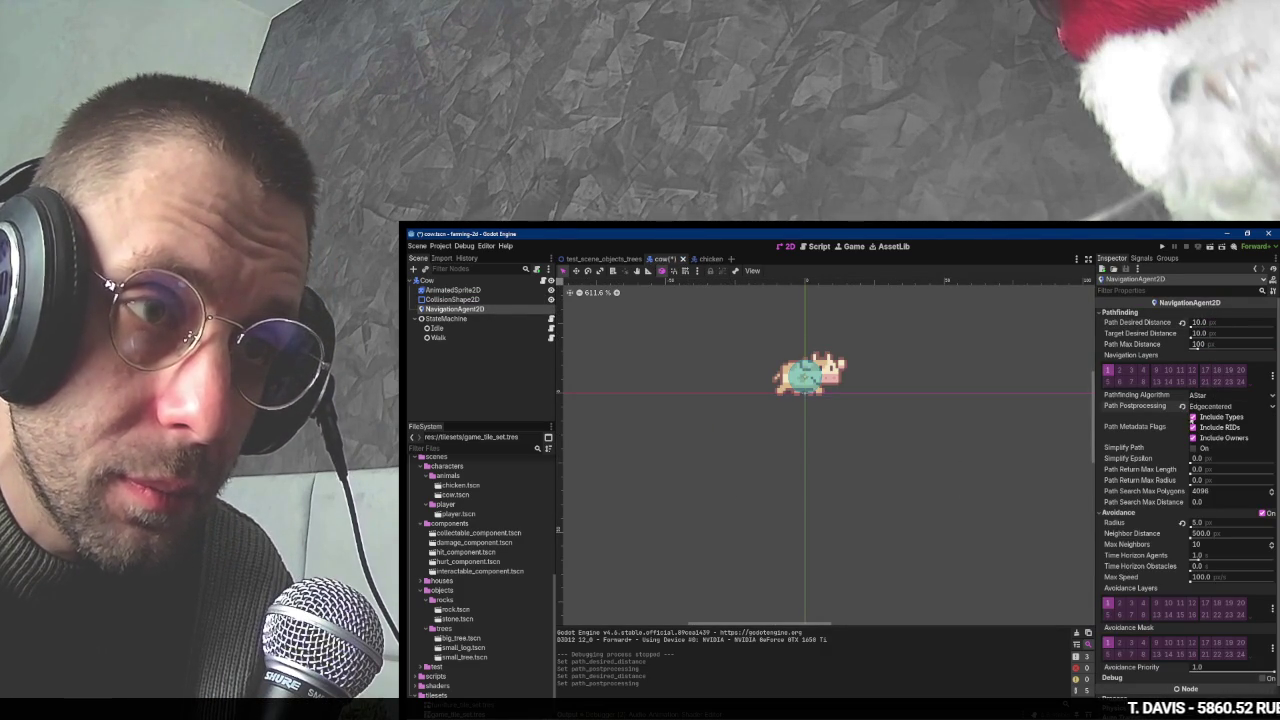
click(605, 260)
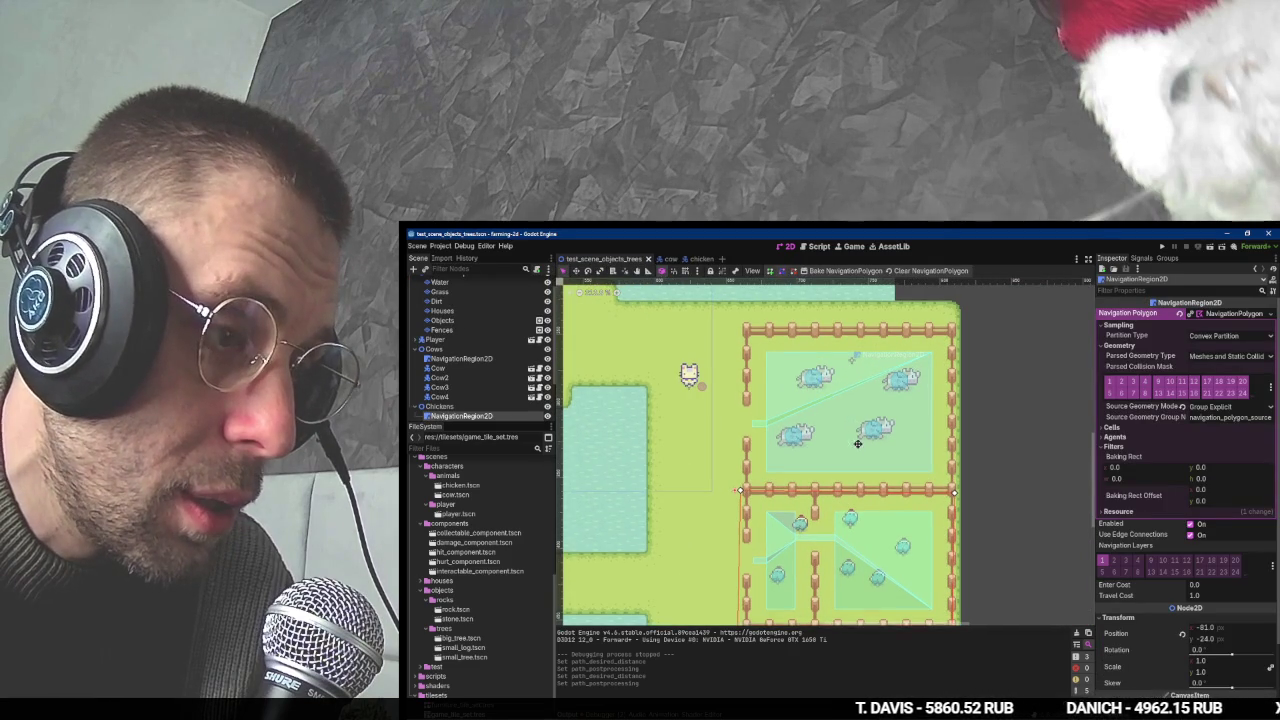
- Move Cow2 slightly down-left in the upper pen and run the game to test it
scroll(857, 443, down, 1)
click(828, 368)
mouse_move(828, 368)
mouse_down()
mouse_move(790, 378)
mouse_move(794, 388)
mouse_up()
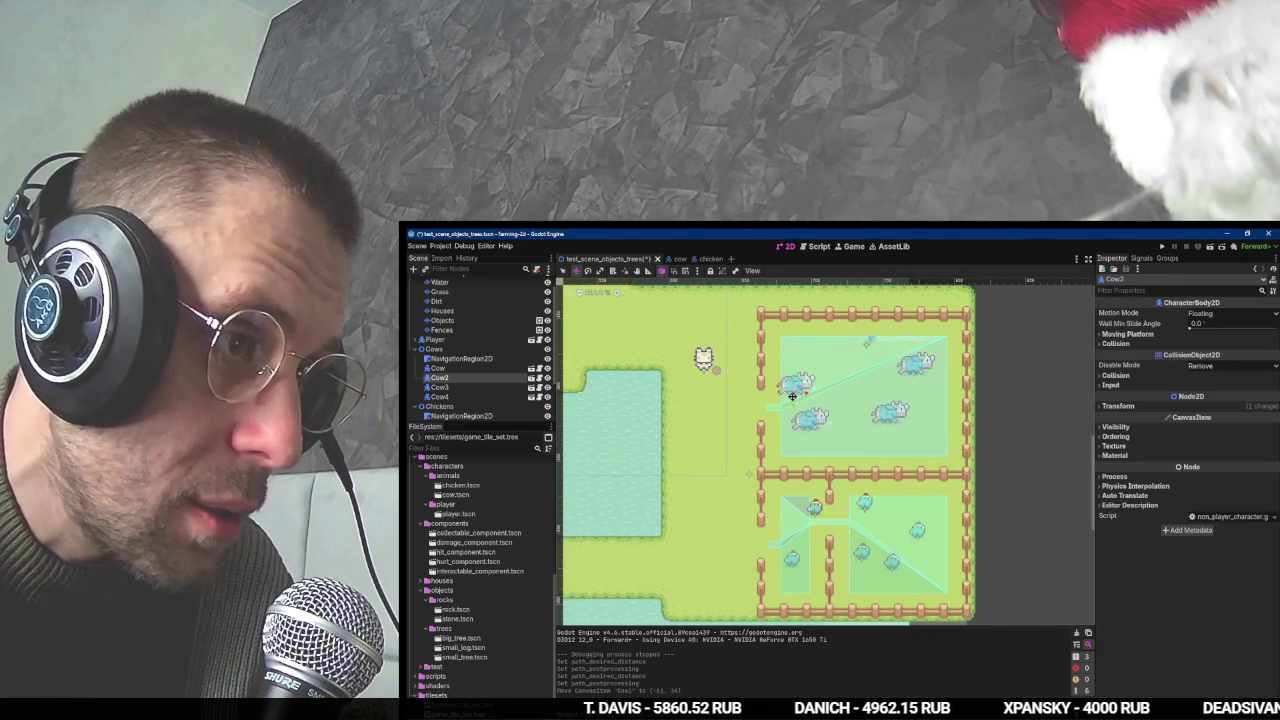
mouse_move(793, 388)
mouse_down()
mouse_move(786, 398)
mouse_move(860, 366)
mouse_move(810, 426)
mouse_move(866, 364)
mouse_move(800, 376)
mouse_up()
key(F5)
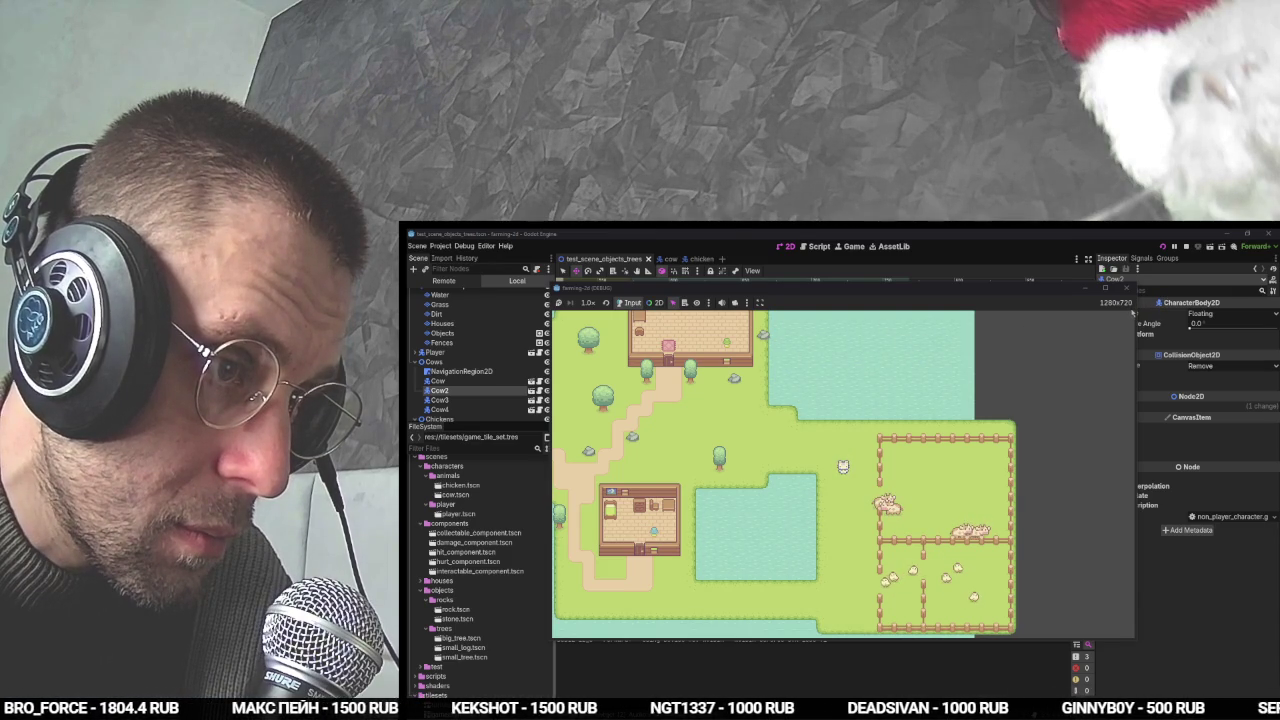
key(alt+Tab)
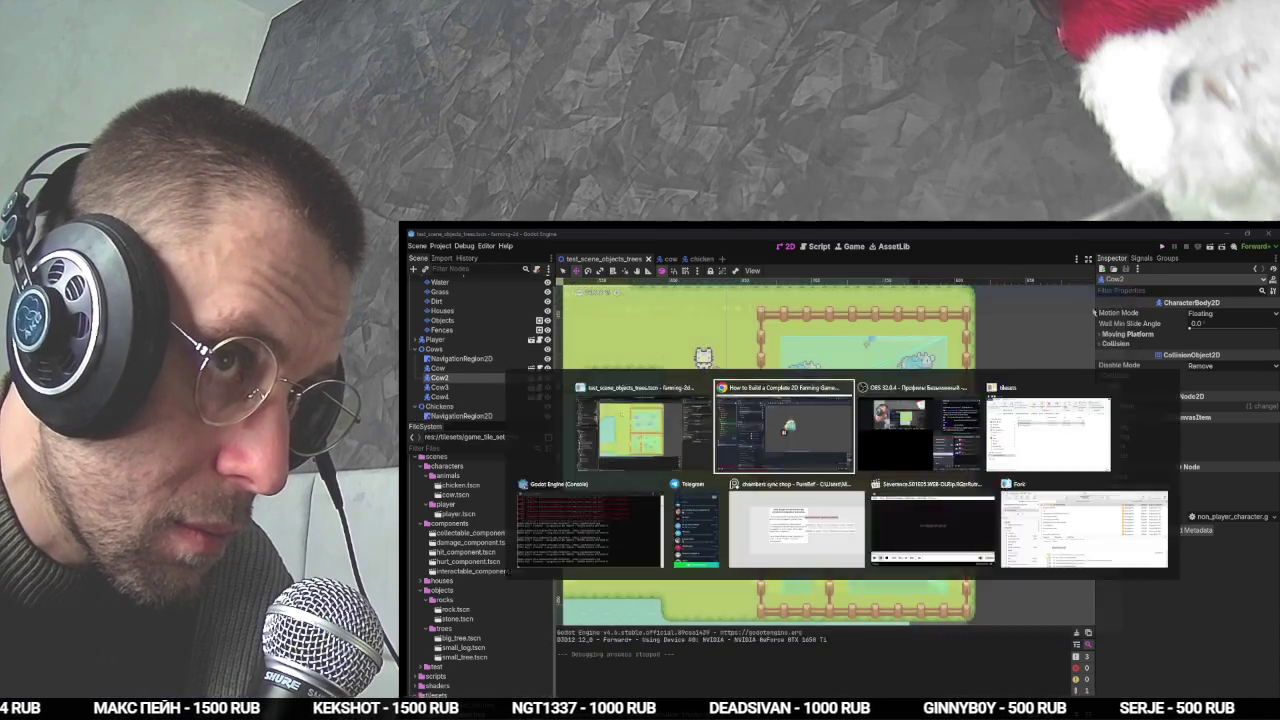
- Pause the tutorial, then select the root Cow node in the cow scene
key(space)
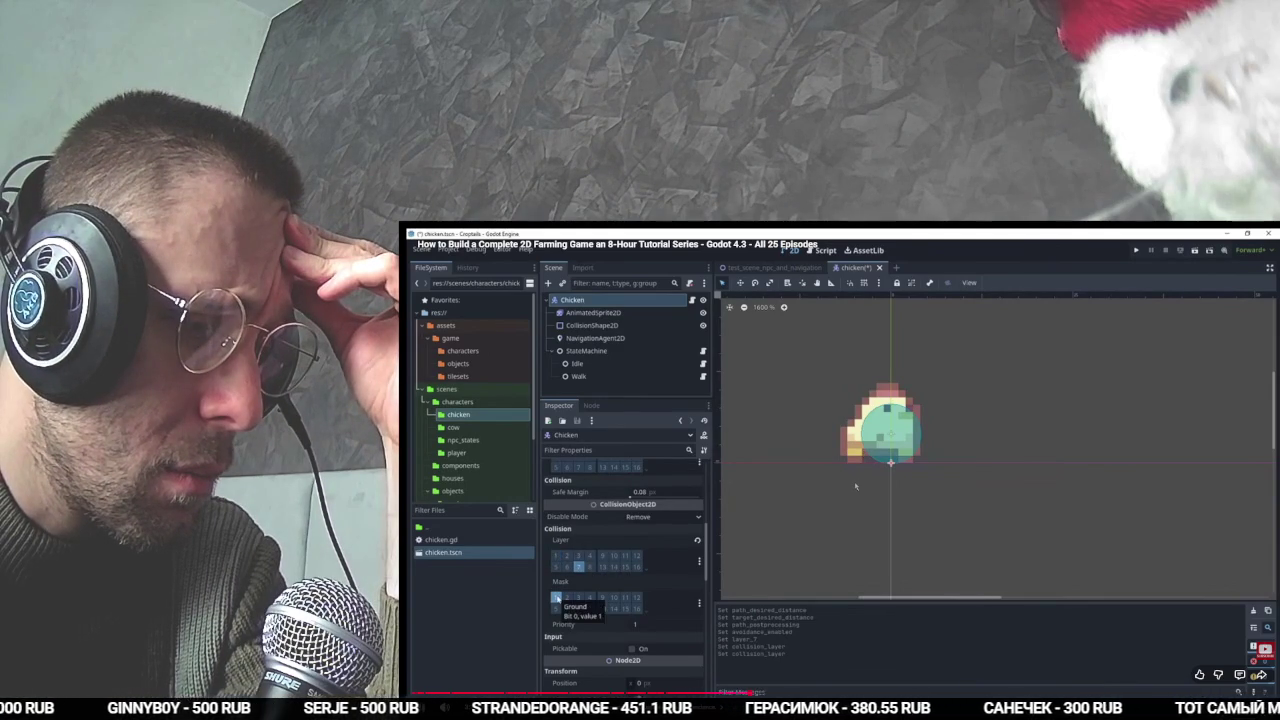
click(855, 487)
key(alt+Tab)
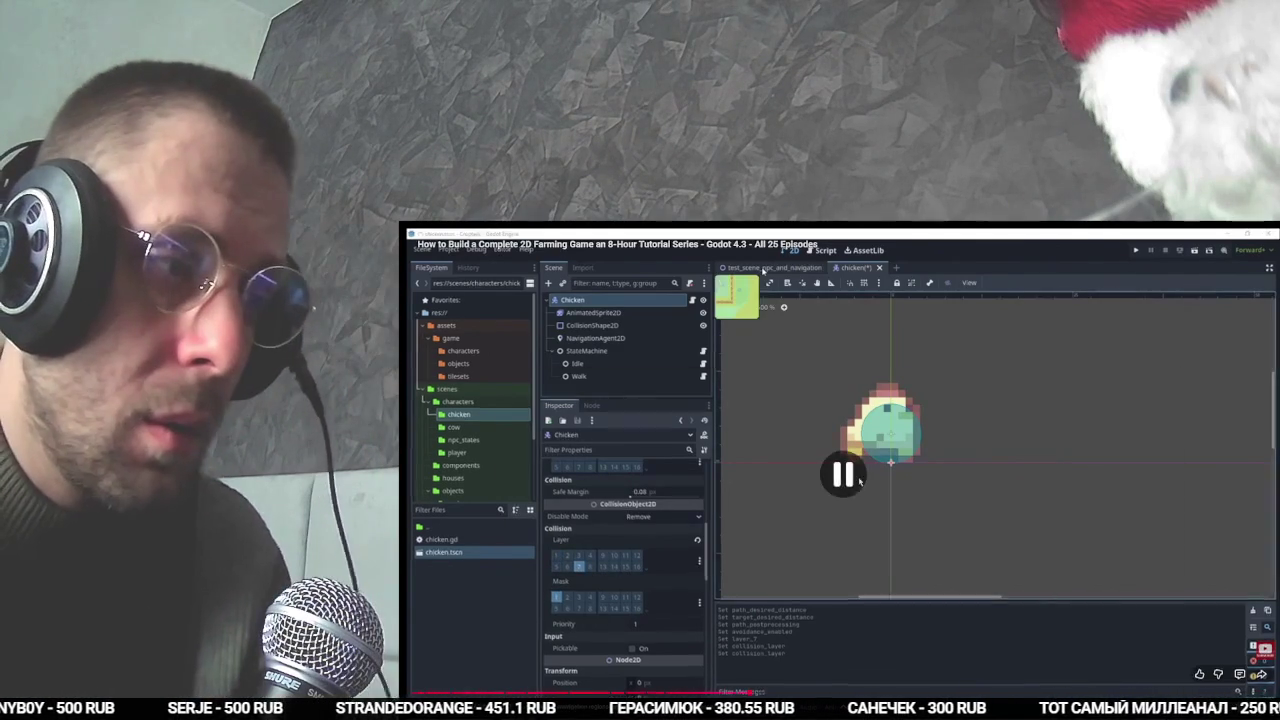
click(531, 369)
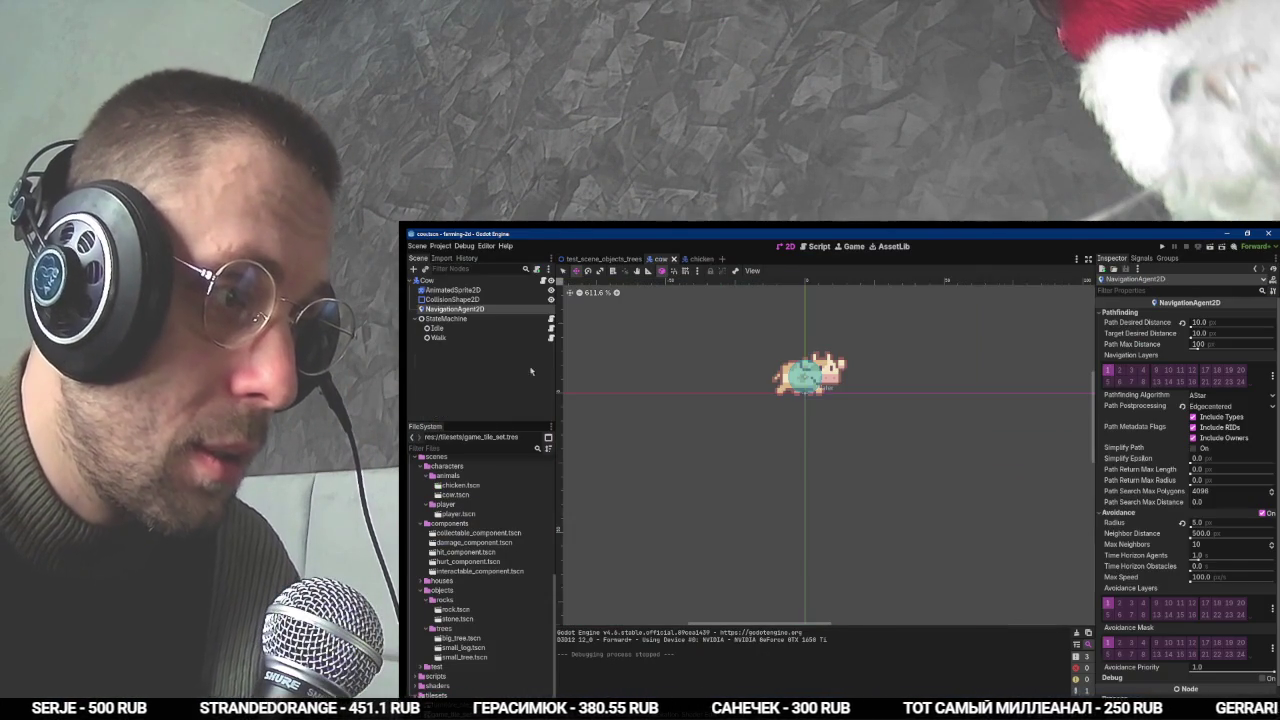
click(427, 280)
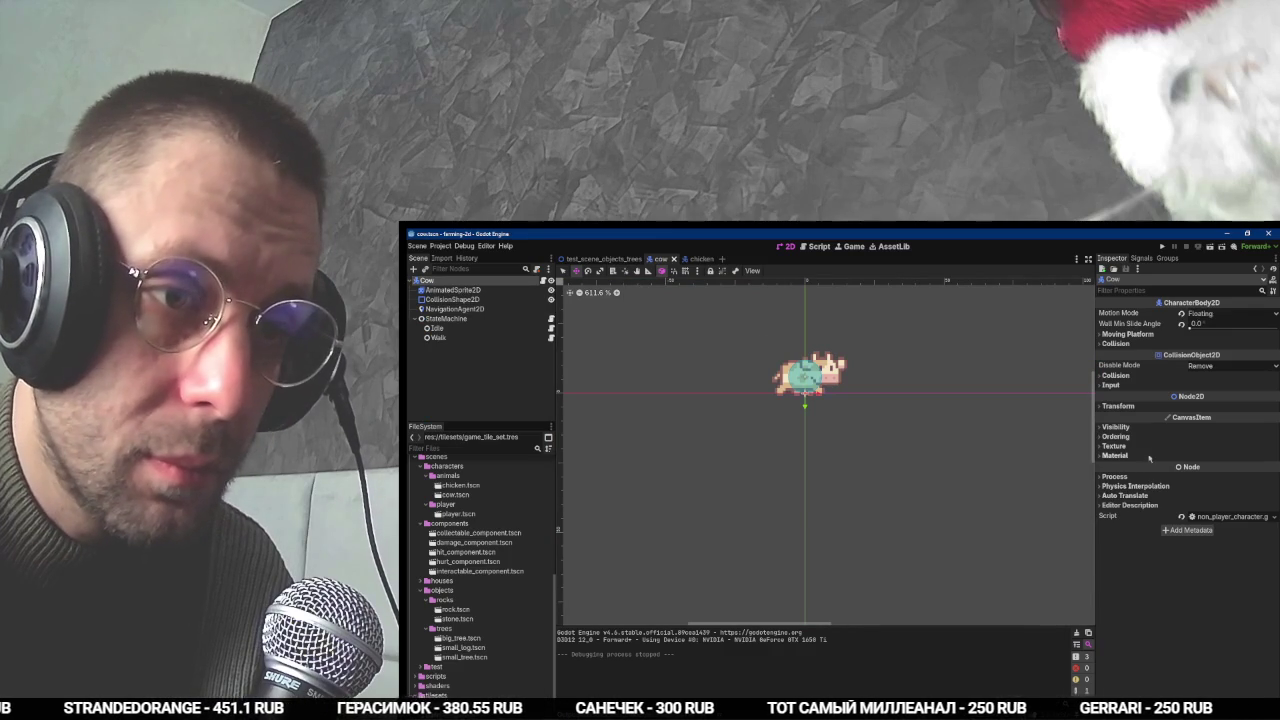
- Put the cow on collision layer 7 instead of layer 1 and save its scene
click(1116, 375)
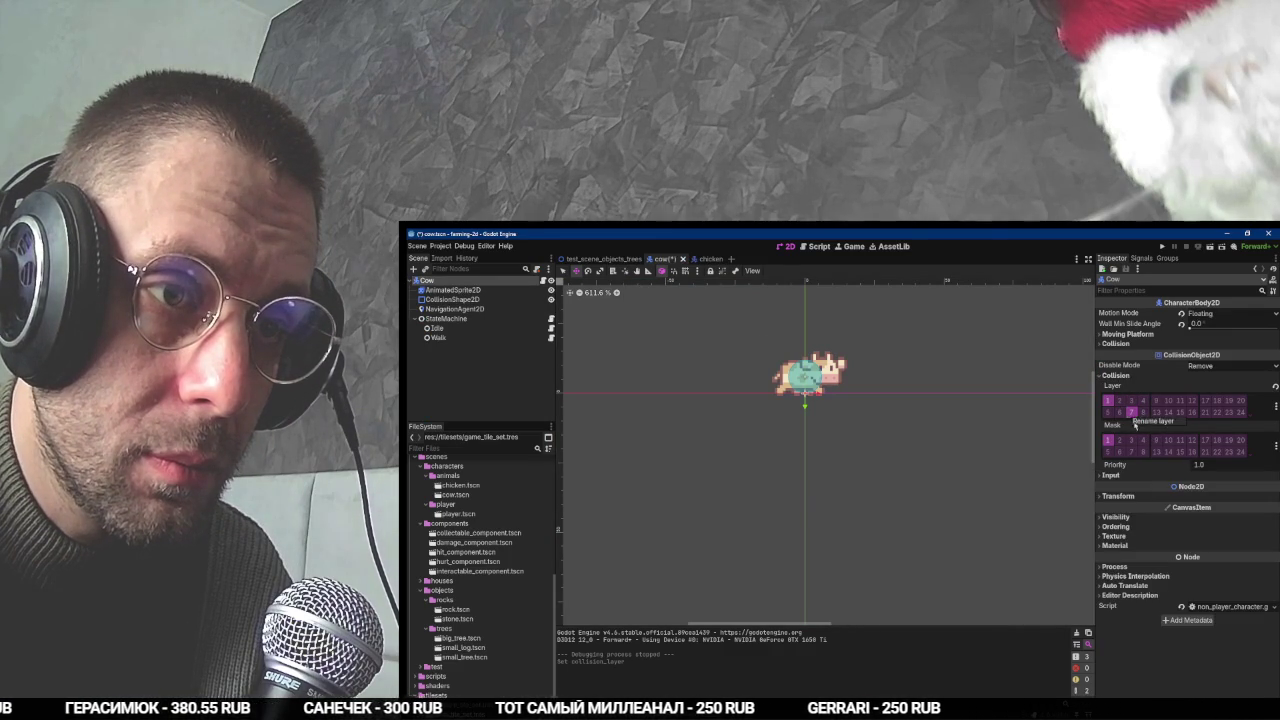
double_click(1131, 412)
click(904, 448)
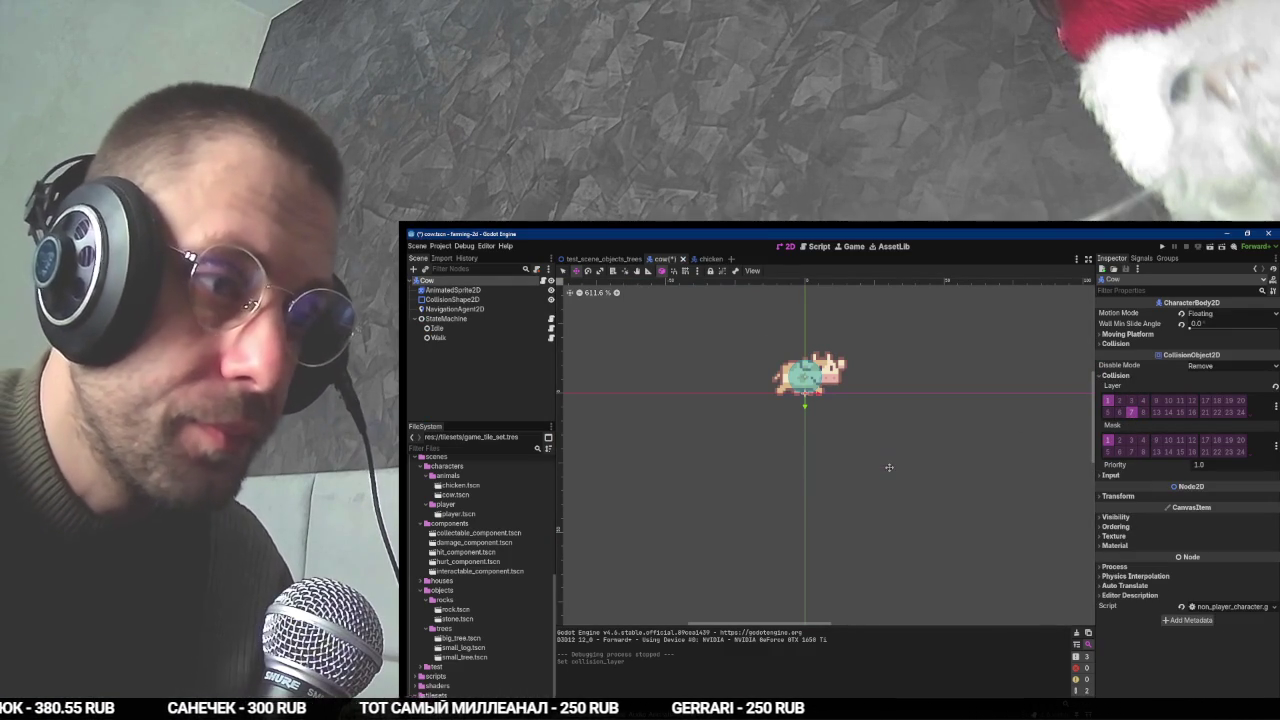
click(1107, 400)
key(ctrl+s)
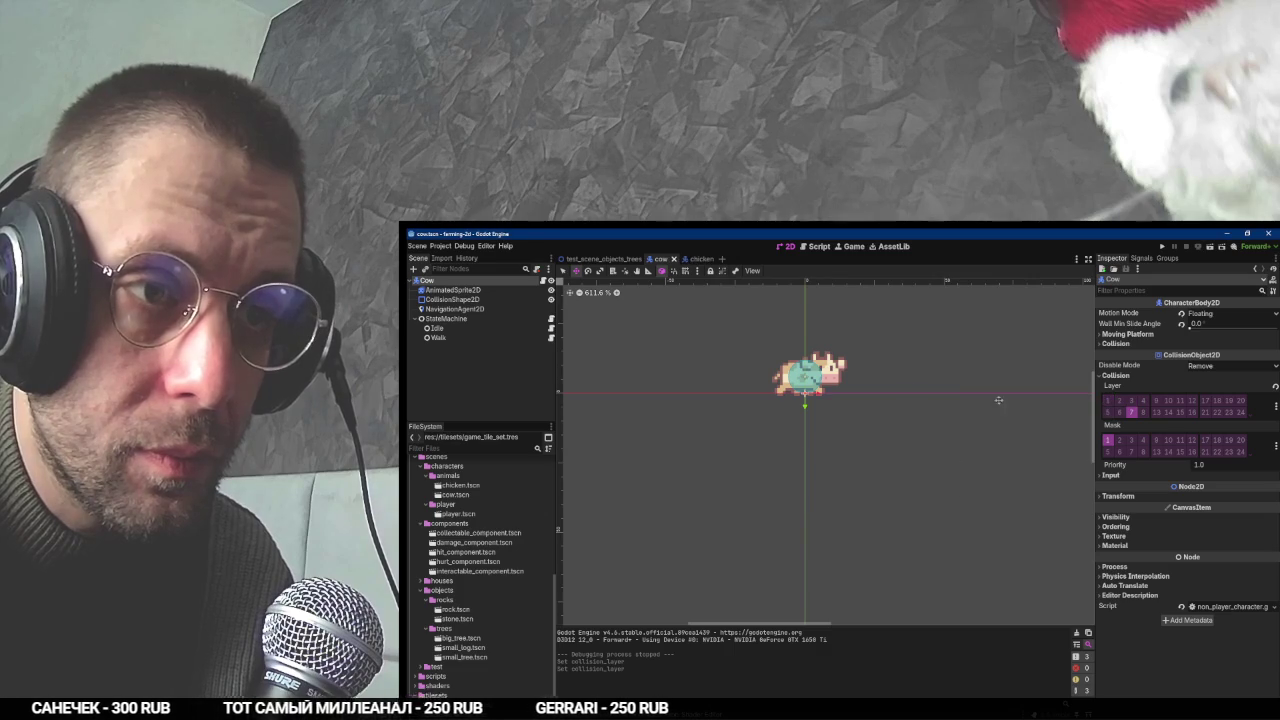
- Move the chicken to collision layer 7 instead of layer 1 and save it
click(697, 258)
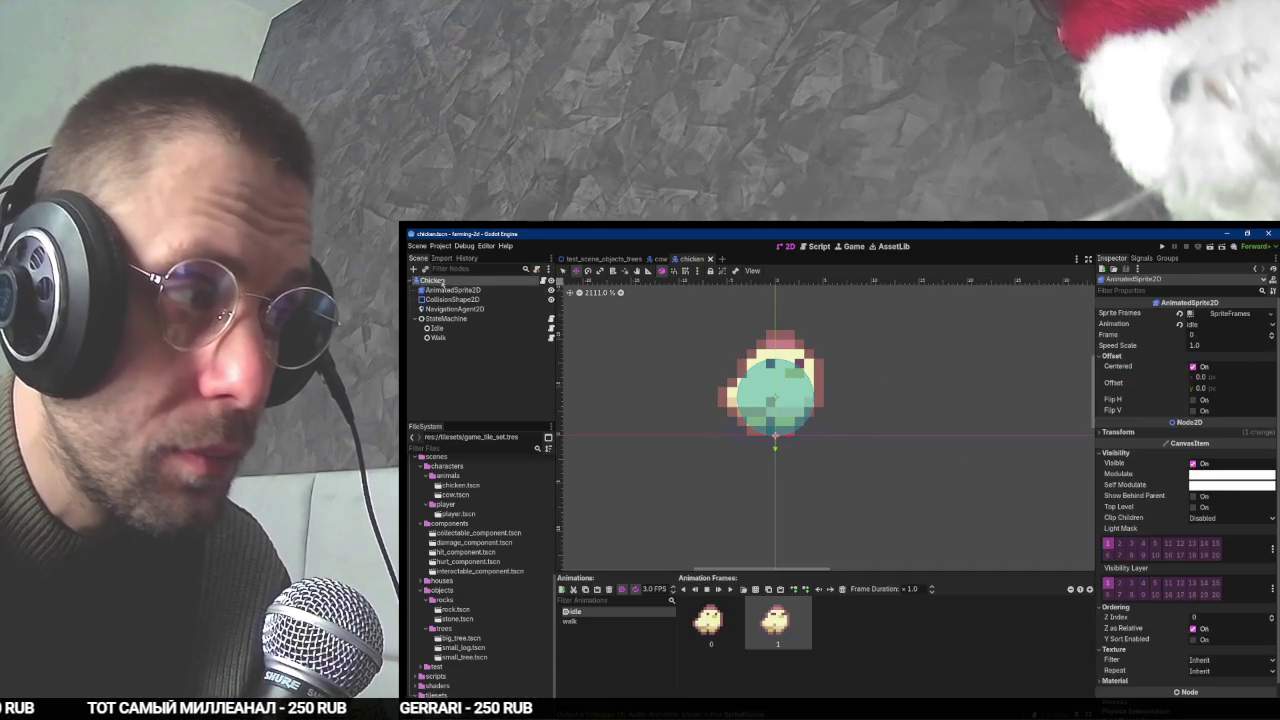
click(1115, 375)
click(1131, 412)
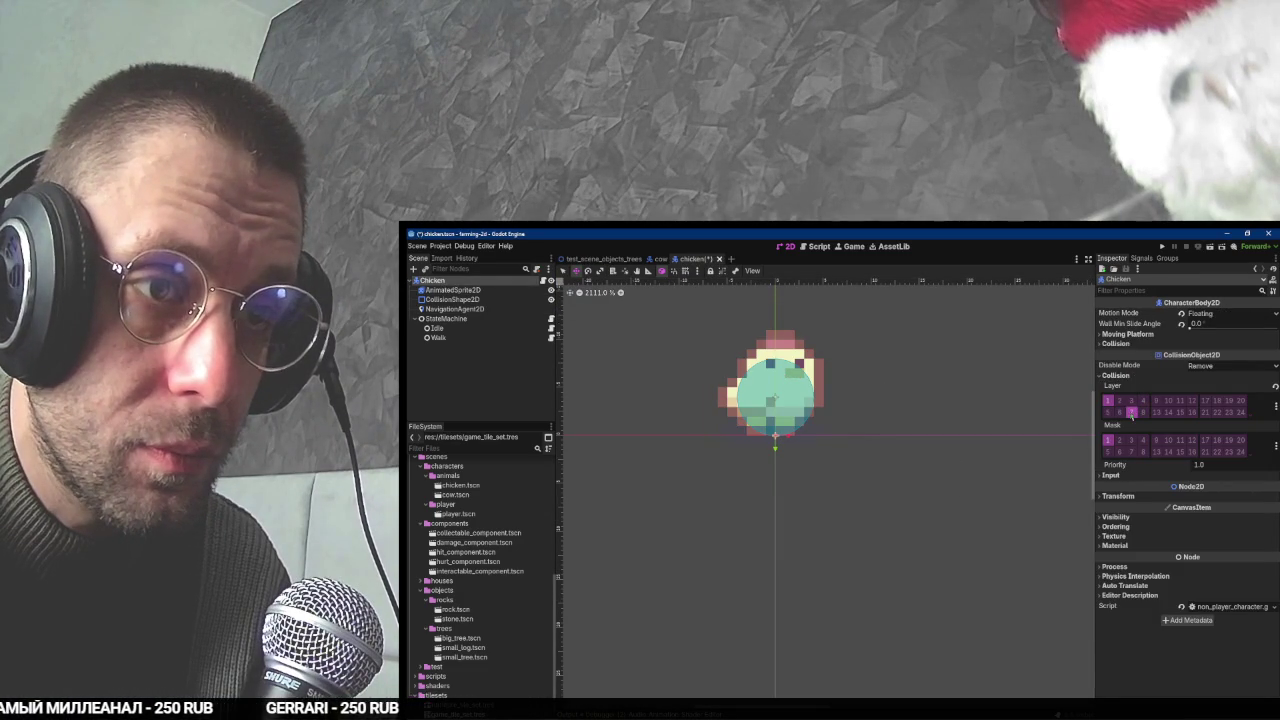
click(1107, 400)
key(ctrl+s)
click(600, 258)
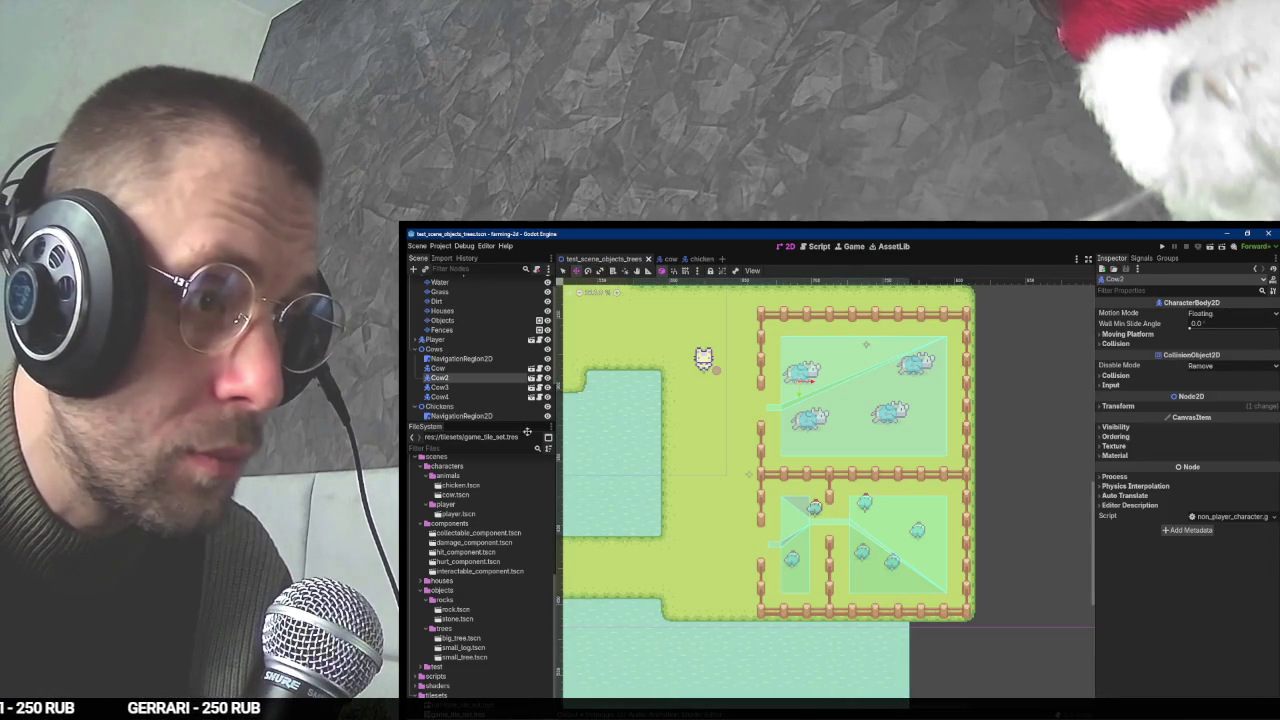
- Make the root Player node collide with layer 7
click(530, 340)
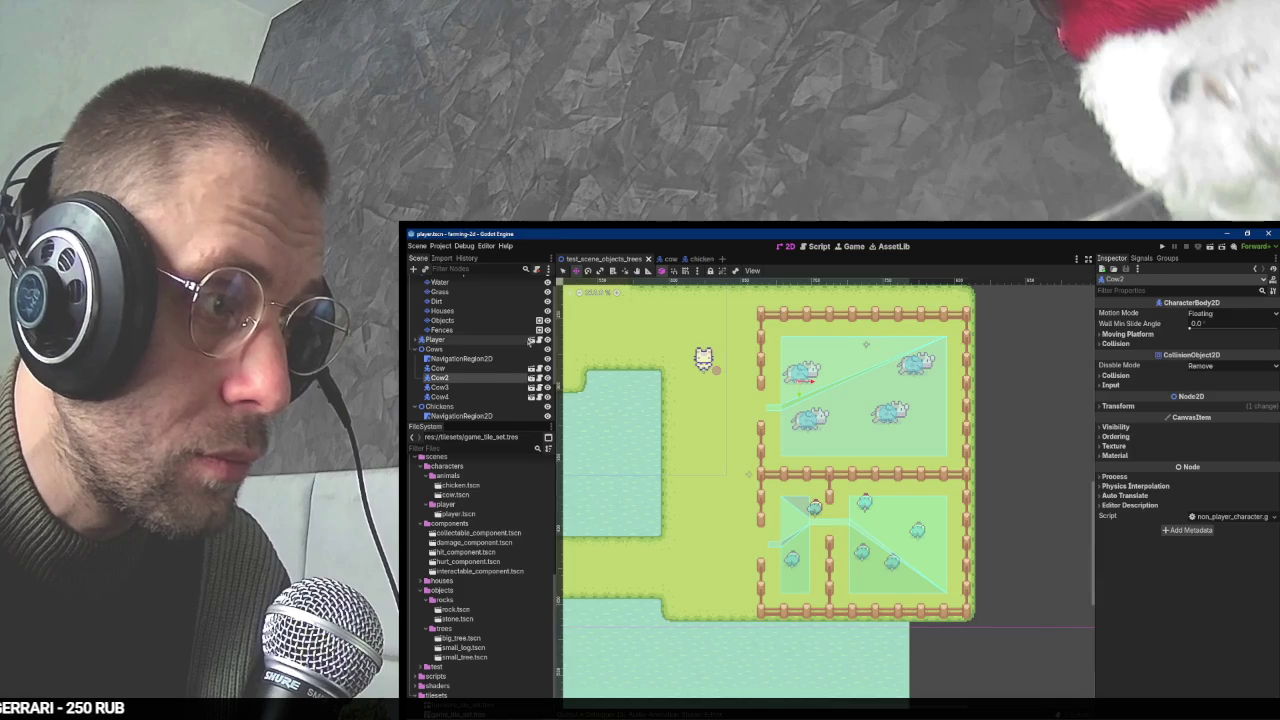
click(470, 281)
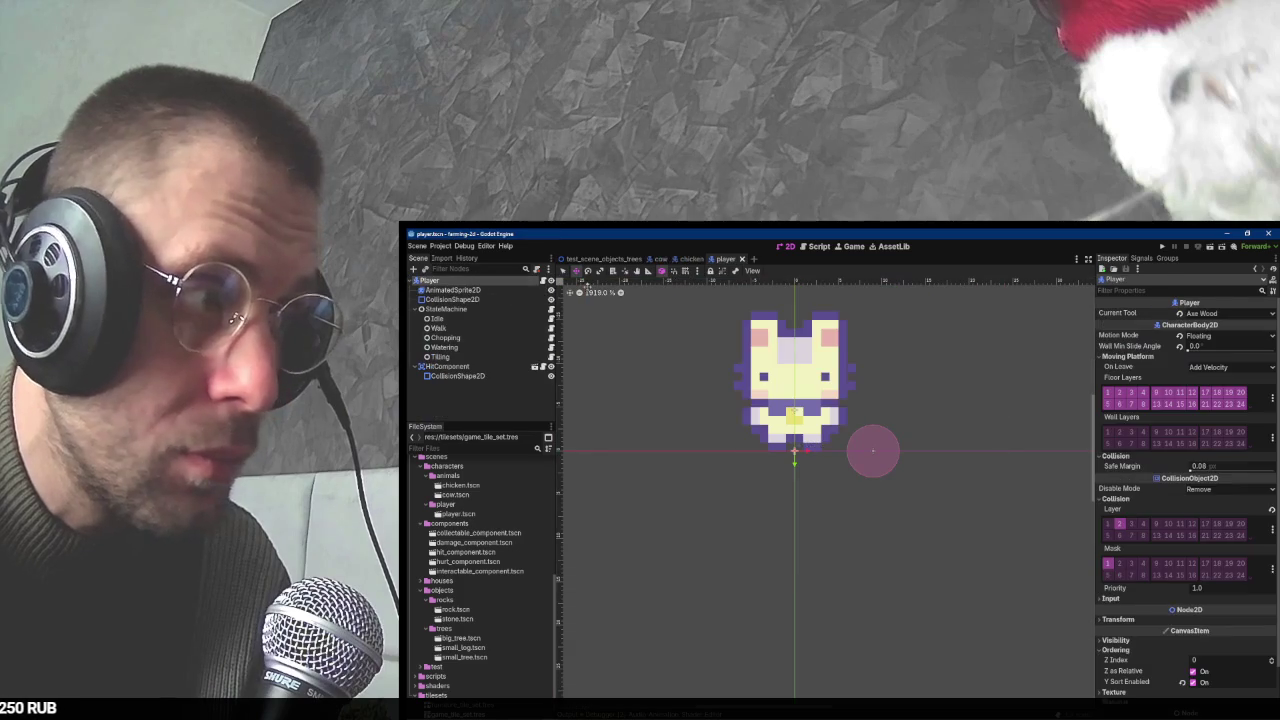
click(1132, 576)
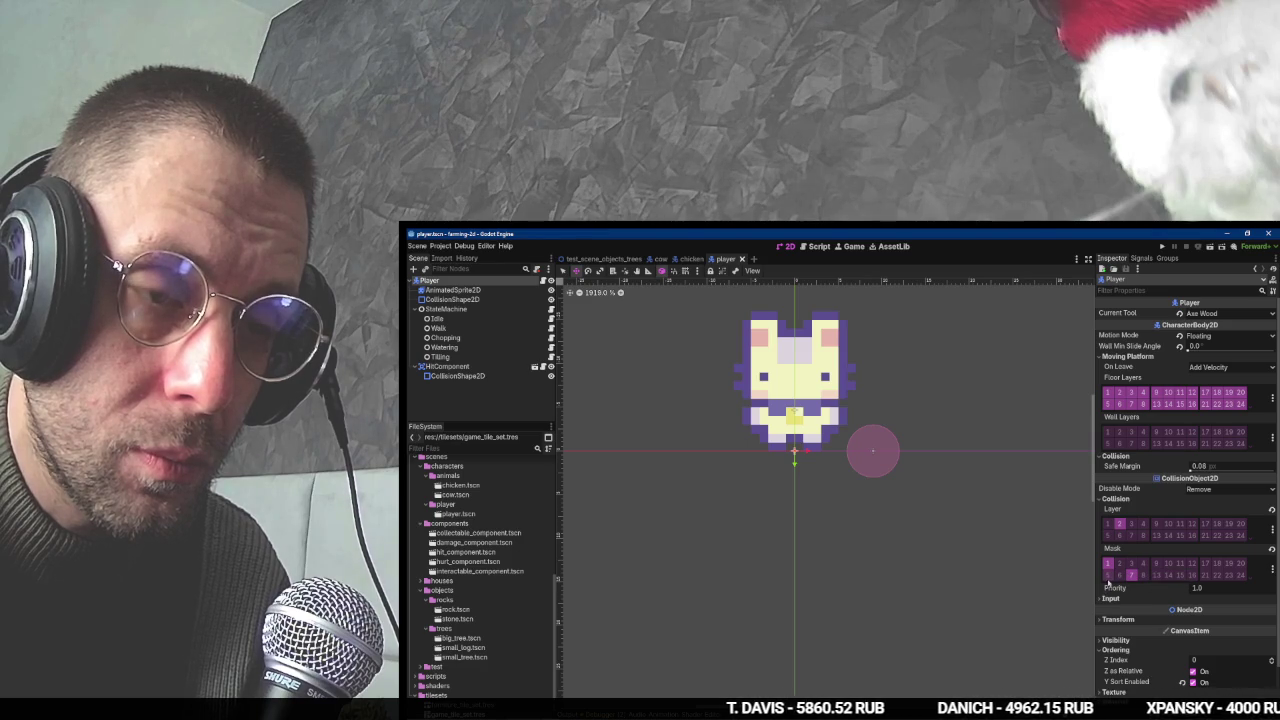
- Run the game, walk the player right and down past the pens, then stop it
key(F5)
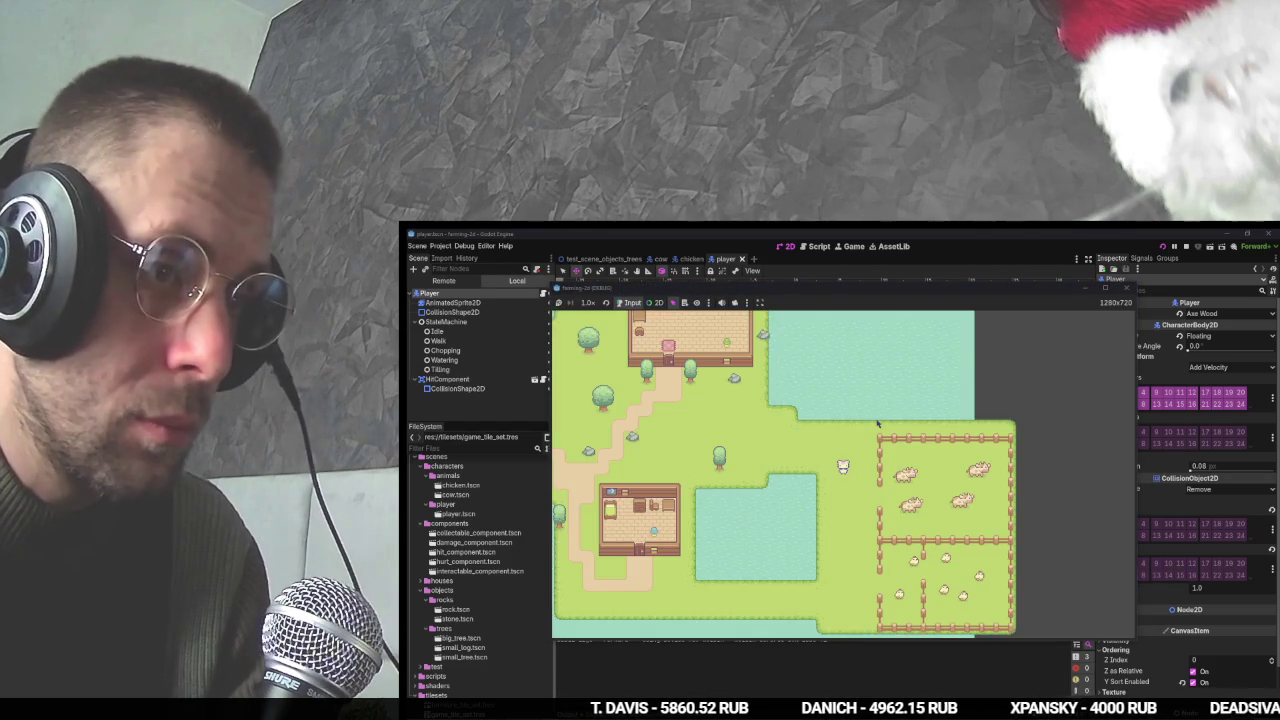
key(d)
key(s)
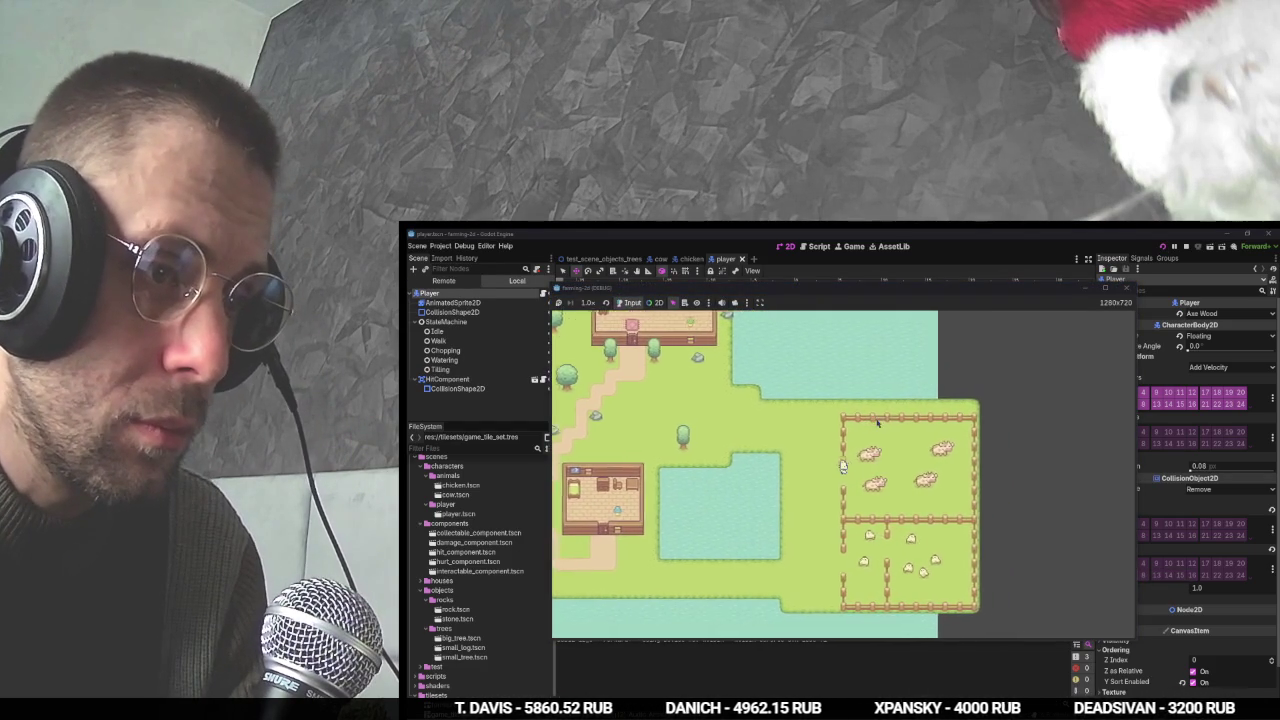
key(F8)
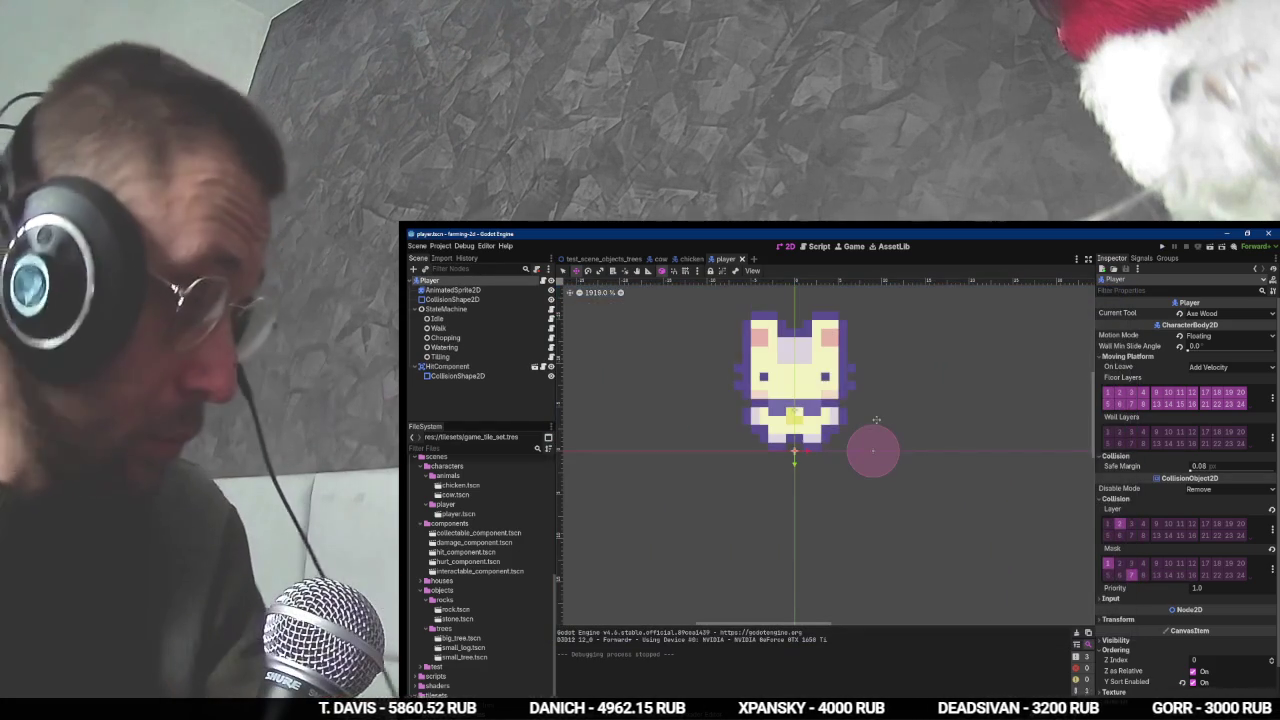
key(alt+Tab)
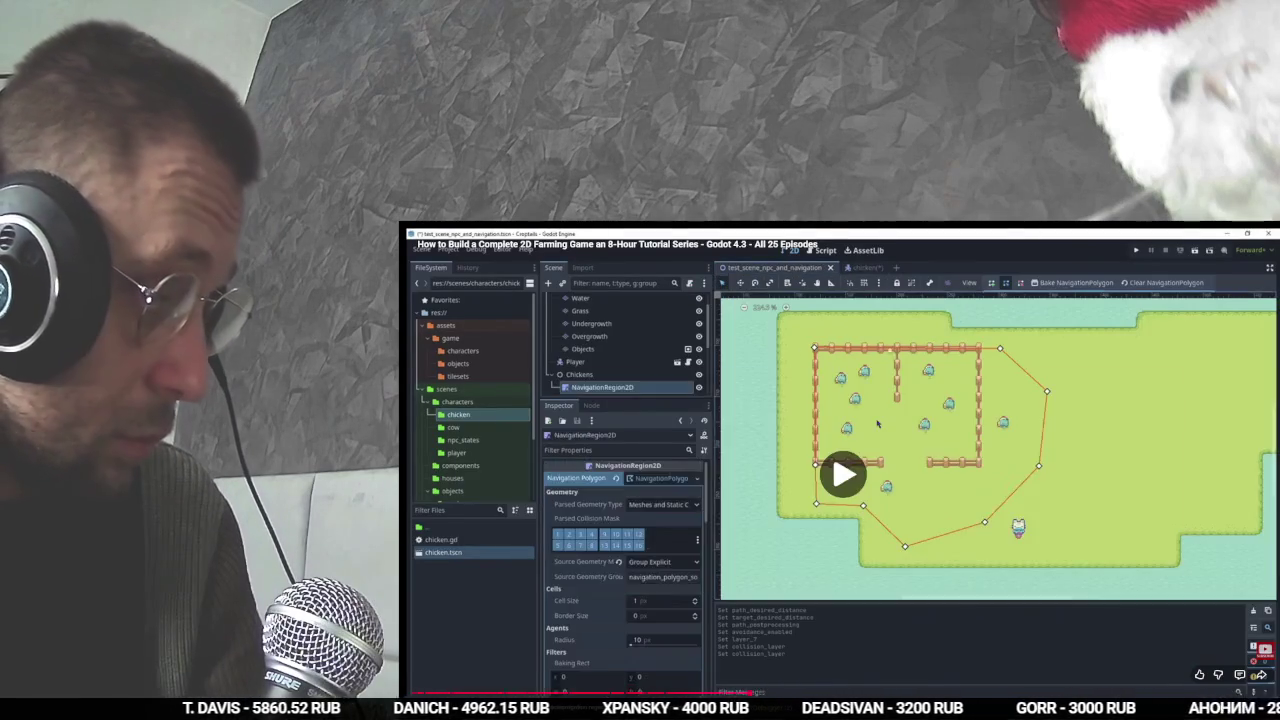
- Cycle past the stream chat and Godot windows back to the YouTube tutorial in Chrome
key(alt+Tab)
key(F6)
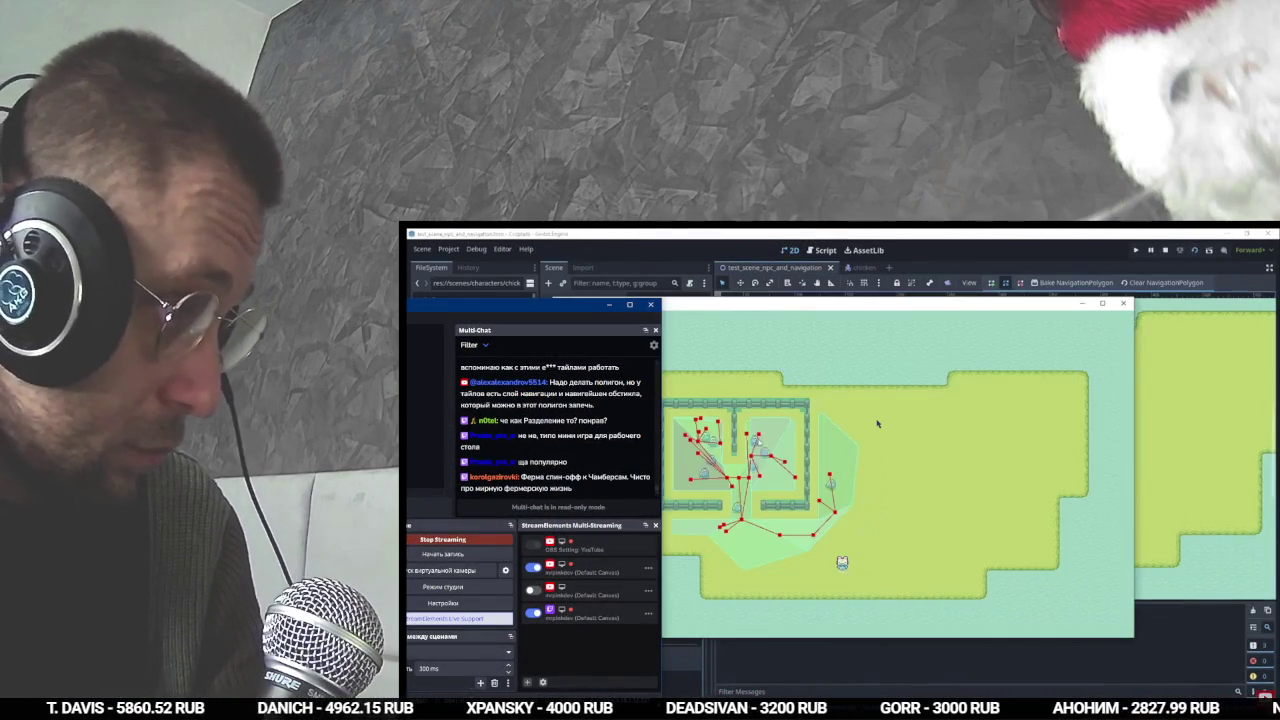
key(alt+Tab)
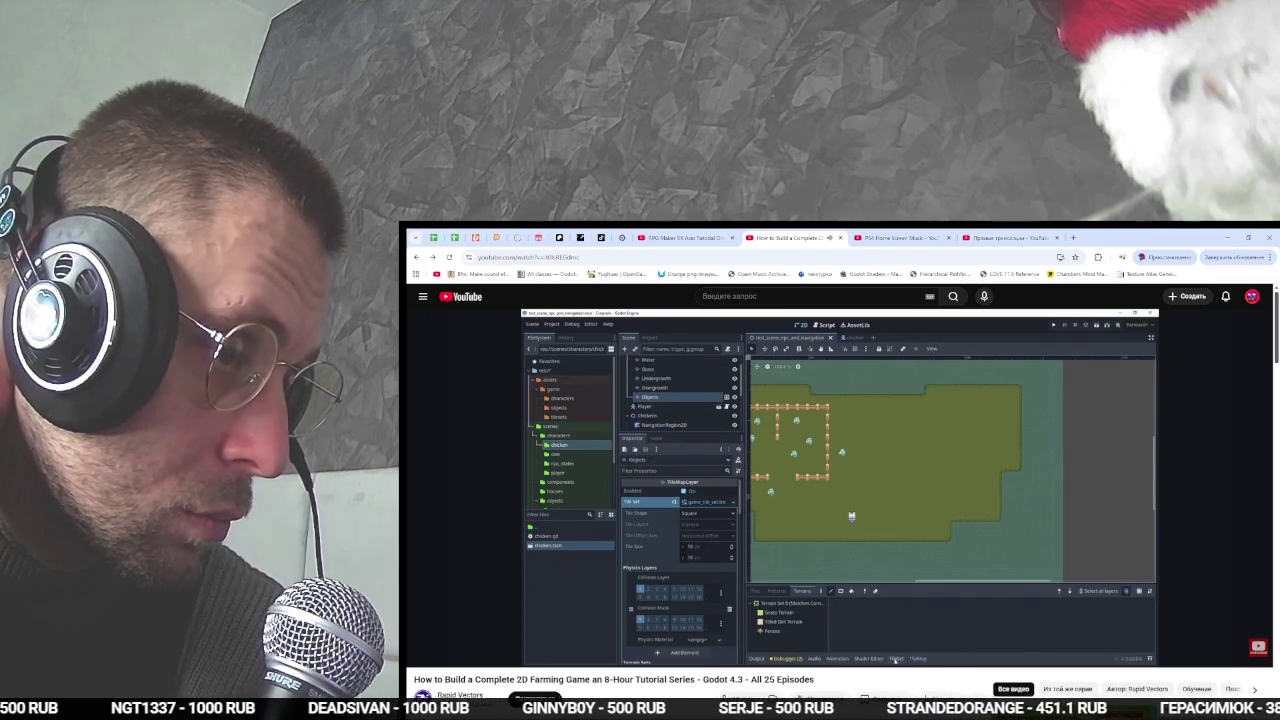
- Seek the tutorial video forward from 3:18:00 to about 3:19:16 using the right arrow
key(Right)
key(Right)
key(Right)
key(Right)
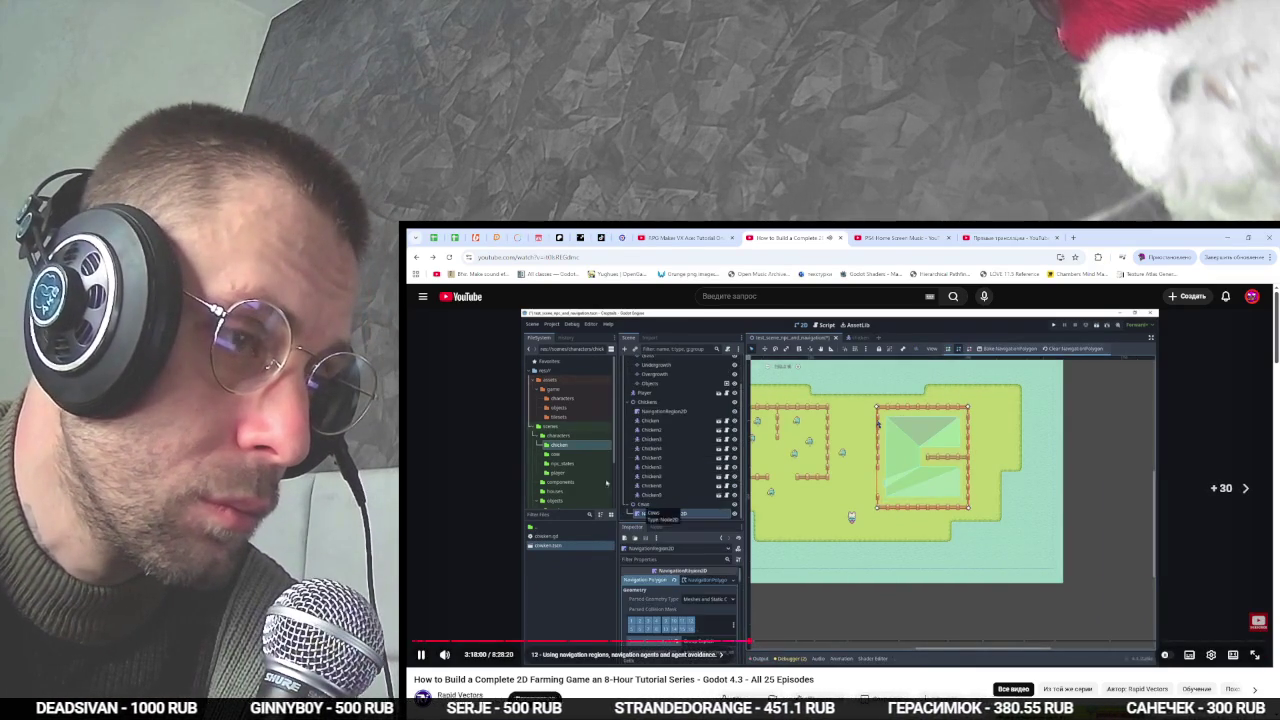
key(Right)
key(Right)
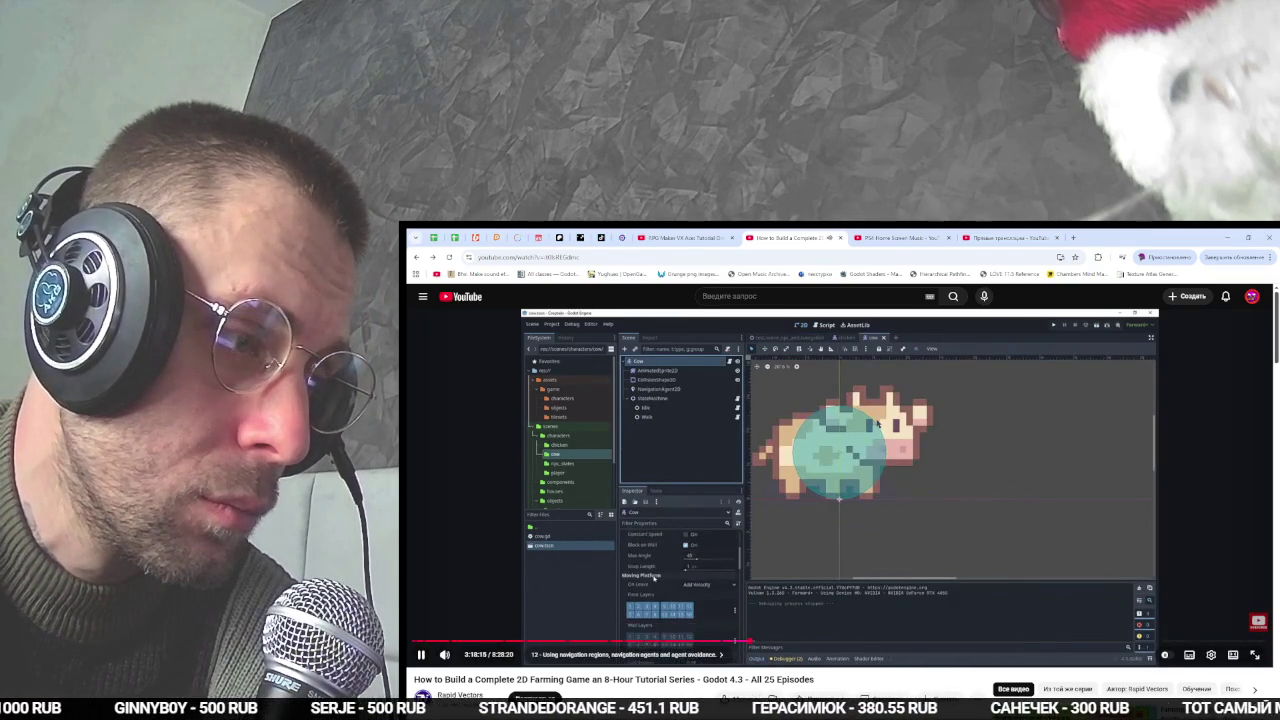
key(Right)
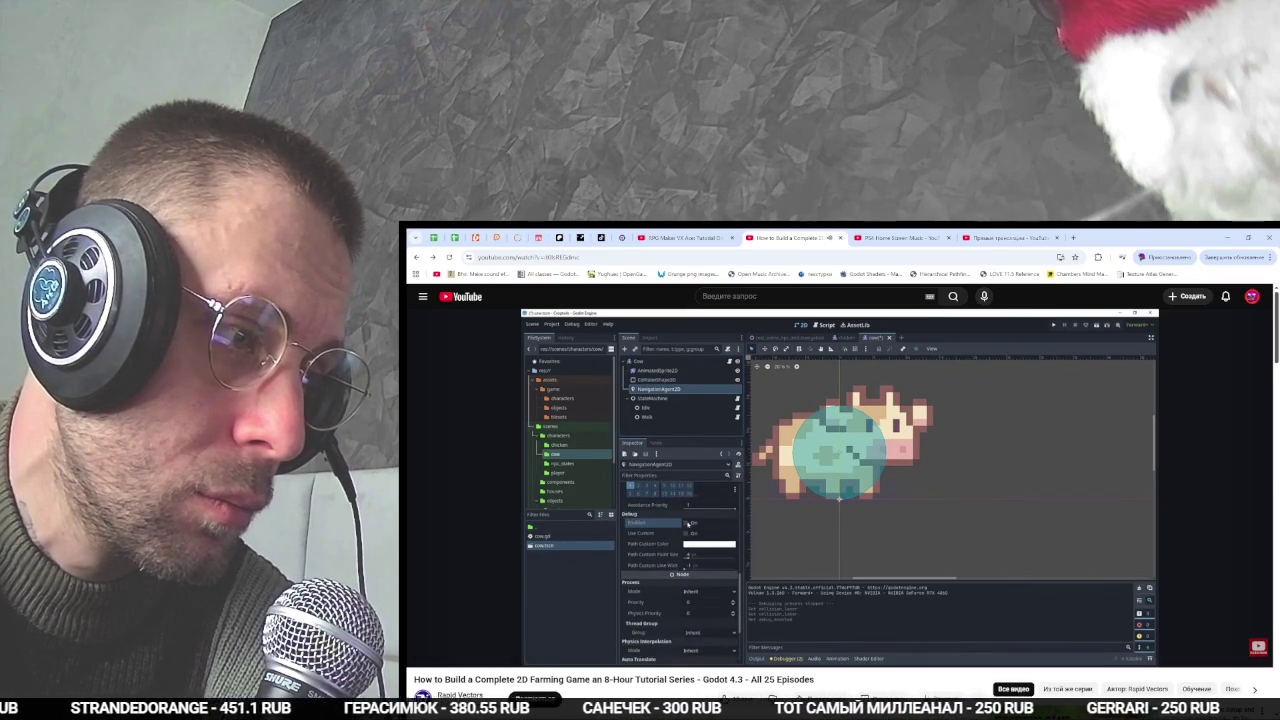
key(Right)
key(Right)
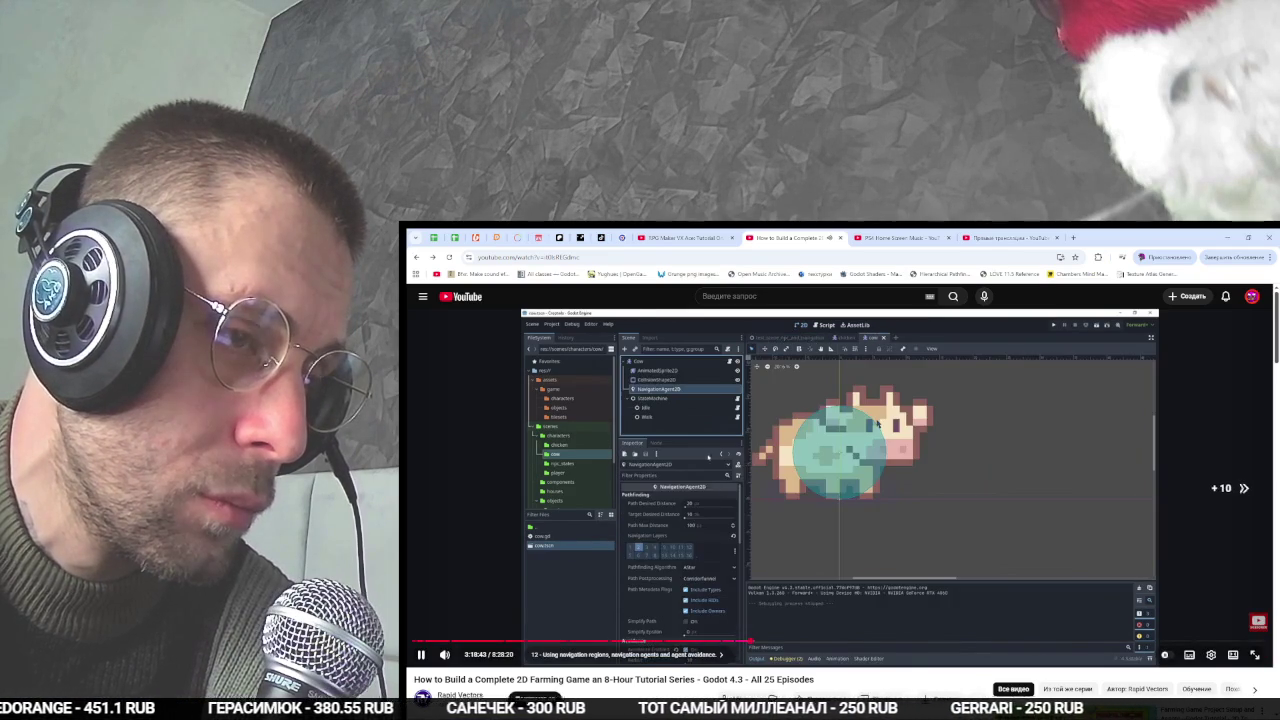
key(Right)
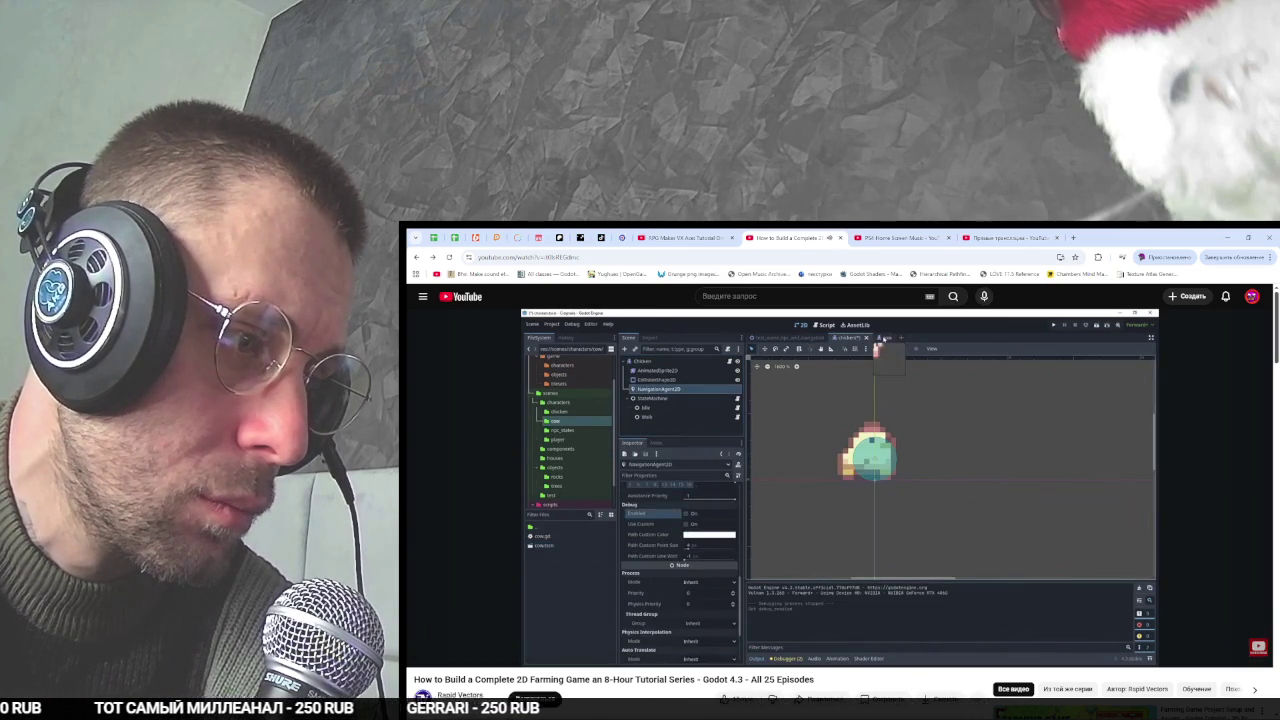
key(Right)
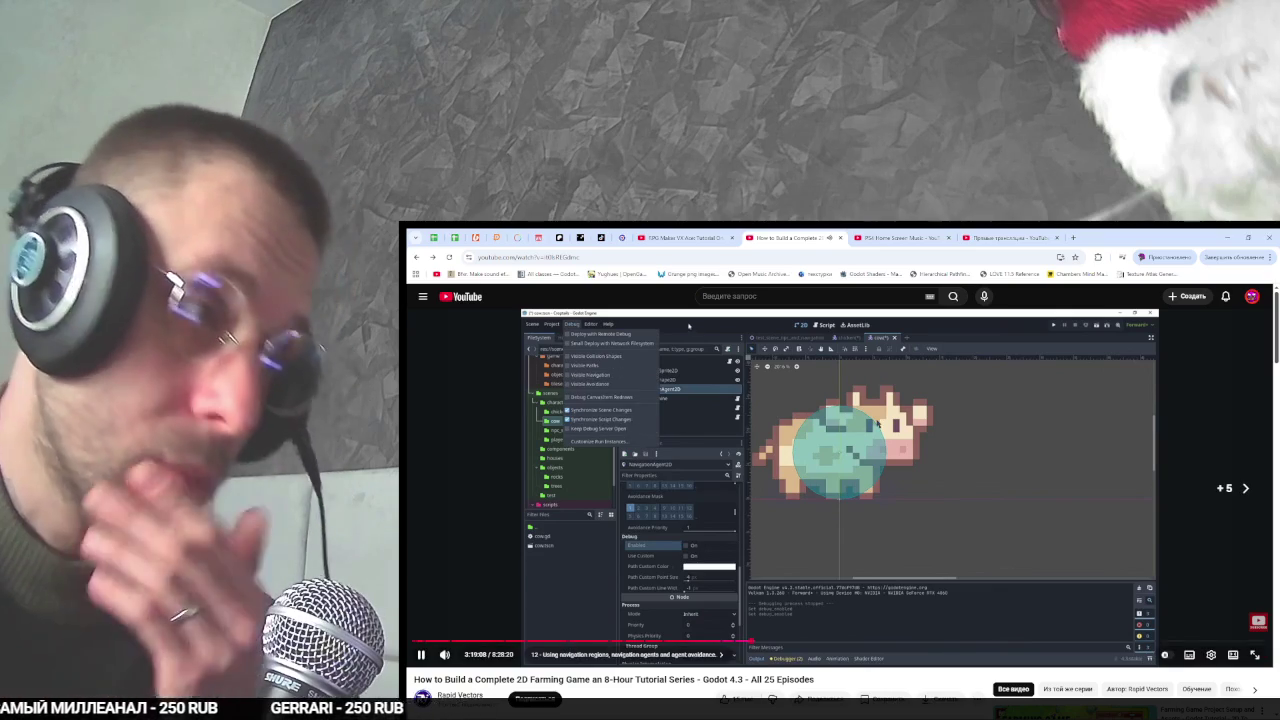
key(Right)
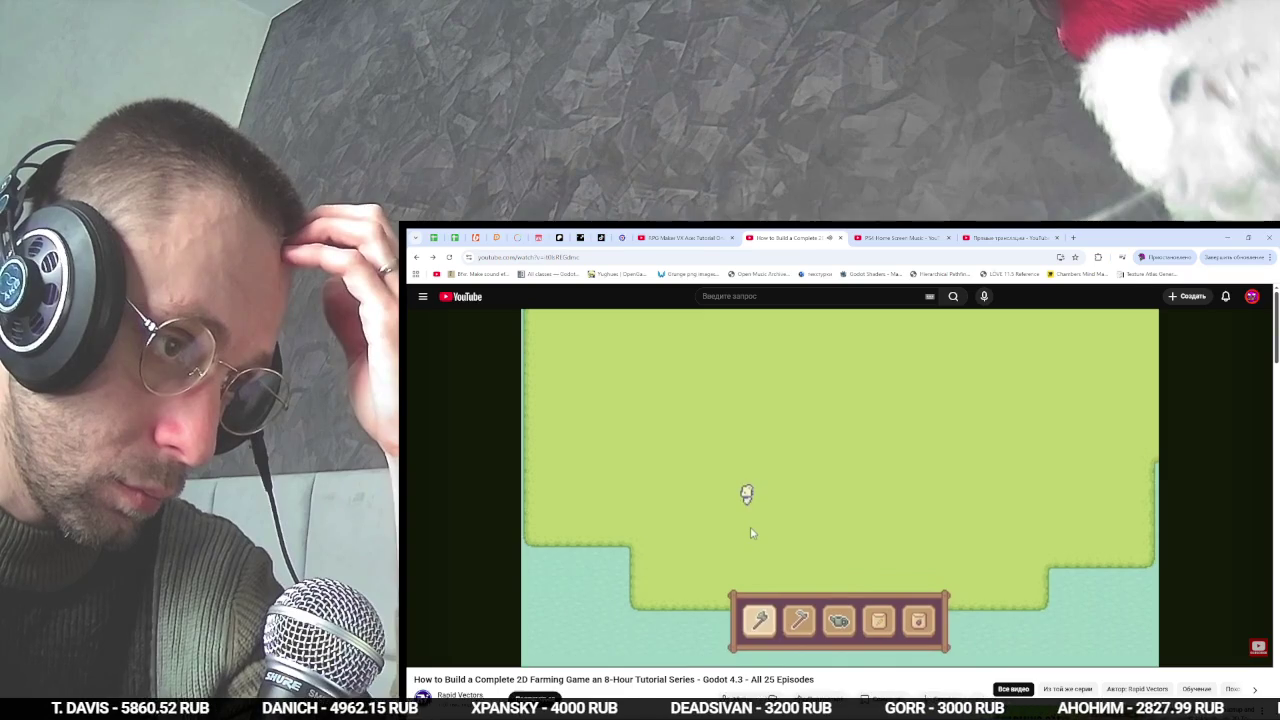
- Let the tutorial play into chapter 13 at 3:20:00, glancing at the stream chat meanwhile
mouse_move(783, 663)
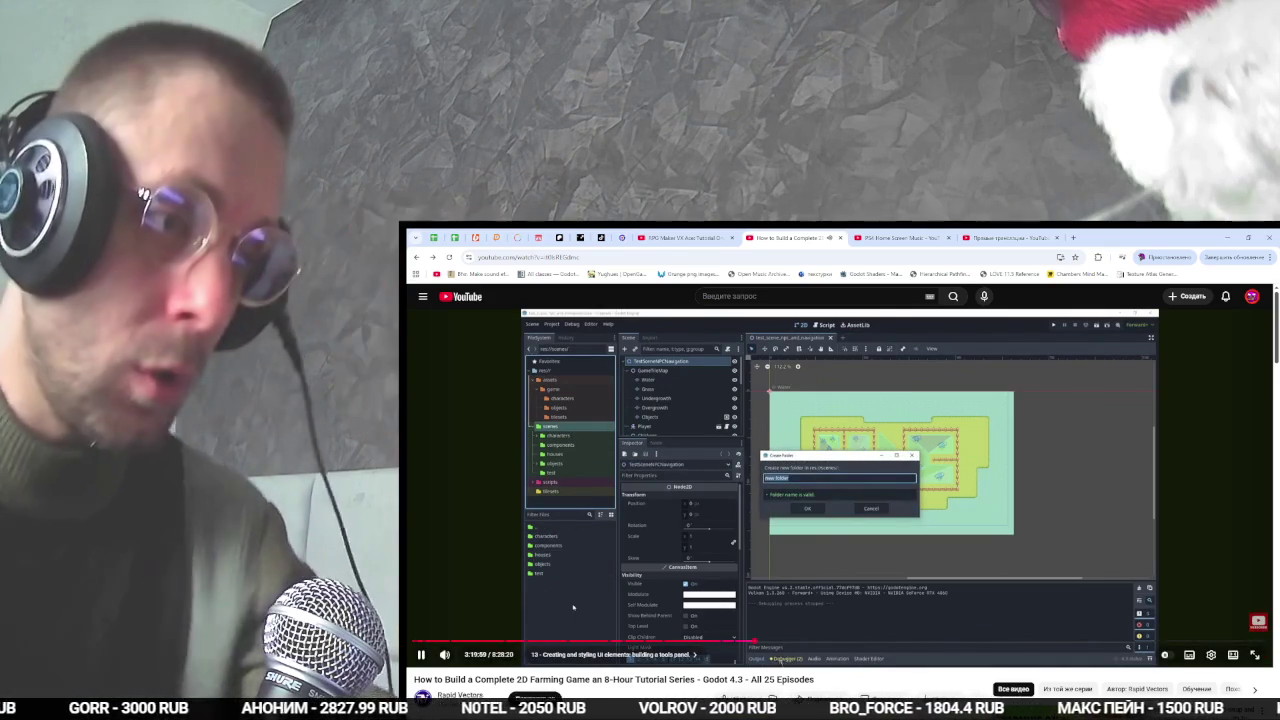
key(alt+Tab)
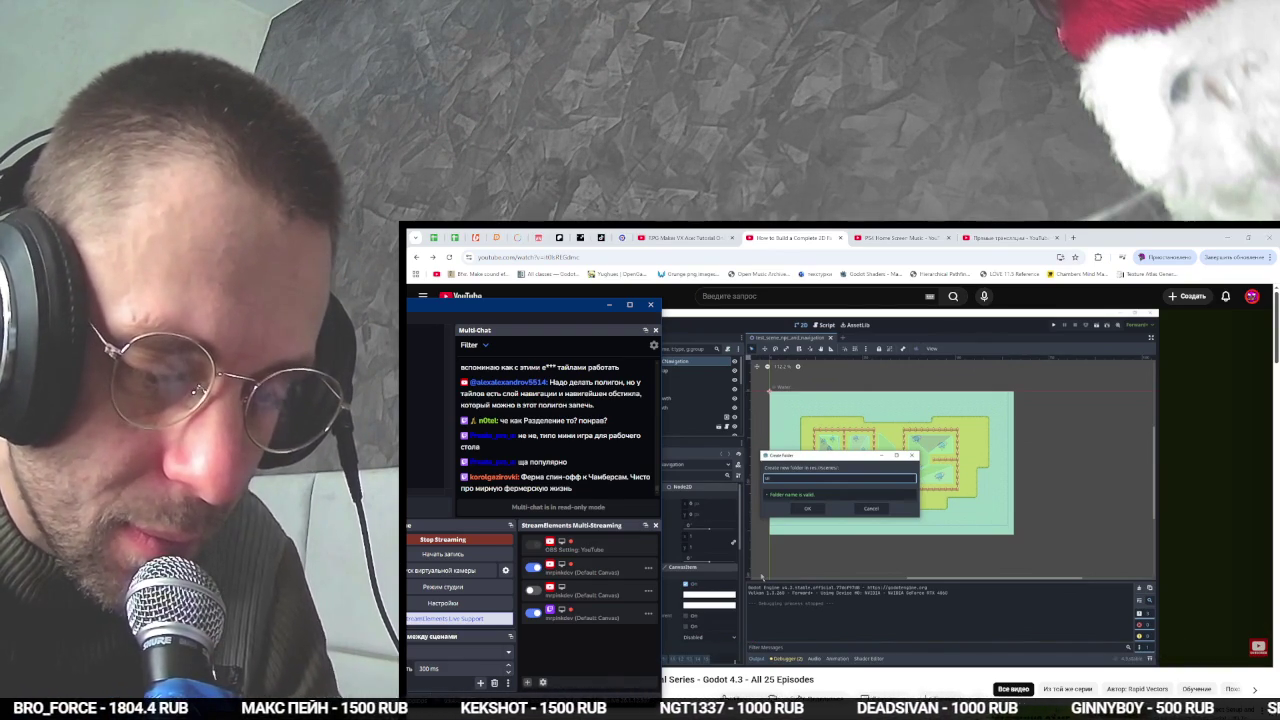
click(828, 670)
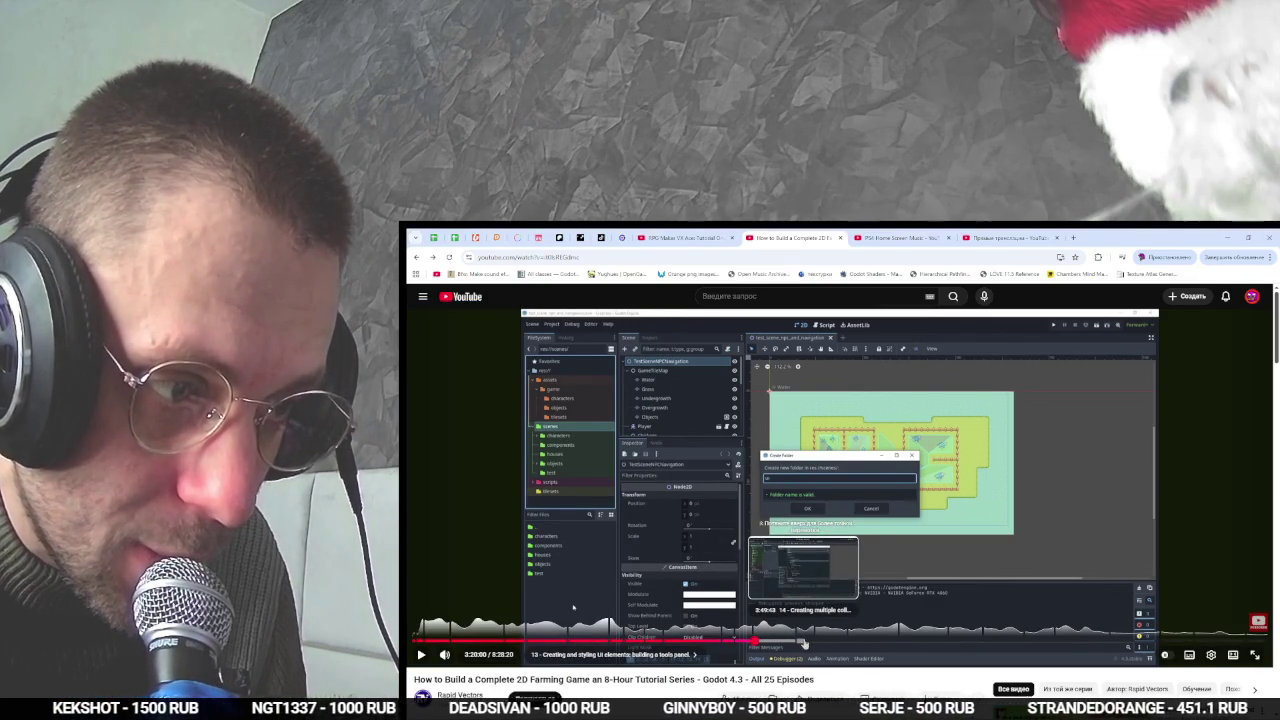
- Expand the video description and scroll through its chapter timestamps
scroll(688, 517, down, 3)
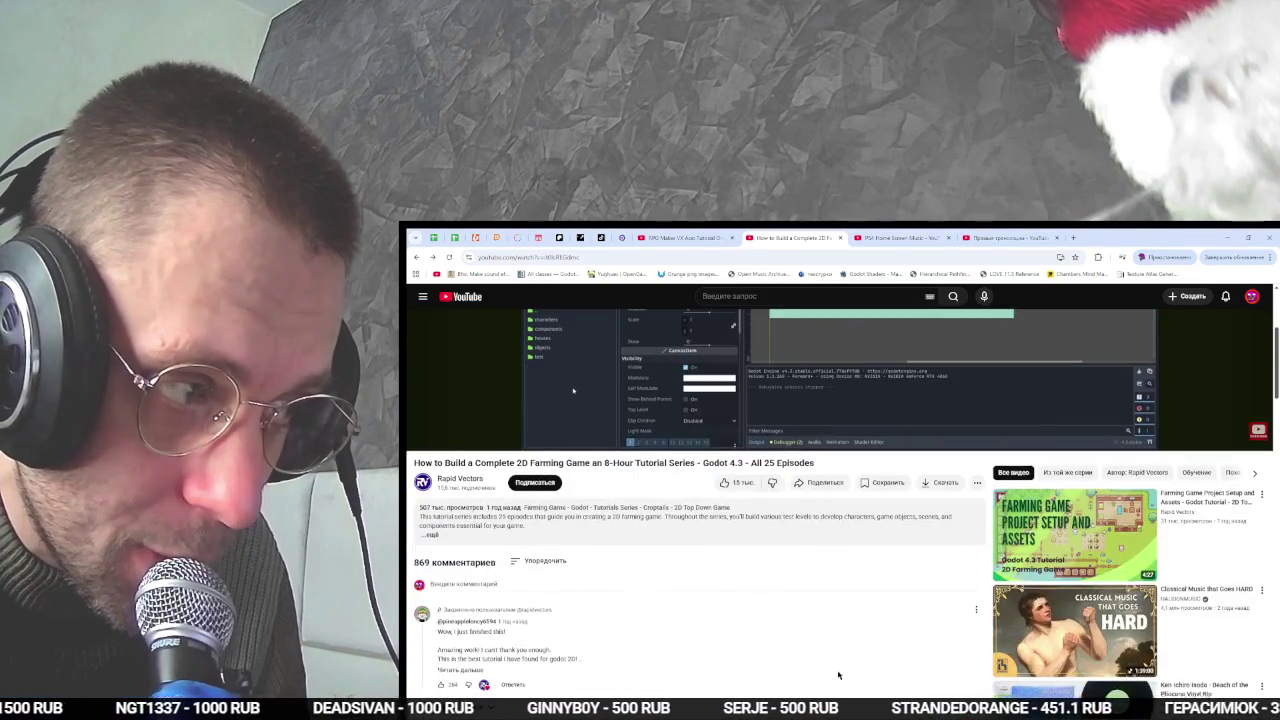
click(688, 517)
scroll(688, 517, down, 5)
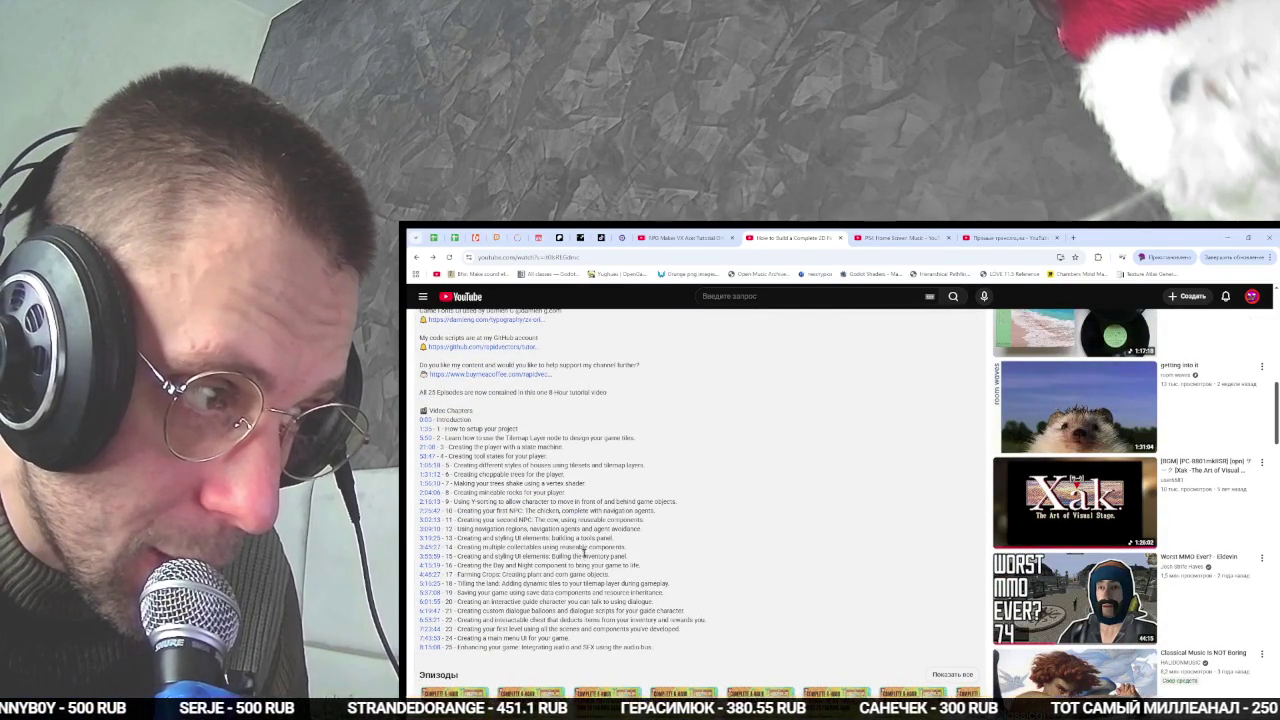
scroll(603, 551, down, 1)
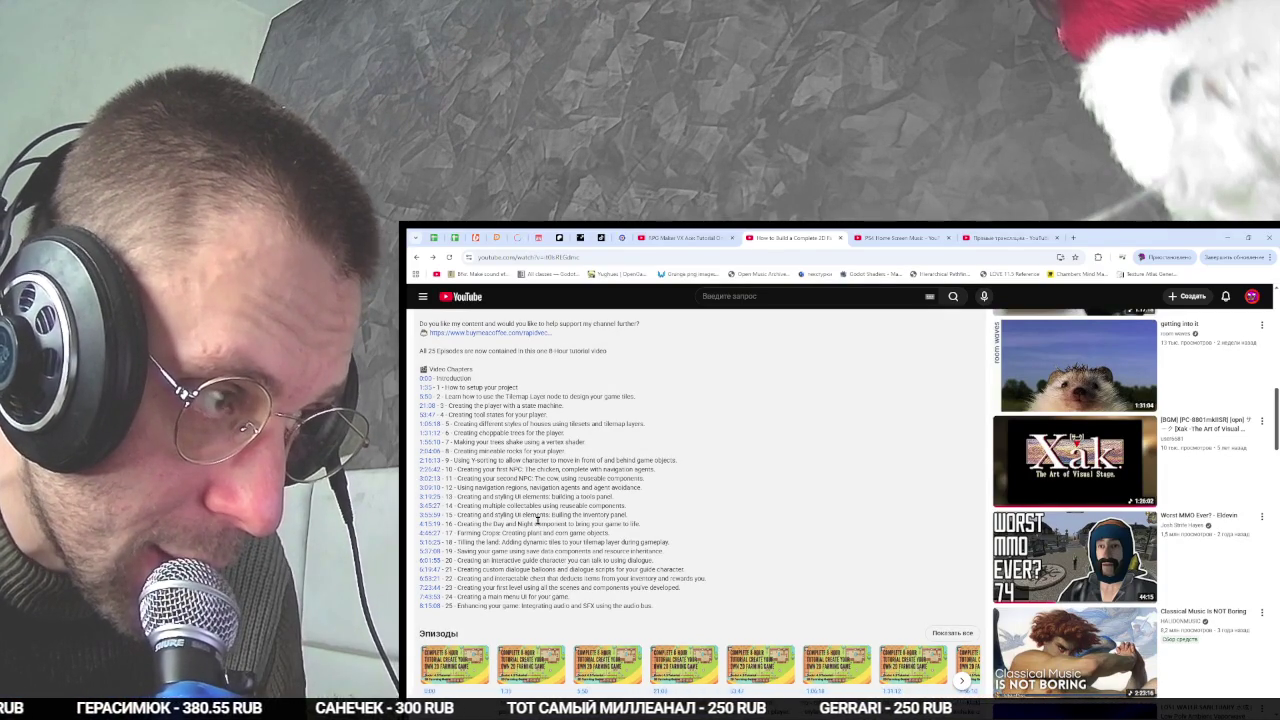
scroll(604, 505, up, 10)
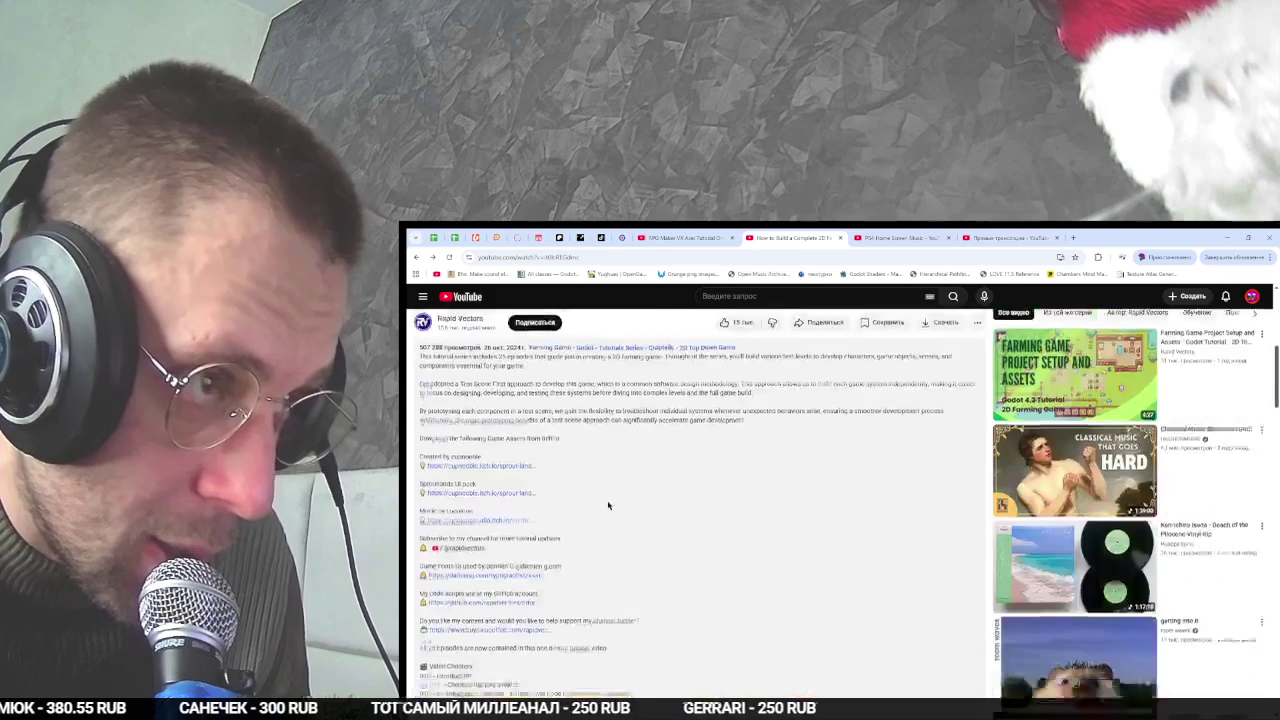
scroll(607, 504, down, 1)
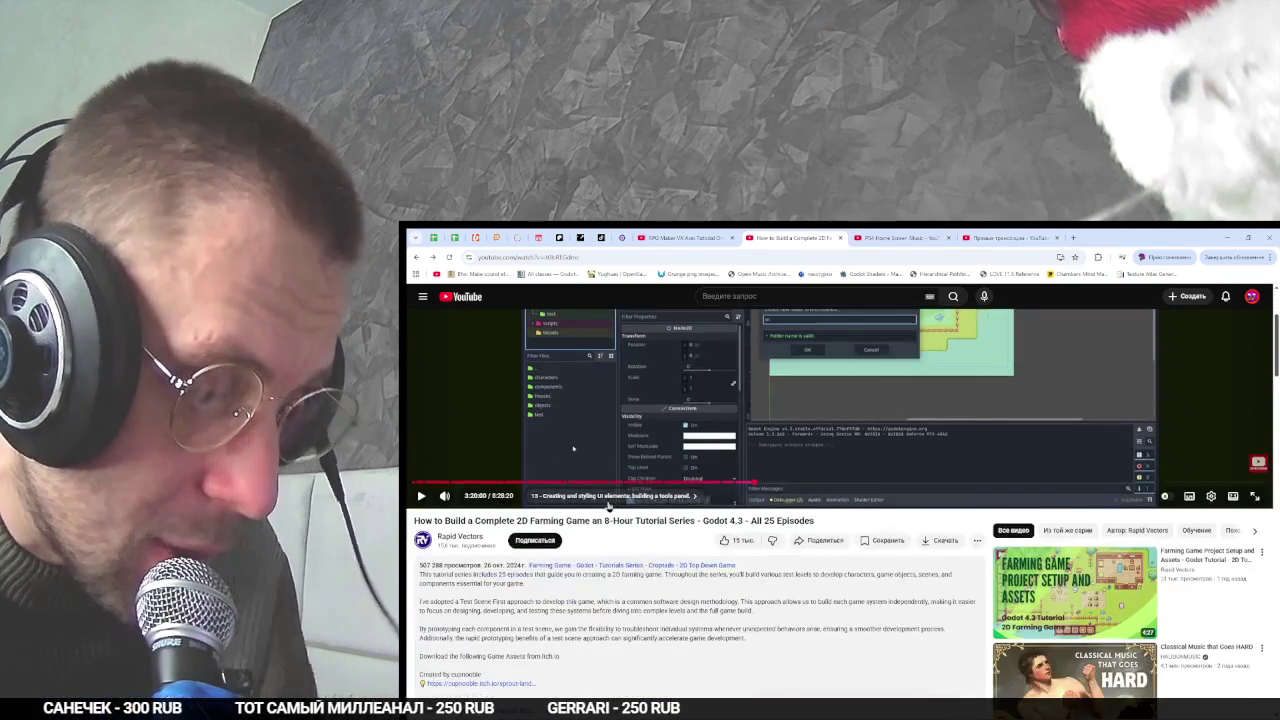
- Open the small_log scene in Godot to check its collectable name, then return to Chrome
key(alt+Tab)
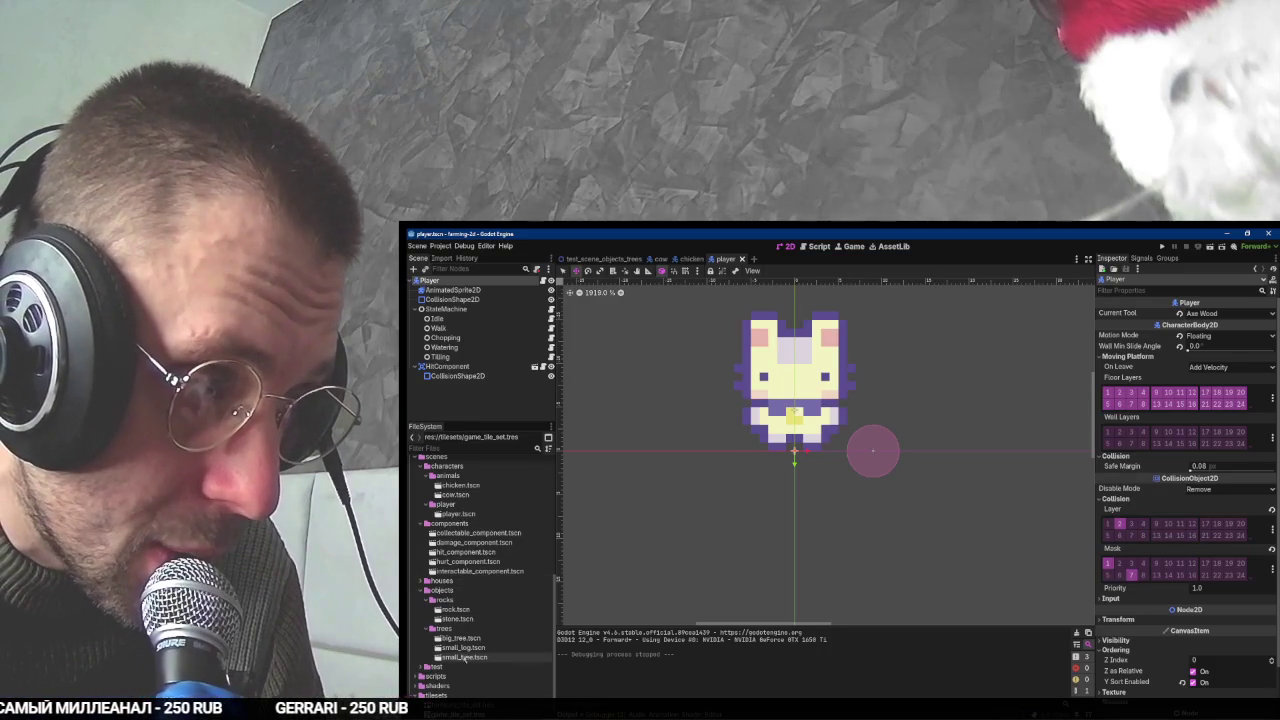
double_click(463, 647)
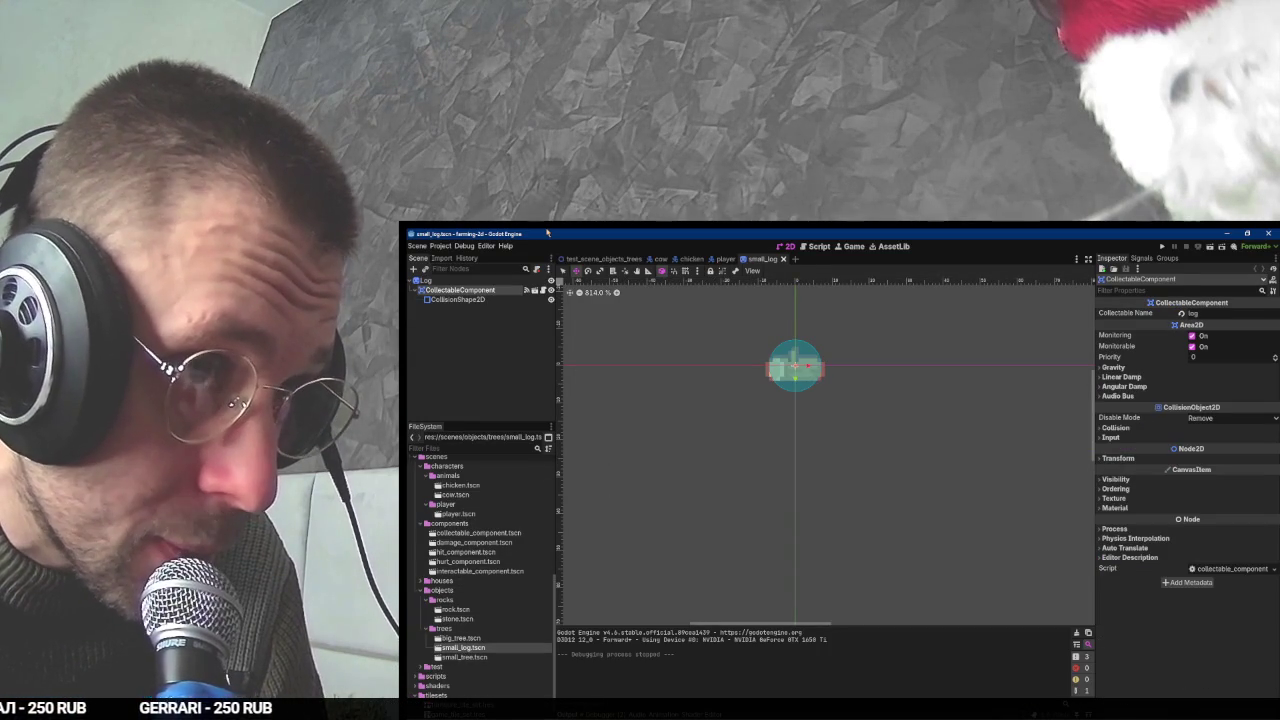
double_click(1193, 313)
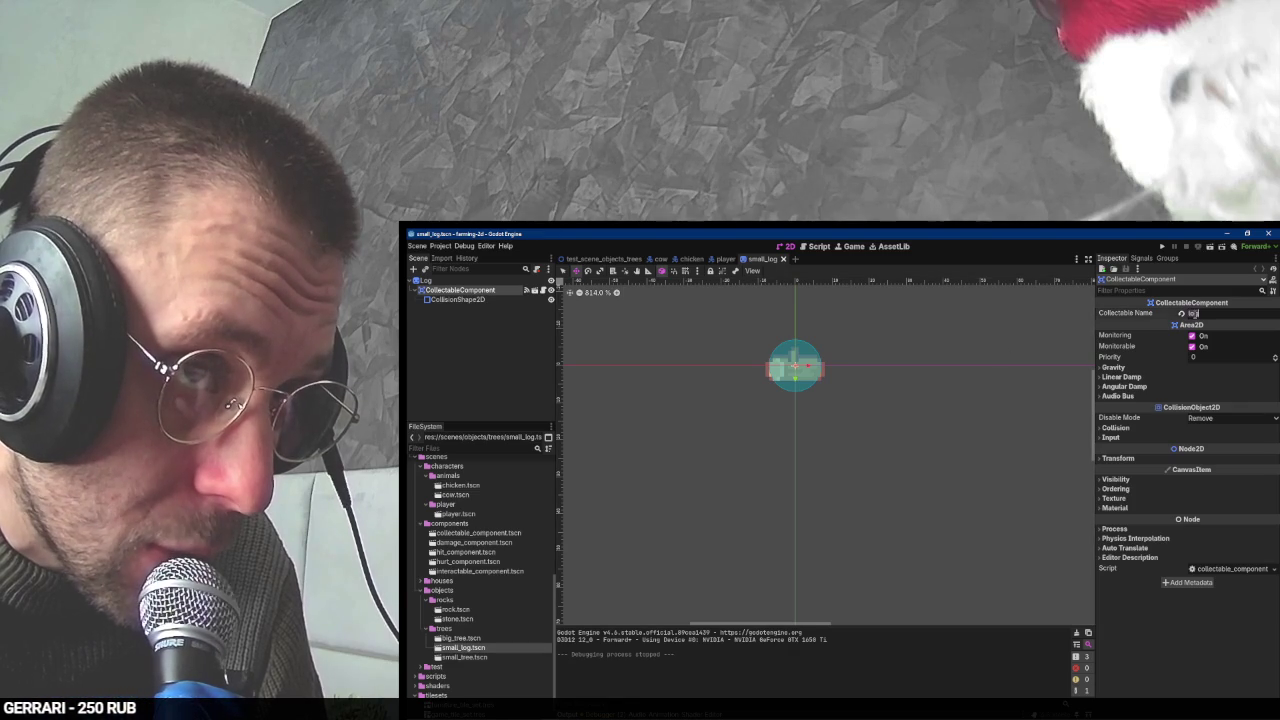
key(alt+Tab)
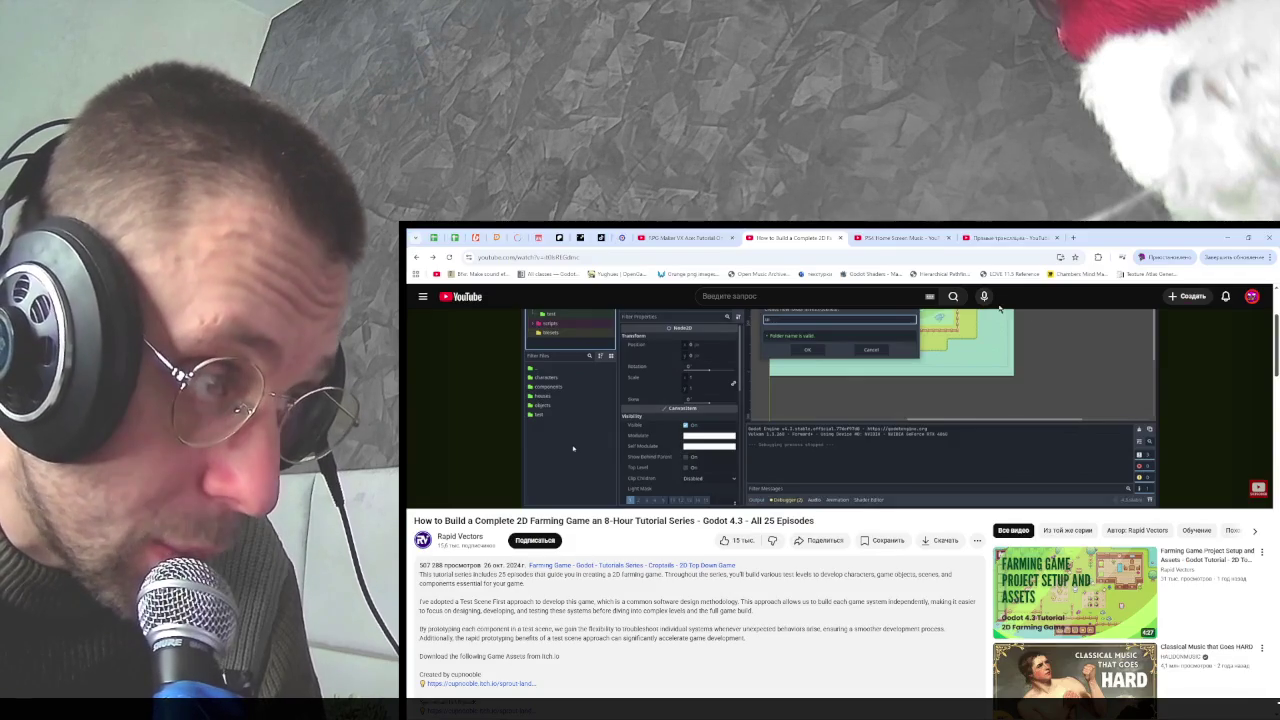
- Scroll the YouTube page down to the 25-chapter list and Episodes row
scroll(960, 370, down, 10)
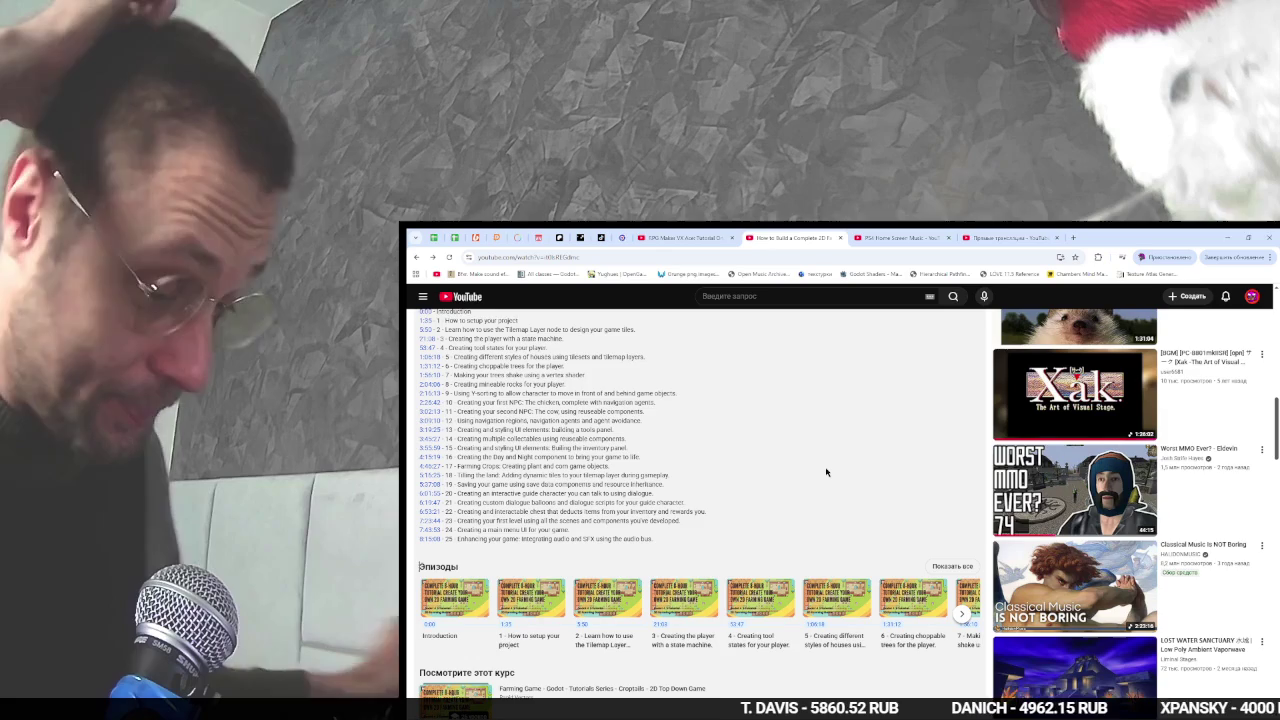
- Switch to the OBS Multi-Chat window over the tutorial page
key(alt+Tab)
key(Tab)
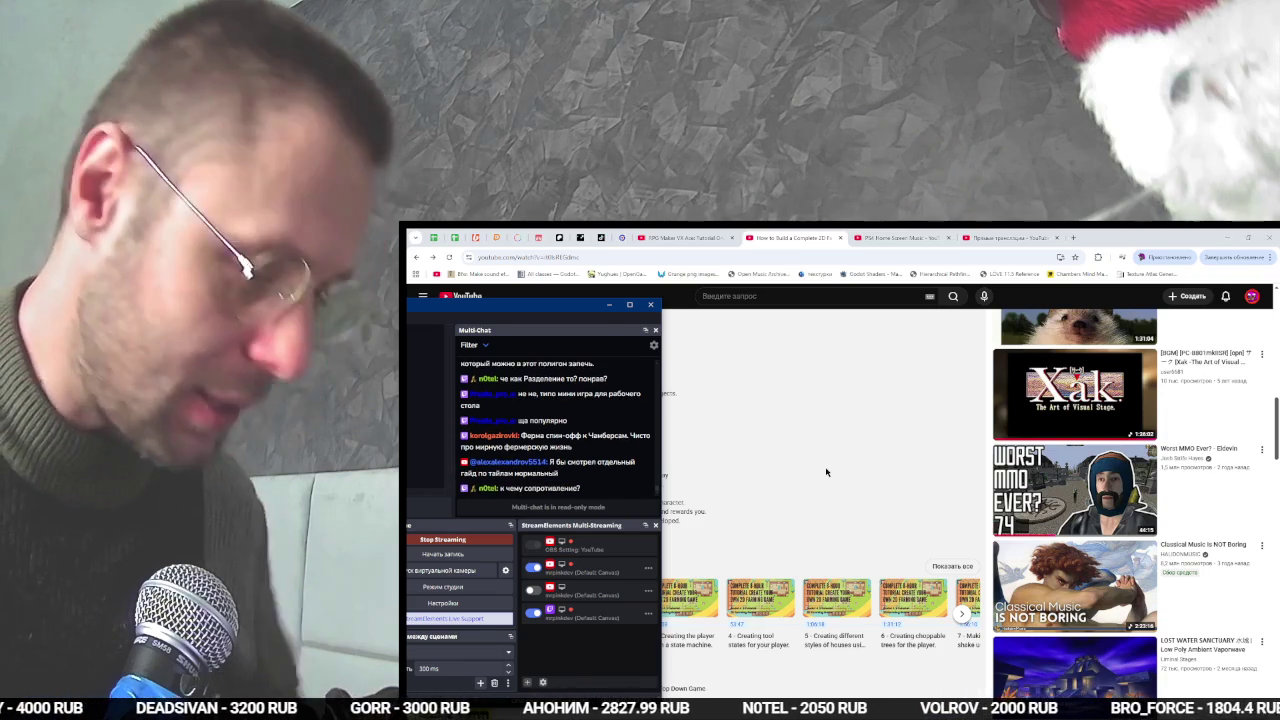
click(826, 472)
key(ctrl+t)
text(d)
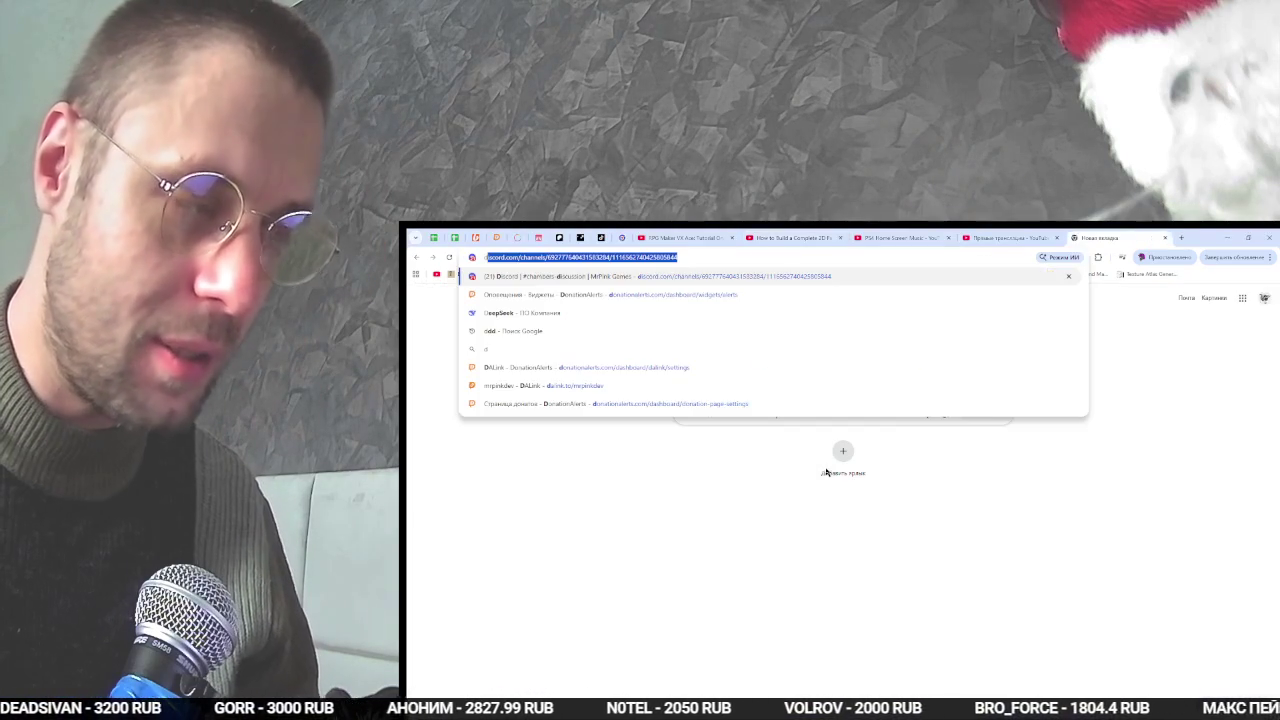
key(Return)
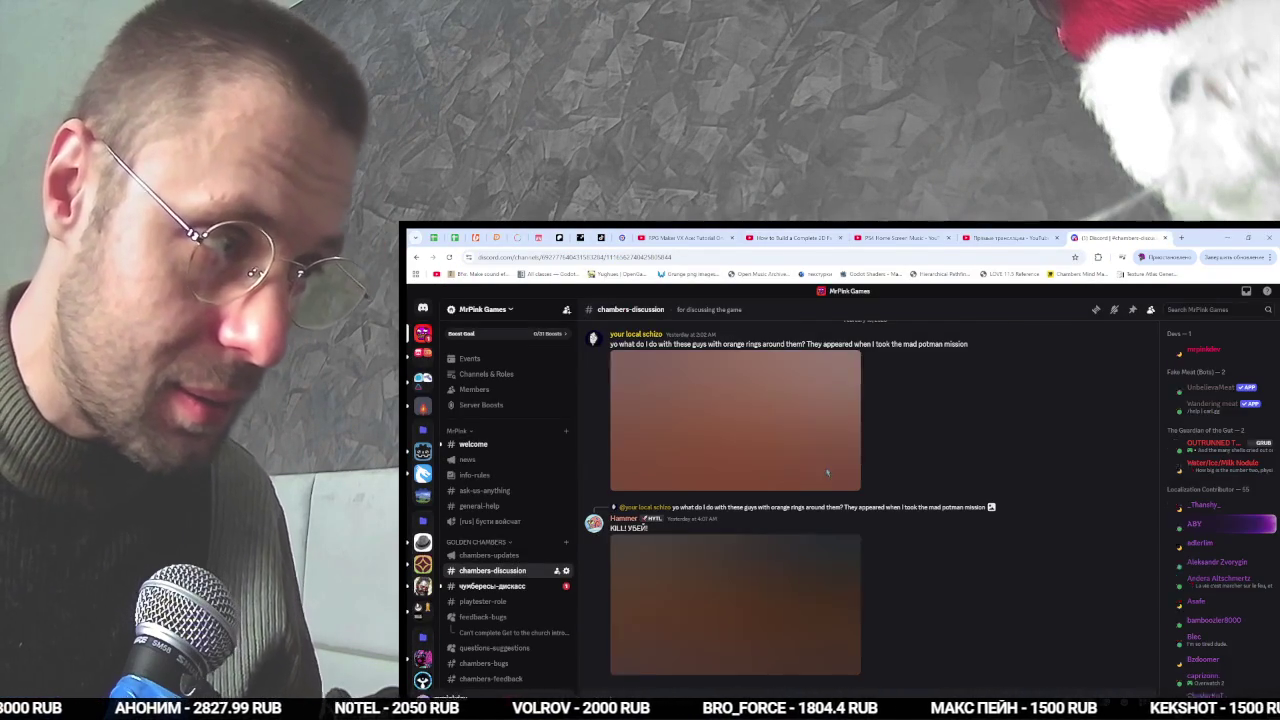
click(487, 586)
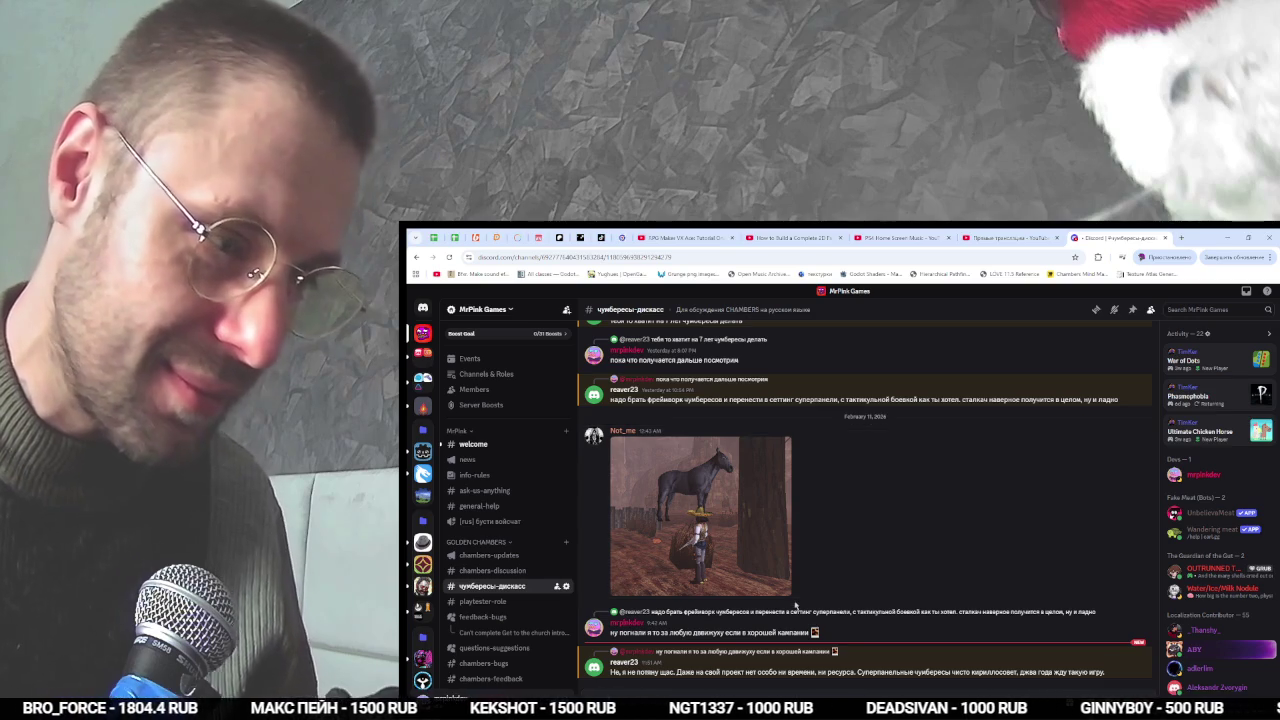
scroll(506, 541, down, 5)
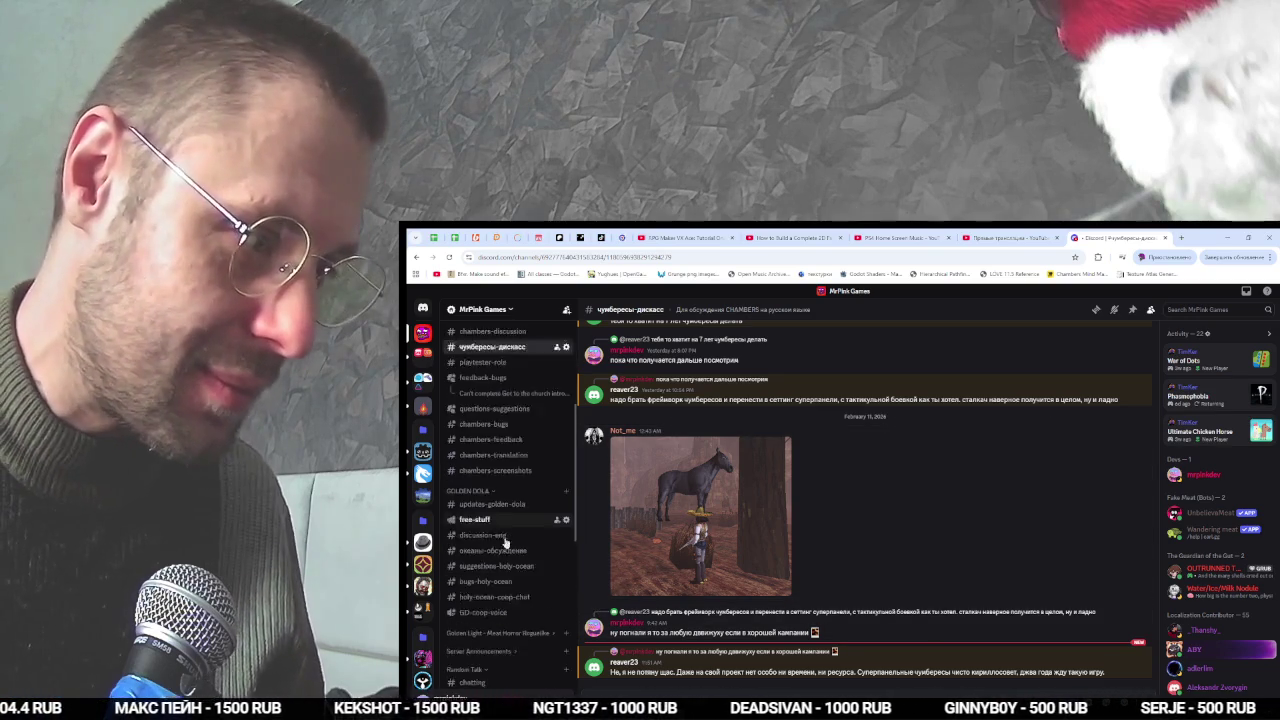
key(ctrl+w)
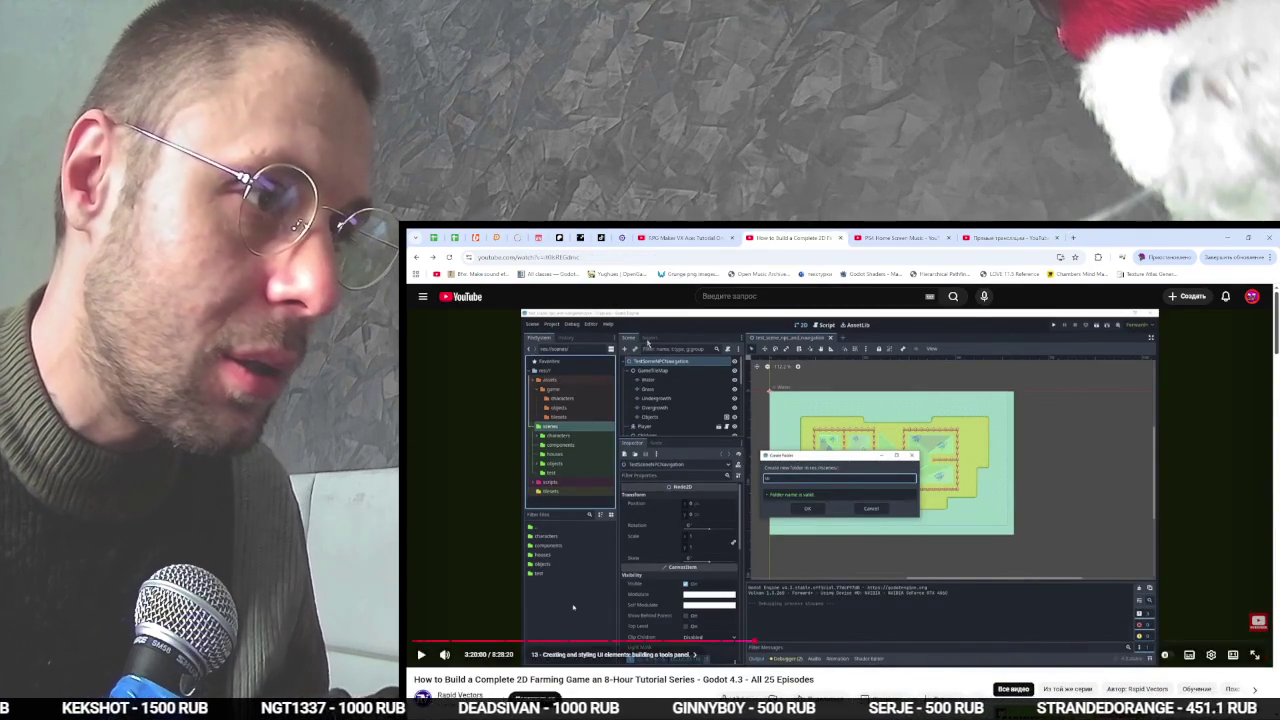
click(872, 237)
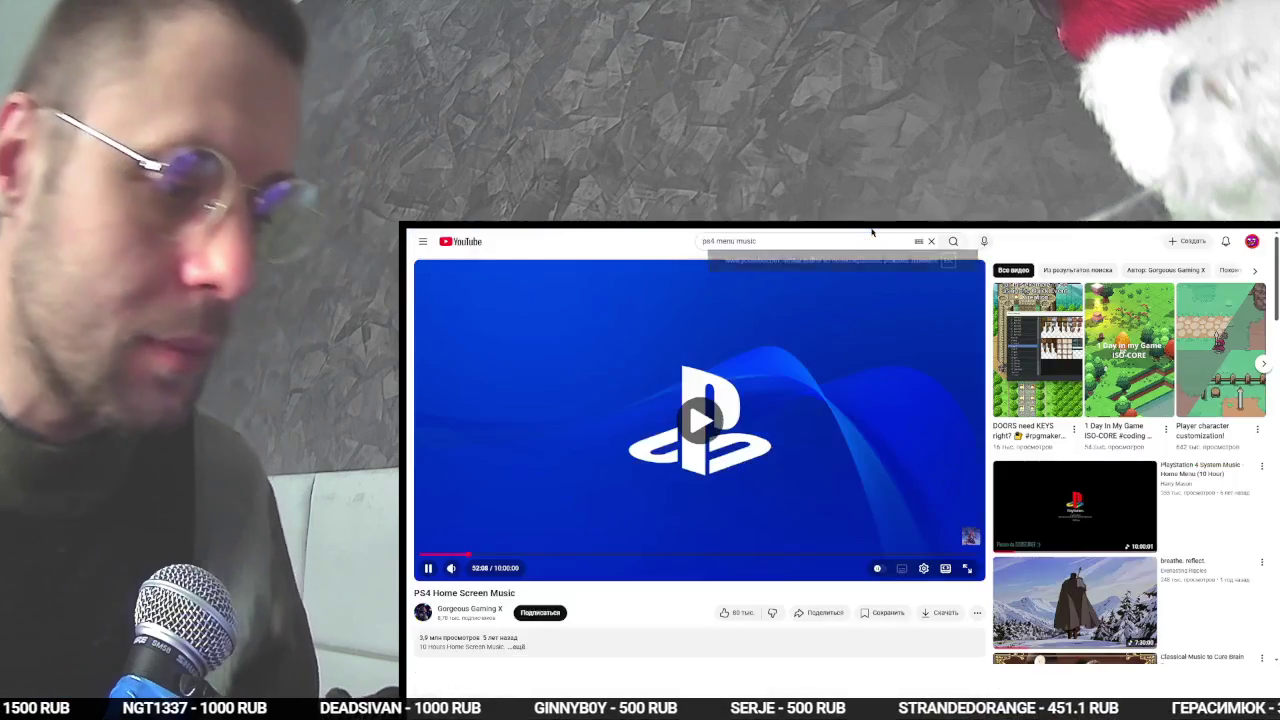
key(f)
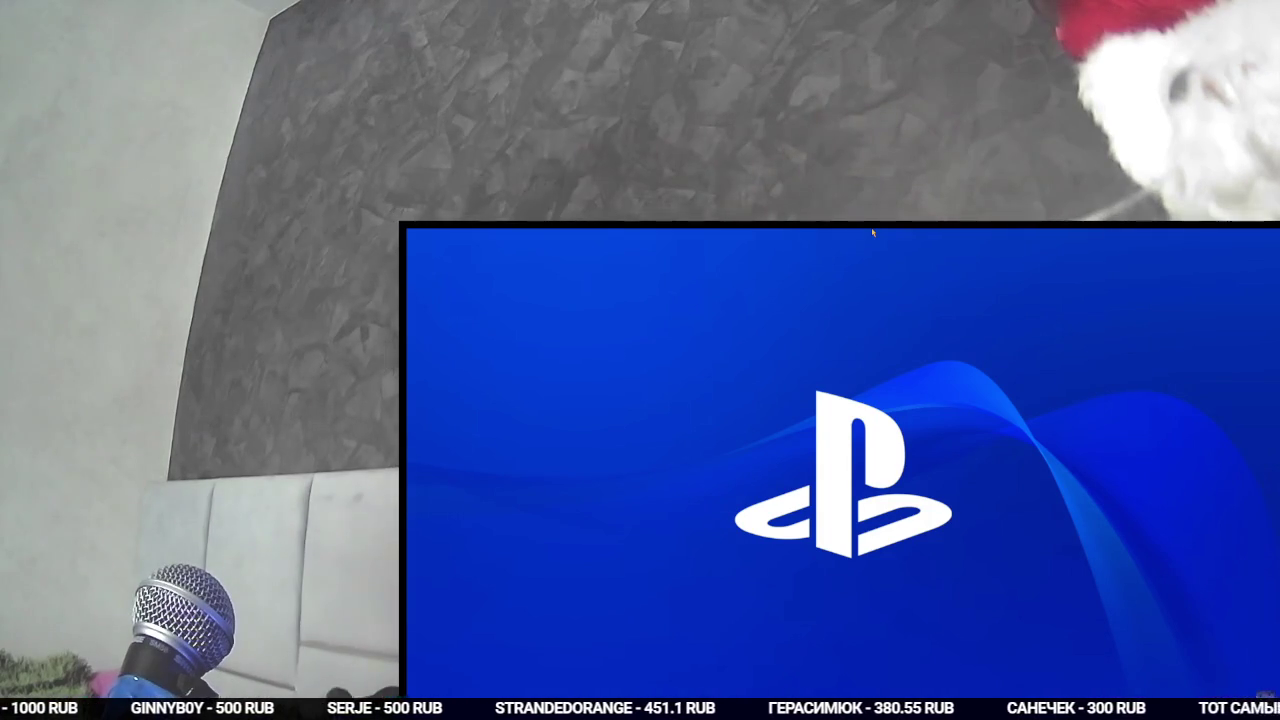
key(alt+Tab)
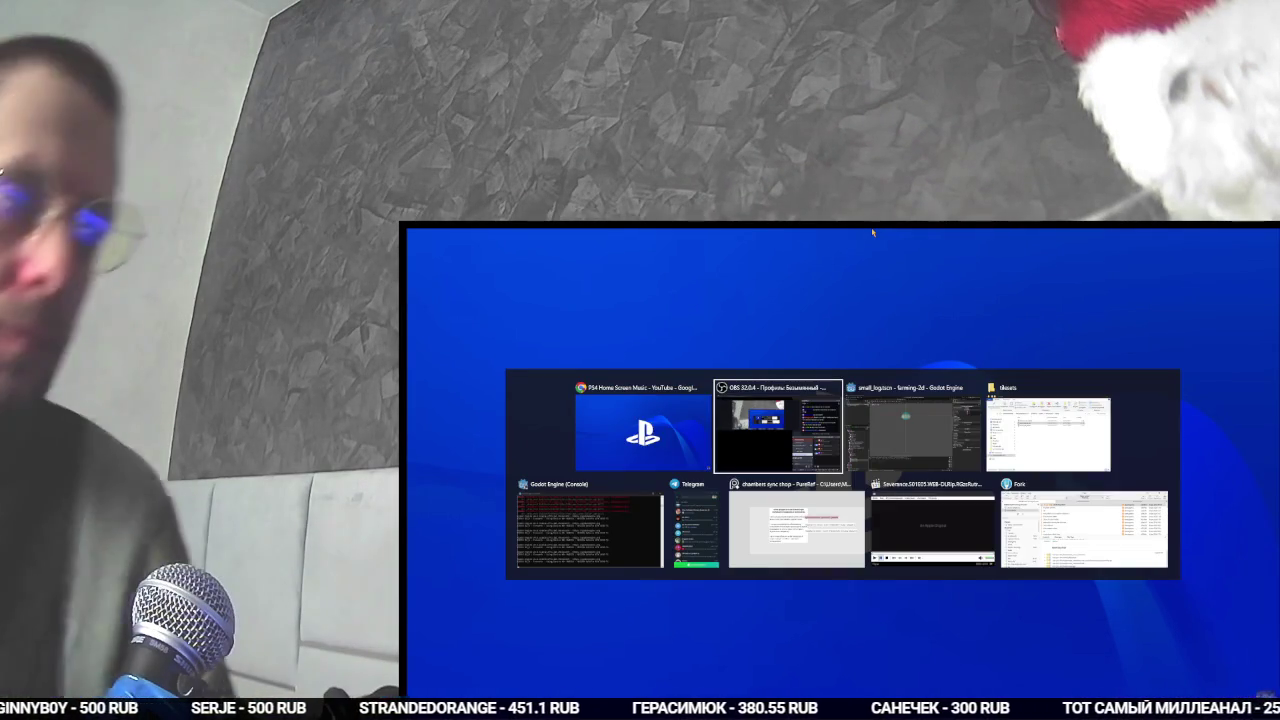
key(alt+Tab)
key(Tab)
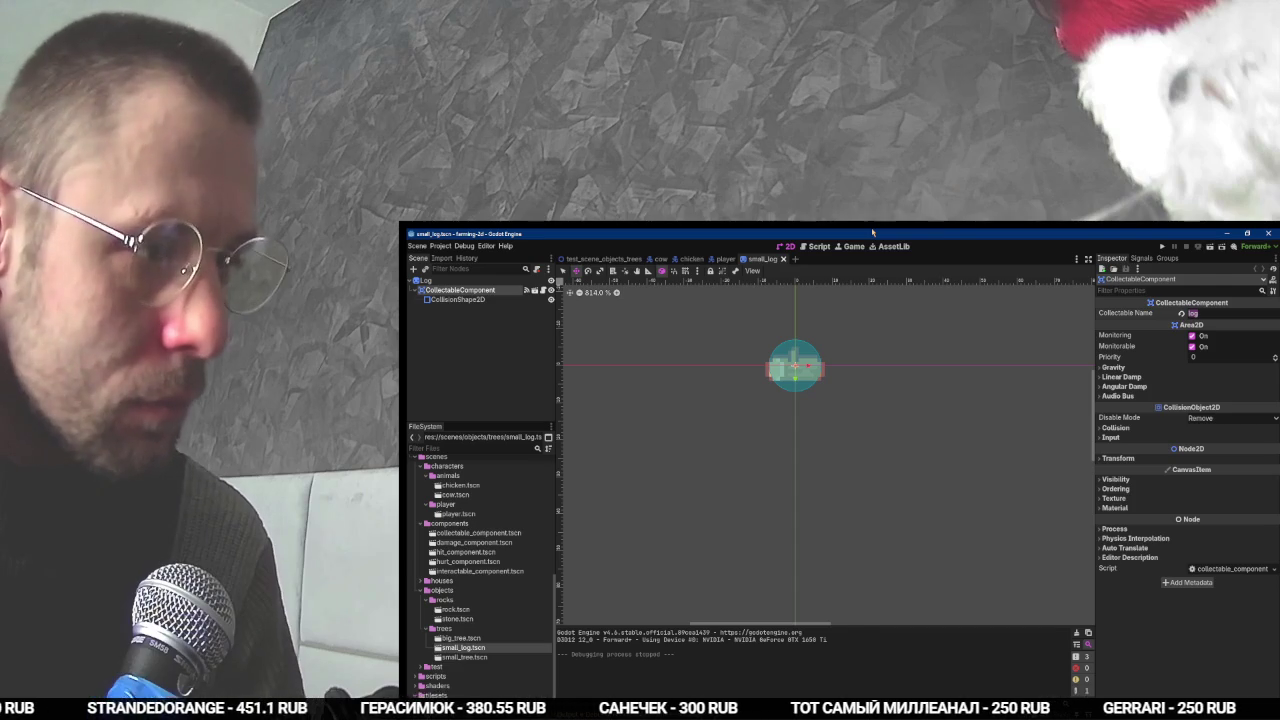
key(alt+Tab)
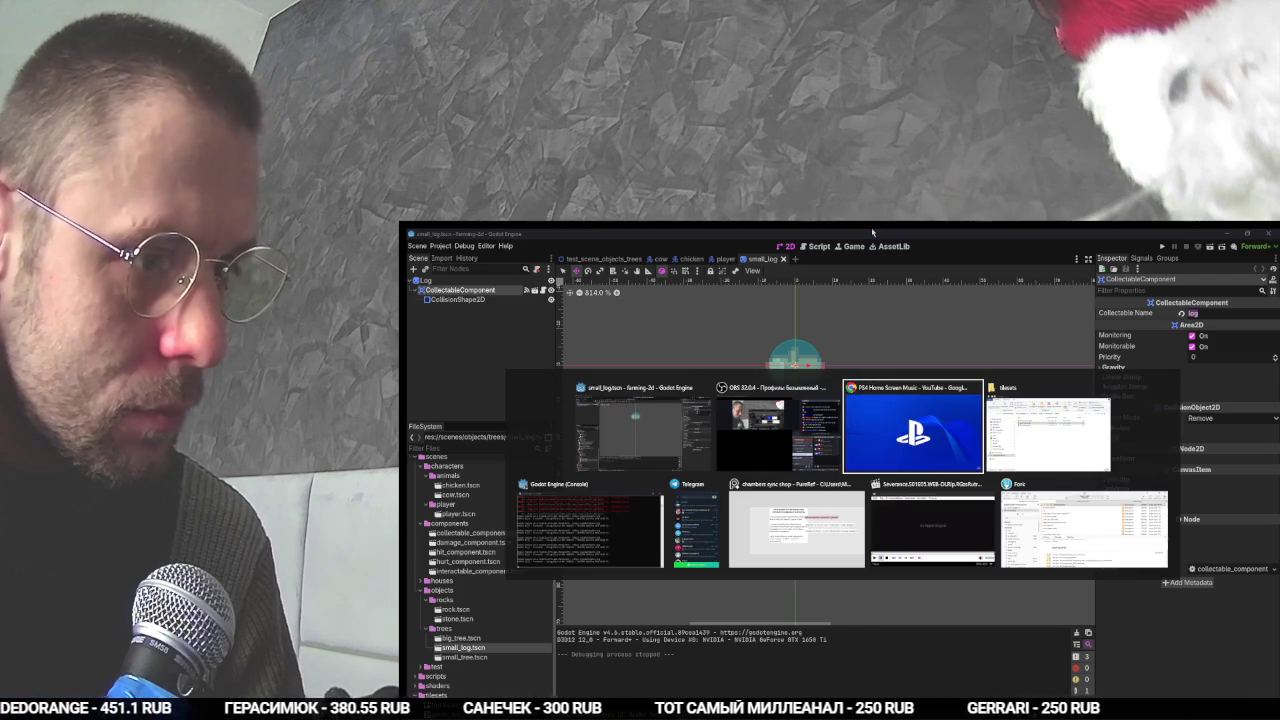
key(Escape)
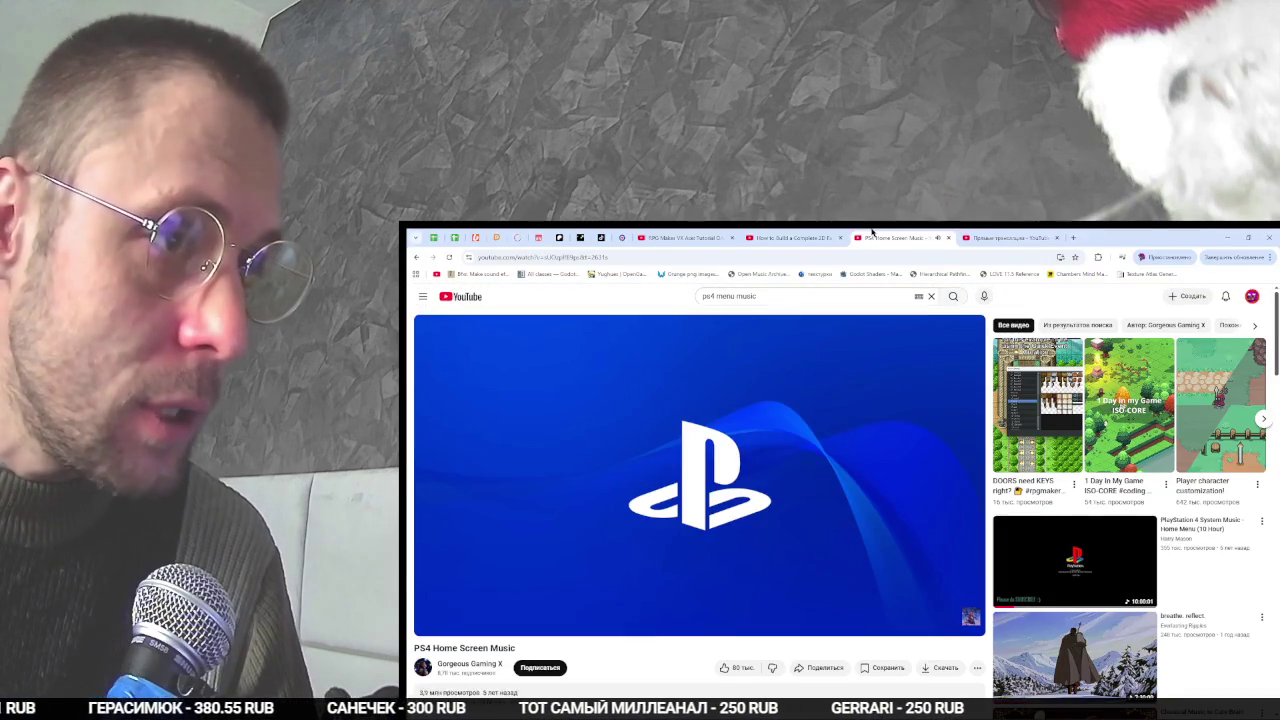
click(839, 234)
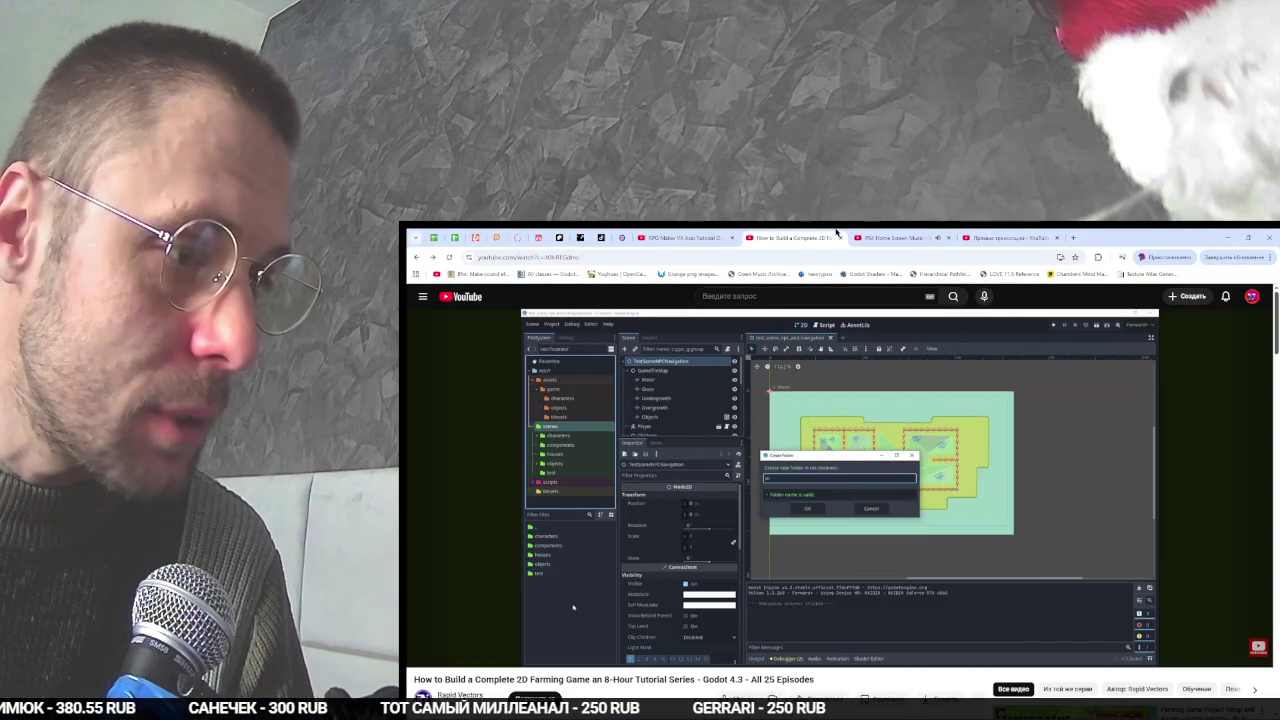
mouse_move(726, 494)
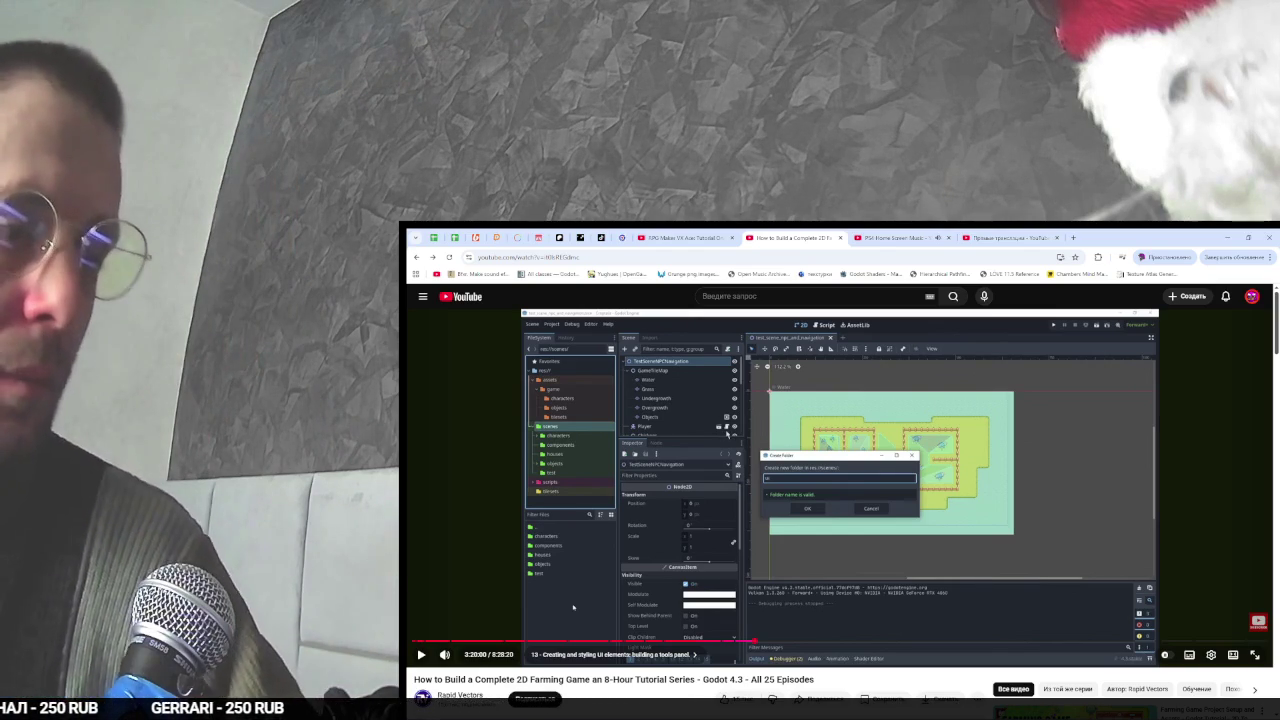
scroll(728, 437, down, 2)
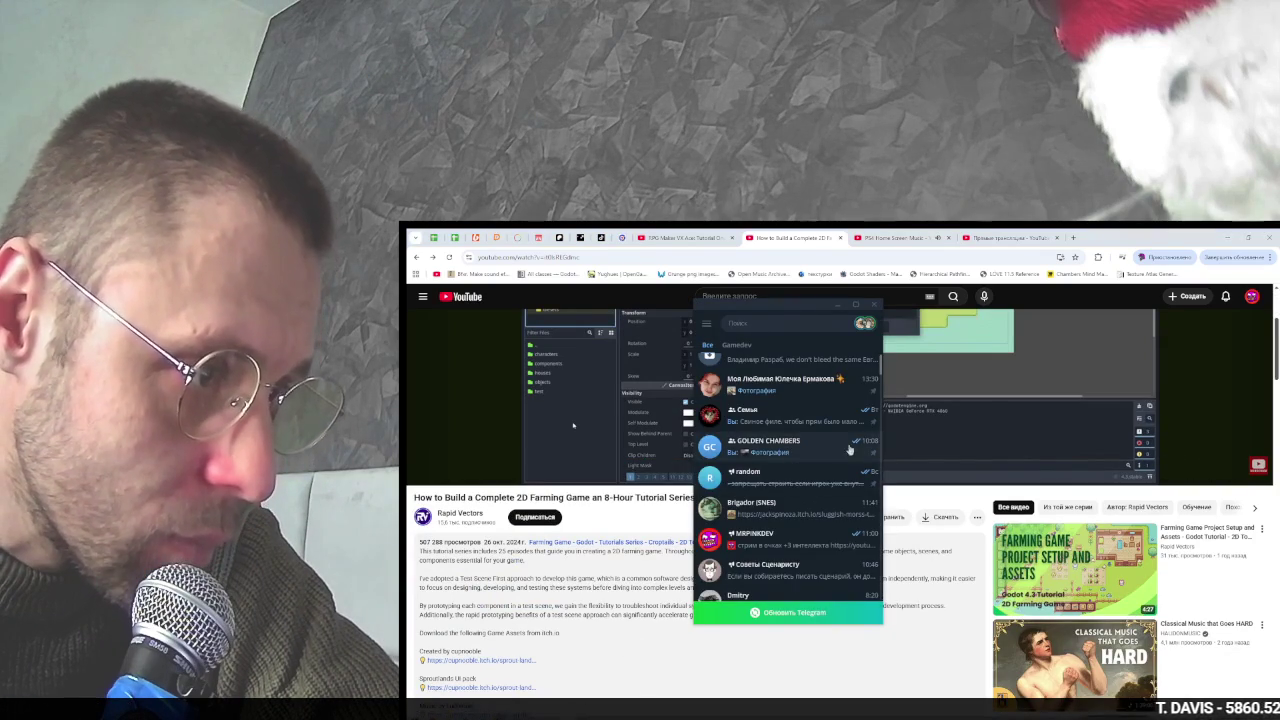
- Read through the GOLDEN CHAMBERS chat, go back to the chat list, and open Start
click(850, 449)
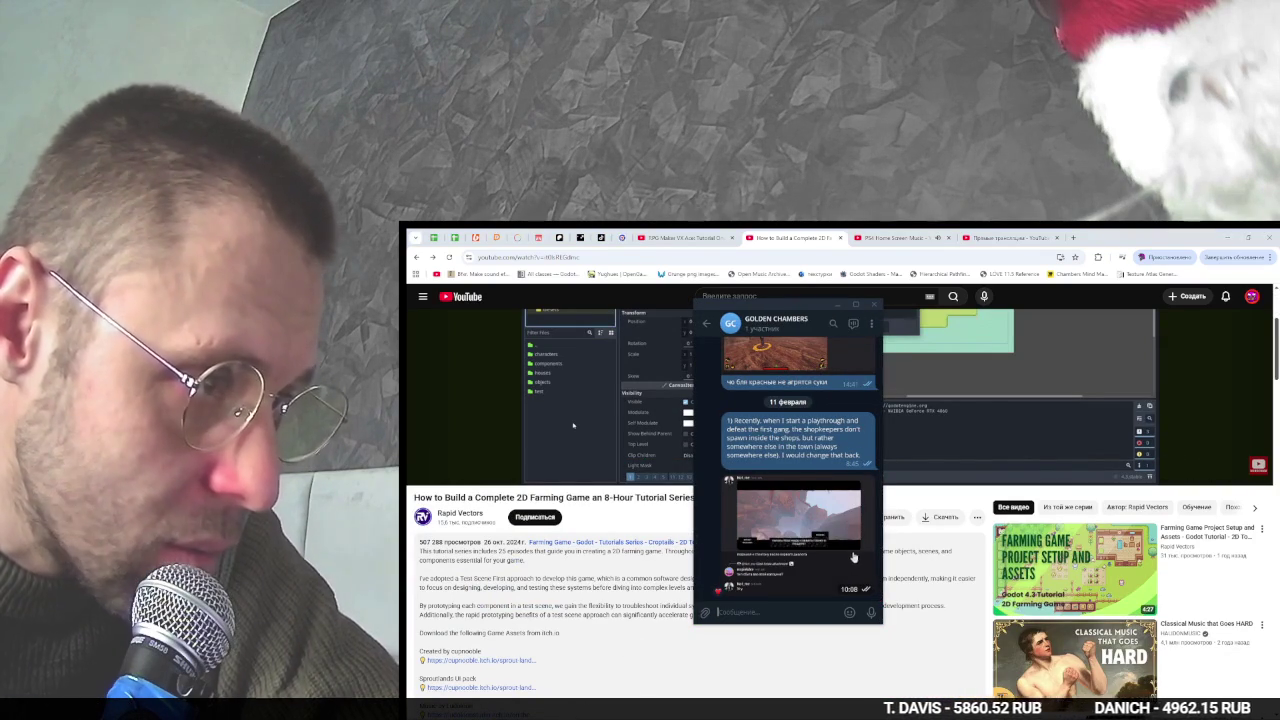
scroll(853, 557, up, 3)
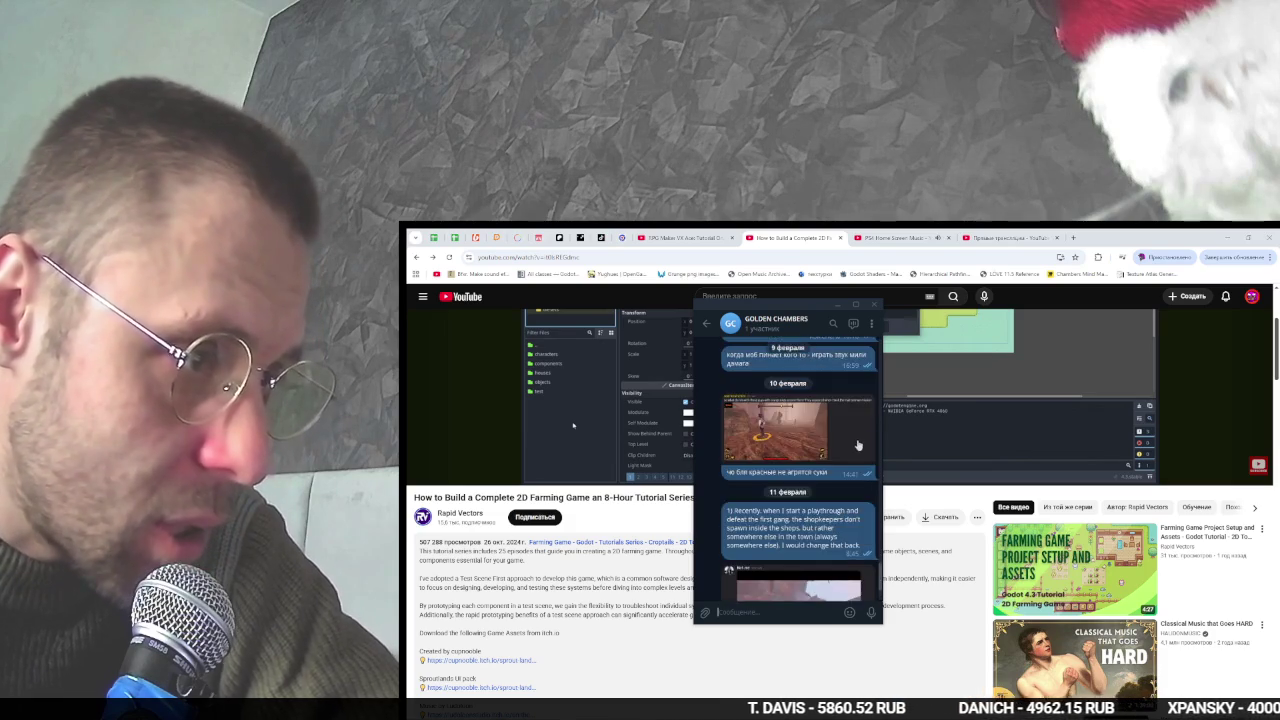
scroll(858, 445, up, 3)
mouse_move(862, 450)
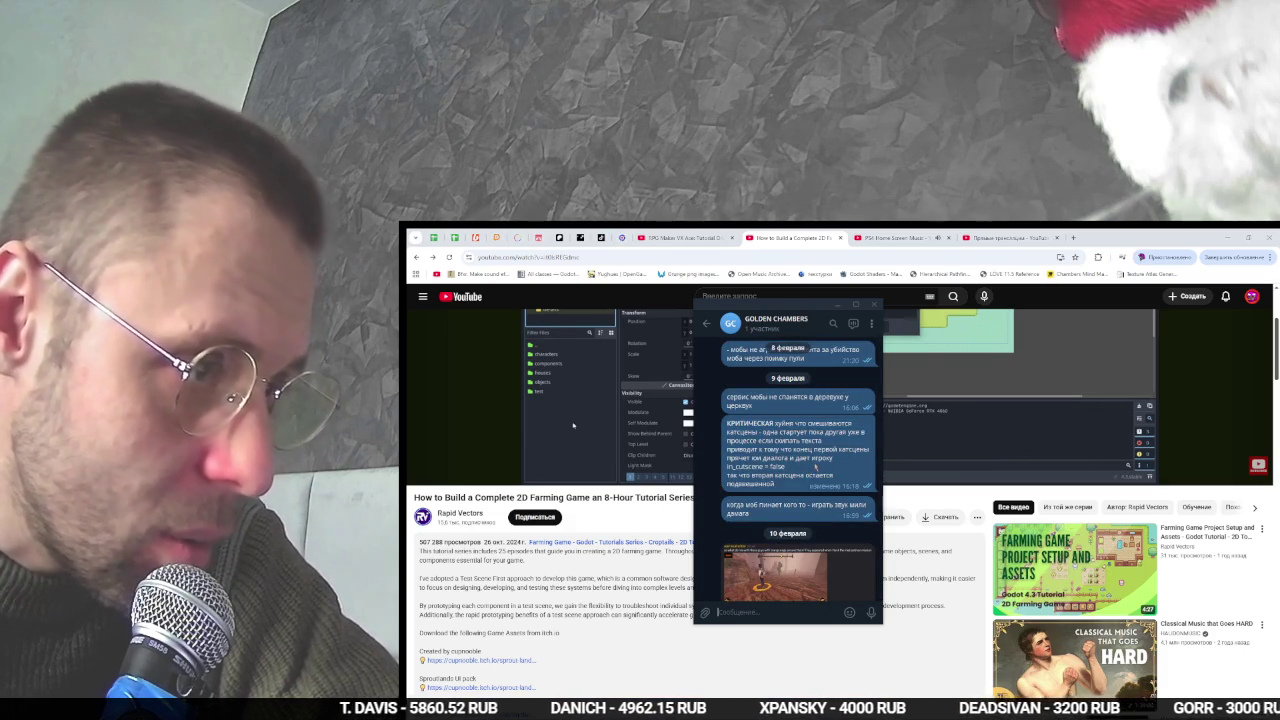
scroll(811, 468, up, 2)
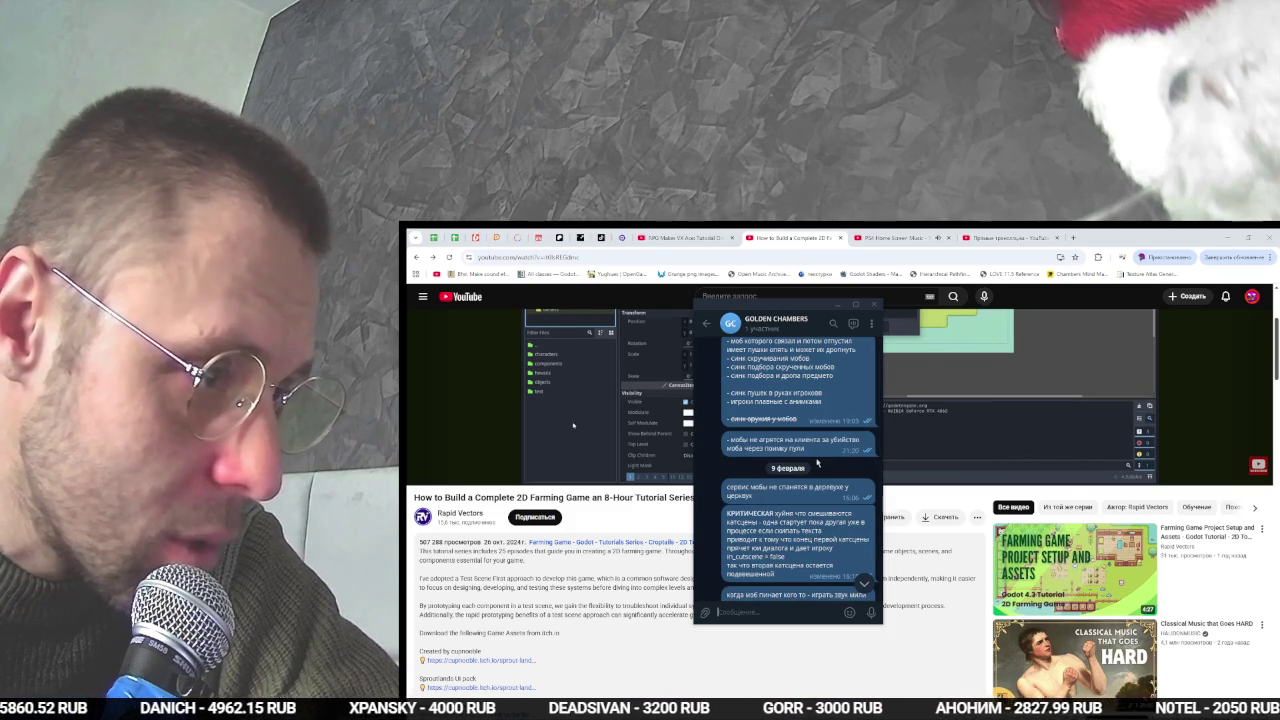
scroll(816, 462, up, 2)
scroll(830, 452, down, 10)
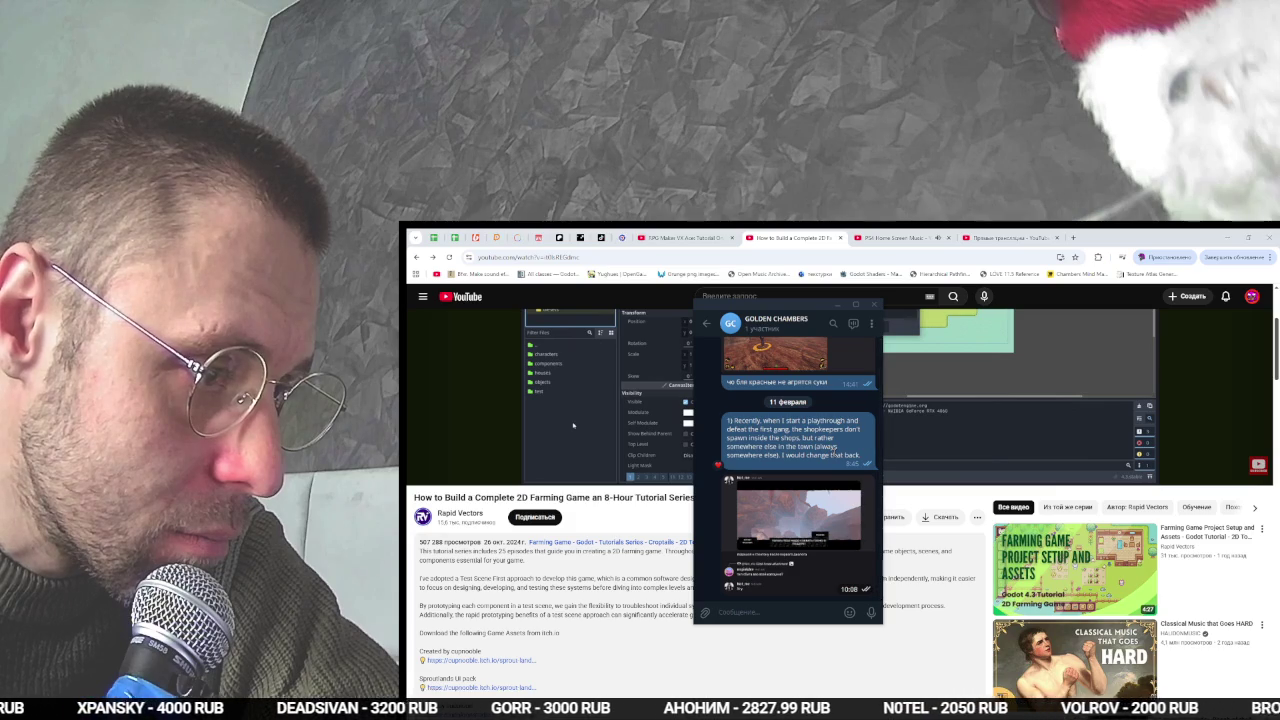
click(707, 324)
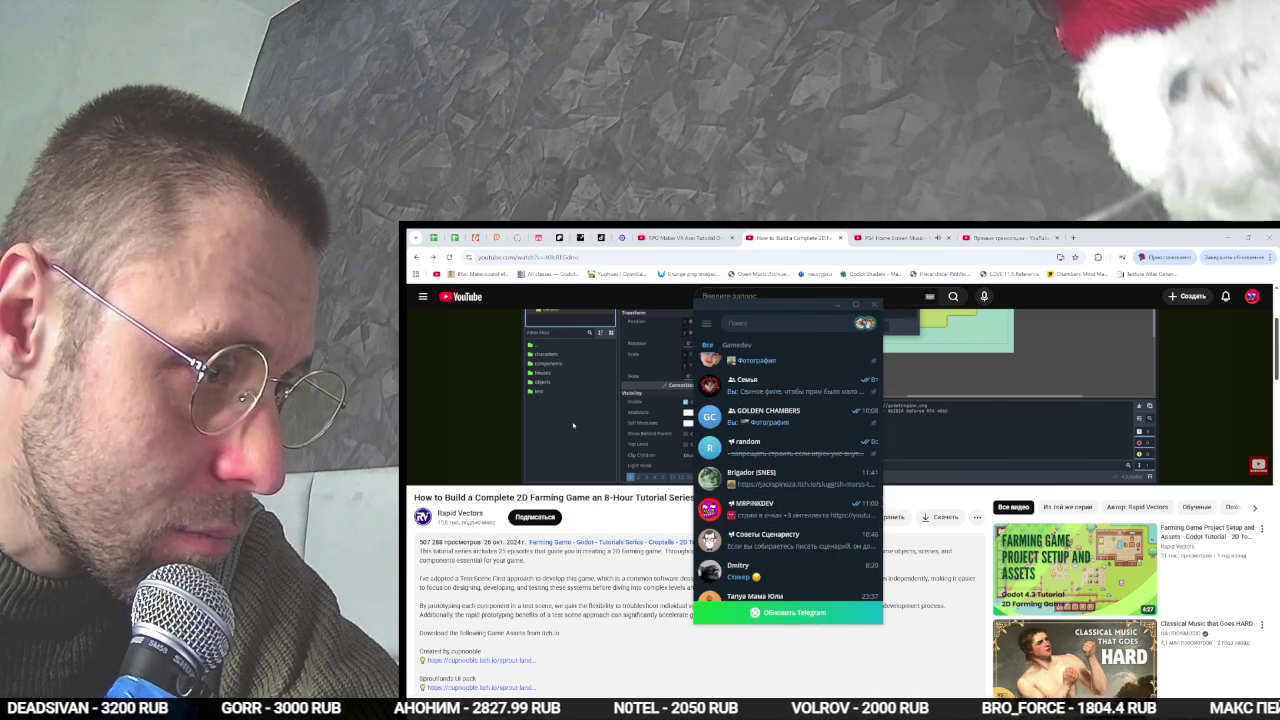
key(super)
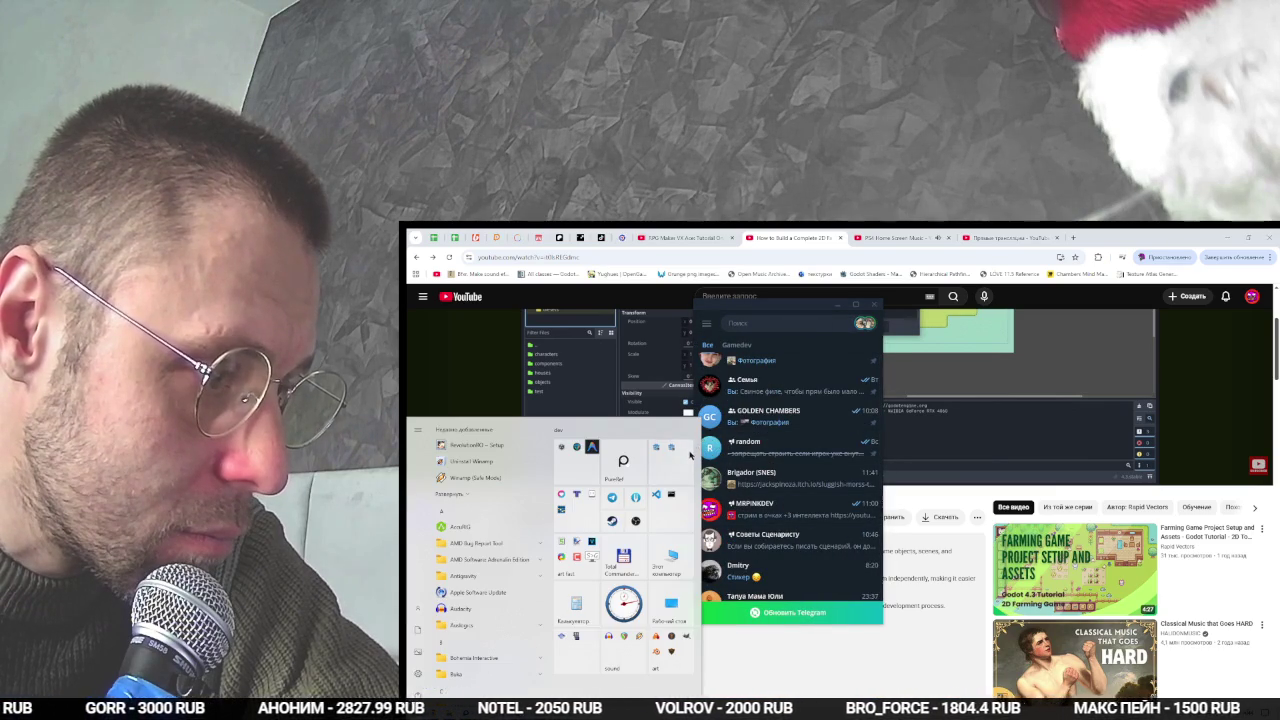
- Launch Godot from the Start menu and open the Bump Knight project
scroll(605, 547, up, 2)
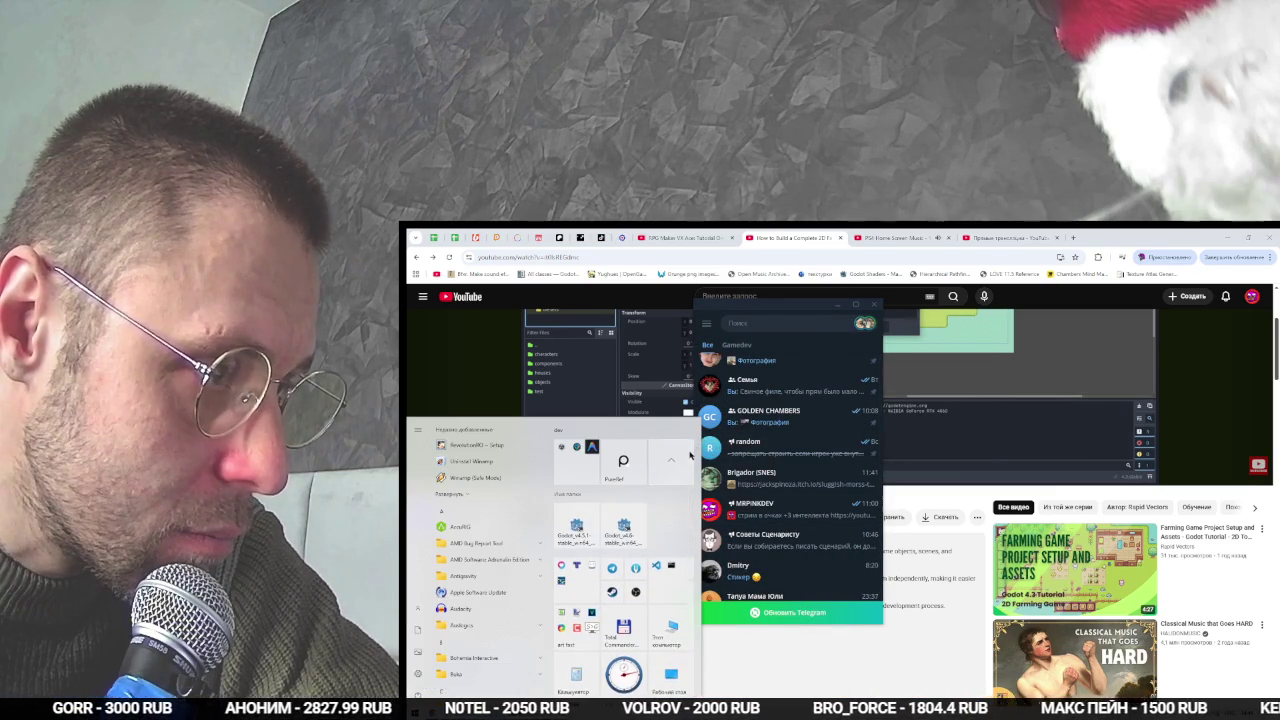
click(622, 539)
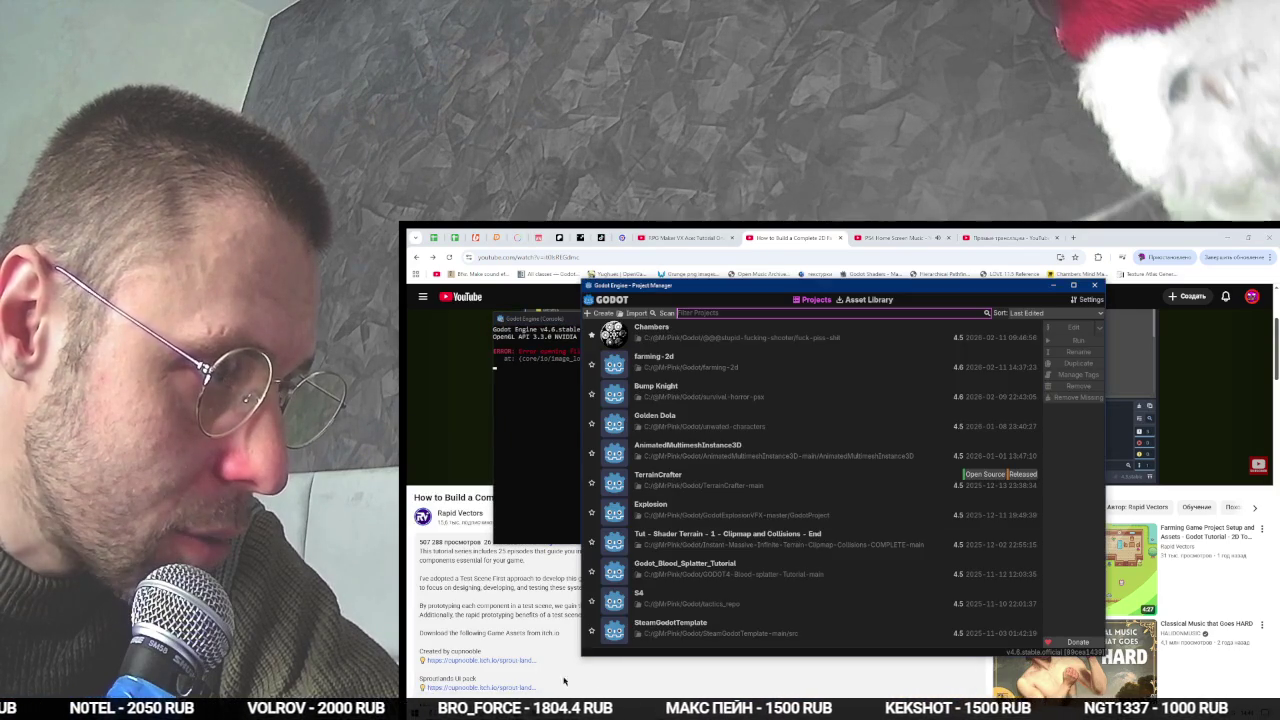
double_click(757, 388)
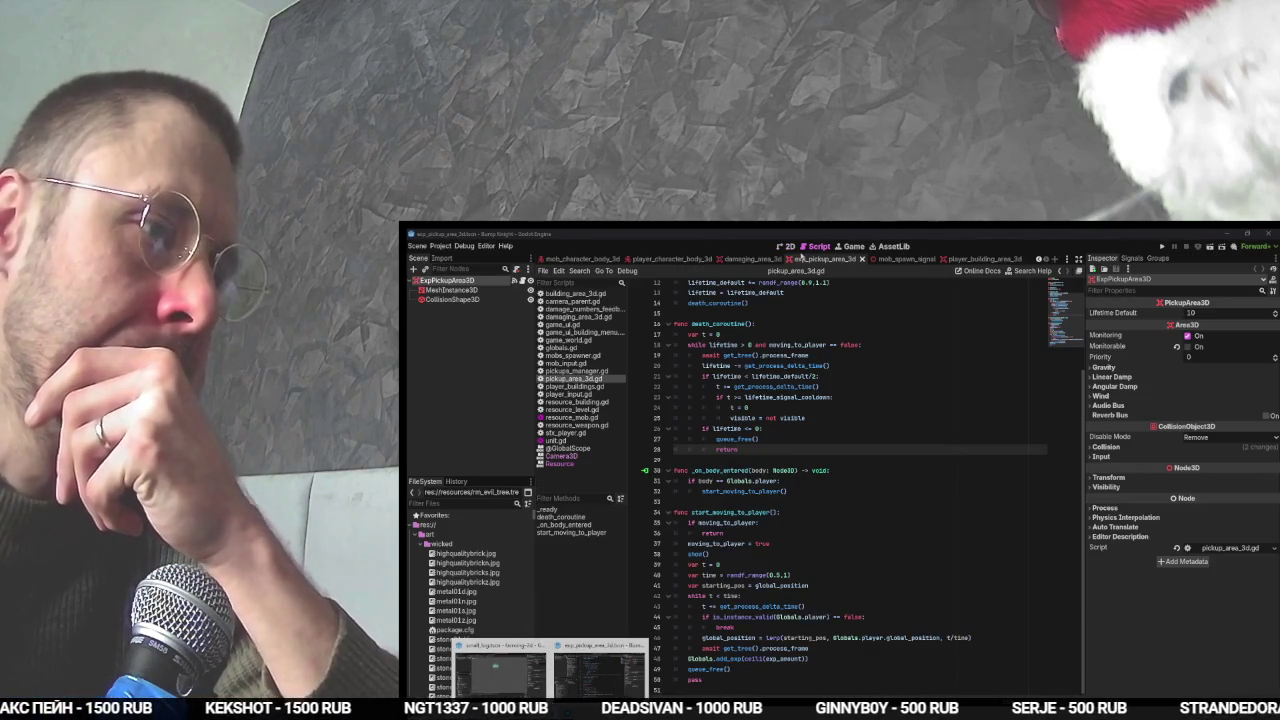
- Show the game_world scene in the 2D view and run the project
click(788, 246)
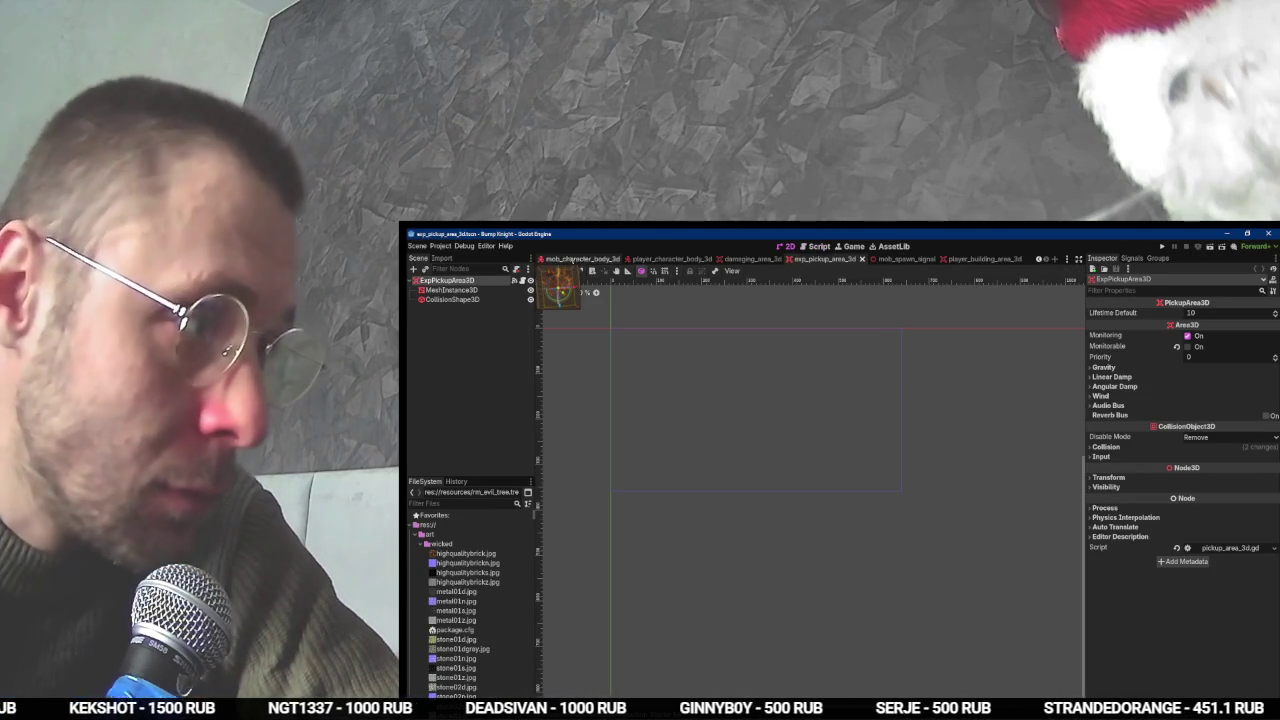
right_click(563, 258)
click(591, 237)
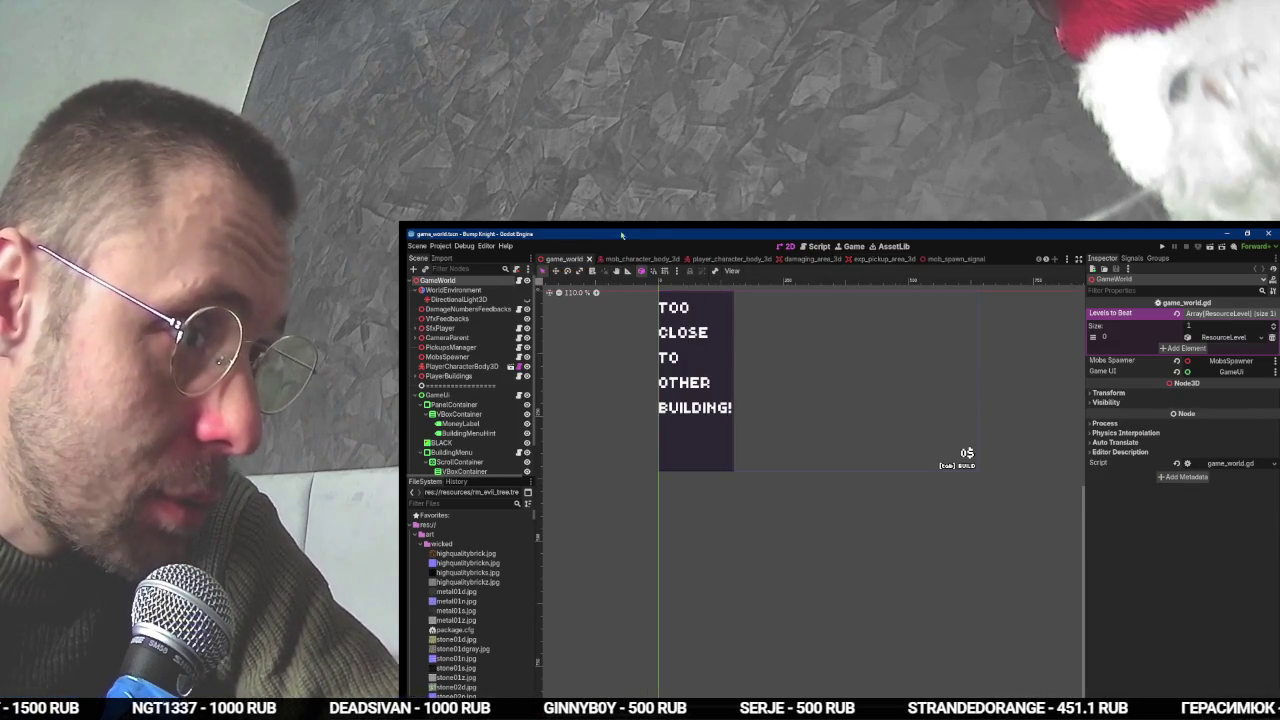
drag(797, 314, 840, 363)
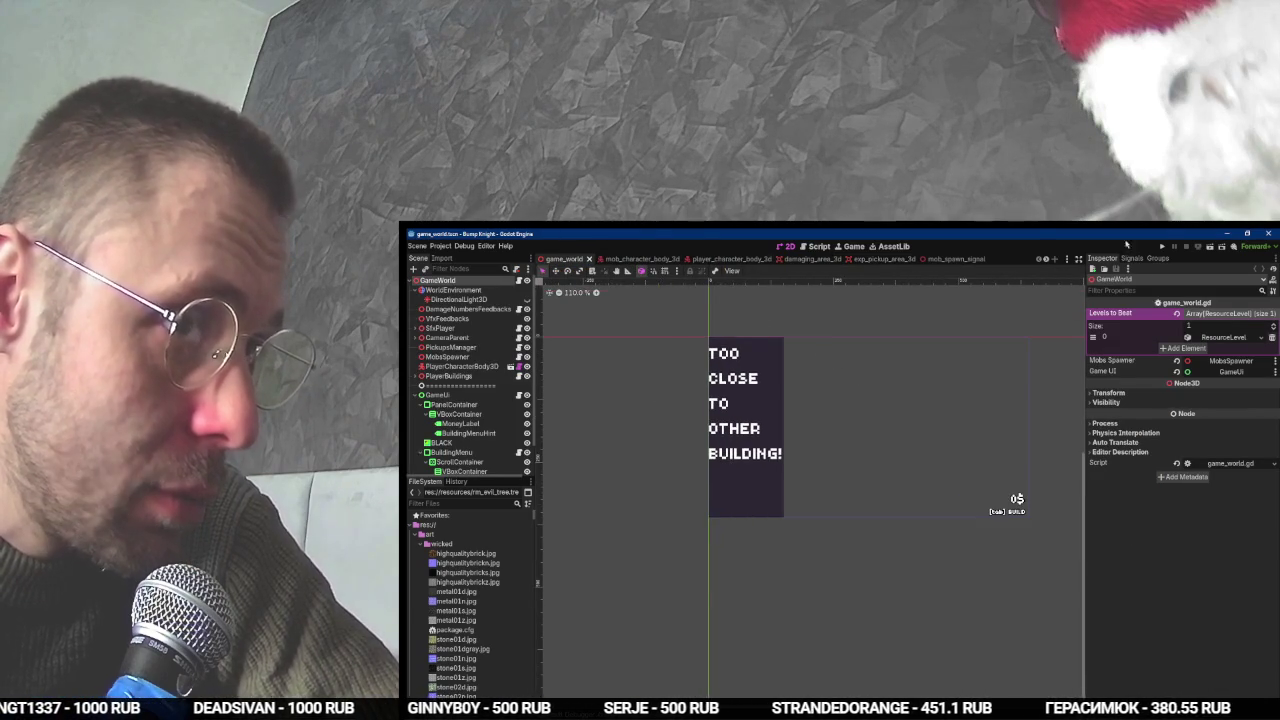
click(1162, 246)
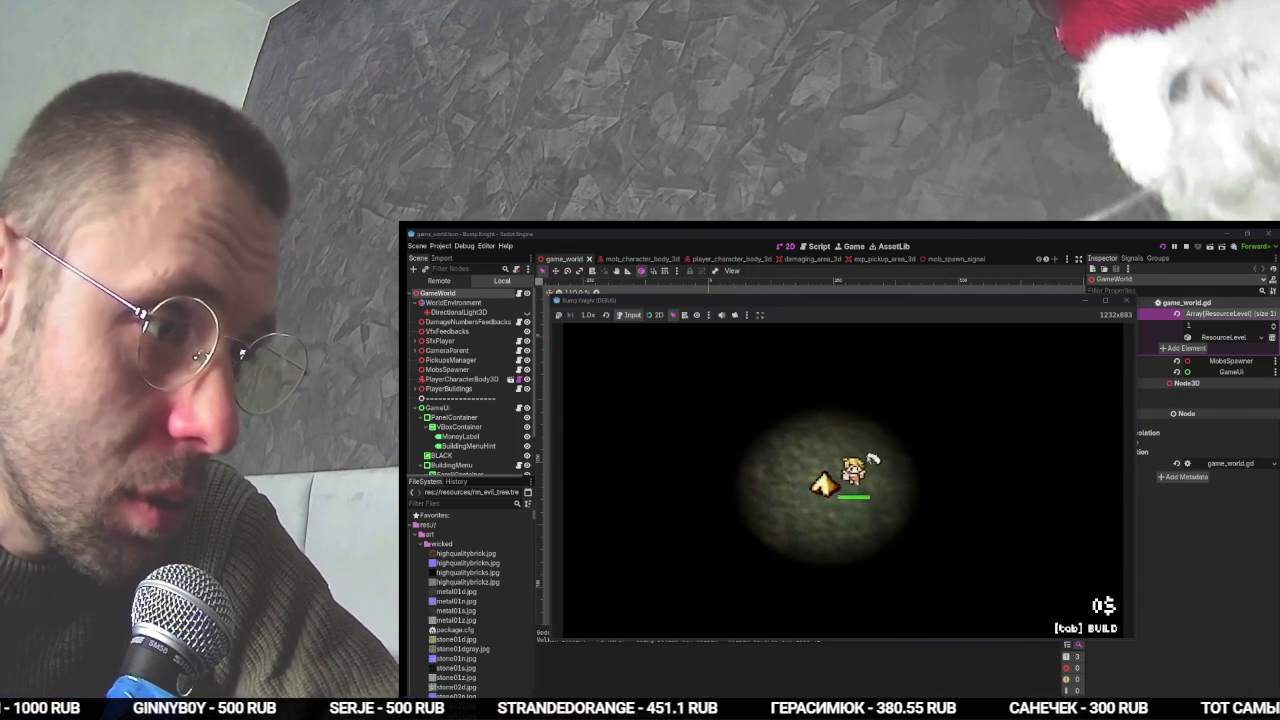
- Walk the knight around with WASD, collecting coins near the enemy
key(d)
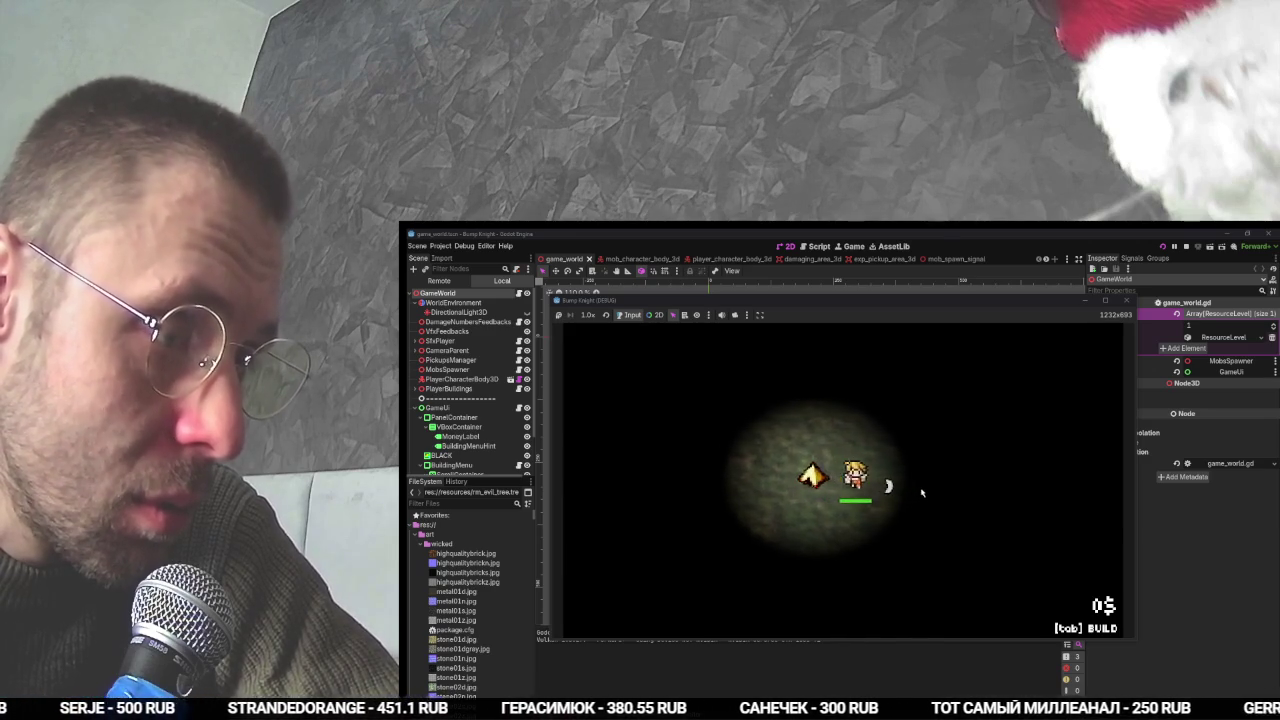
key(d)
key(s)
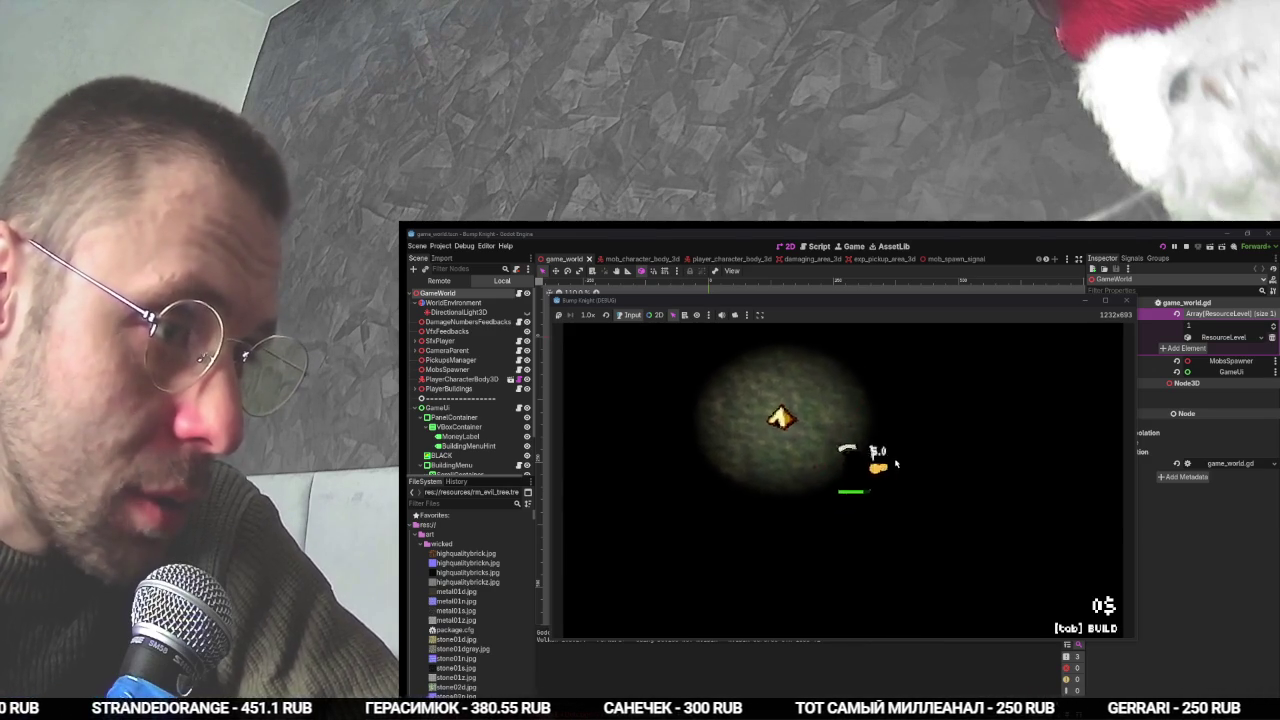
key(a)
key(w)
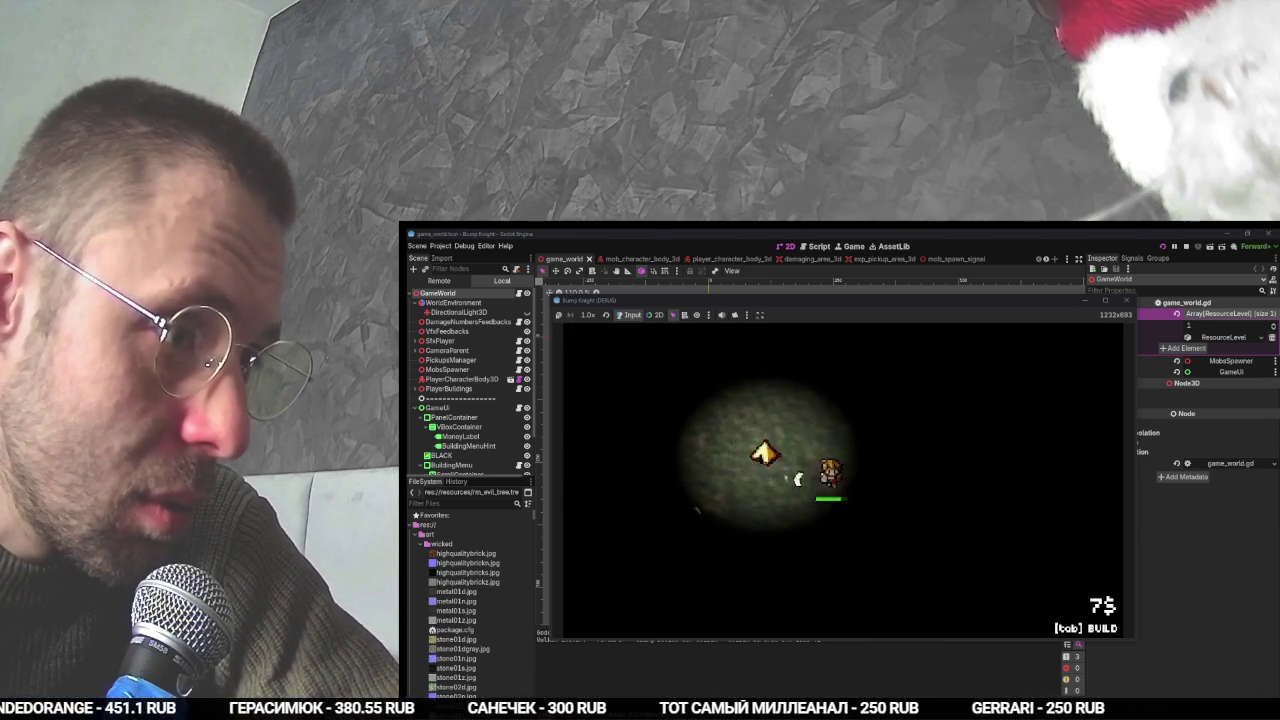
key(d)
key(d)
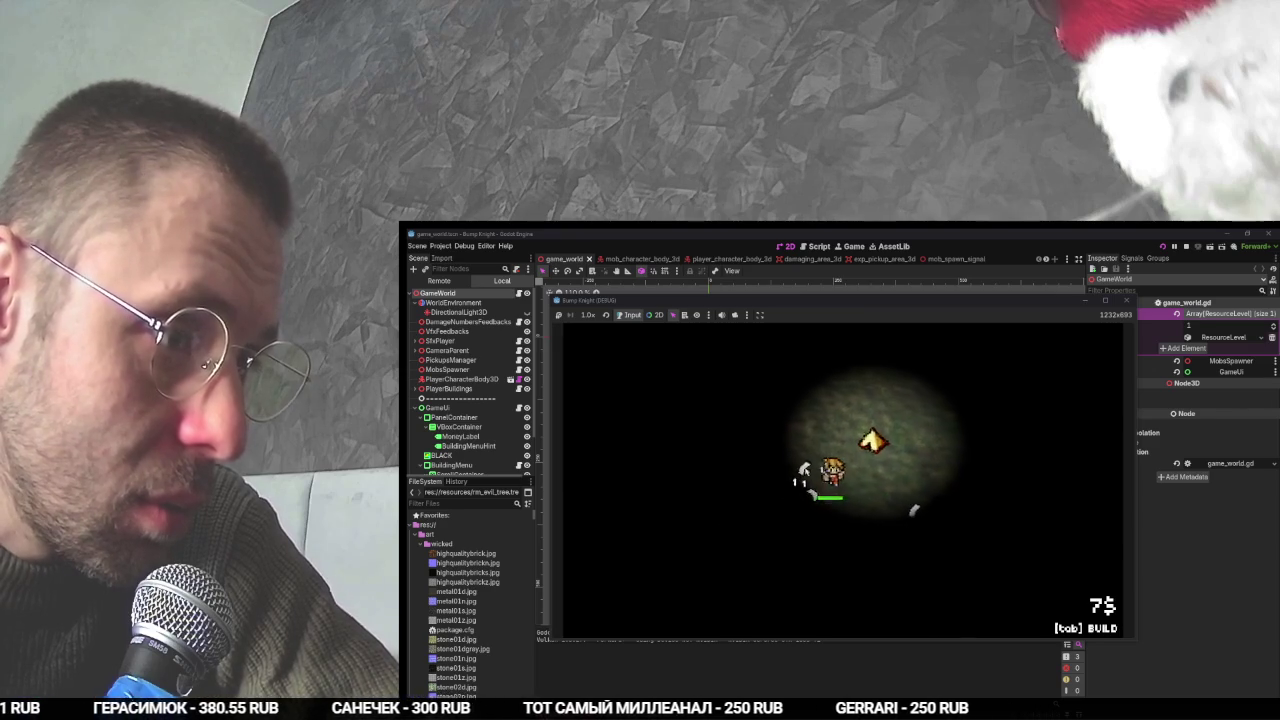
key(d)
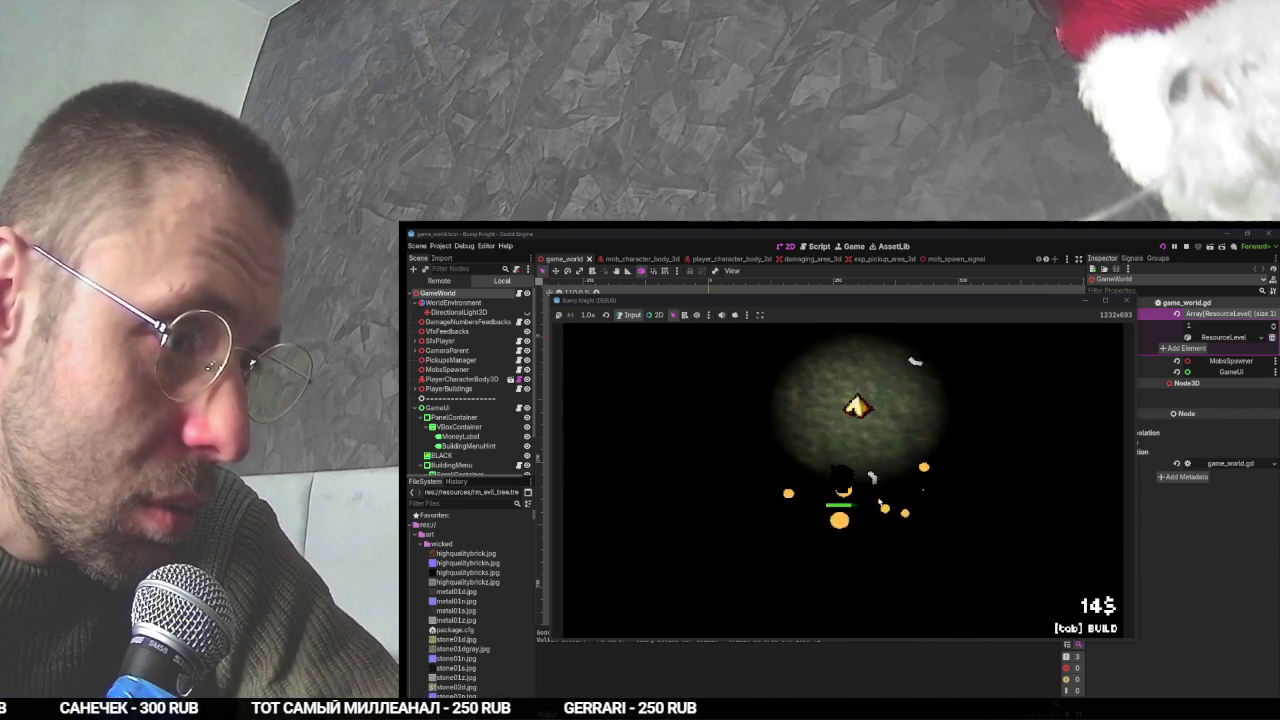
key(w)
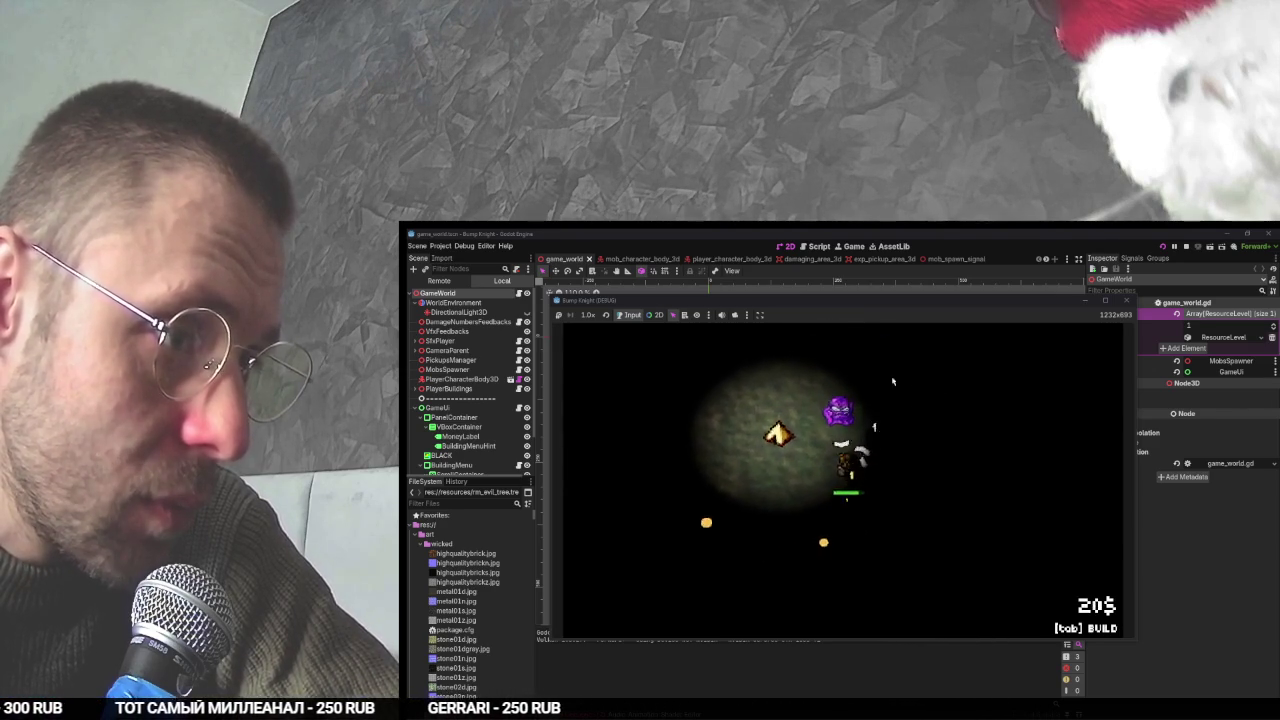
key(w)
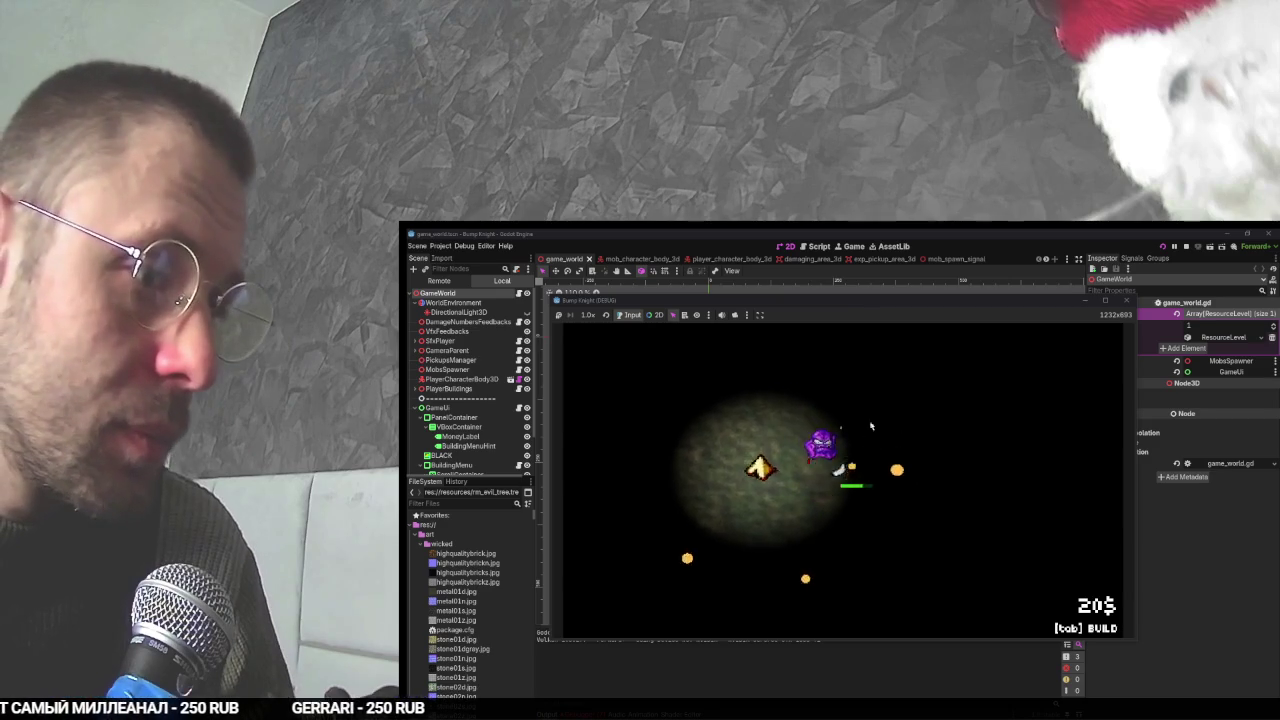
- Place a Tent from the build menu, gather more coins, then stop the game with F8
key(Tab)
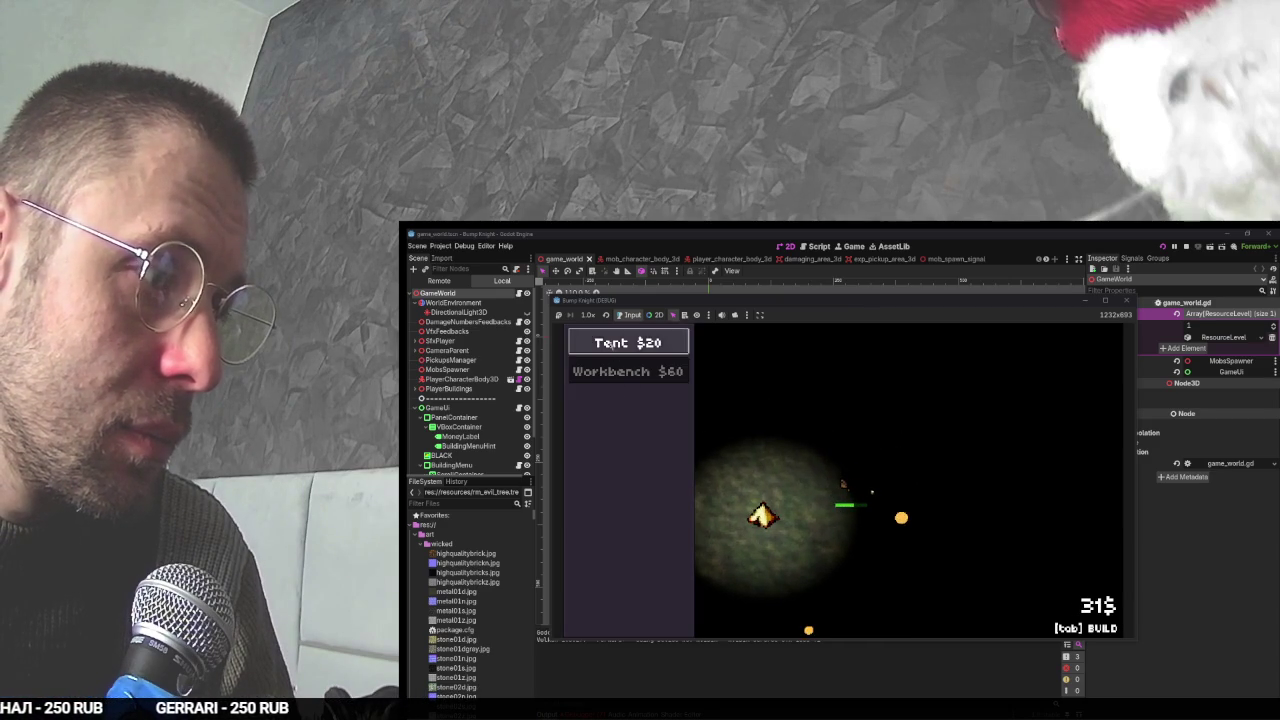
click(798, 480)
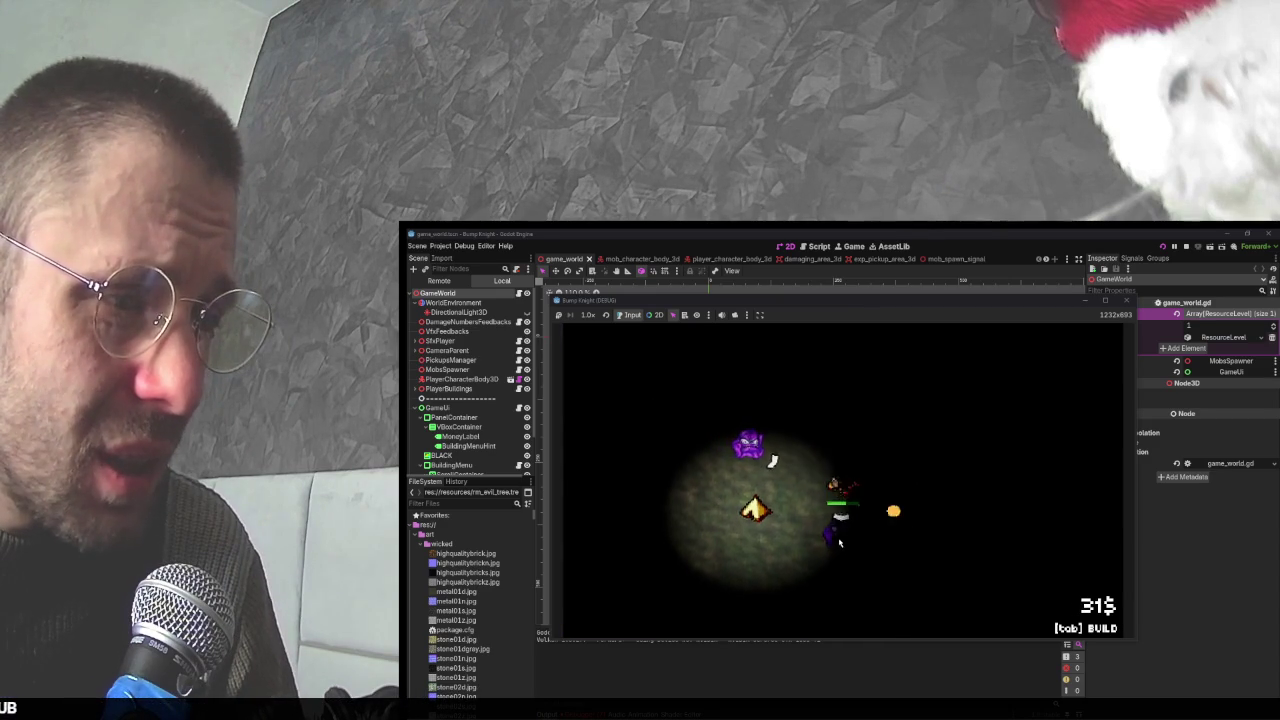
key(a)
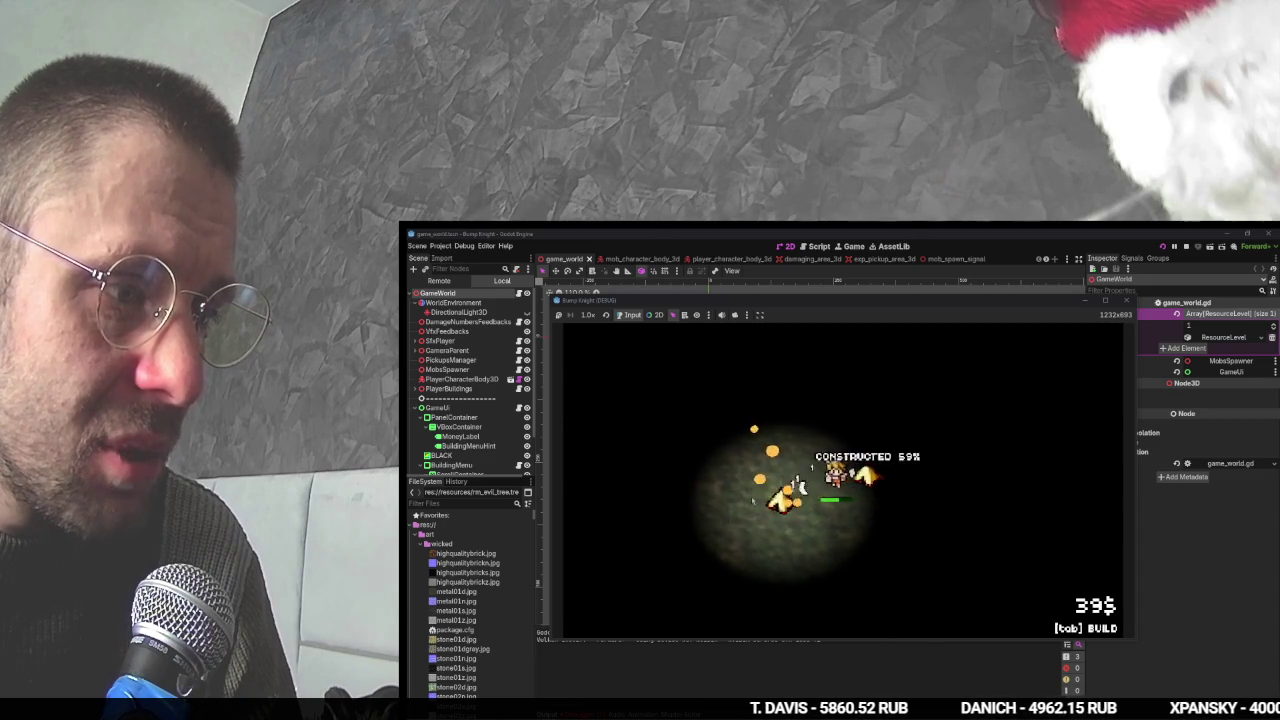
key(d)
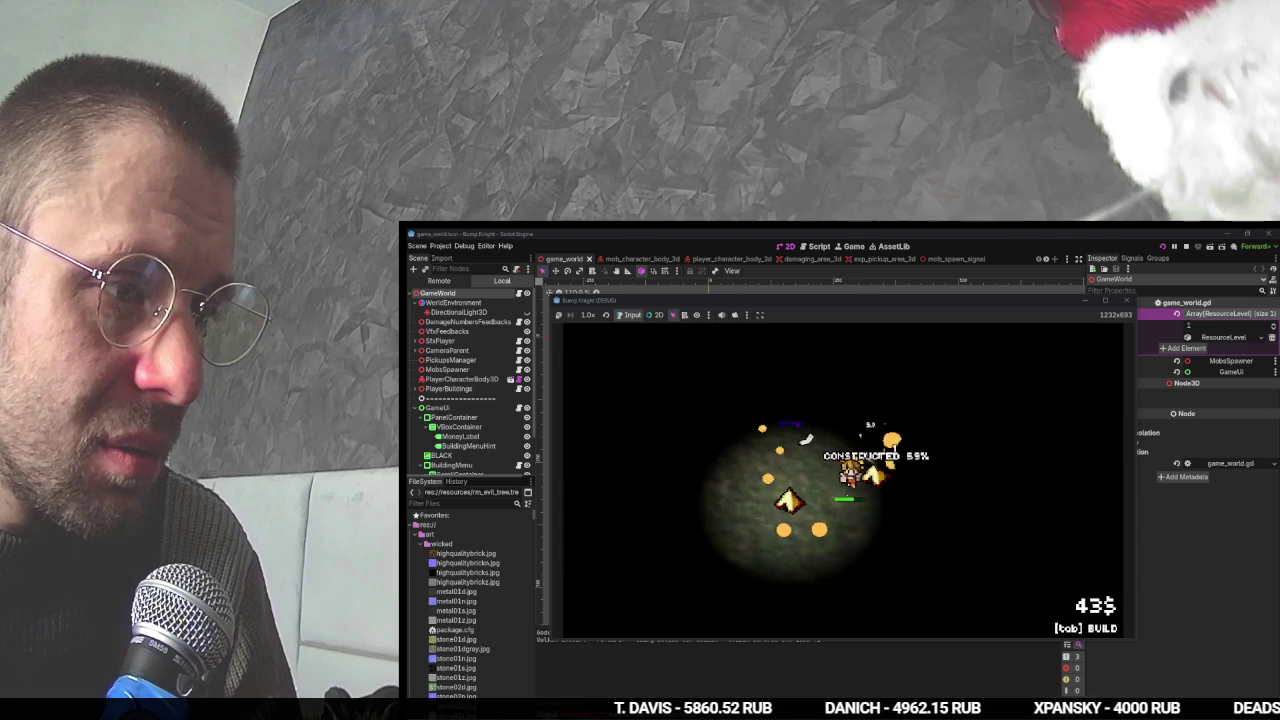
key(d)
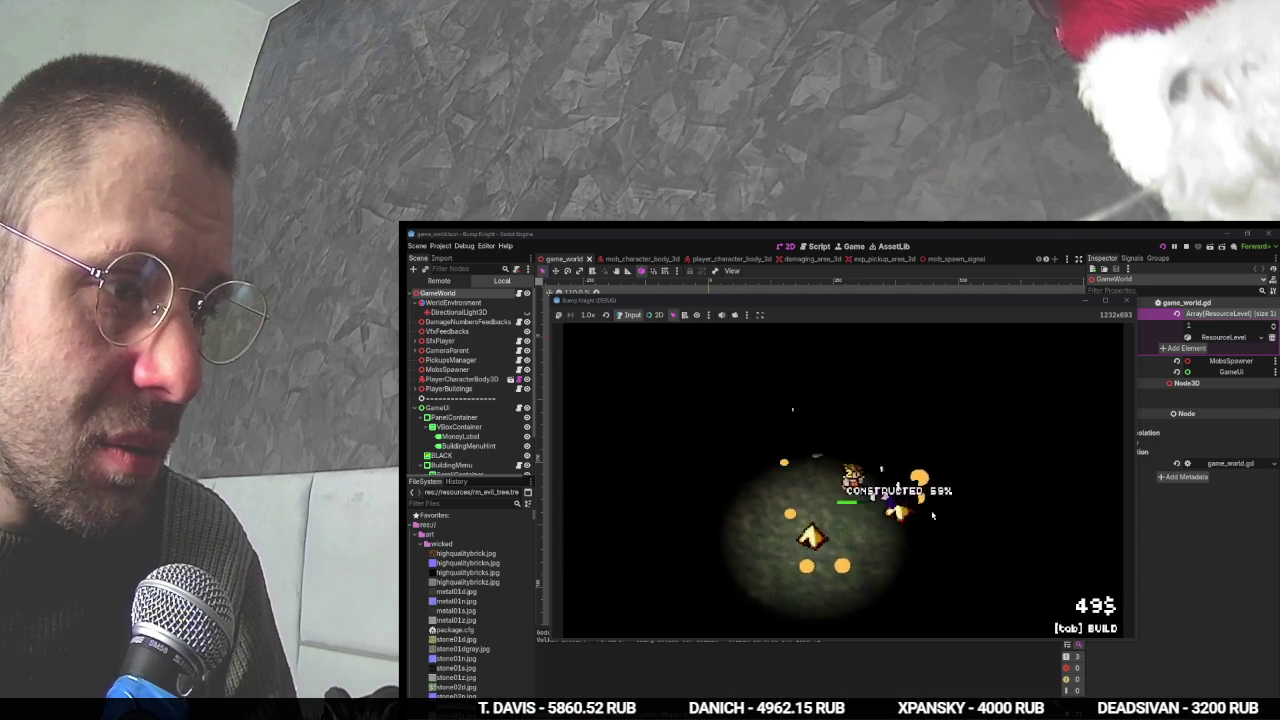
key(d)
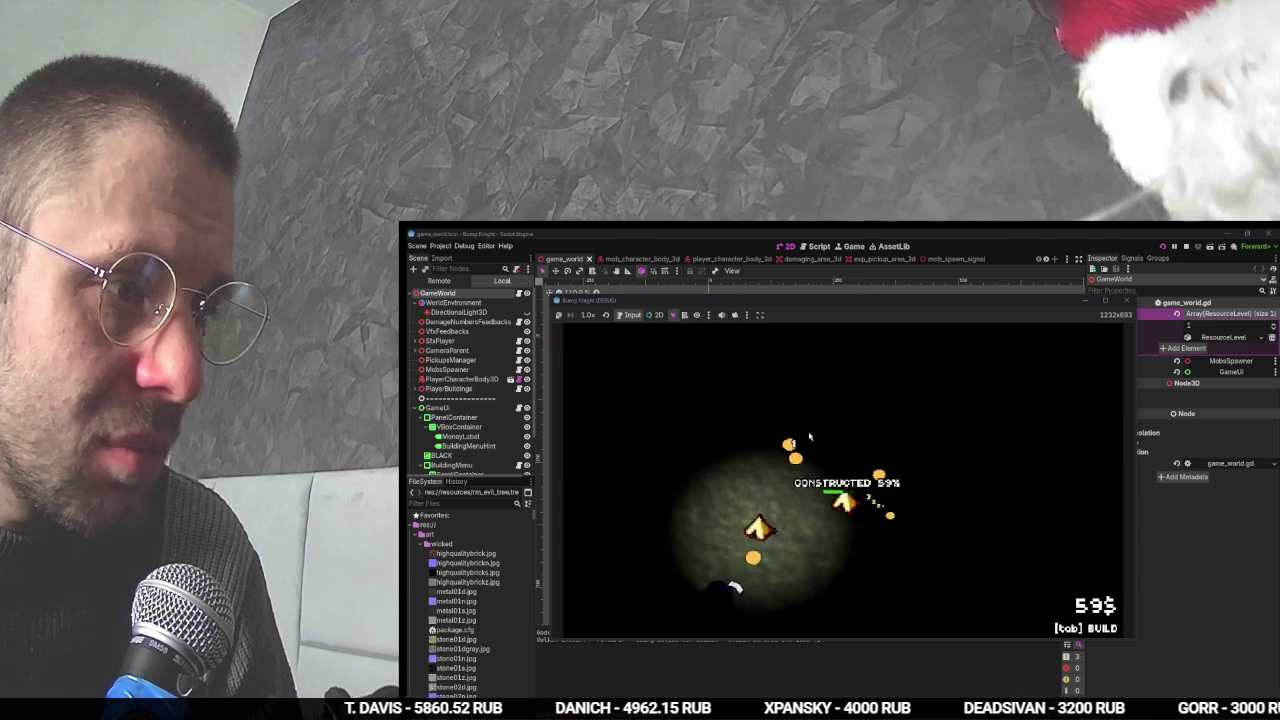
key(w)
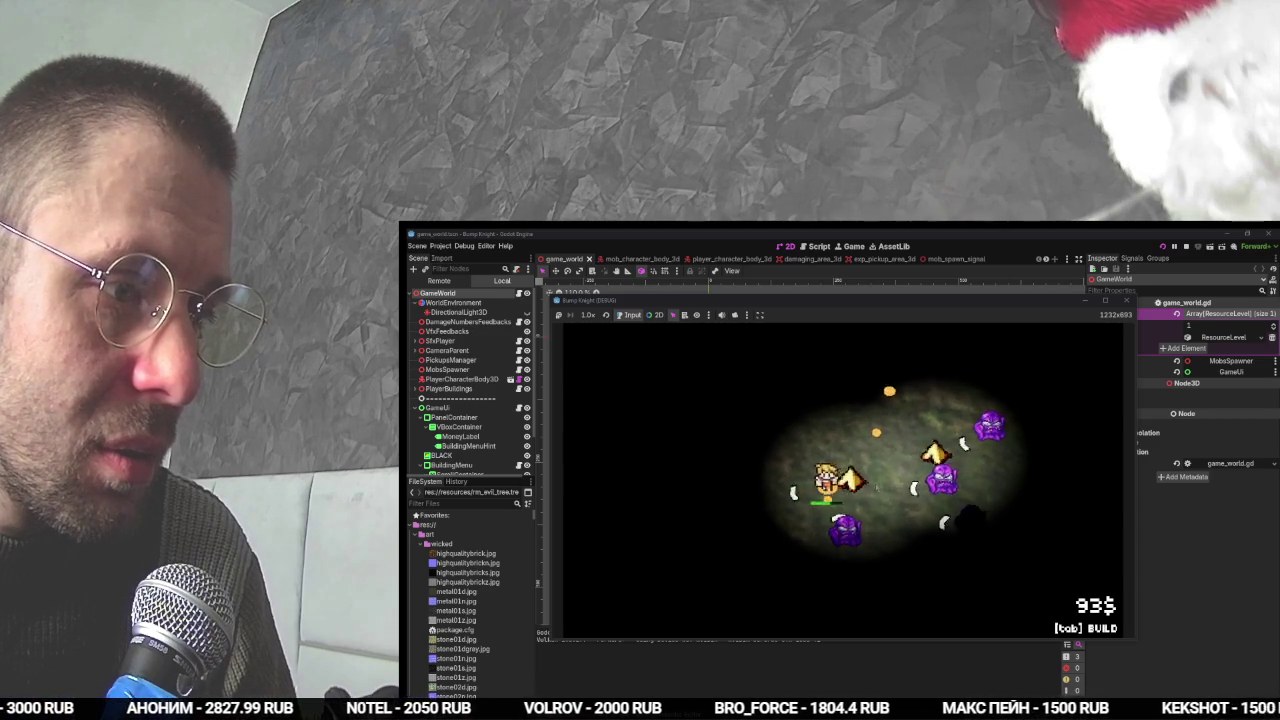
key(F8)
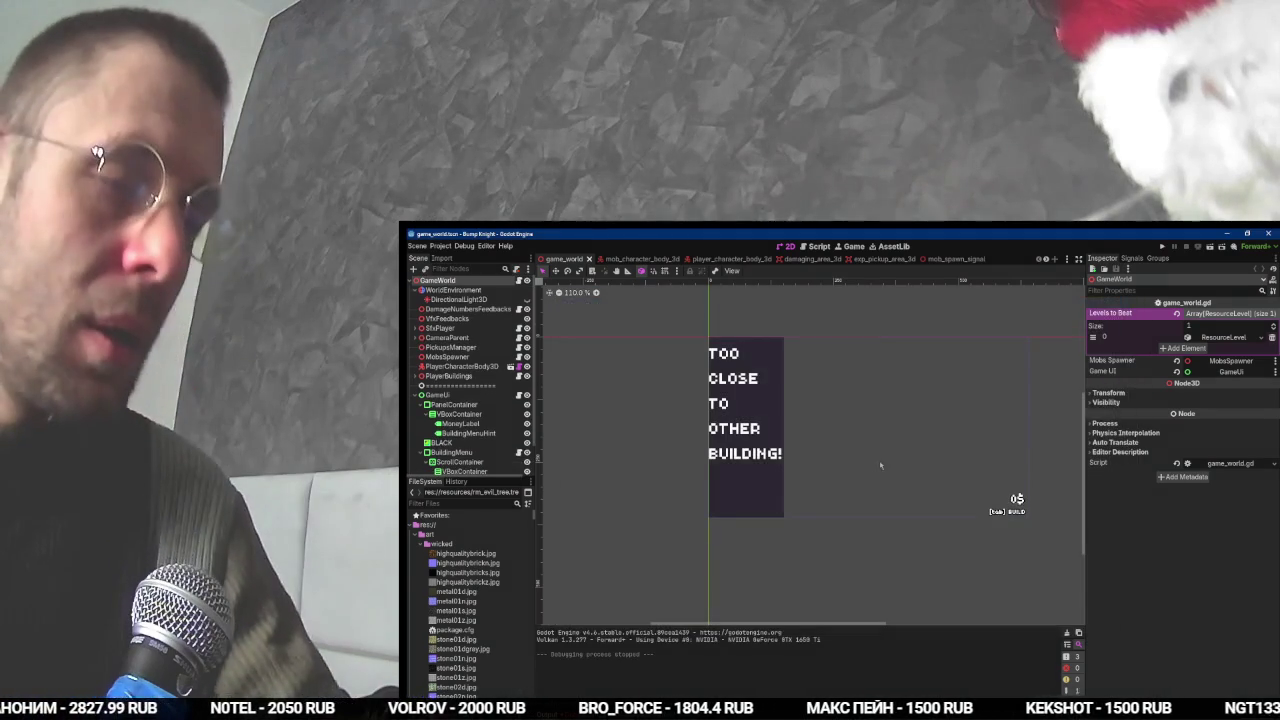
- Glance over the OBS stream overview, then return to the YouTube tutorial in fullscreen
key(alt+Tab)
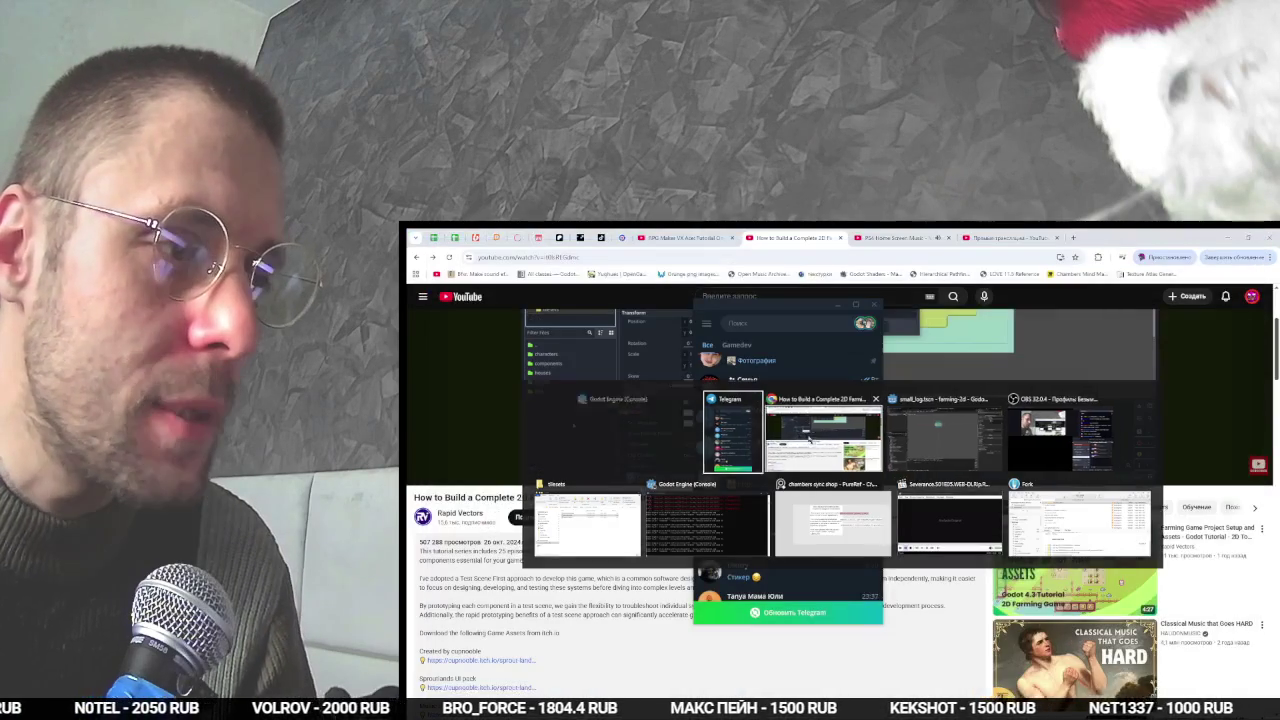
key(alt+Tab)
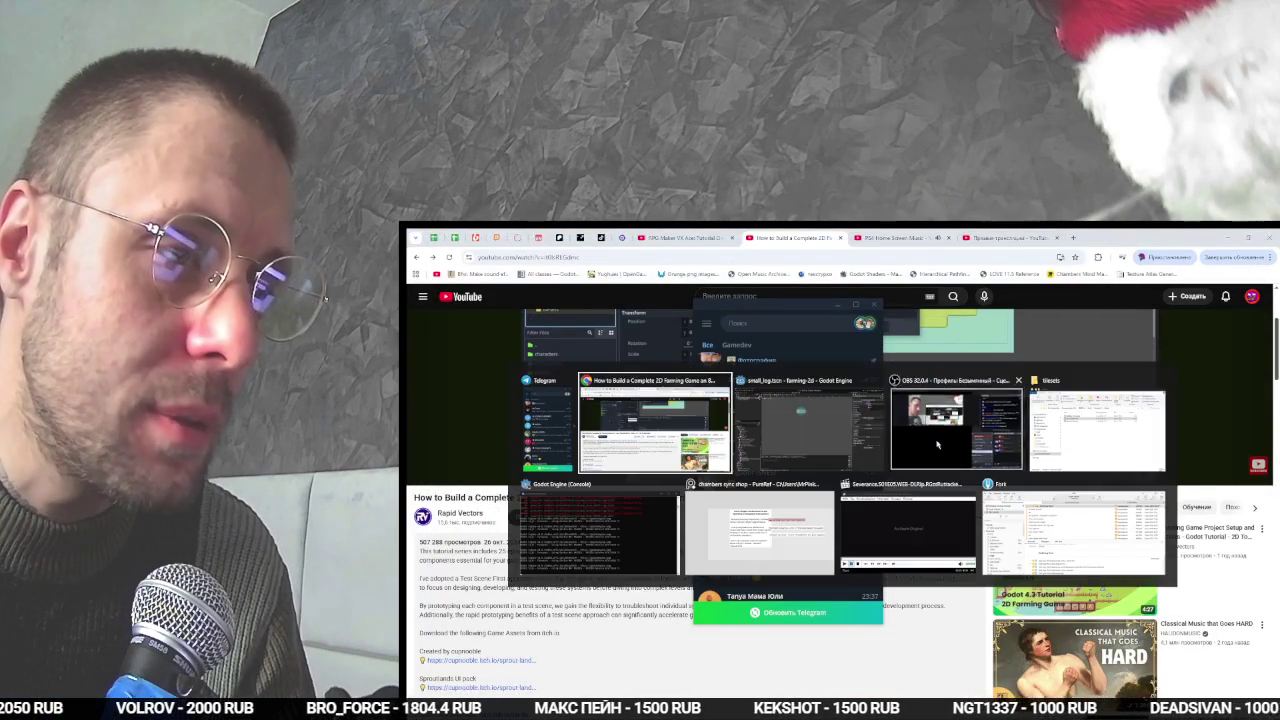
key(alt+Tab)
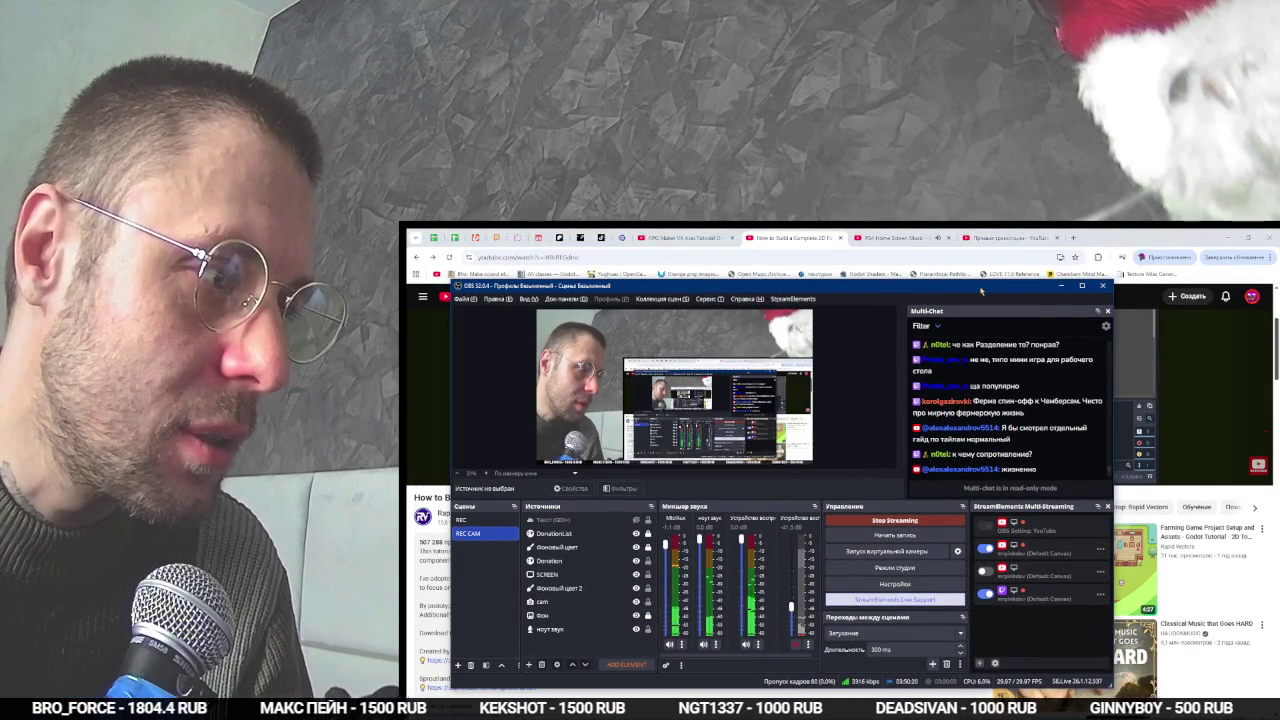
key(alt+Tab)
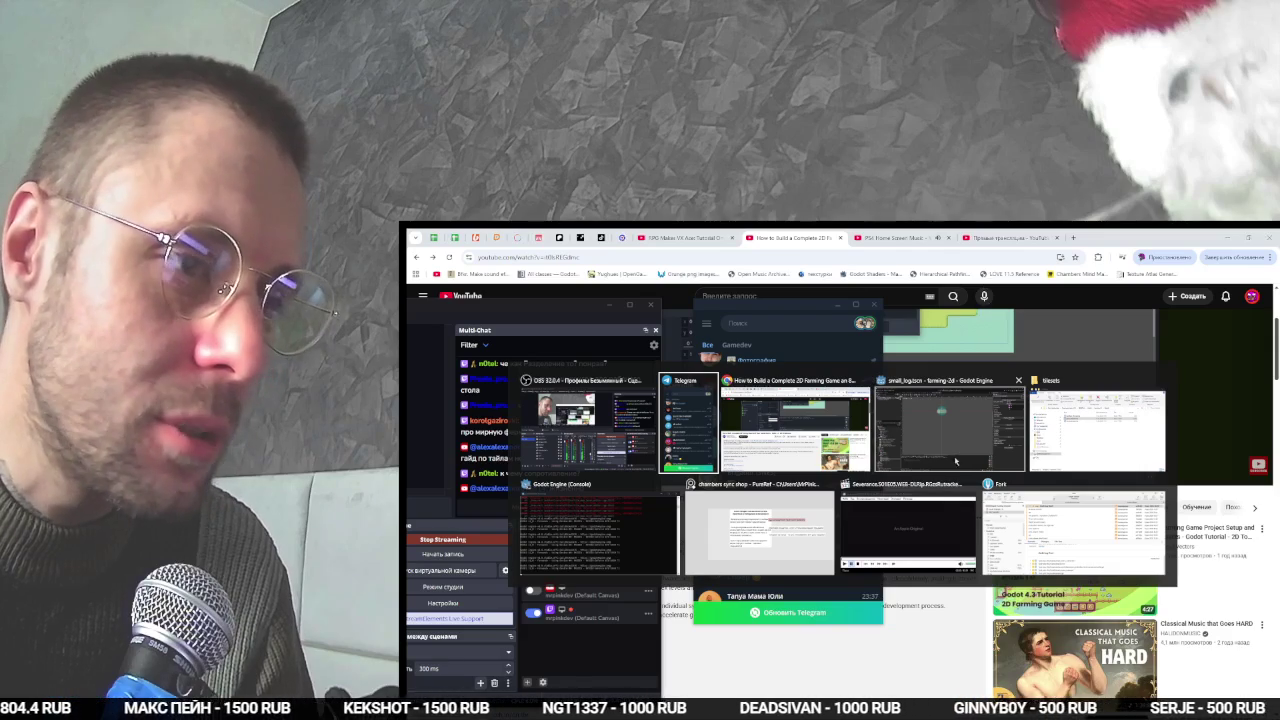
key(f)
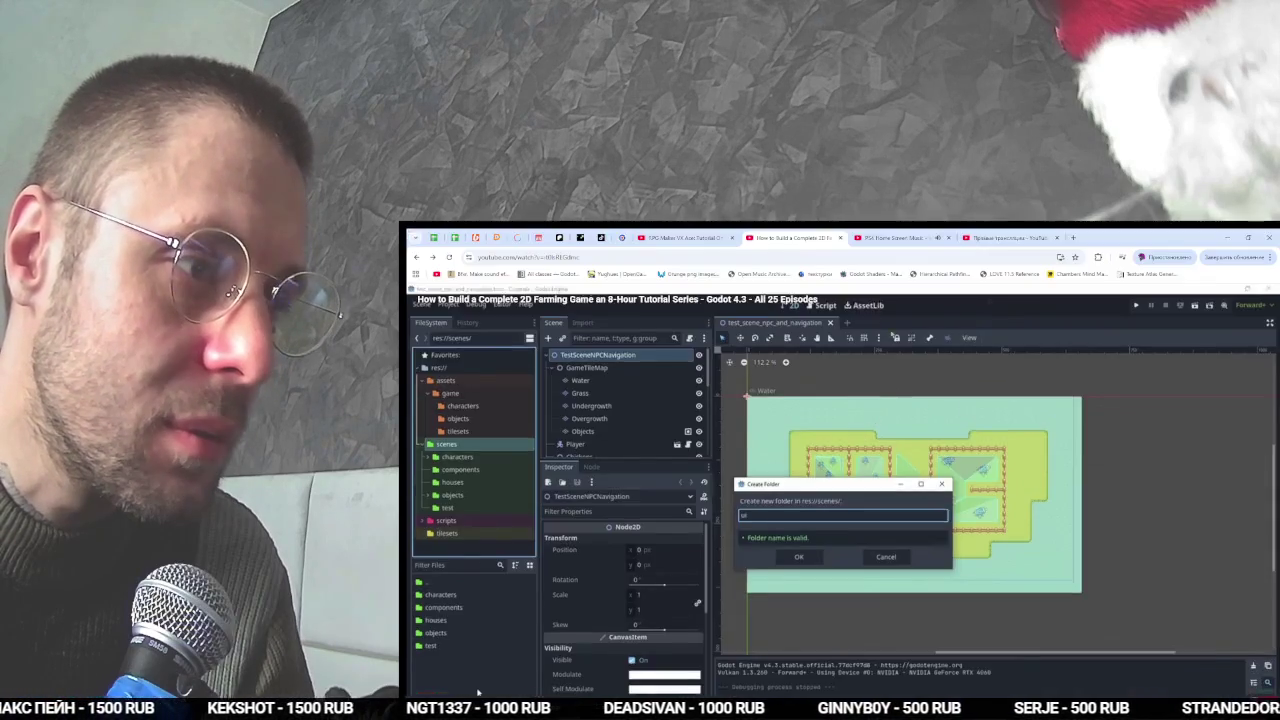
- Keep the farming tutorial playing fullscreen until its Create Folder dialog in res://scenes/ appears
key(alt+Tab)
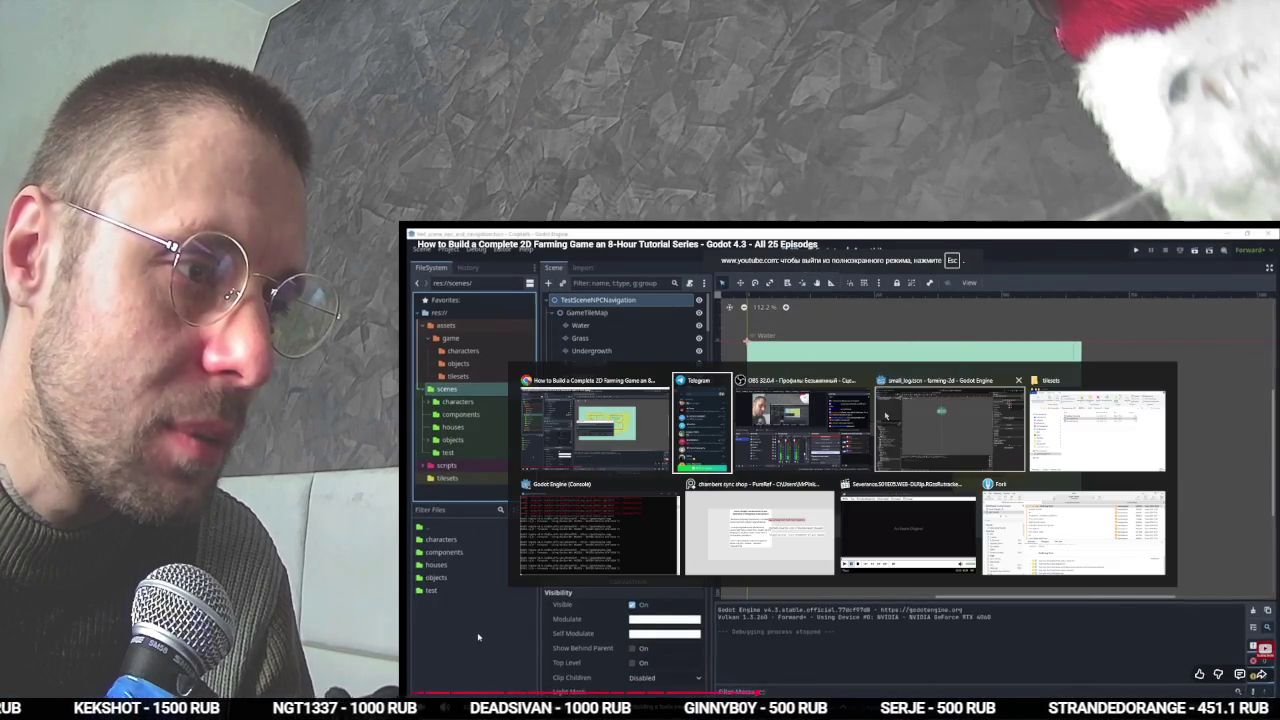
key(Escape)
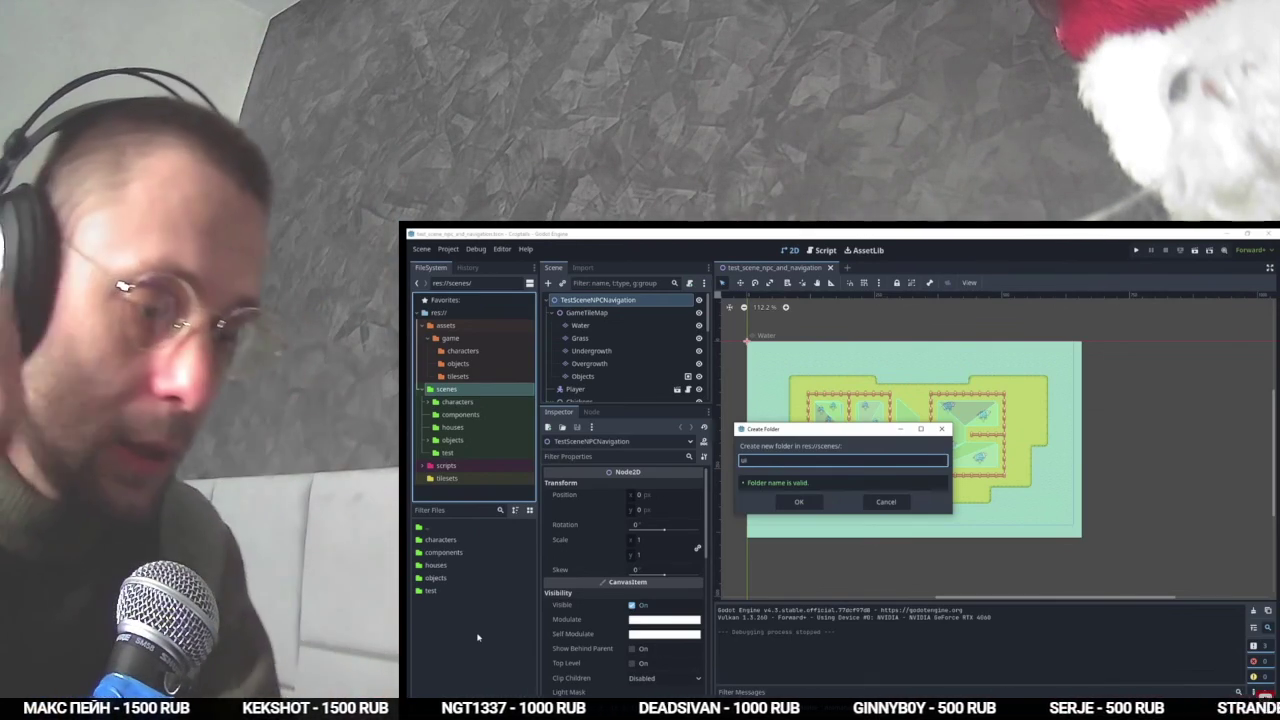
- Move the OBS Studio window fully onto the screen over the Godot editor
key(alt+Tab)
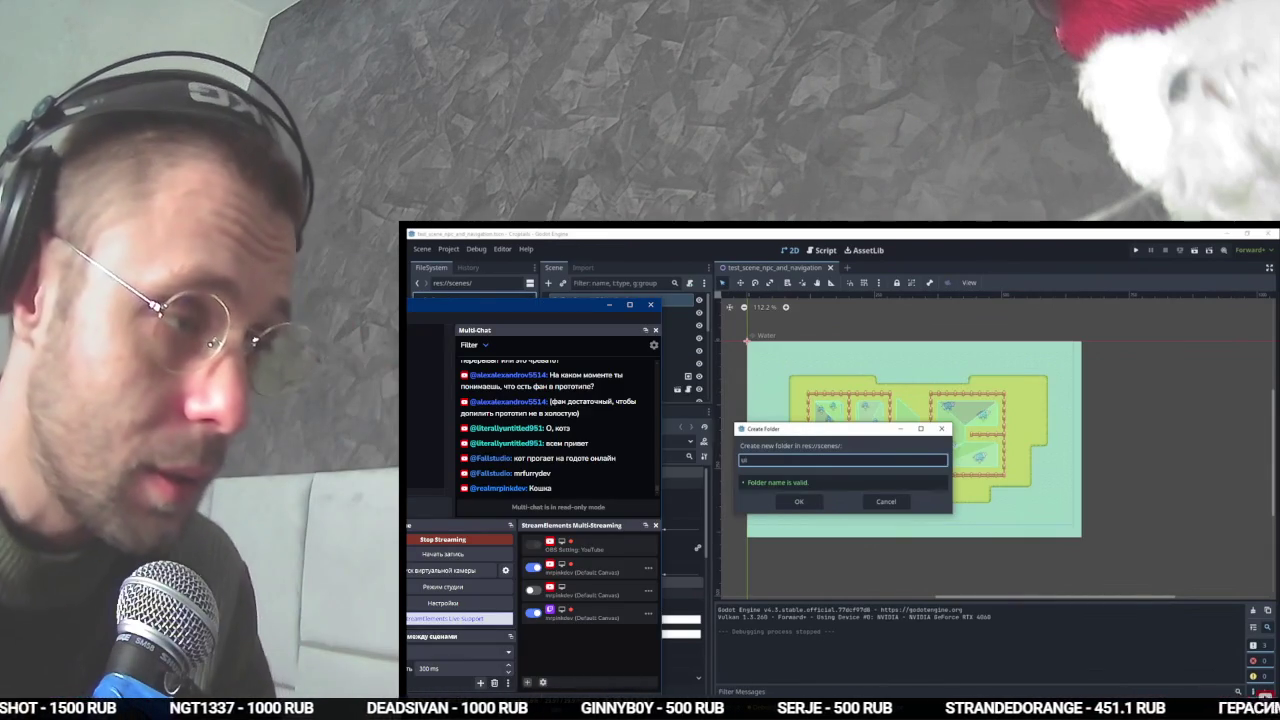
drag(578, 310, 910, 296)
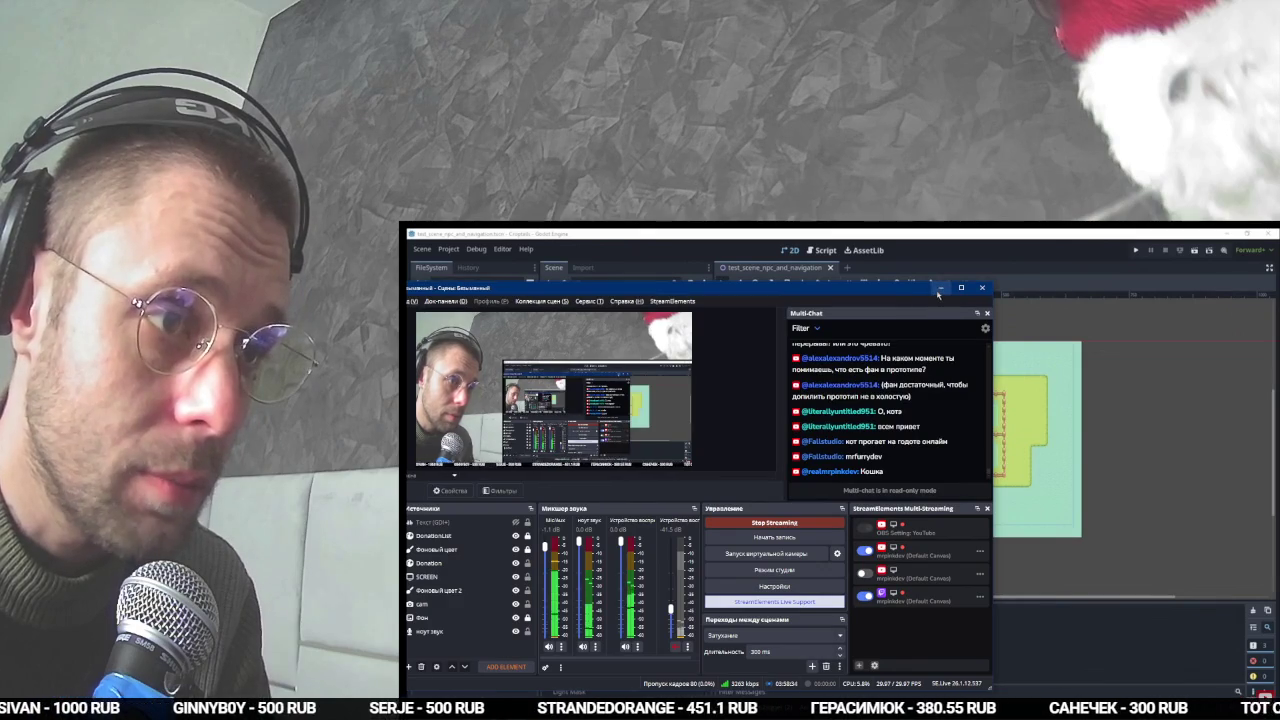
- Take the tutorial out of fullscreen and return to the farming tutorial's browser tab
click(940, 288)
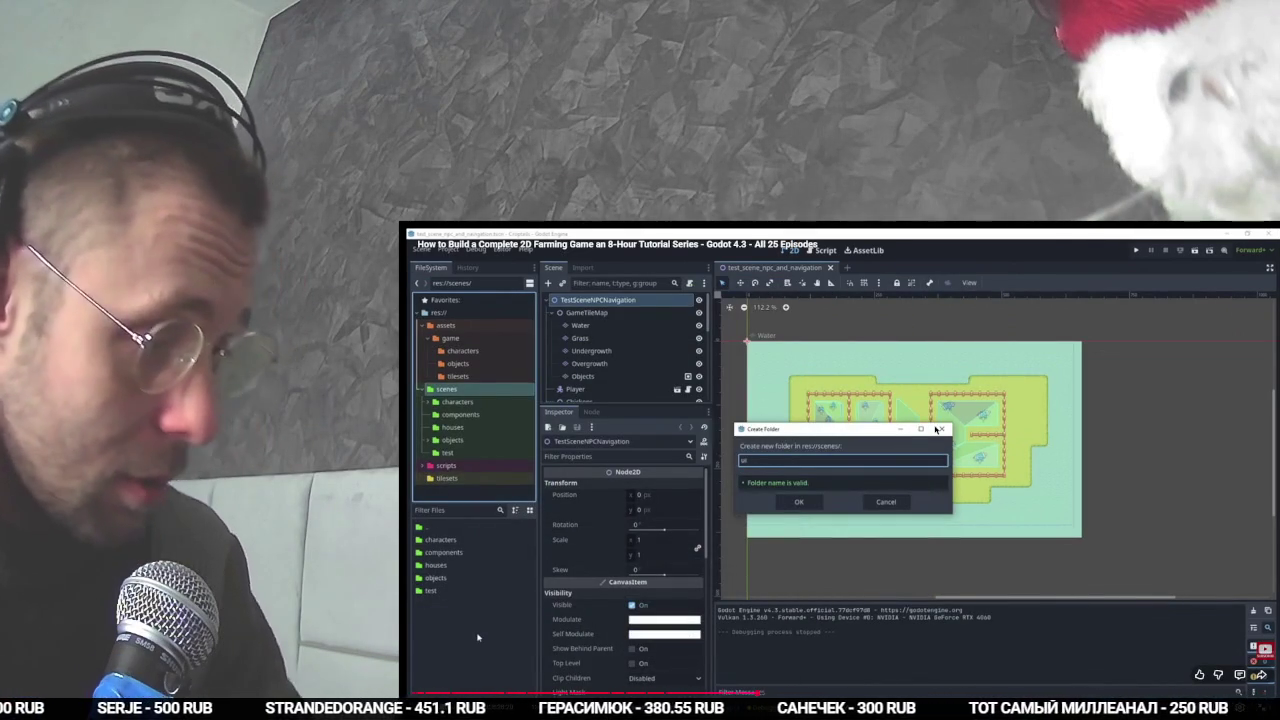
key(Escape)
click(928, 233)
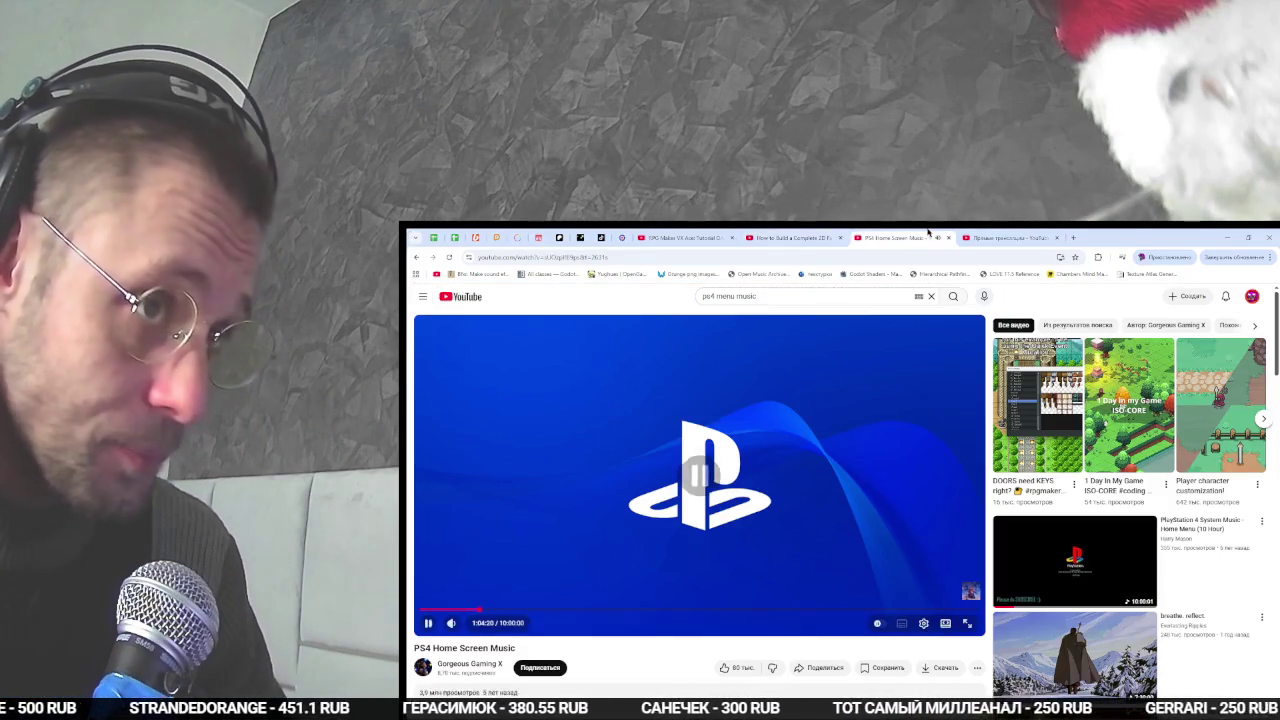
key(ctrl+shift+Tab)
key(alt+Tab)
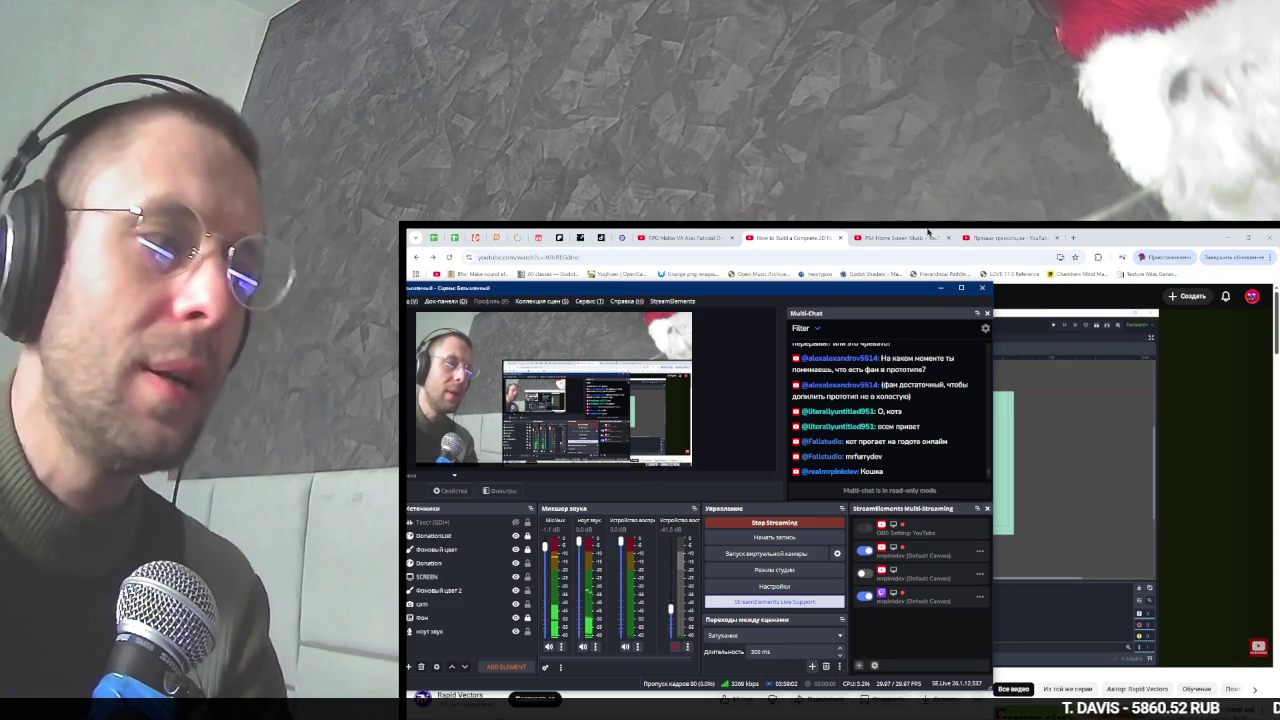
- Play the tutorial through the tools panel section, then open a new empty scene tab in Godot
key(alt+Tab)
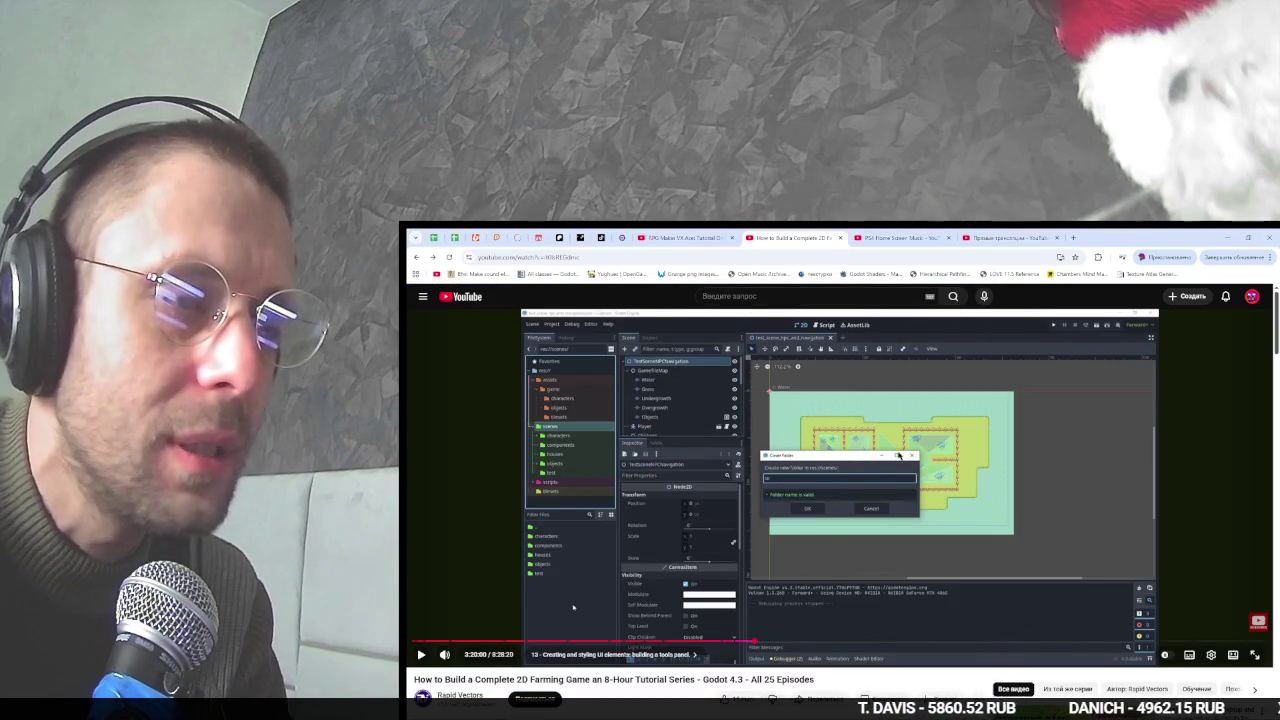
click(895, 460)
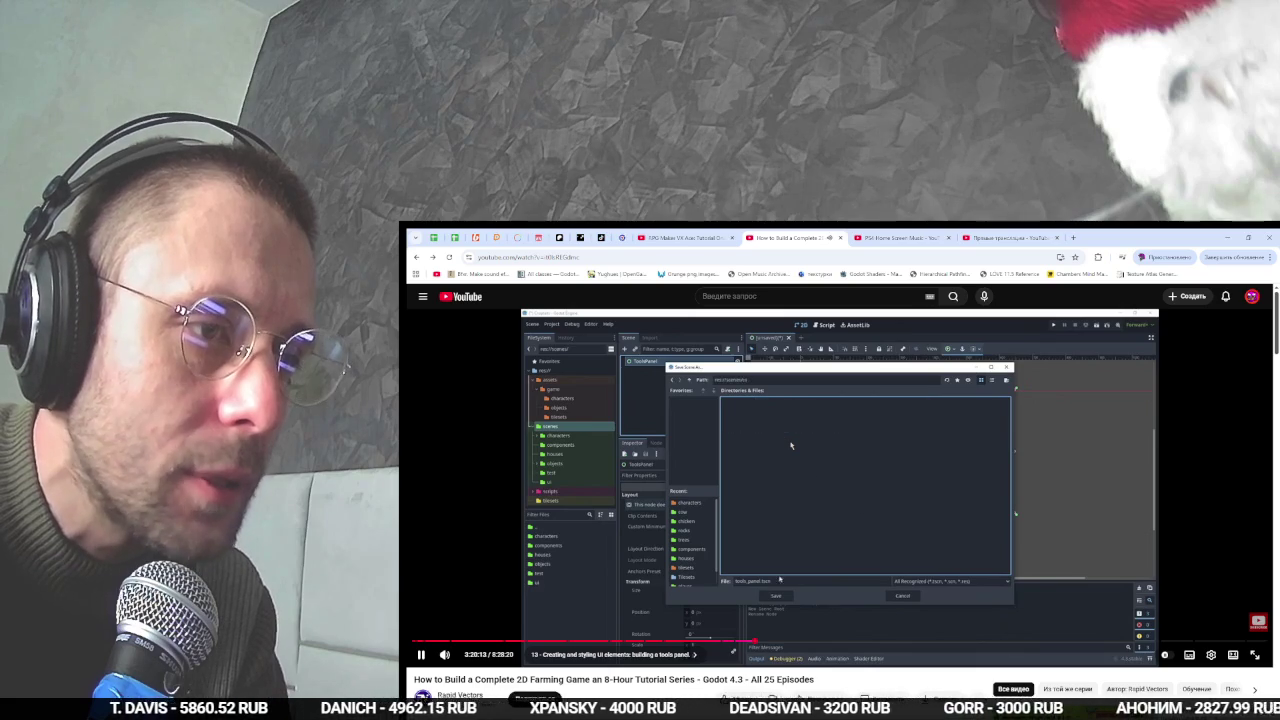
key(space)
key(alt+Tab)
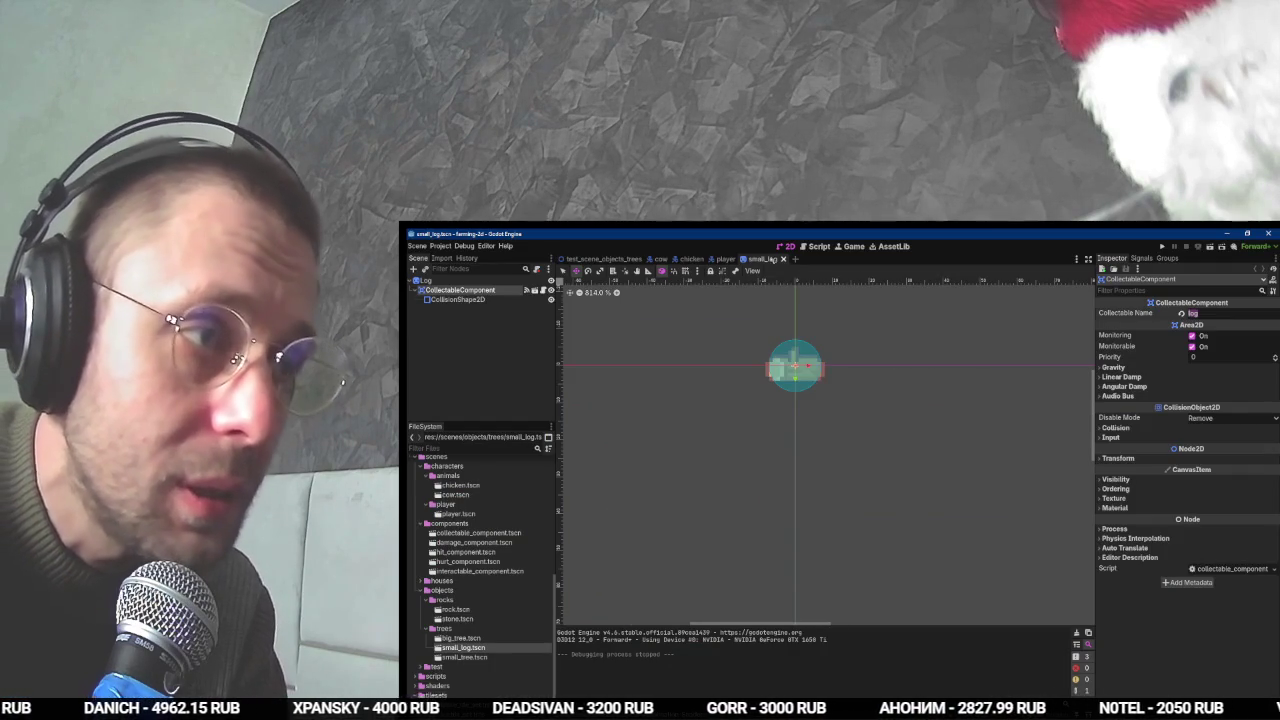
click(795, 258)
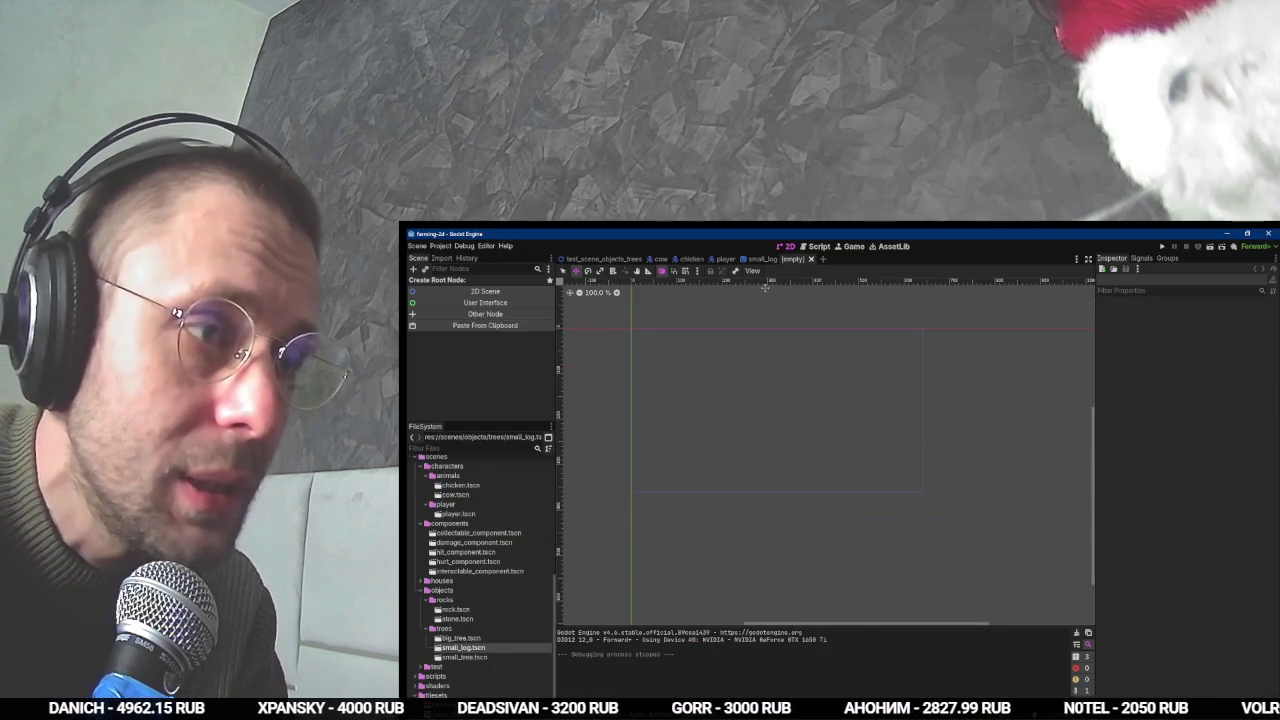
- Give the new scene a Control (User Interface) root node, checking the tutorial along the way
click(540, 306)
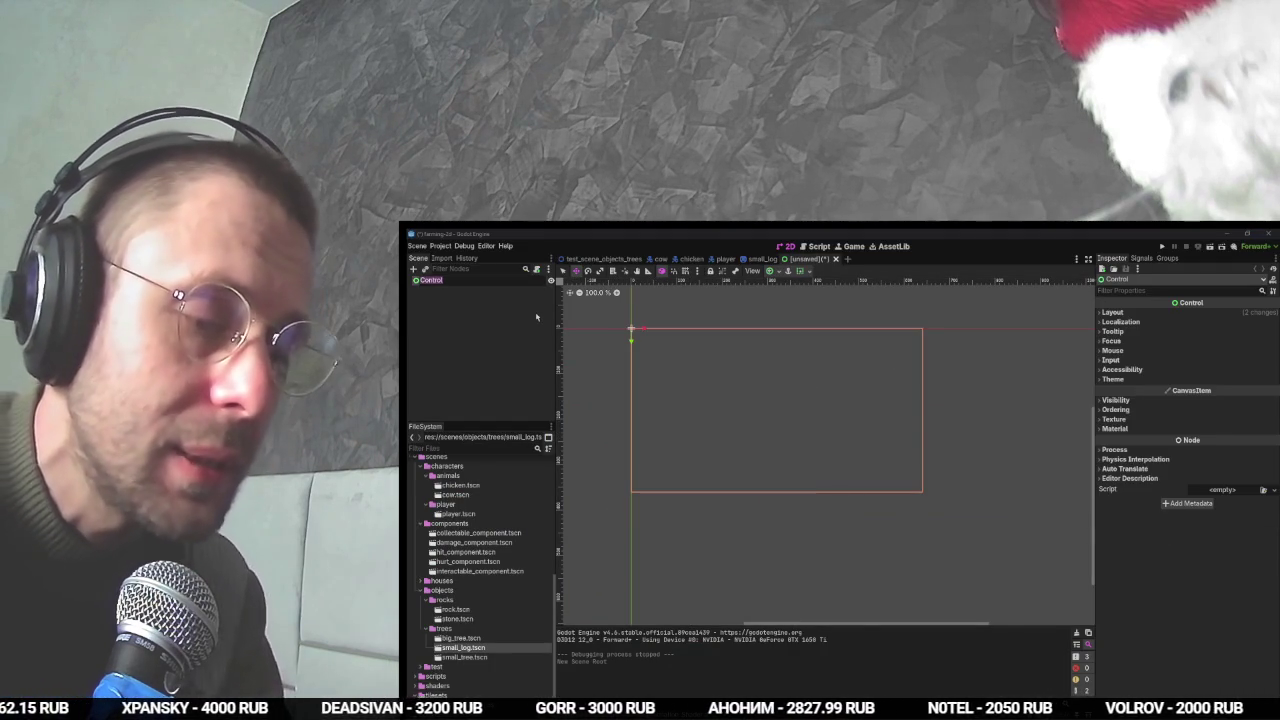
key(alt+Tab)
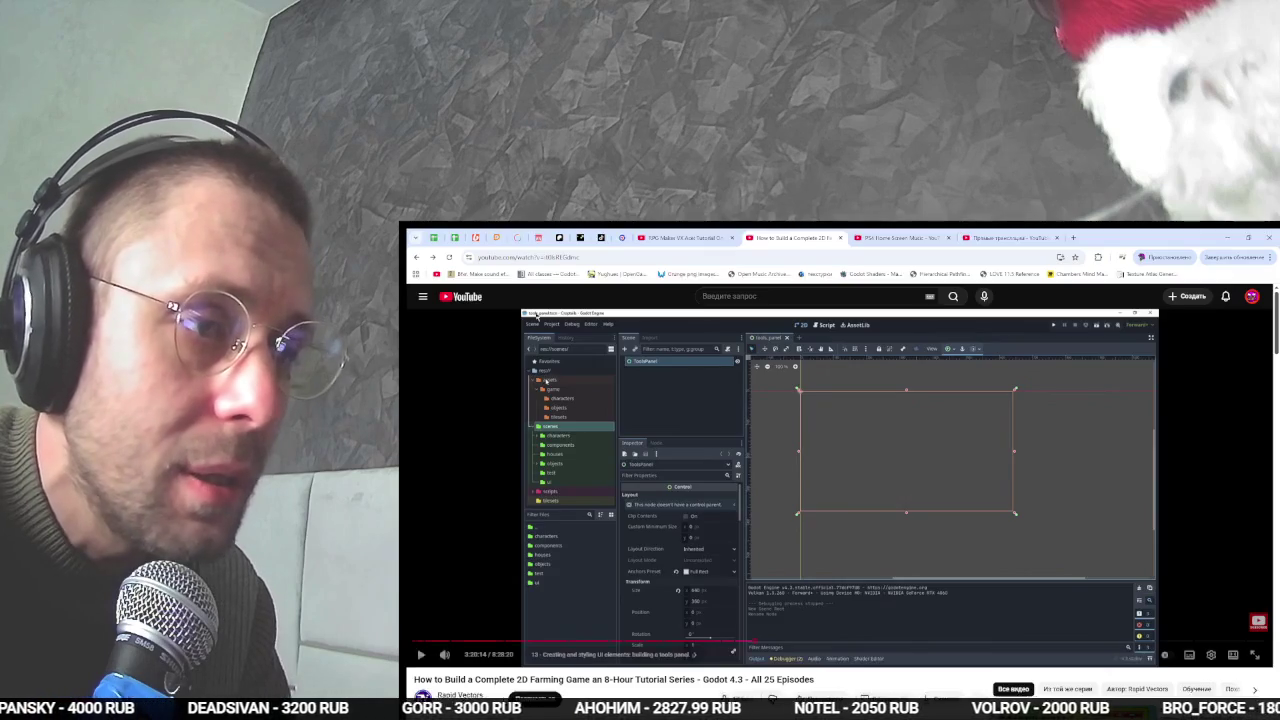
key(alt+Tab)
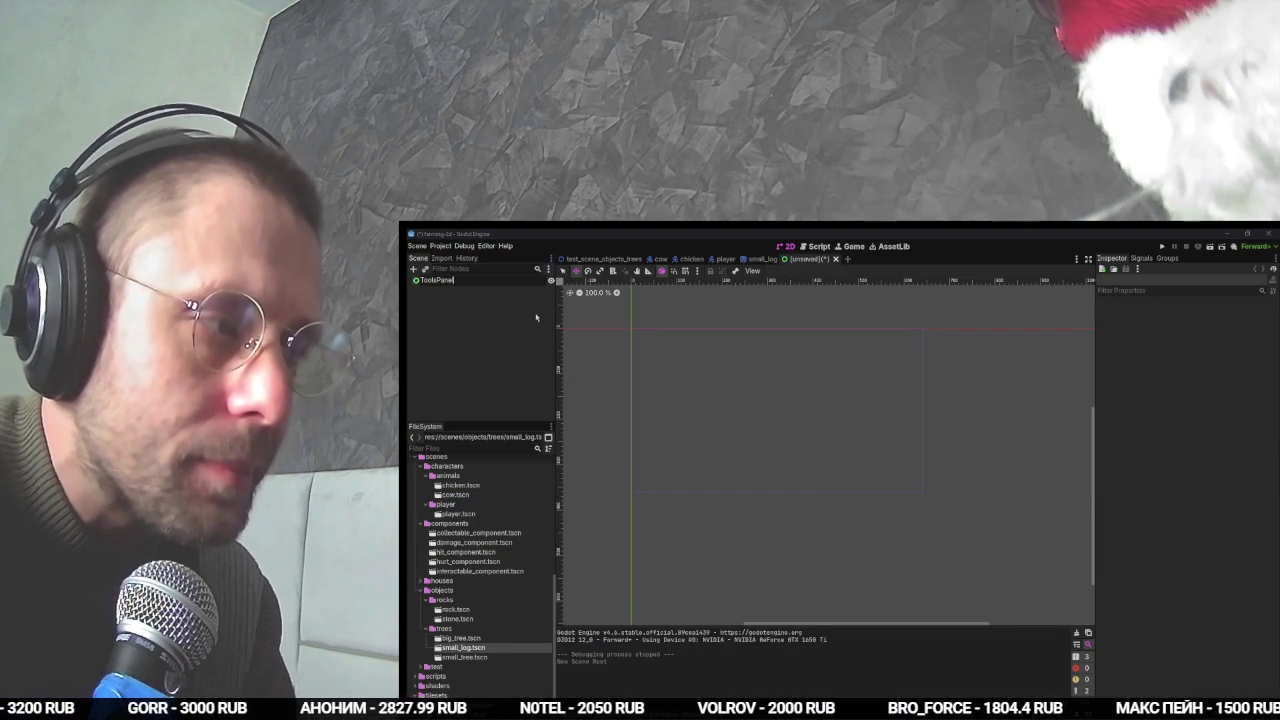
key(alt+Tab)
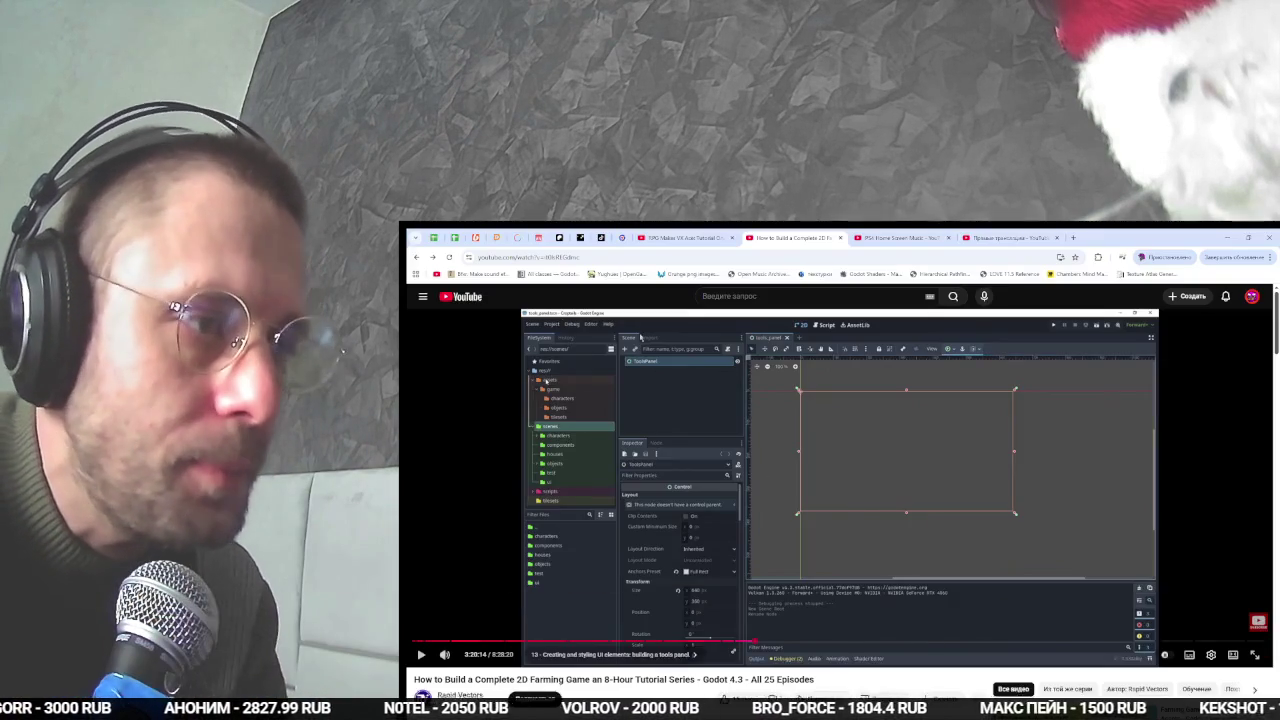
click(641, 337)
key(alt+Tab)
key(alt+Tab)
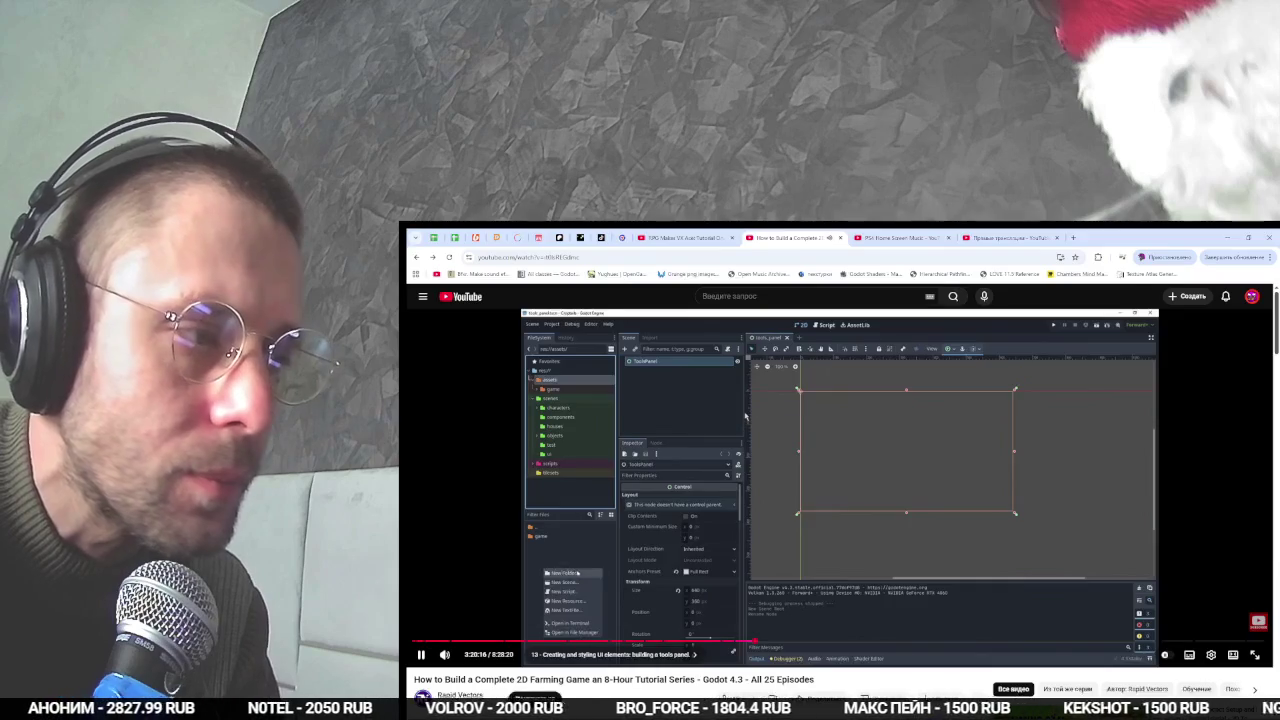
key(alt+Tab)
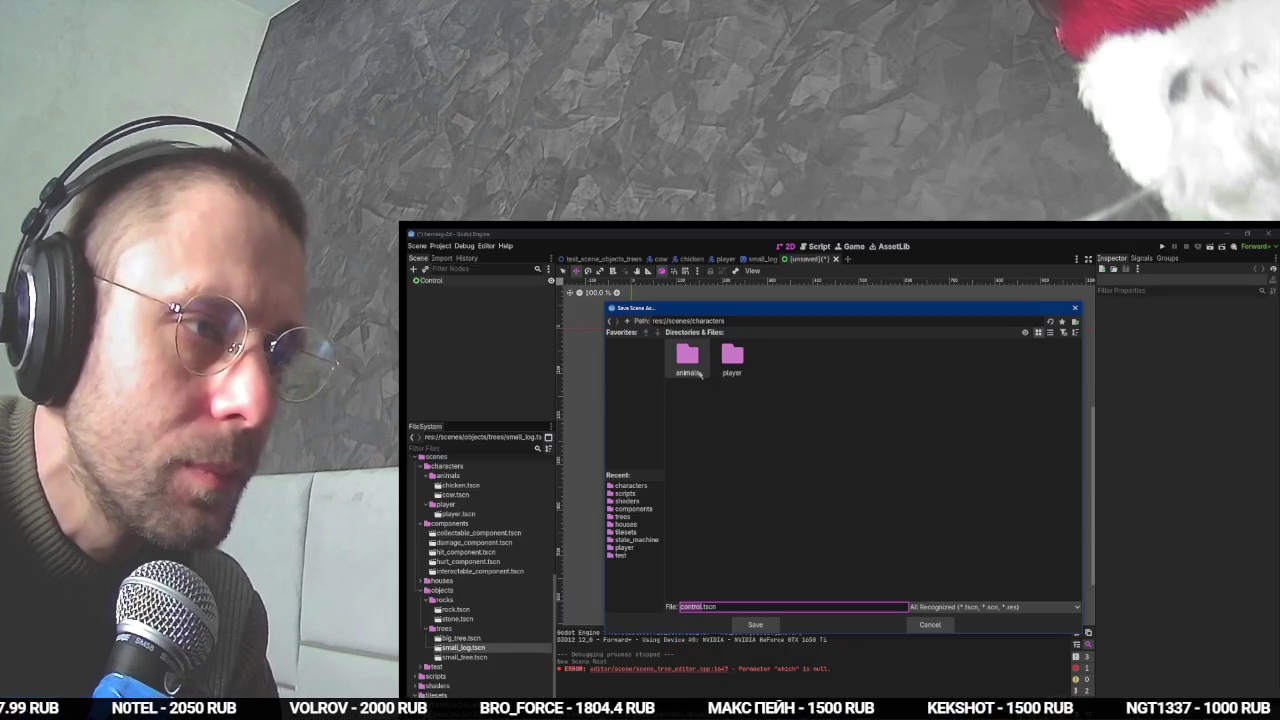
key(alt+Tab)
key(alt+Tab)
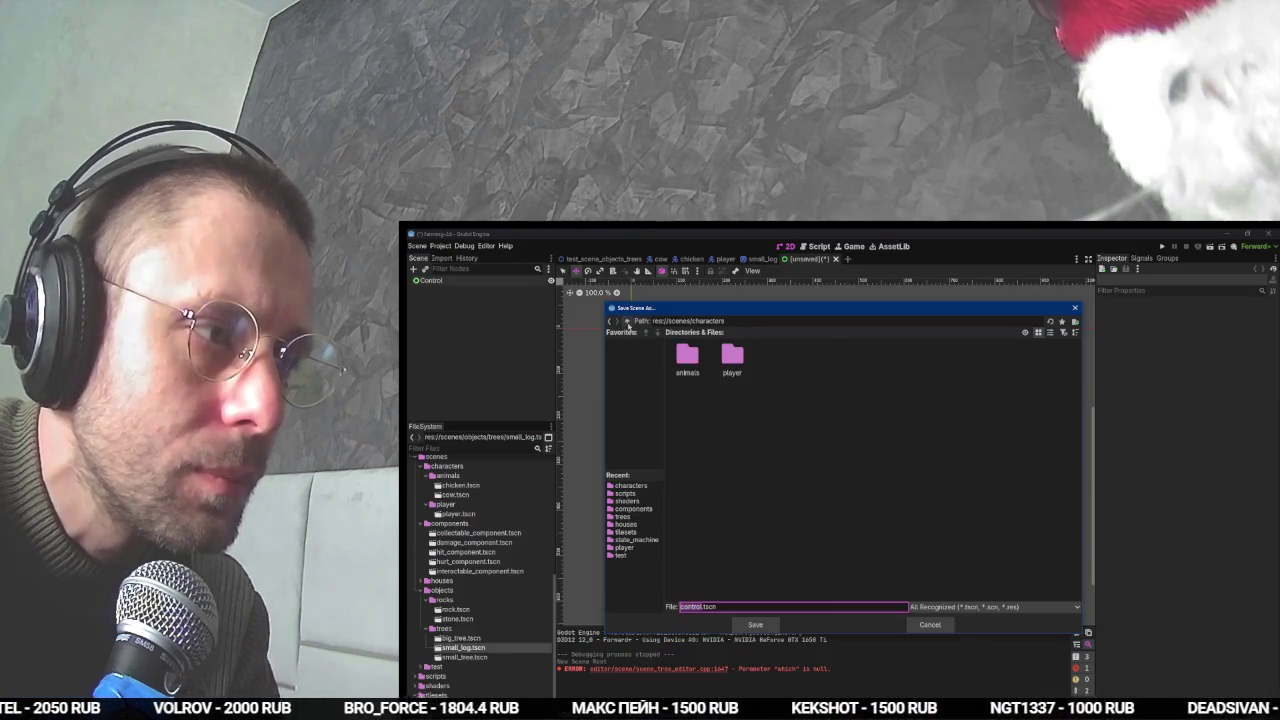
- Create a ui folder in res://assets and save the new scene there as tools_ui.tscn
double_click(627, 321)
double_click(687, 356)
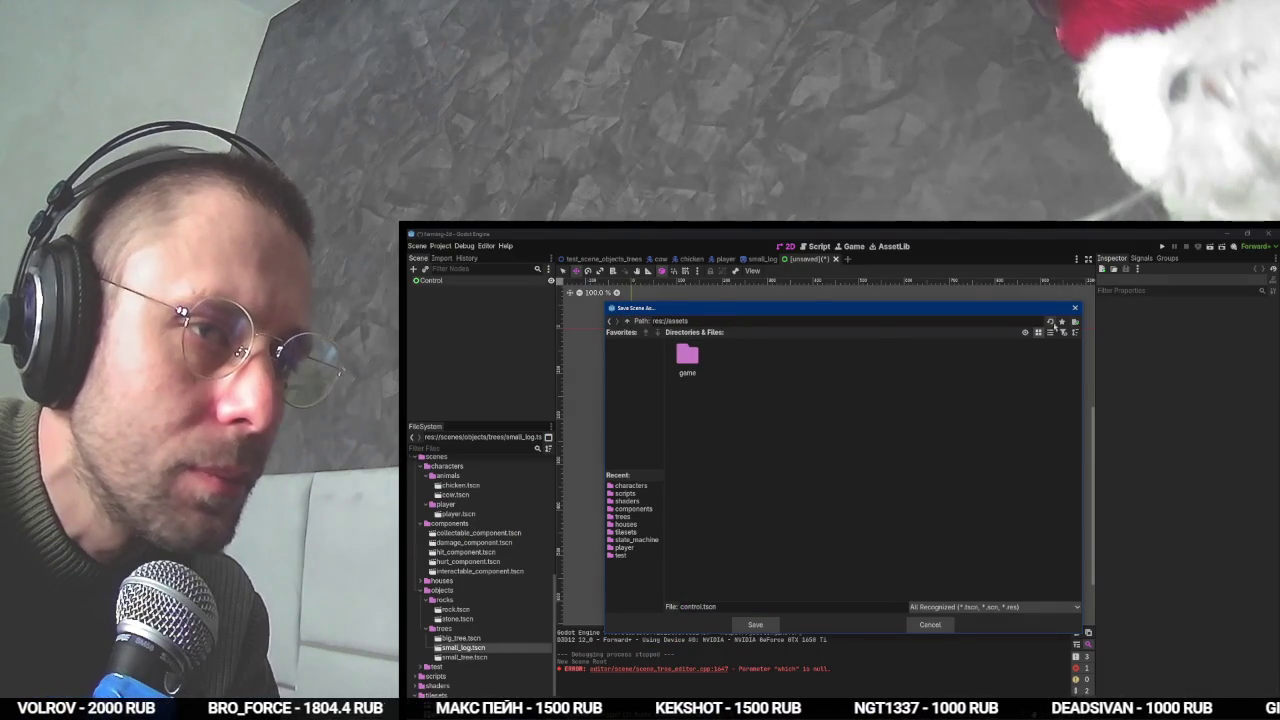
click(1077, 323)
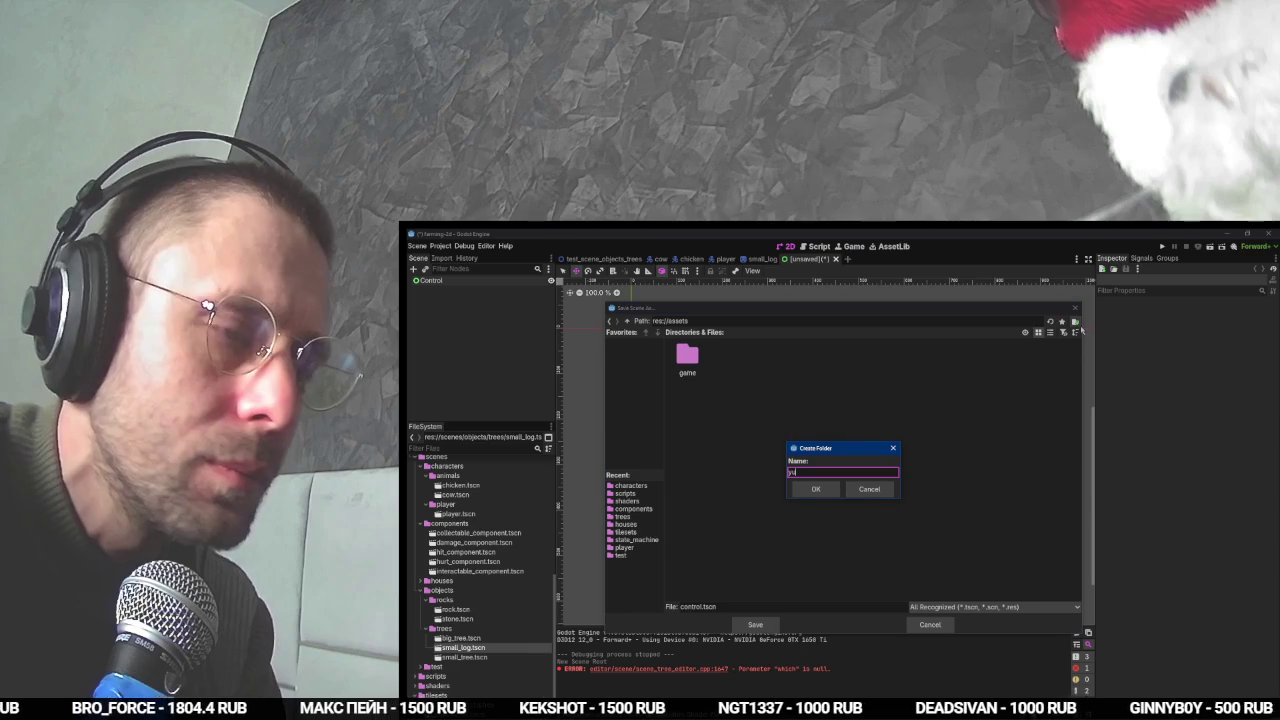
text(i)
key(Return)
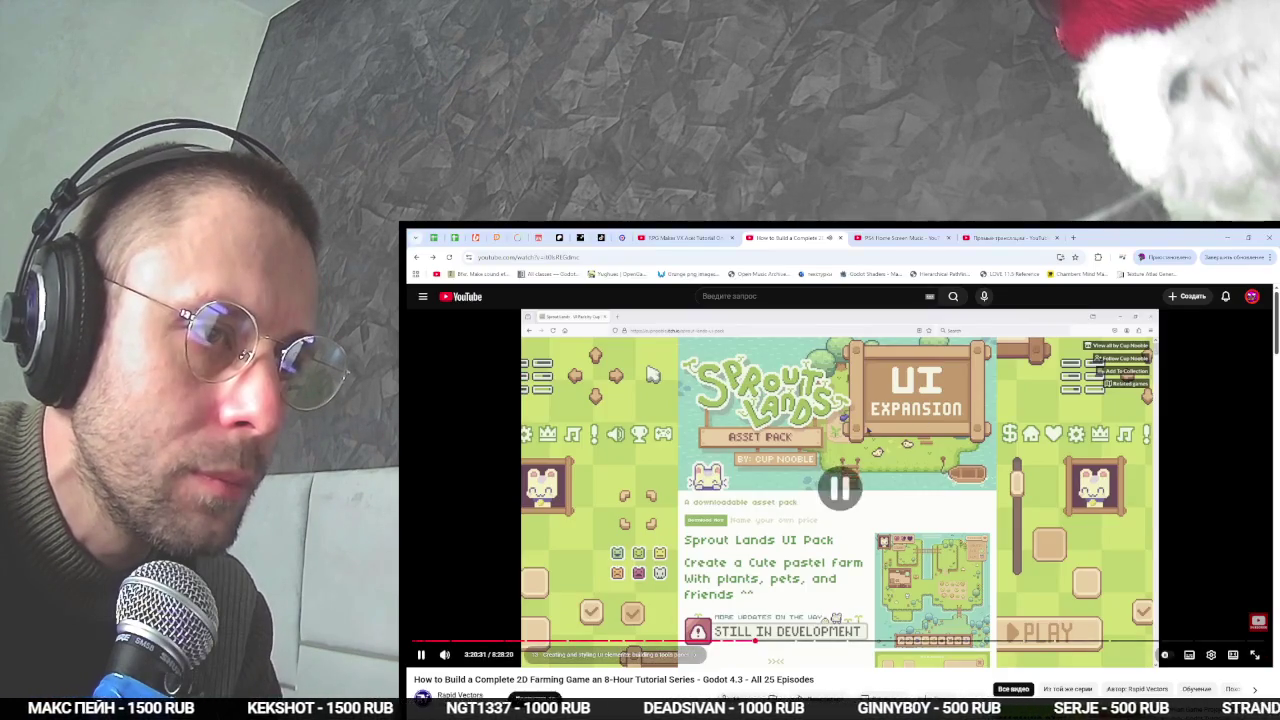
key(alt+Tab)
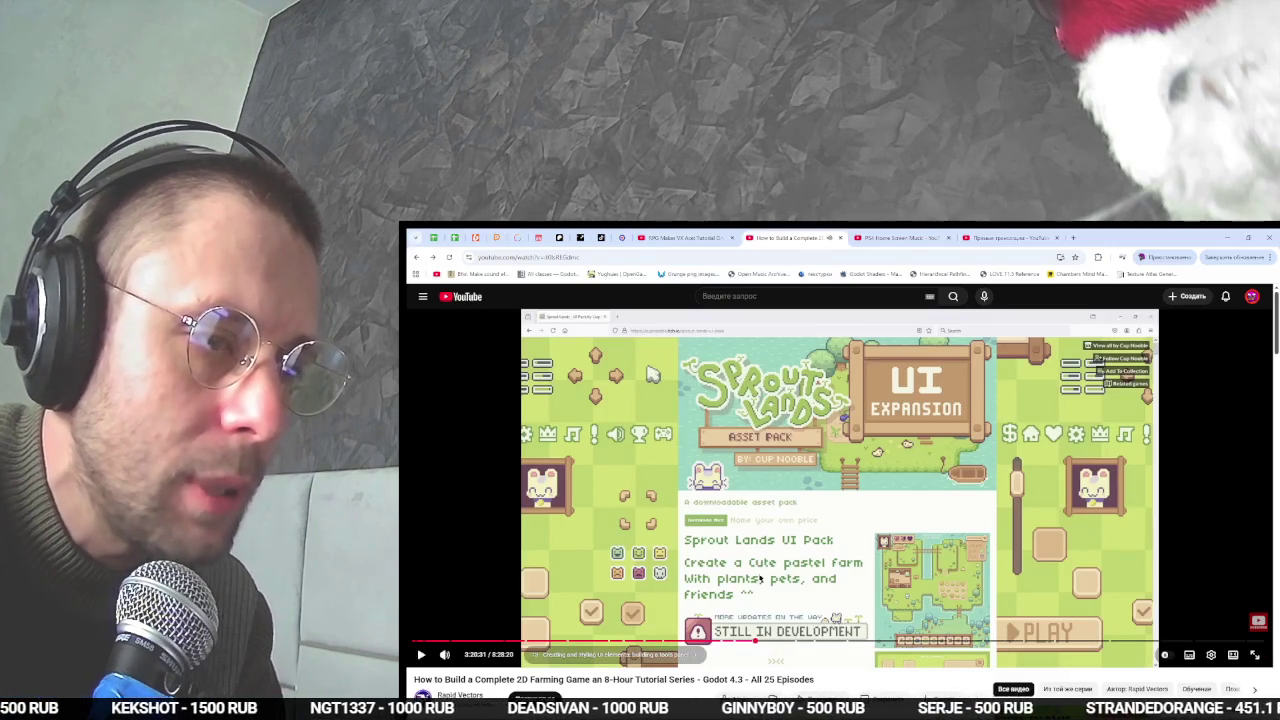
key(alt+Tab)
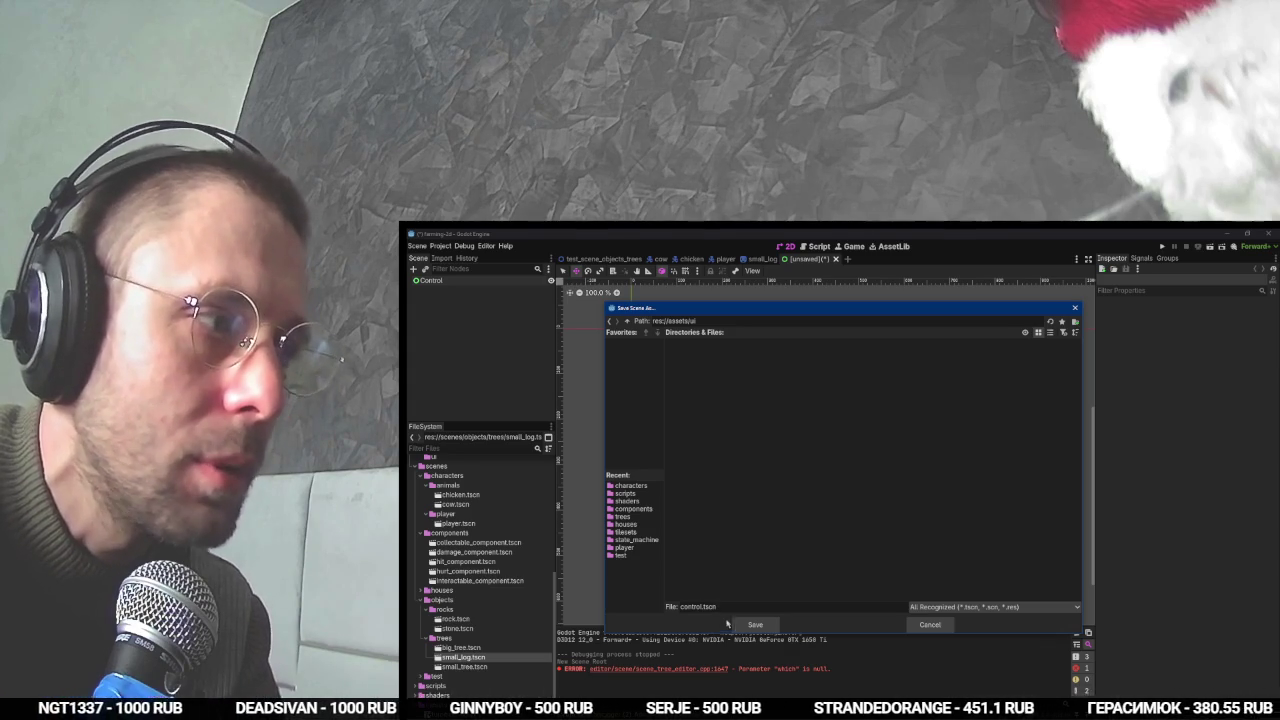
text(ui_t)
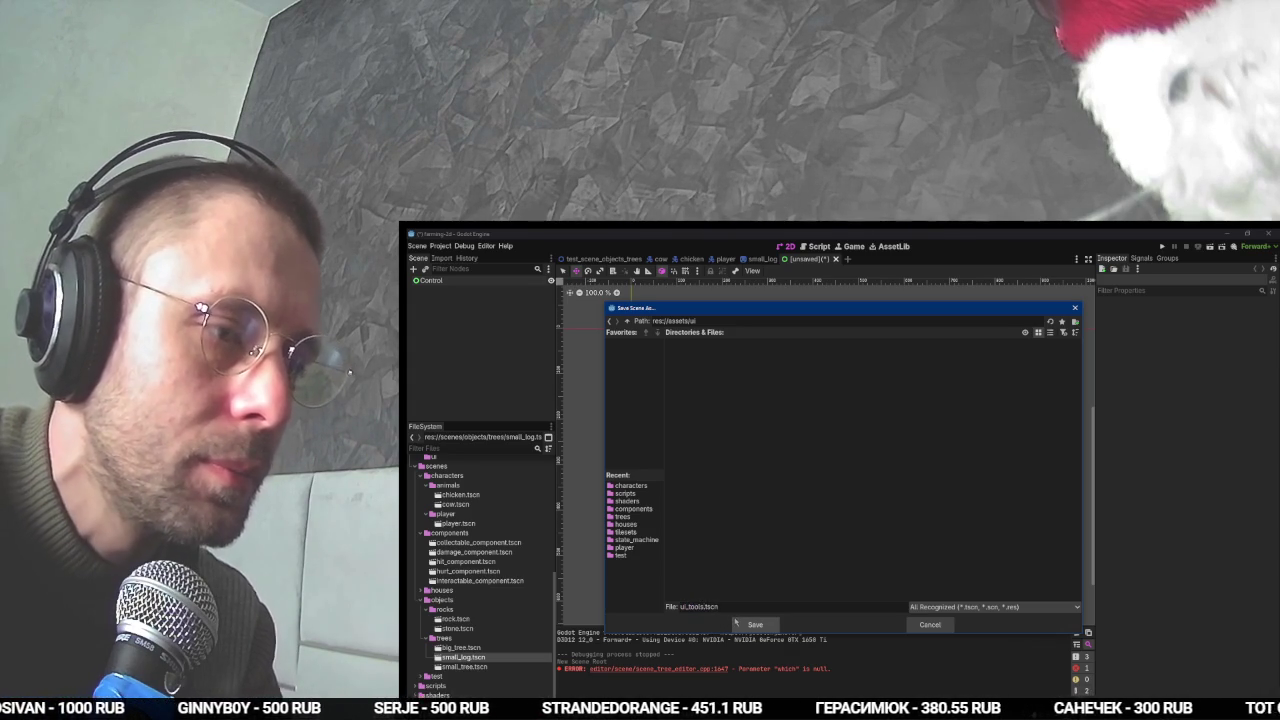
click(736, 622)
- Rename the root Control node to ToolsUI, save the scene, and return to the tutorial
click(450, 281)
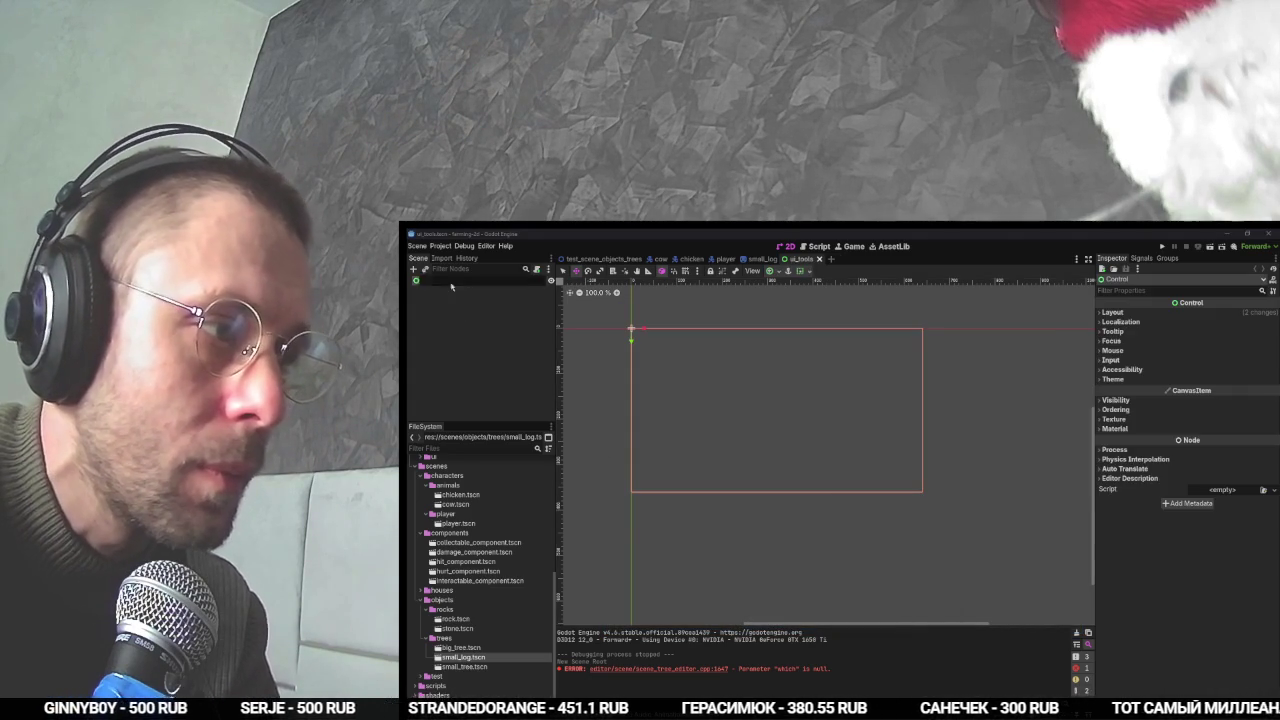
text(UITools)
key(Return)
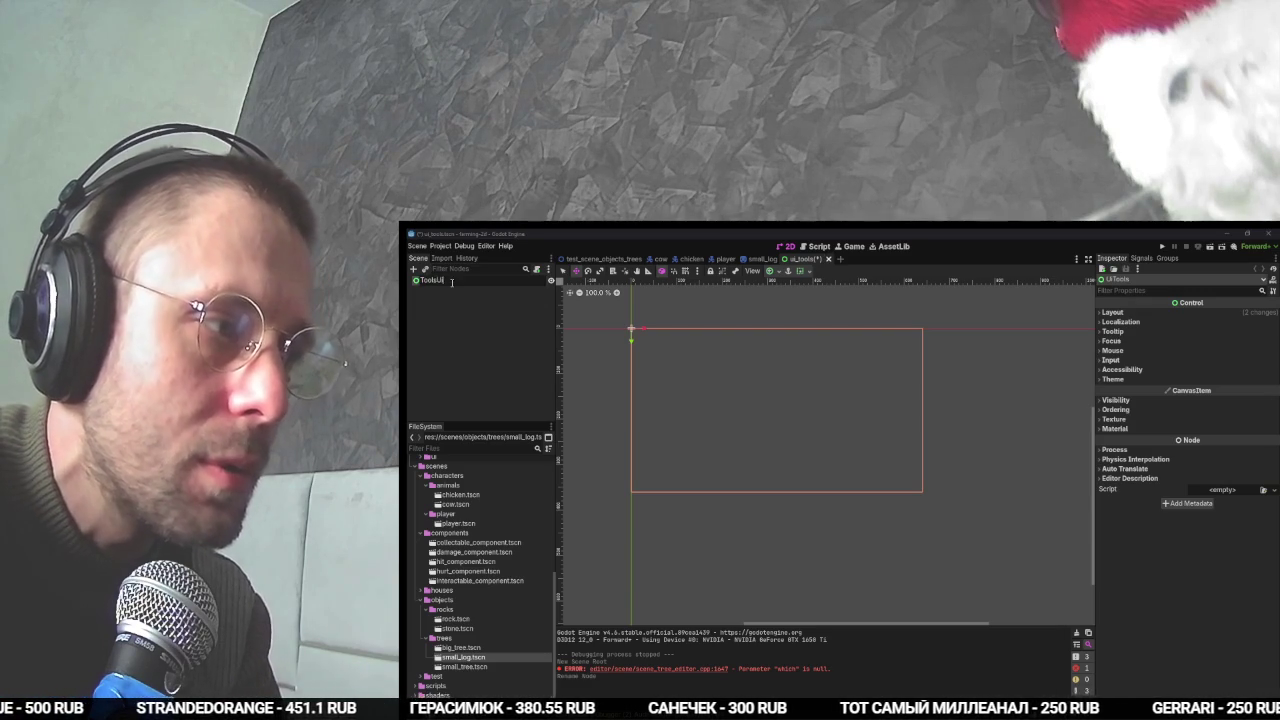
key(Return)
key(ctrl+s)
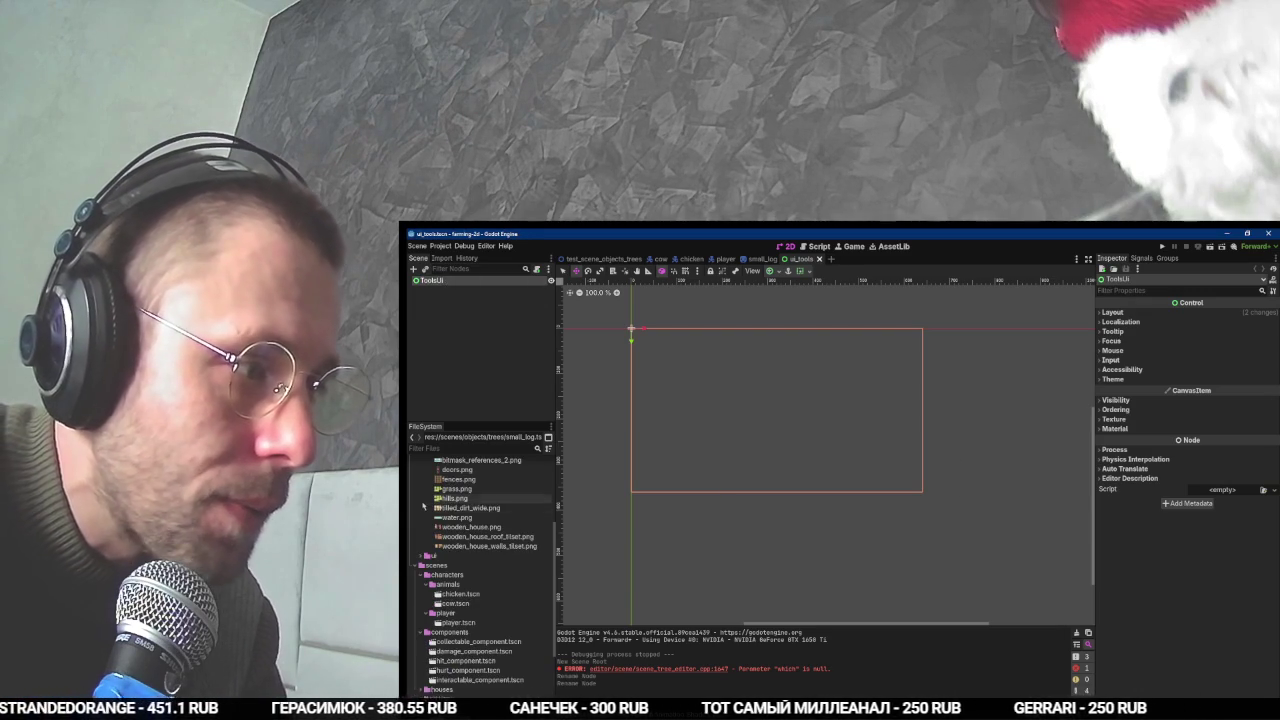
click(431, 566)
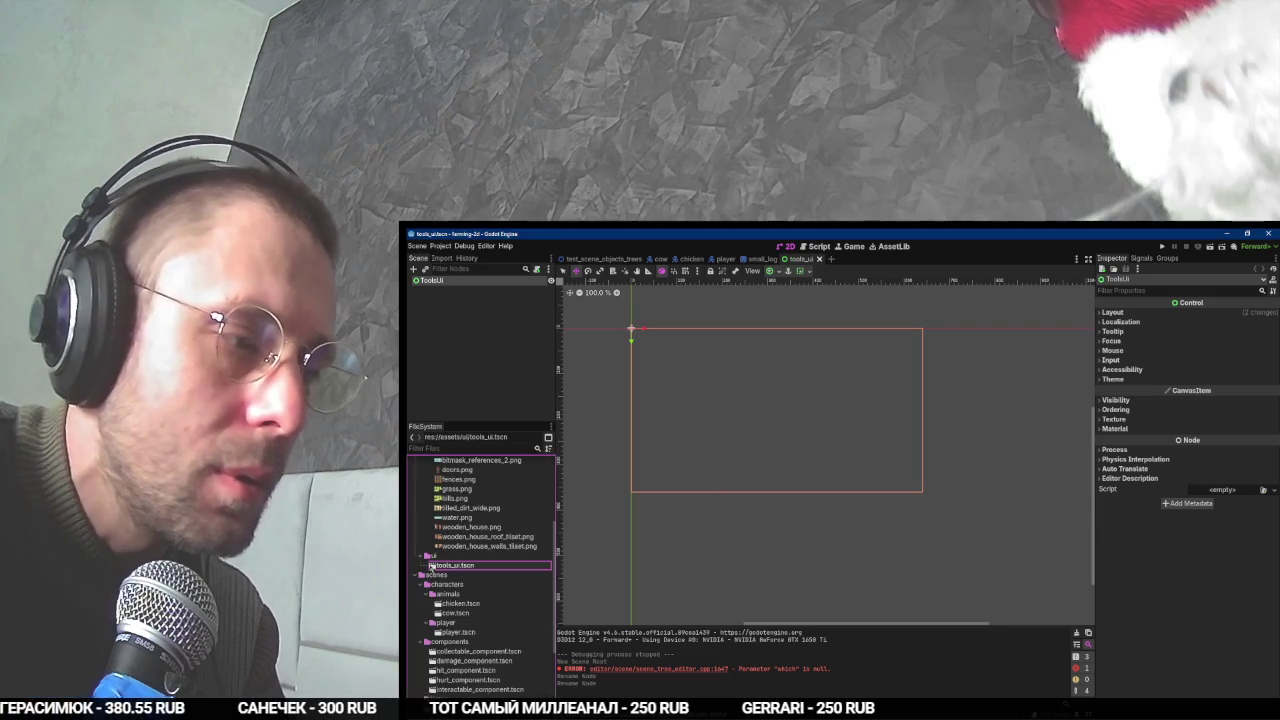
key(alt+Tab)
scroll(580, 488, down, 3)
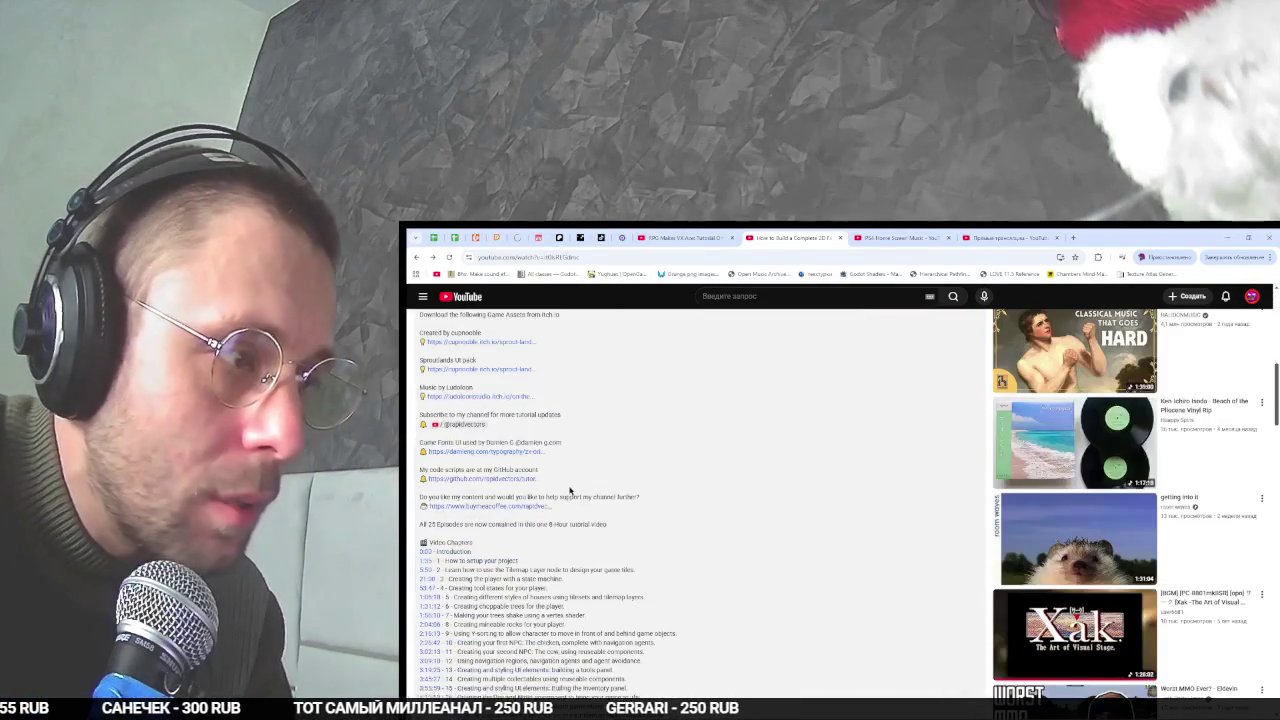
- Open the Sprout Lands UI pack itch.io page in a new tab and scroll to its download
scroll(508, 517, up, 1)
middle_click(497, 461)
click(900, 238)
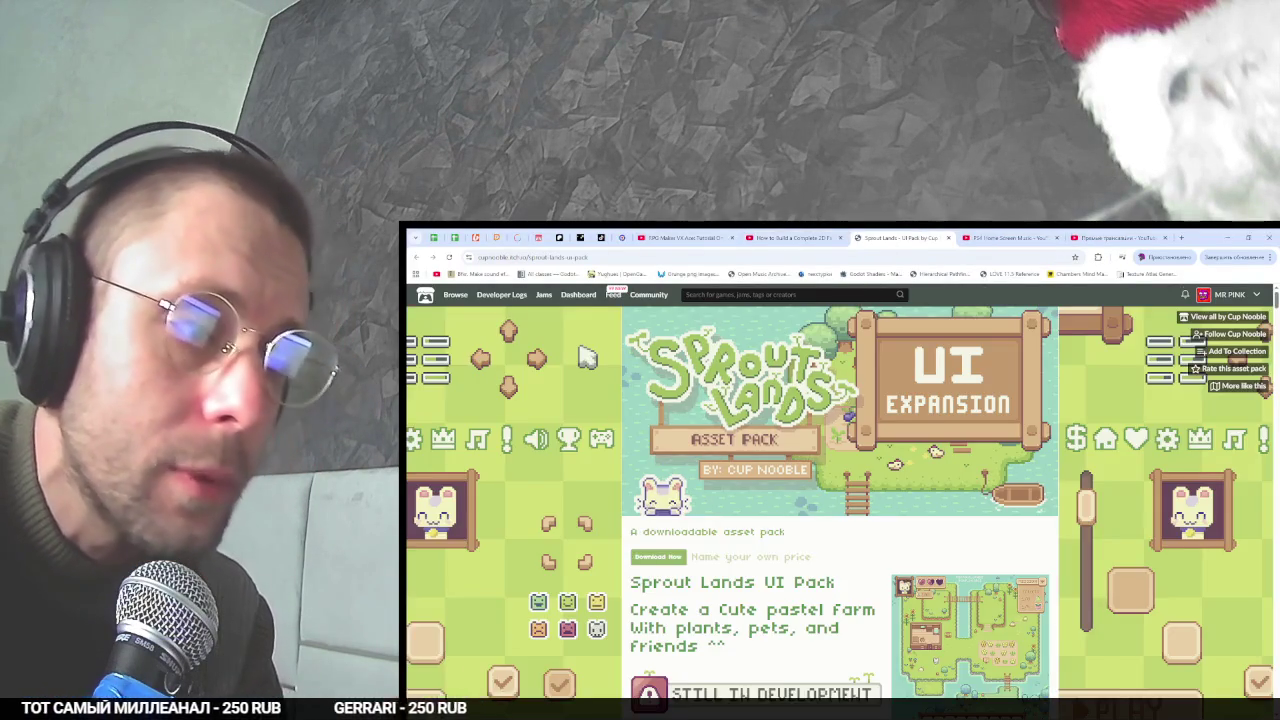
scroll(801, 397, down, 5)
scroll(801, 402, down, 15)
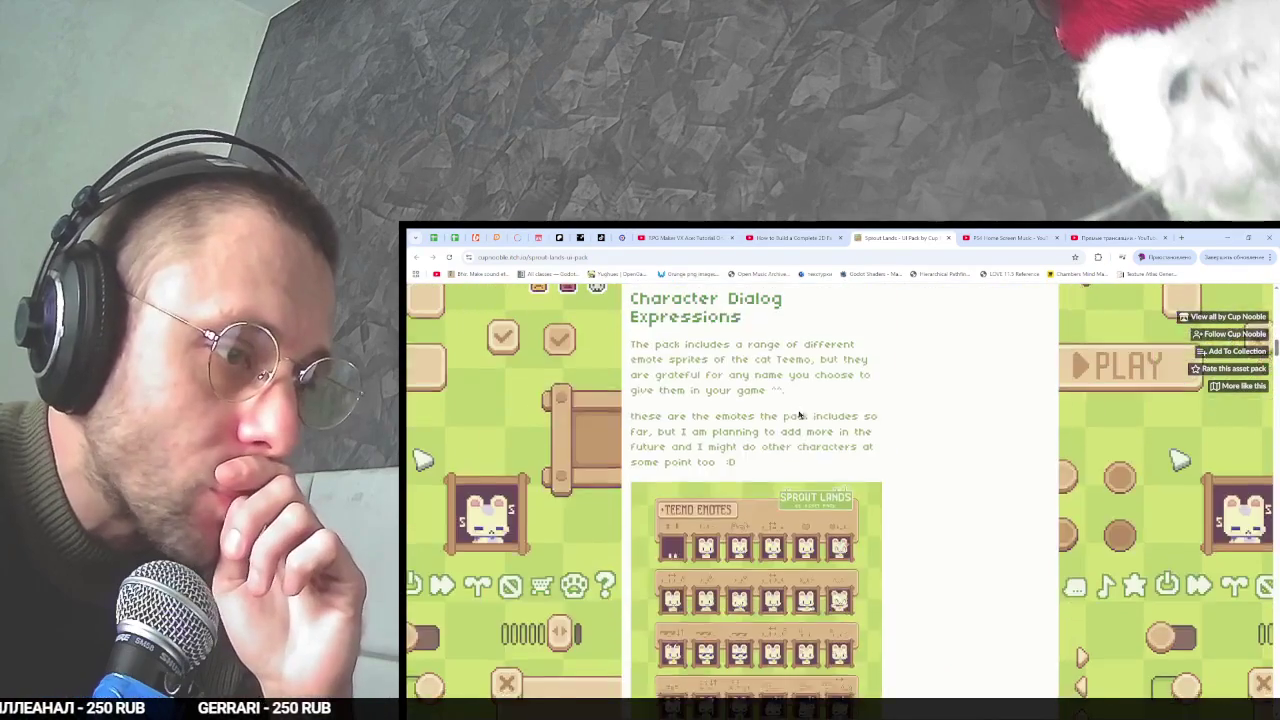
scroll(809, 426, down, 15)
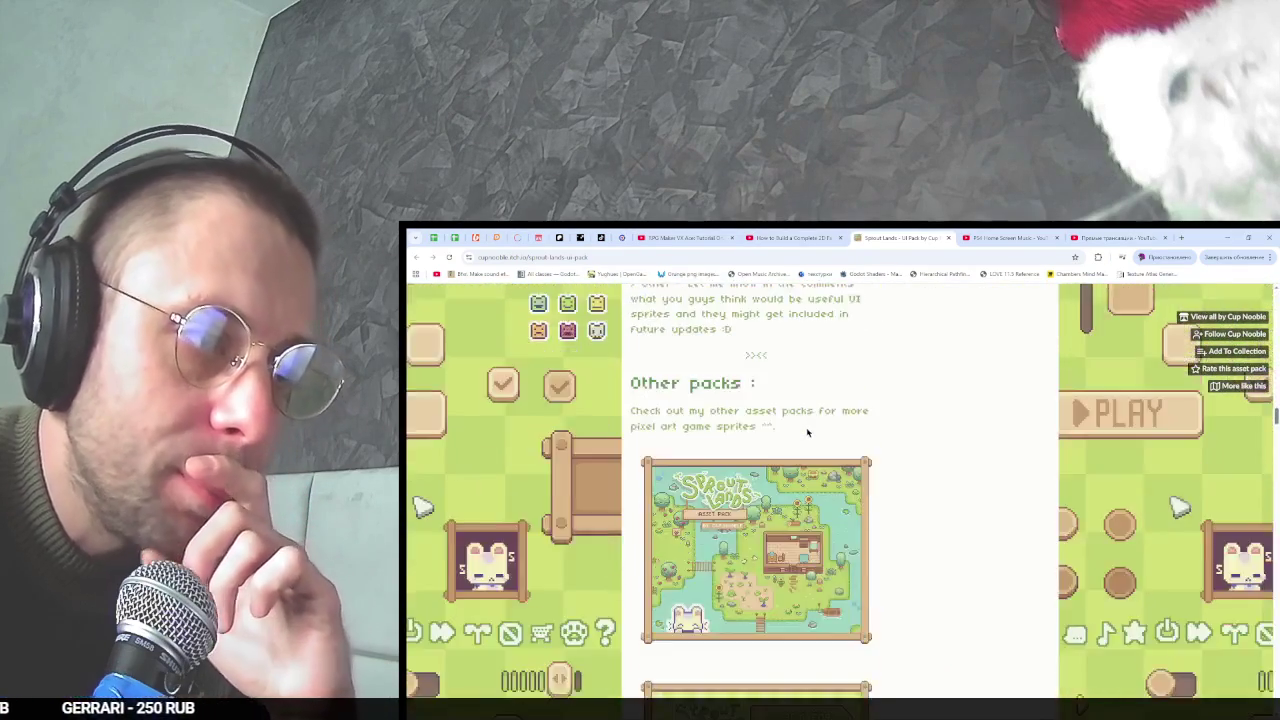
scroll(804, 425, down, 3)
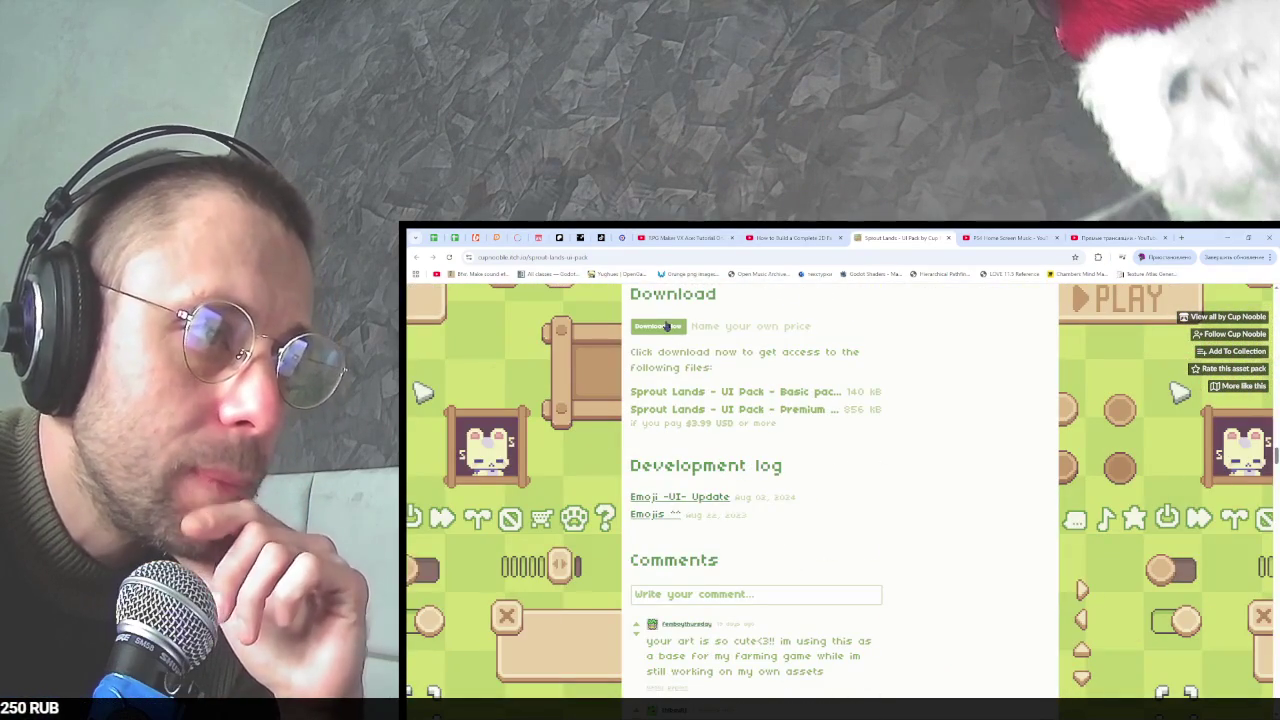
- Download the free Basic pack zip, skipping the donation, and open it in the archive viewer
click(660, 326)
click(808, 394)
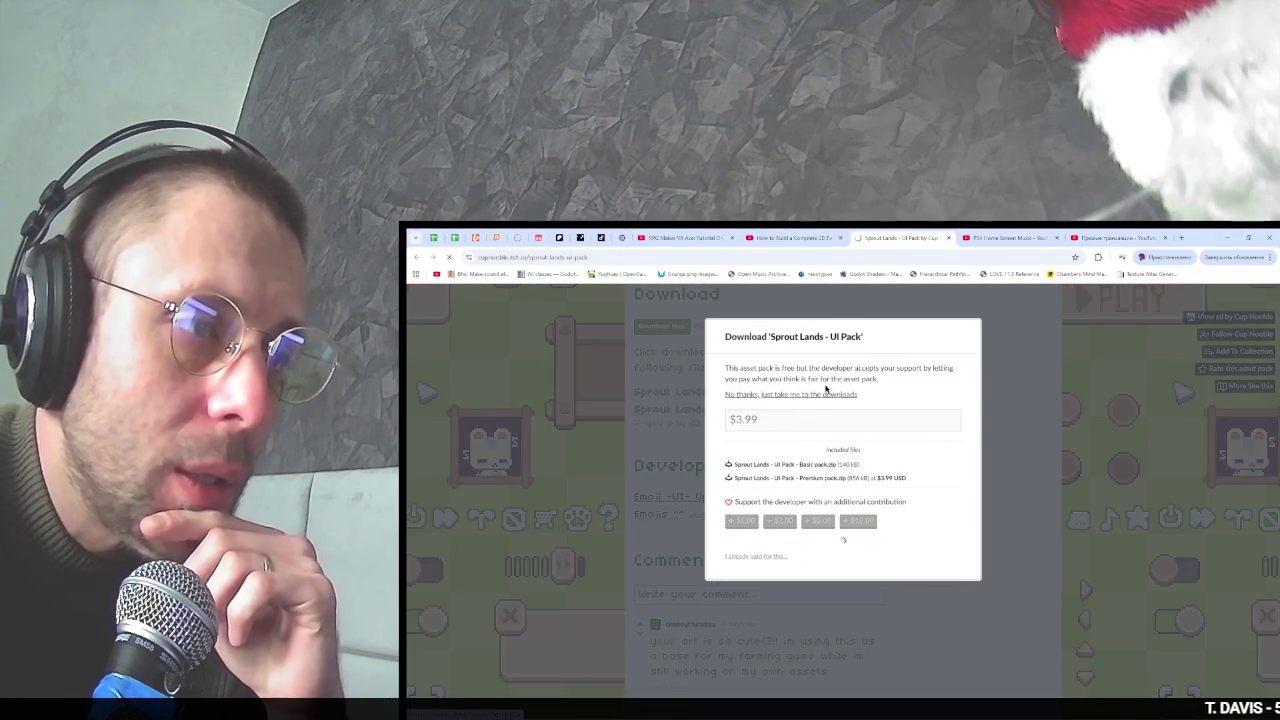
click(664, 394)
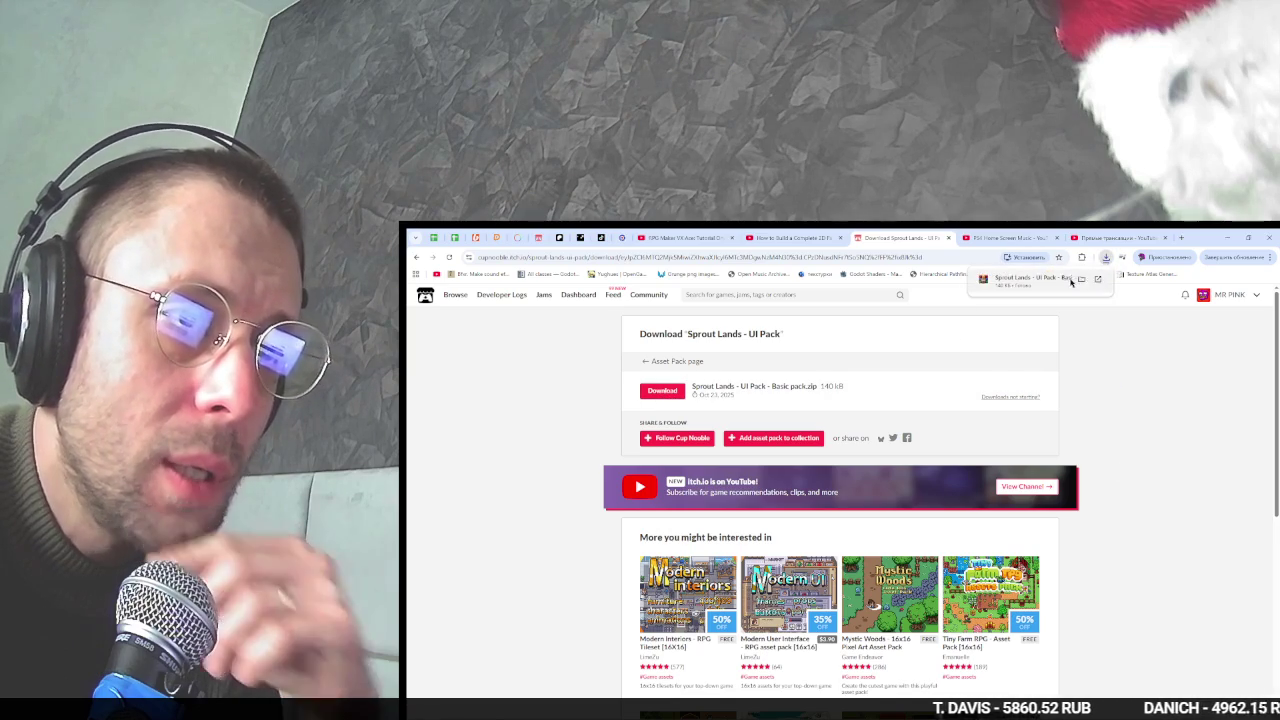
click(1040, 277)
click(762, 516)
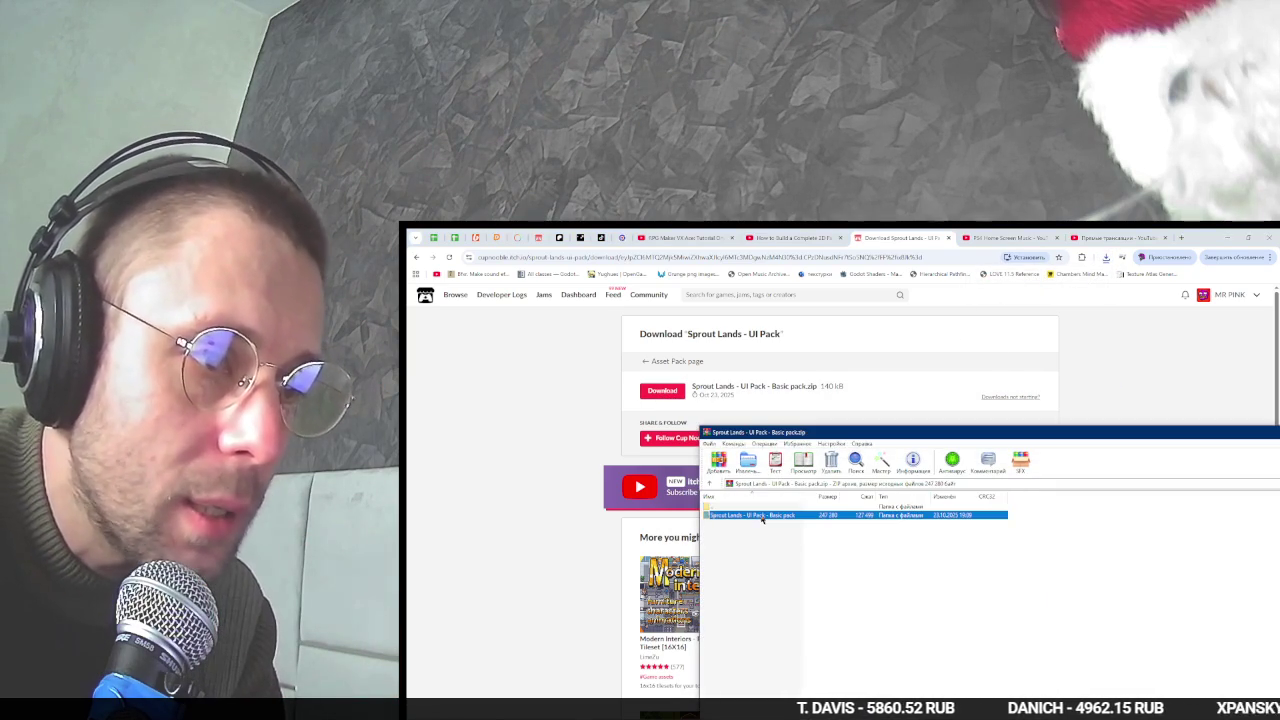
- Close the itch.io tab, pause the tutorial, and open the archive's Sprite sheets folder
click(857, 230)
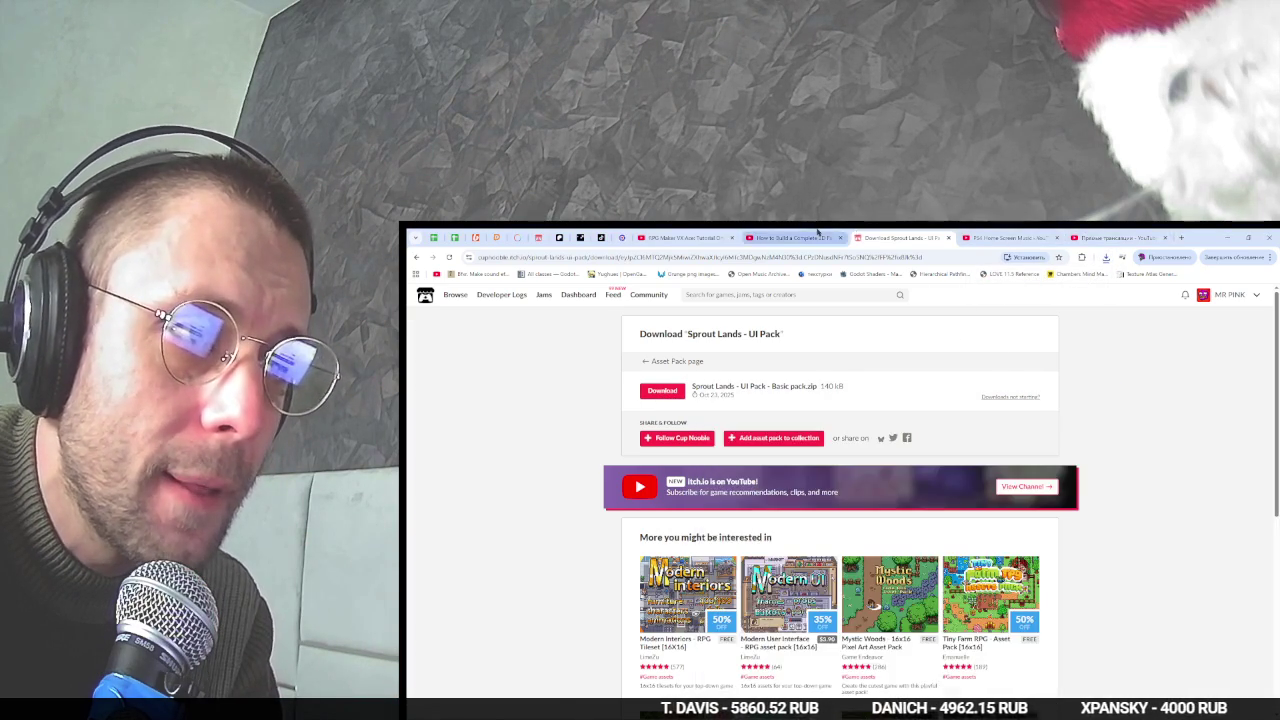
key(ctrl+w)
scroll(860, 460, up, 5)
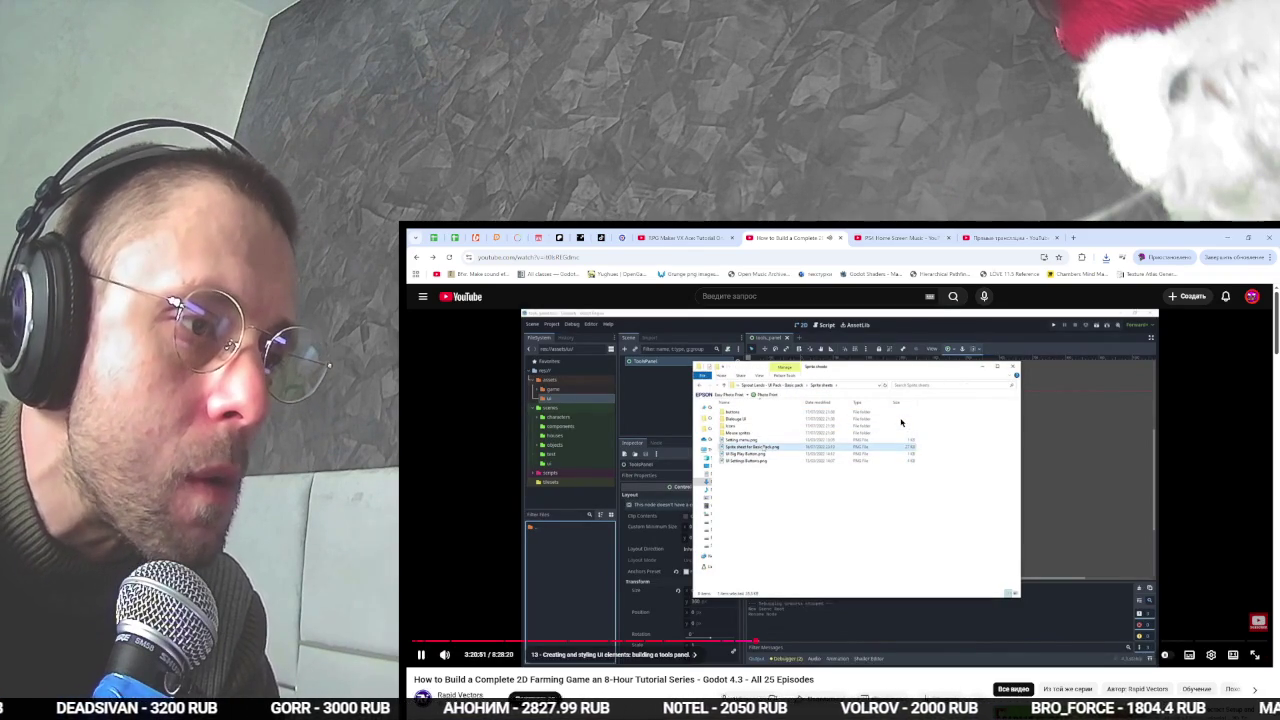
click(549, 554)
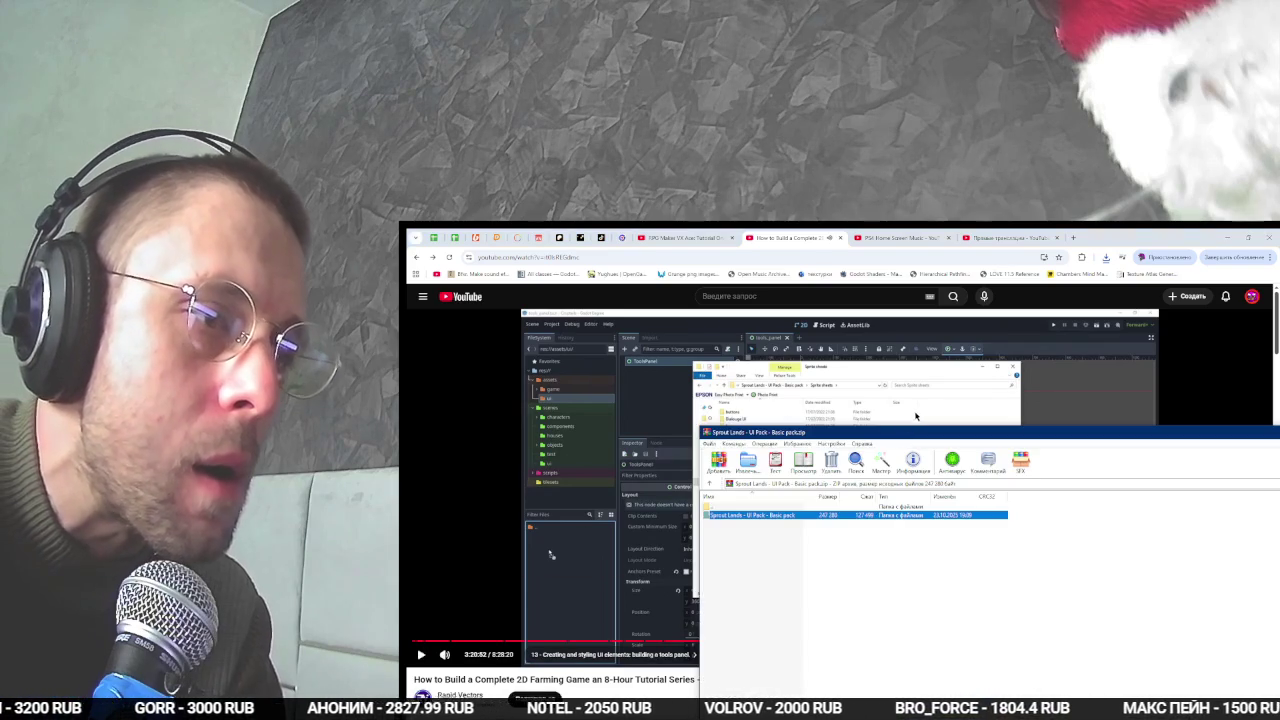
double_click(760, 532)
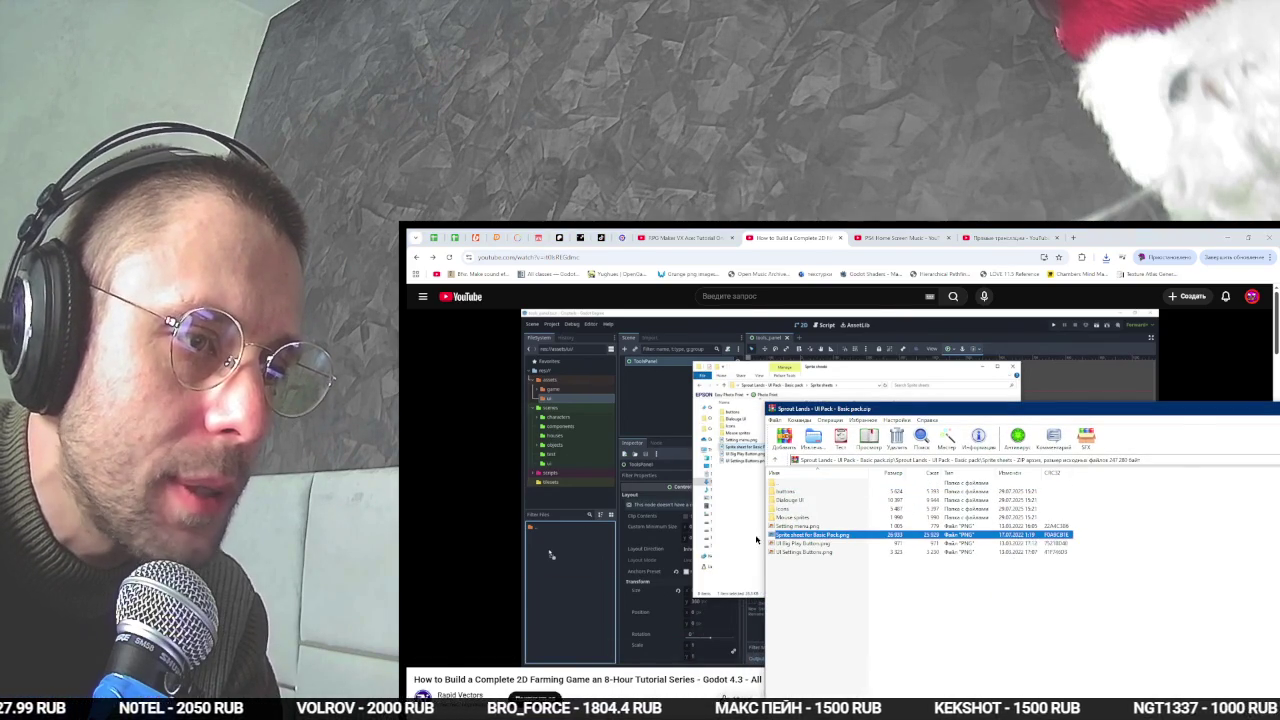
key(alt+Tab)
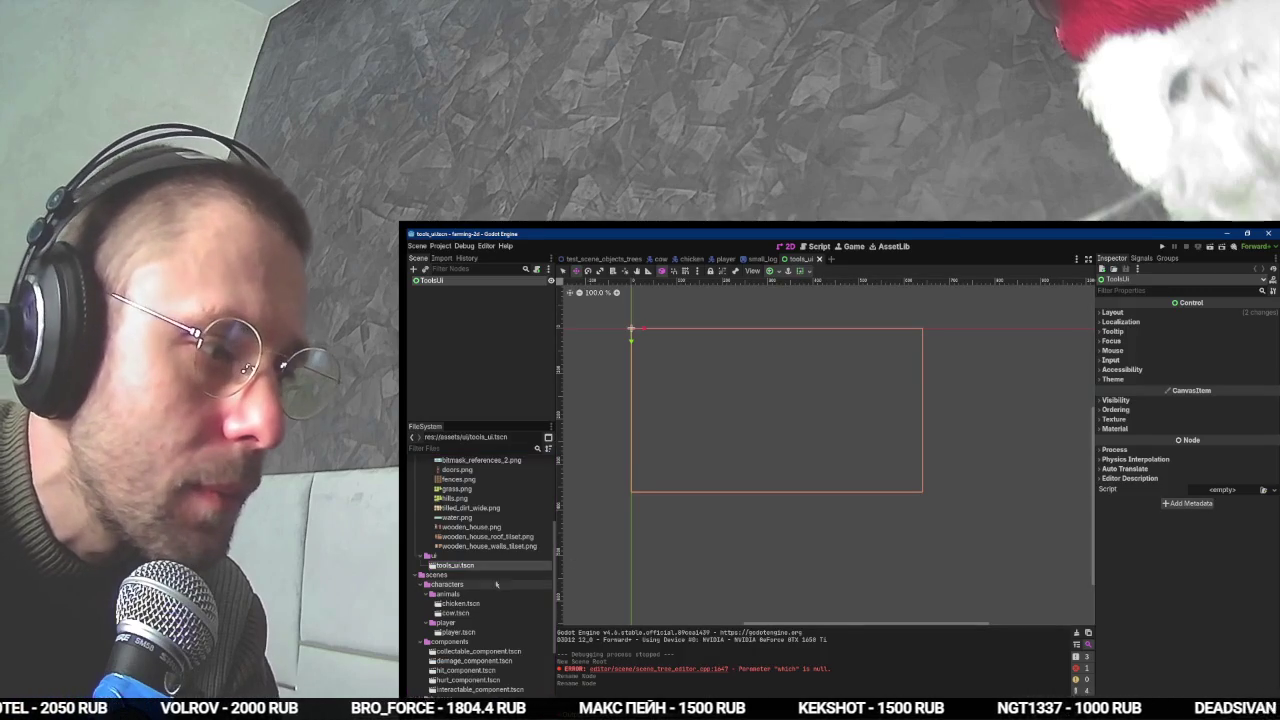
- Open the assets ui folder in the file manager to place the Basic Pack sprite sheet there
right_click(496, 584)
click(580, 577)
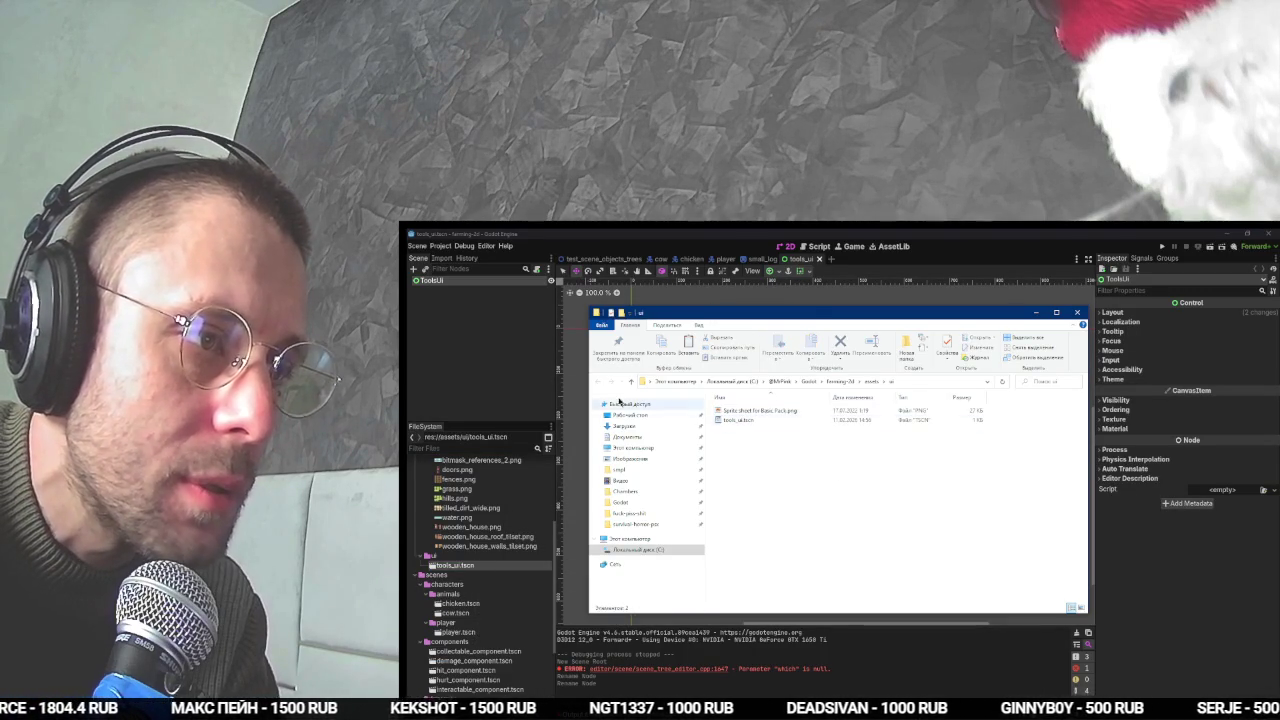
click(497, 395)
- Start creating a new folder inside res://scenes from its context menu
scroll(455, 627, down, 5)
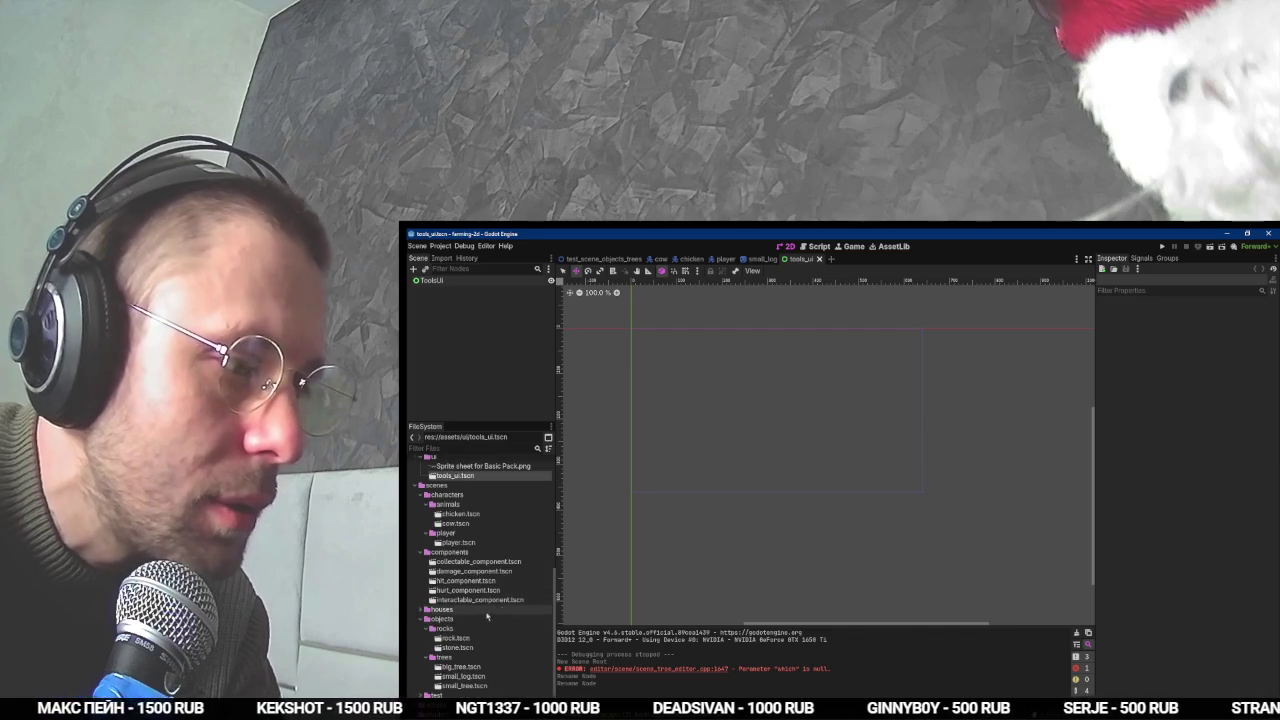
scroll(448, 640, down, 1)
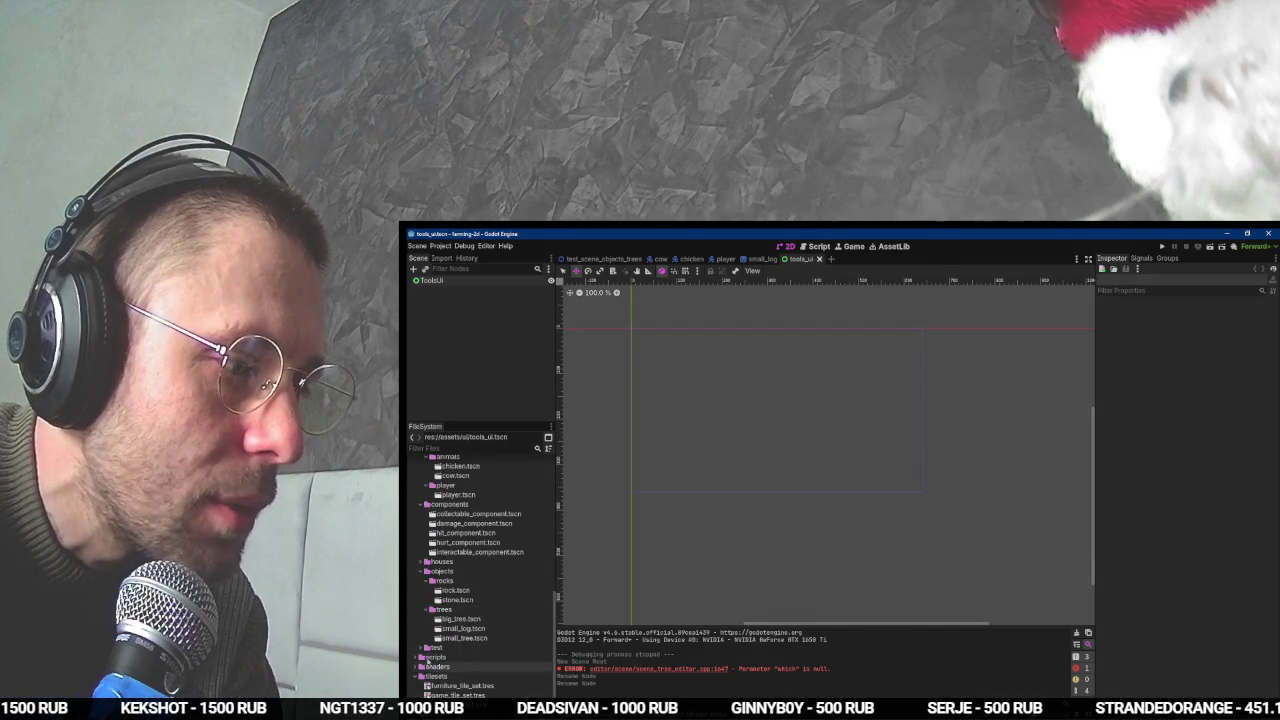
scroll(436, 520, up, 3)
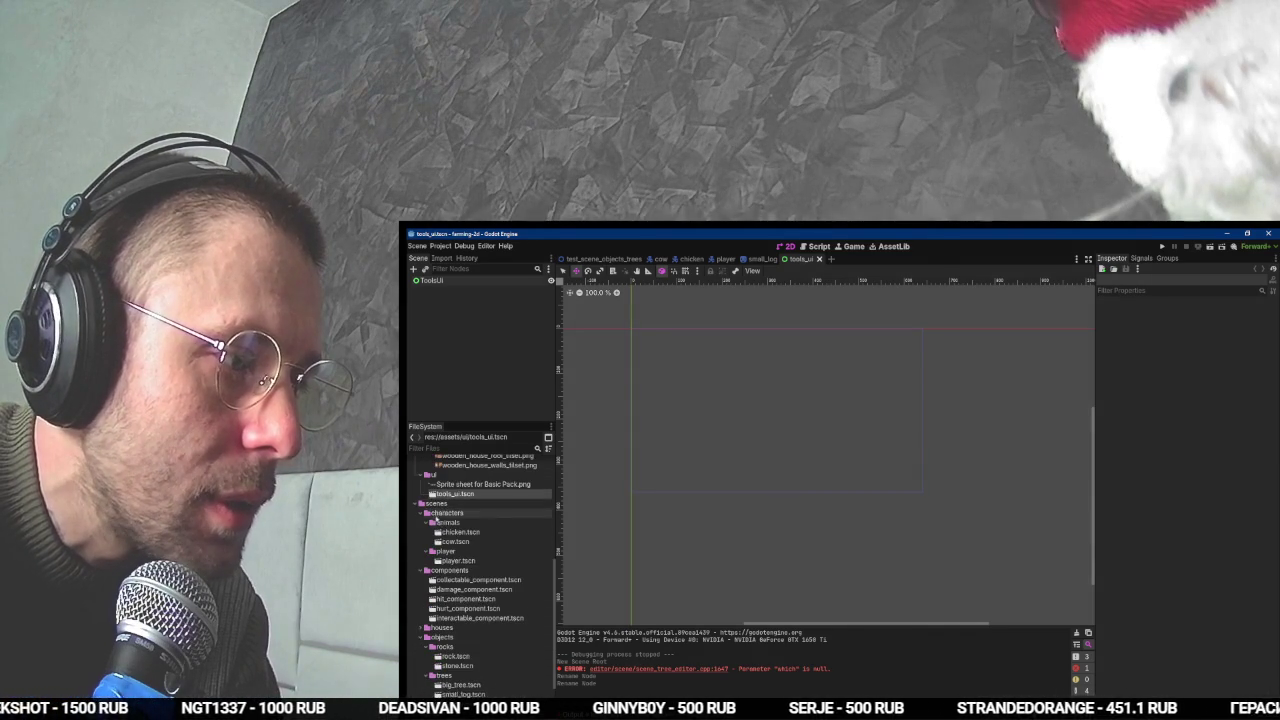
right_click(434, 503)
click(559, 507)
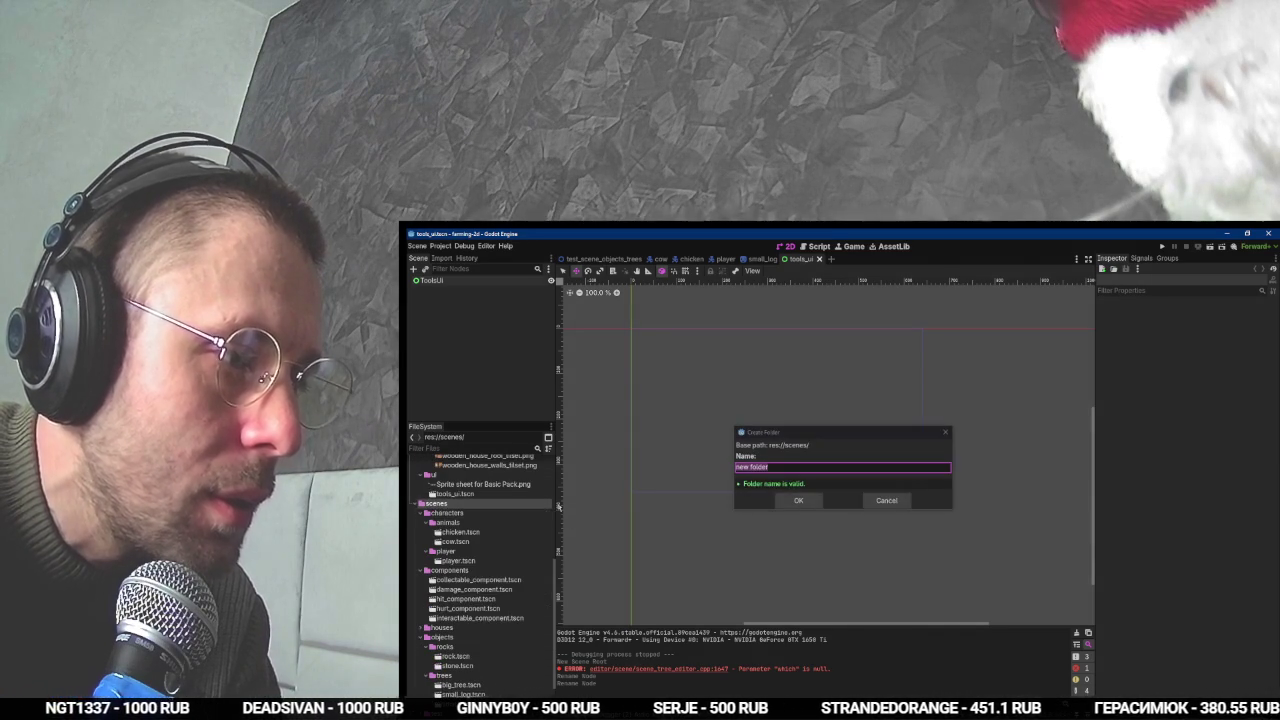
- Create a folder named ui inside res://scenes
click(788, 467)
text(ui)
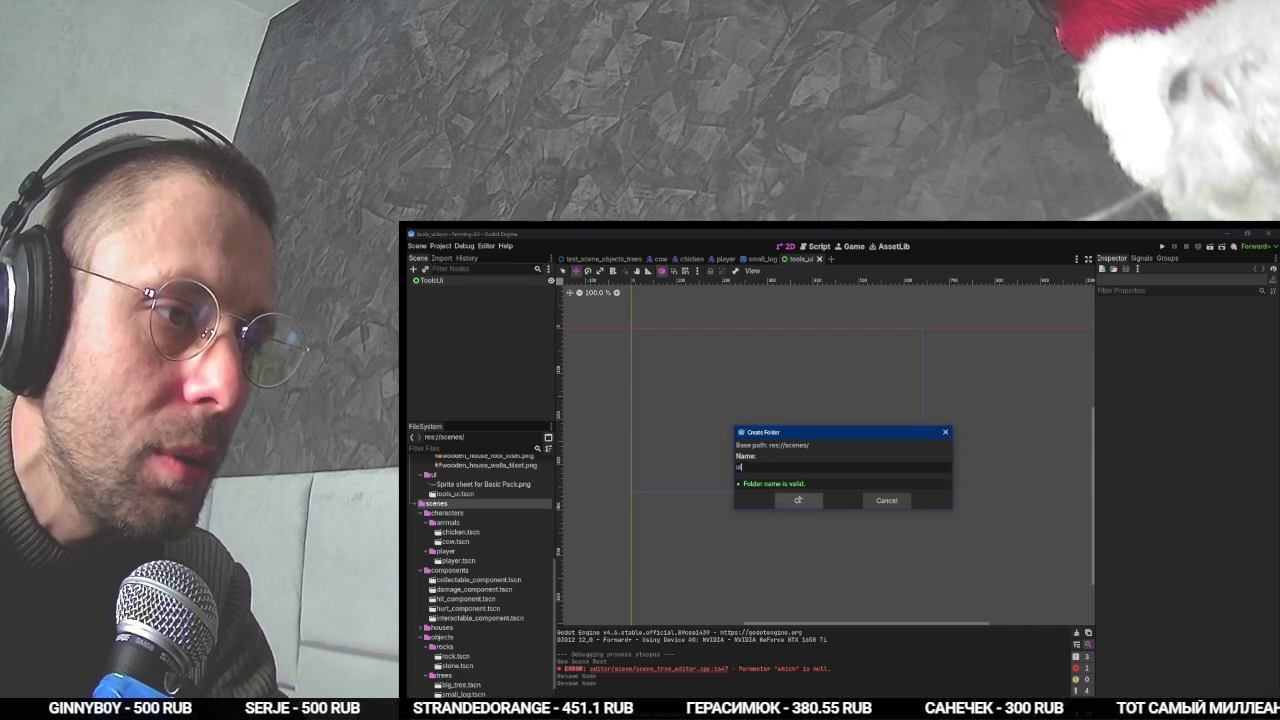
click(797, 500)
scroll(473, 544, up, 3)
scroll(473, 544, up, 3)
- Move tools_ui.tscn into scenes/ui, confirm the move, and return to the tutorial
drag(464, 609, 448, 675)
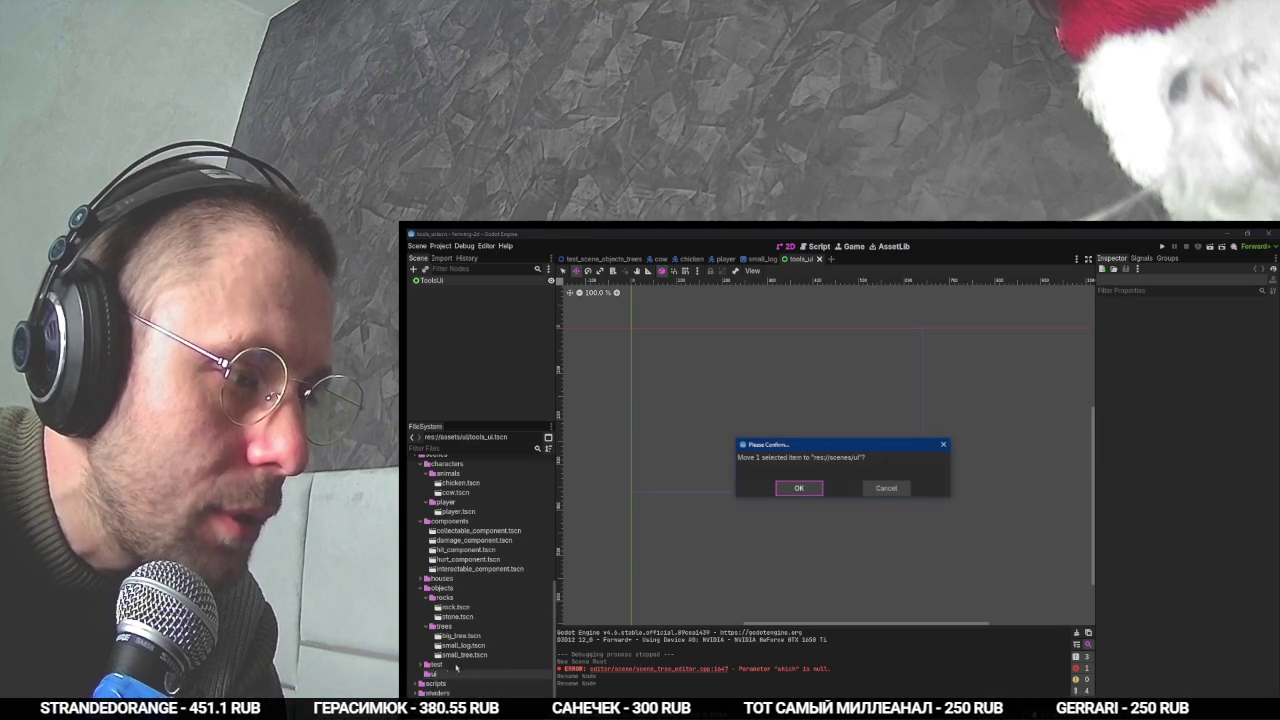
click(785, 487)
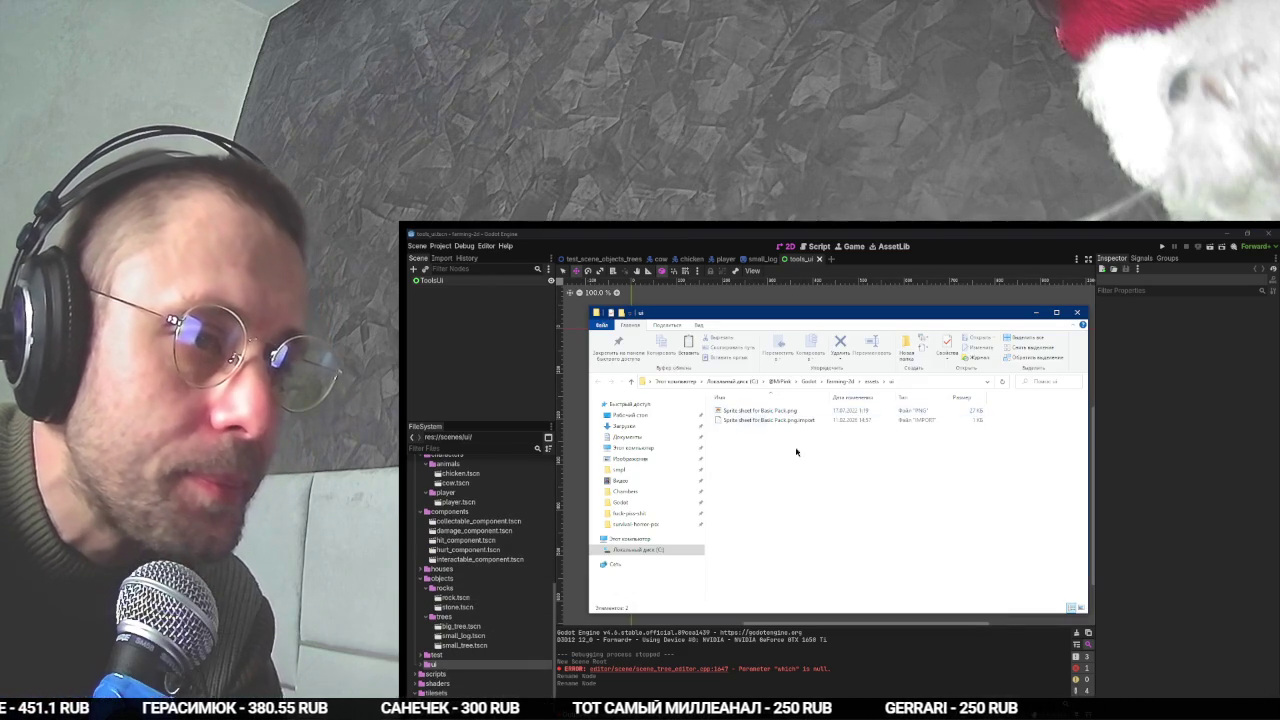
key(alt+Tab)
key(alt+Tab)
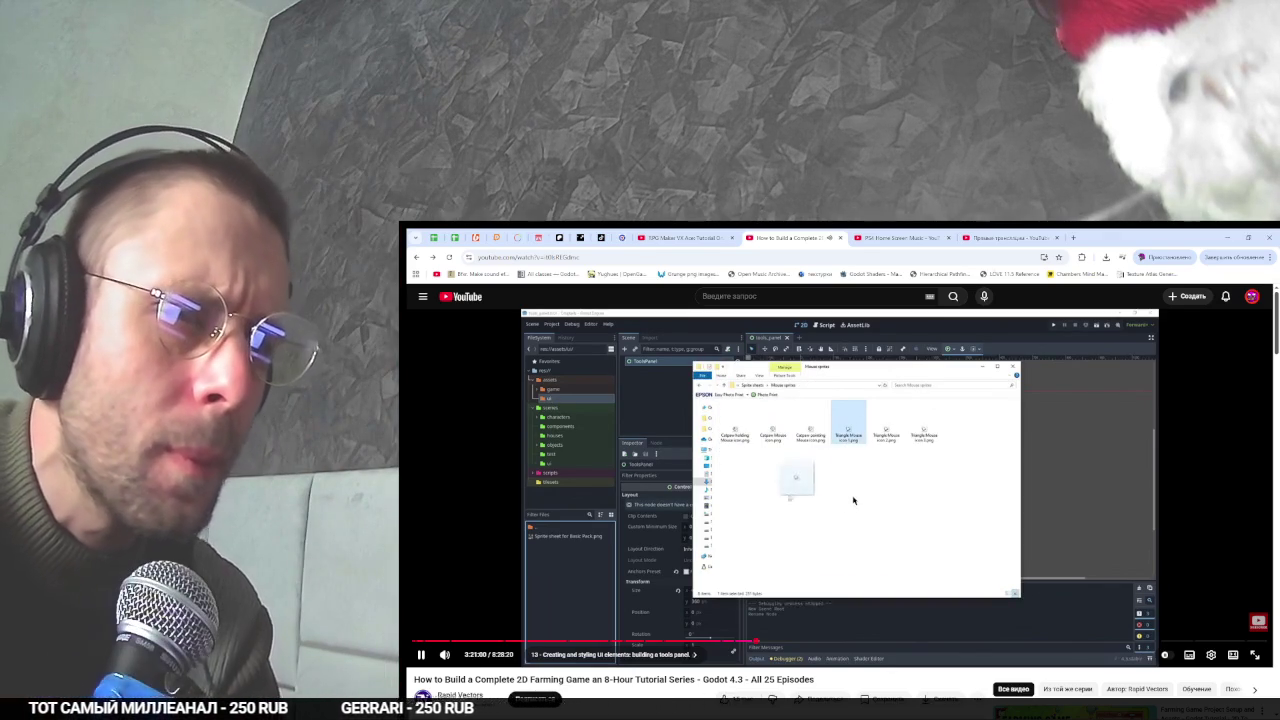
- Pause the tutorial and browse the archive's icons and Mouse sprites folders, previewing Triangle Mouse icon 1.png
key(space)
key(space)
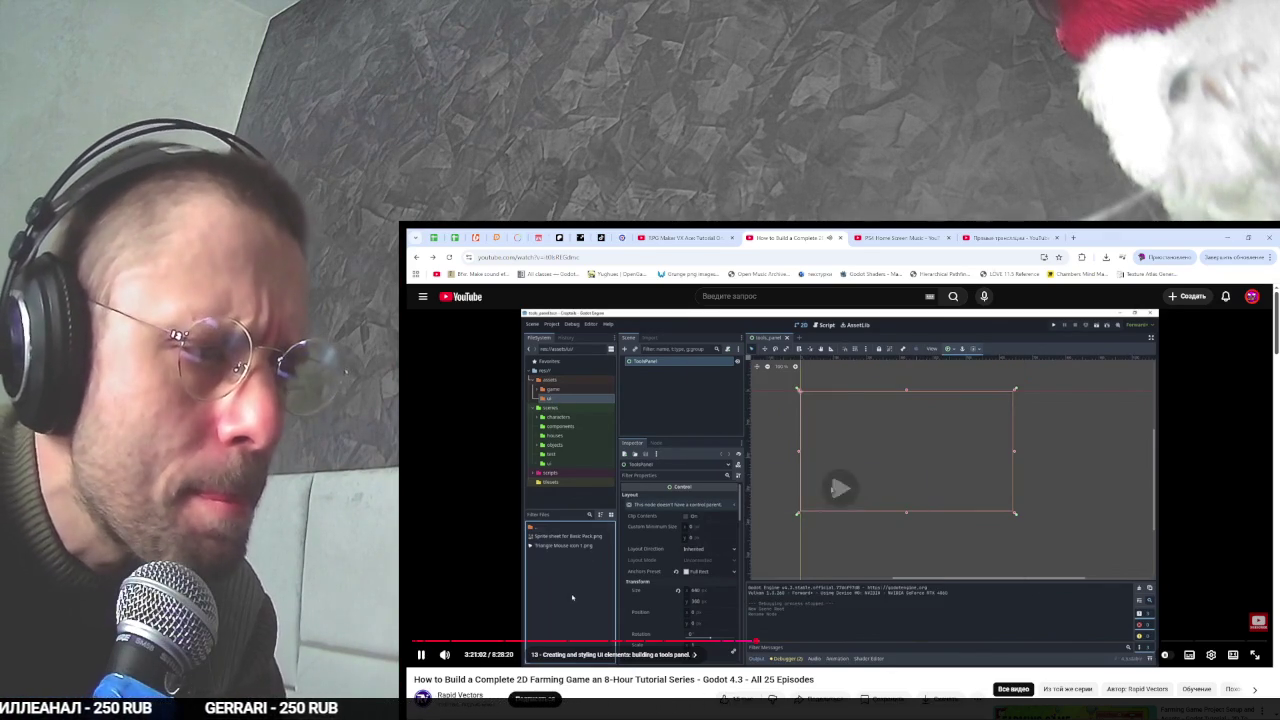
click(831, 490)
key(alt+Tab)
key(alt+Tab)
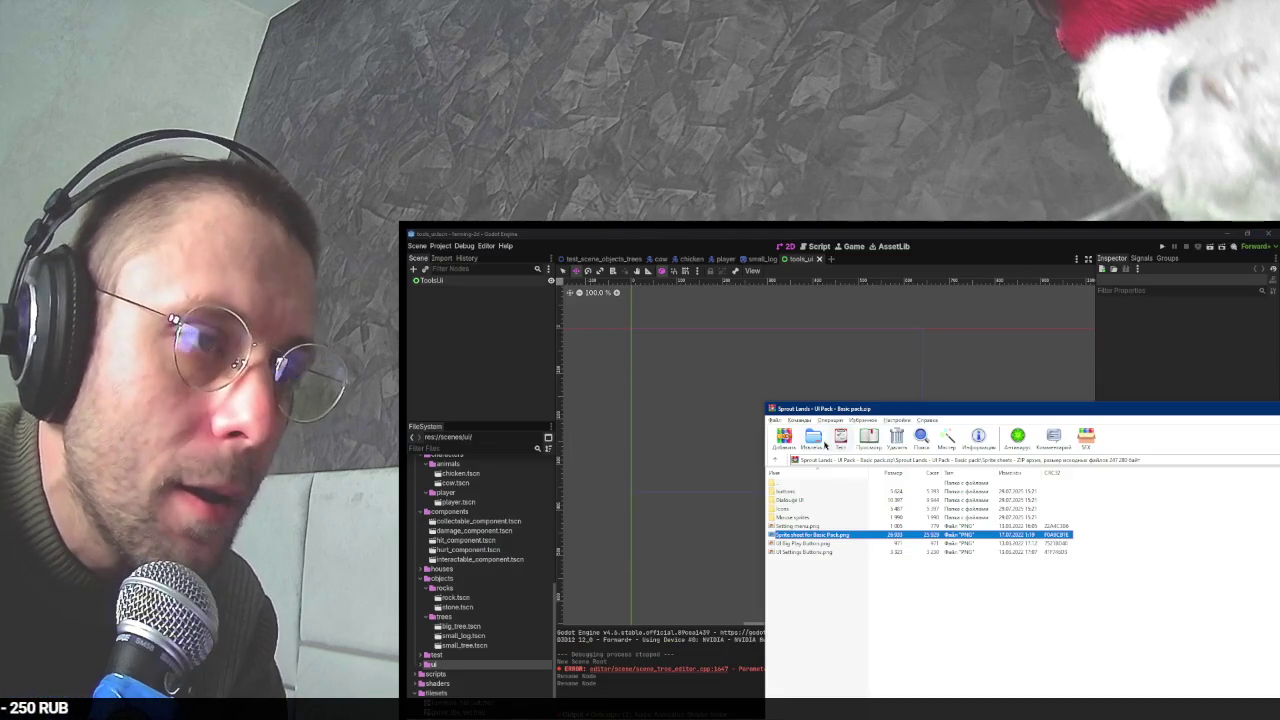
double_click(803, 507)
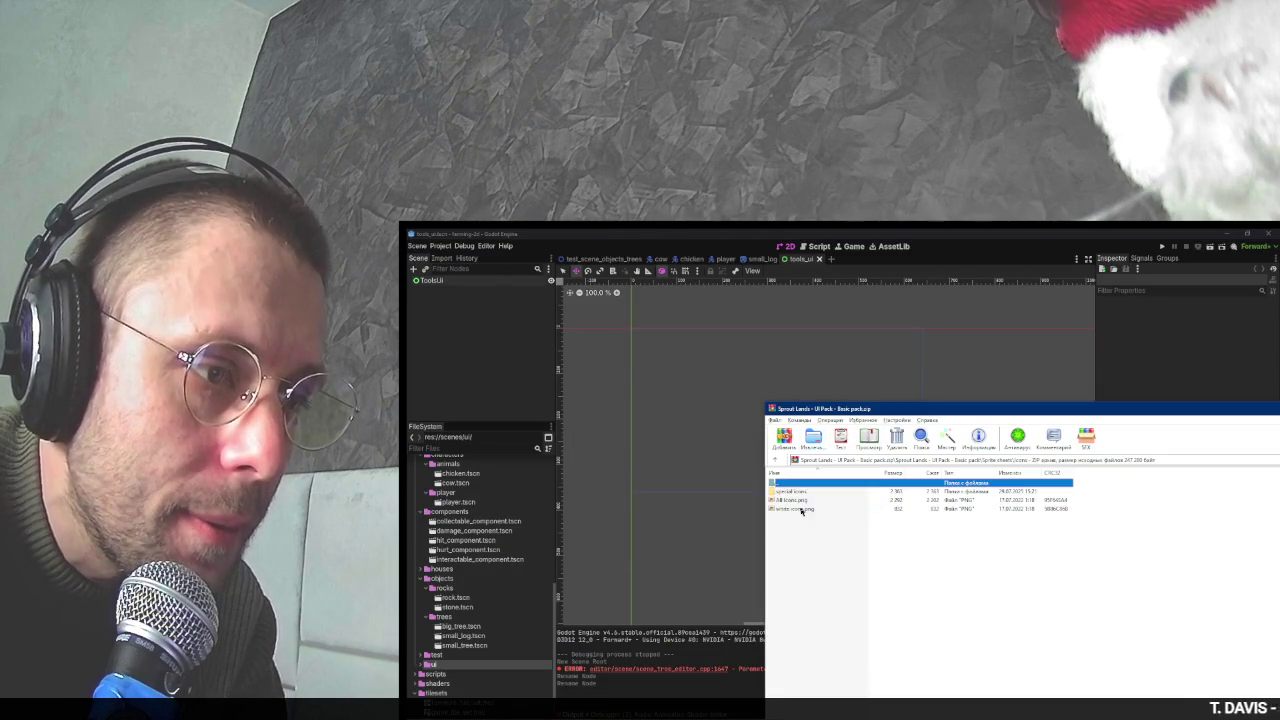
click(811, 492)
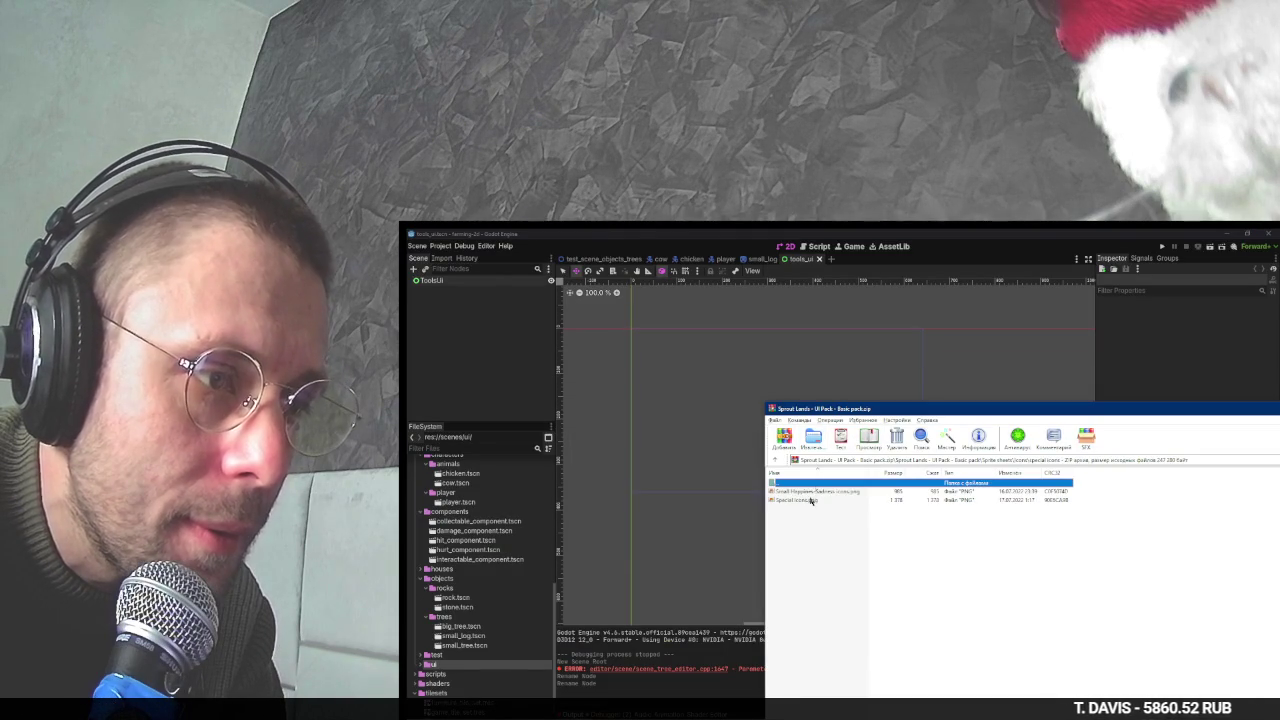
double_click(815, 483)
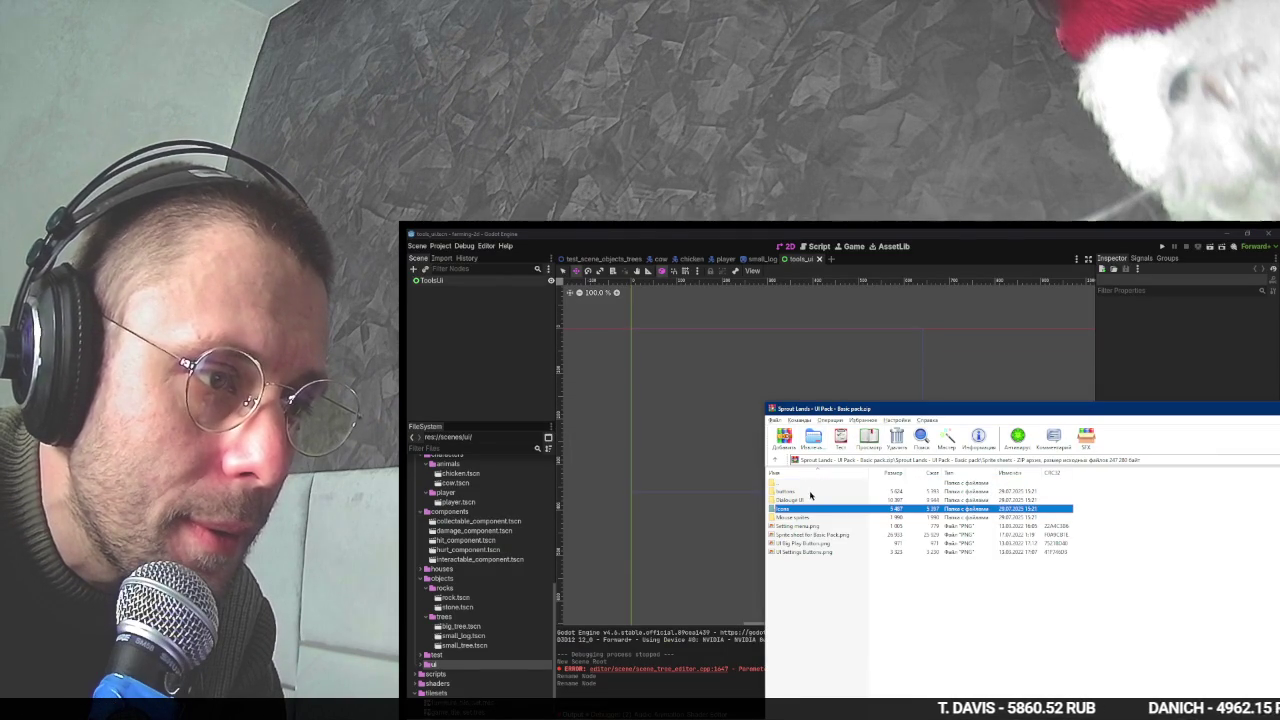
double_click(804, 517)
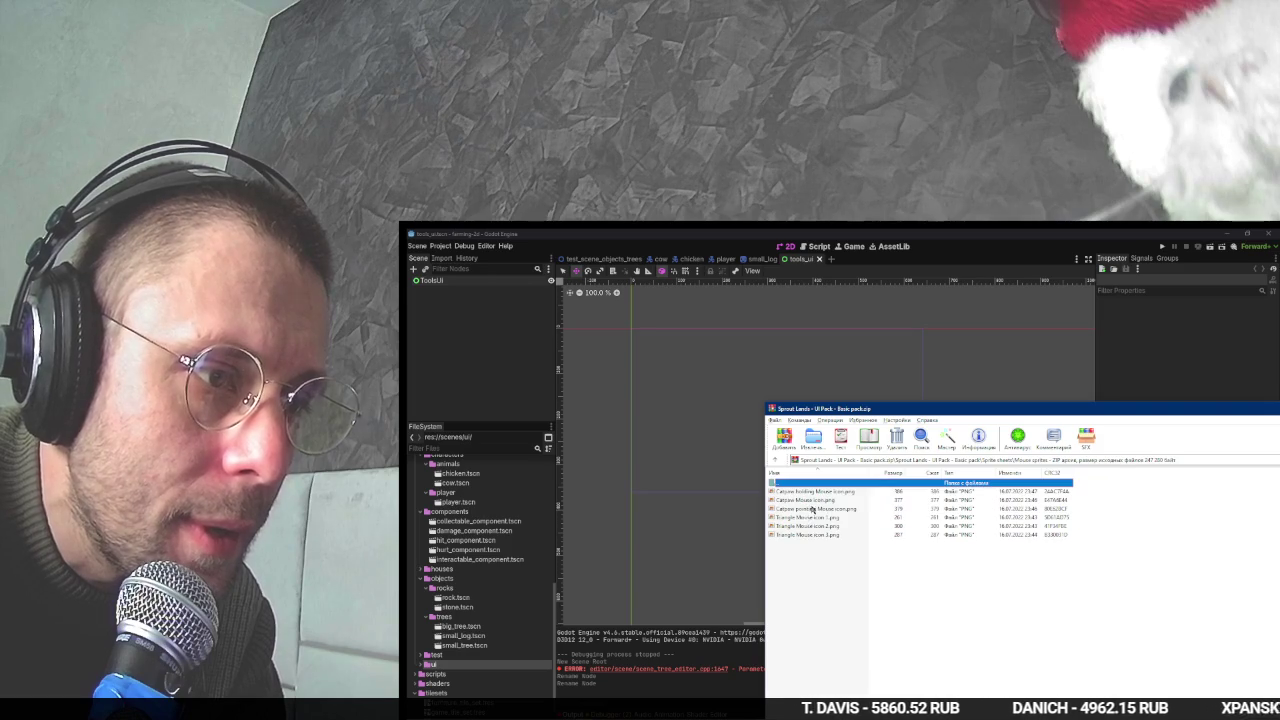
double_click(818, 518)
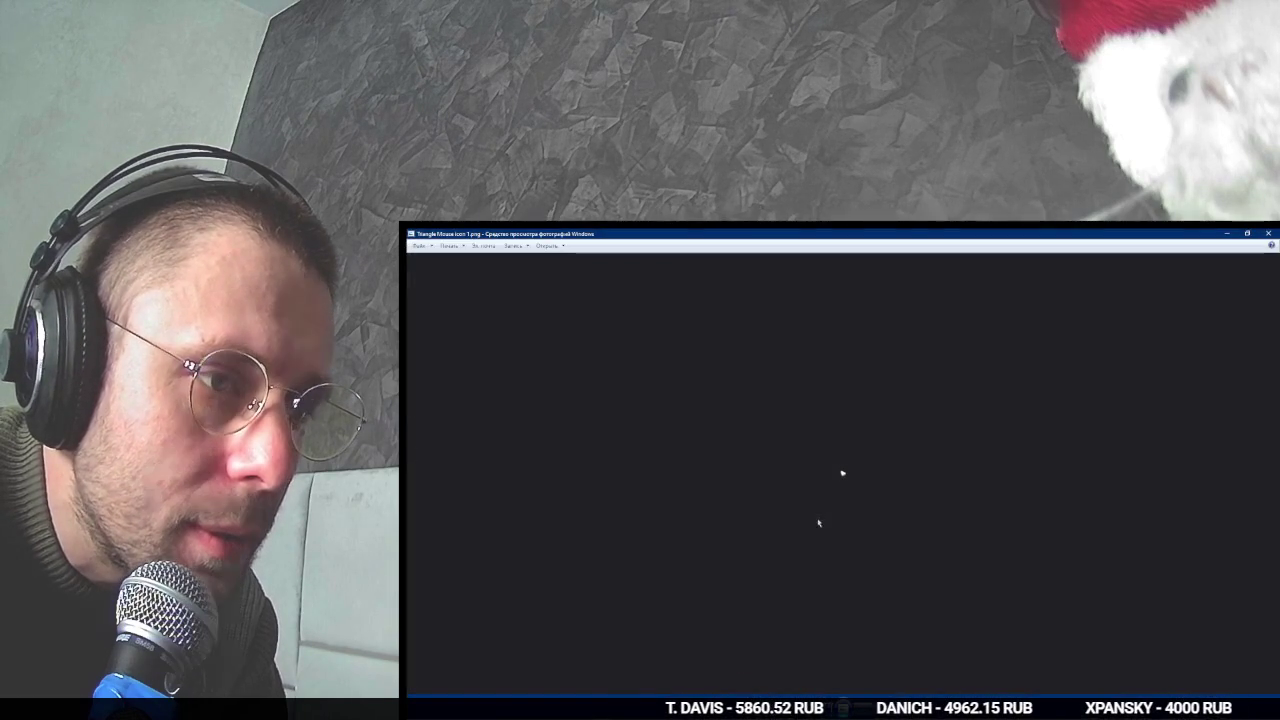
key(Escape)
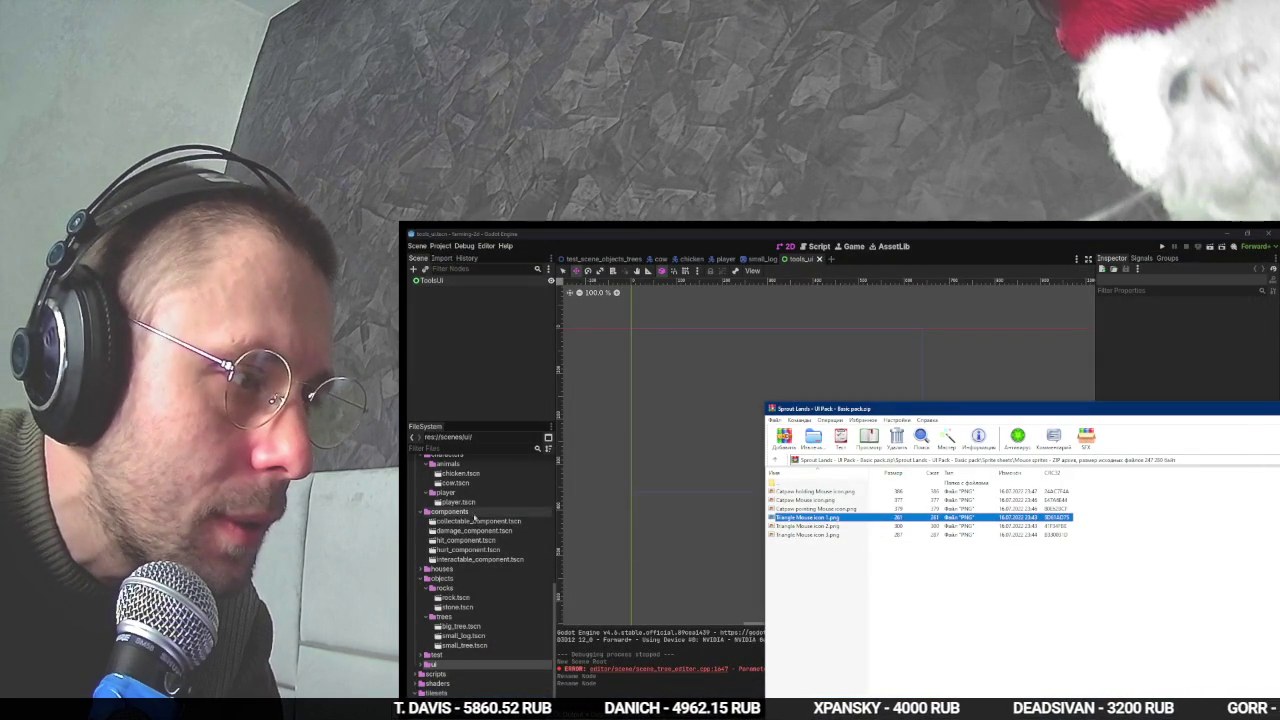
- Open the project's assets/ui folder in the file manager
right_click(475, 666)
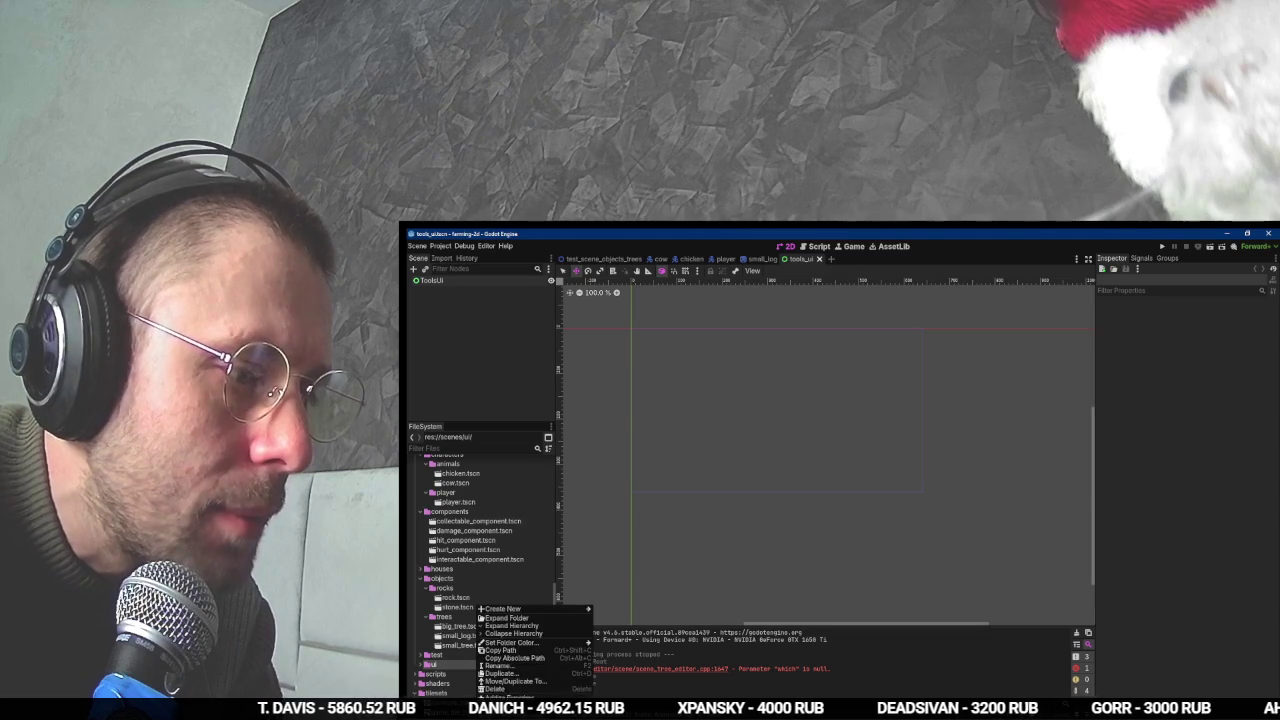
click(505, 712)
click(877, 384)
click(840, 382)
double_click(754, 421)
double_click(754, 421)
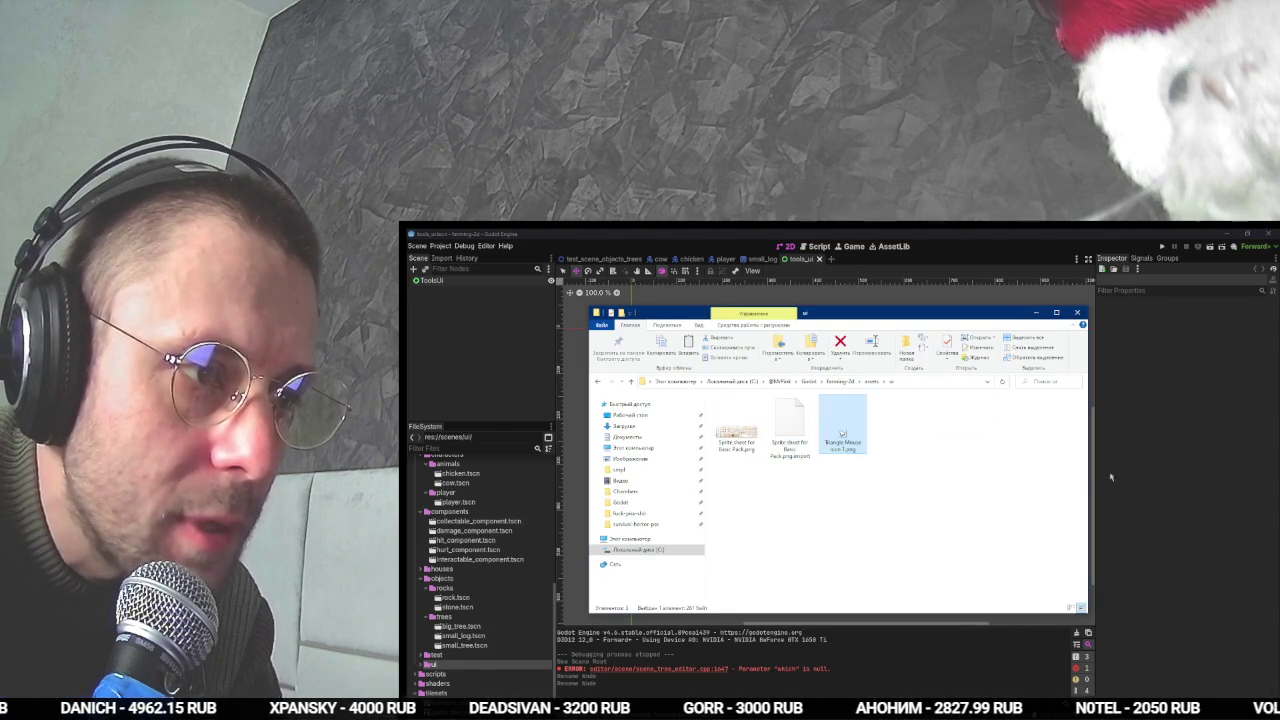
click(1094, 478)
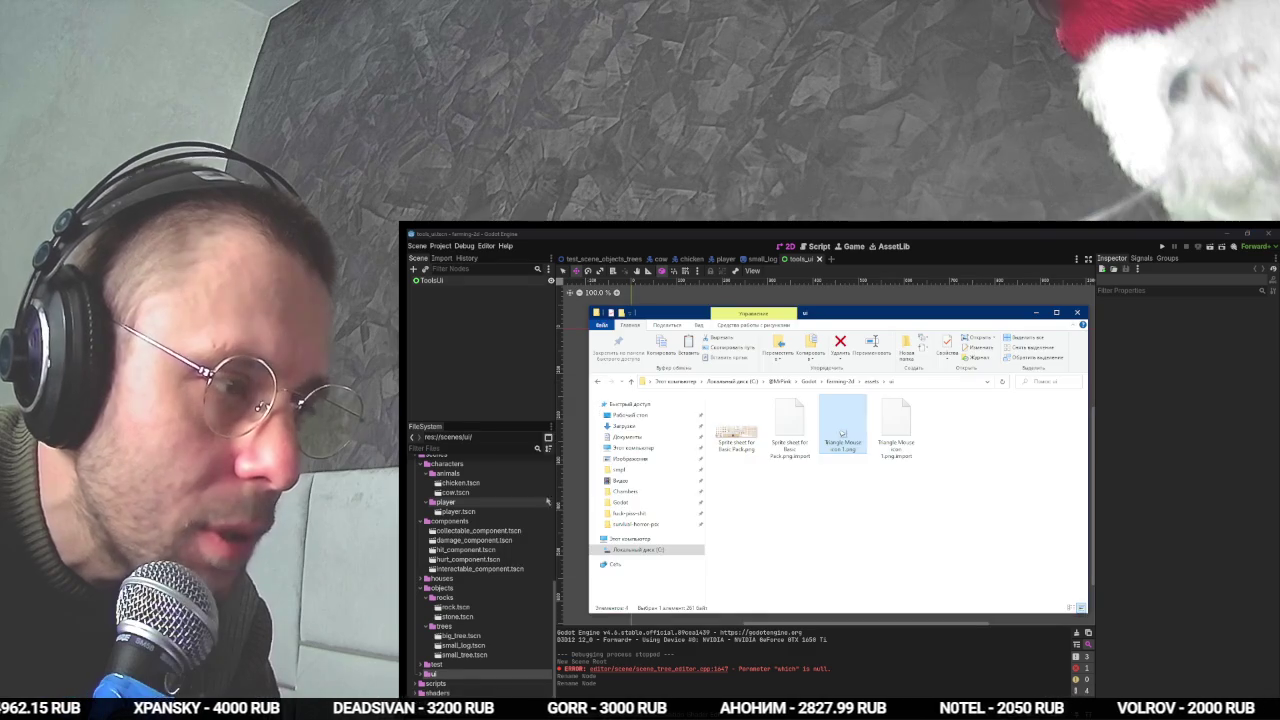
key(alt+Tab)
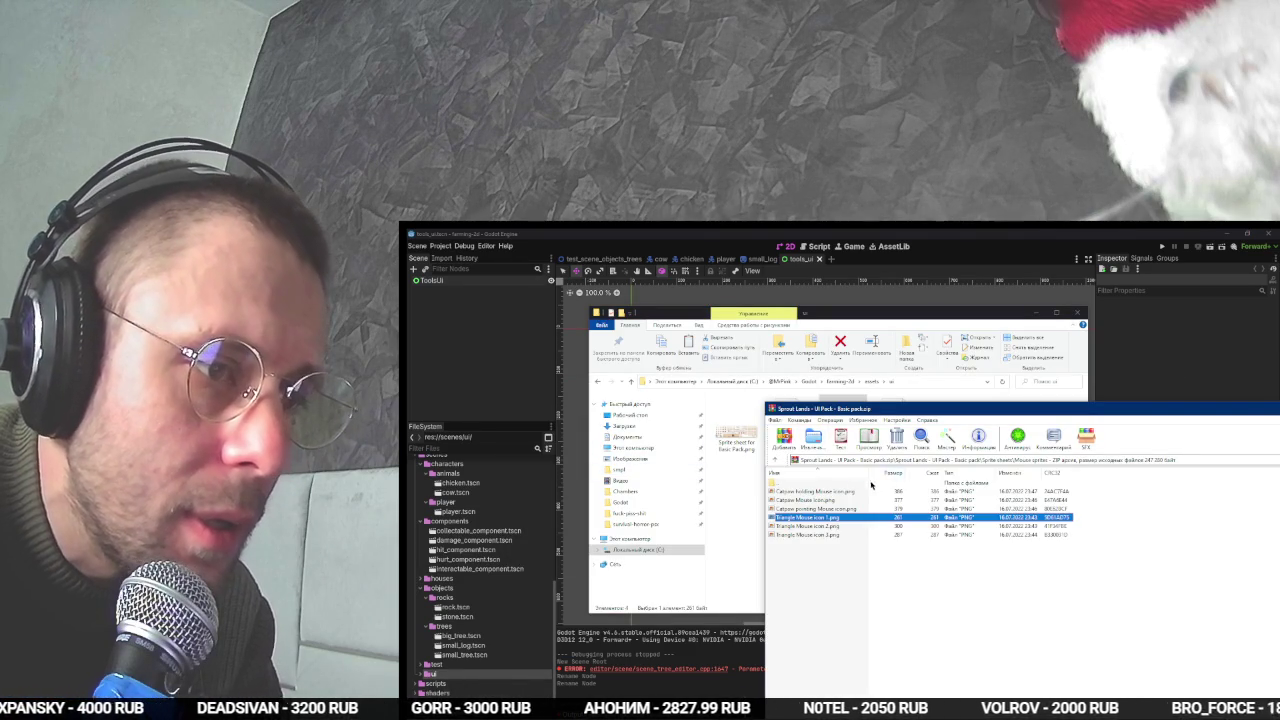
- Open the archive's emotes folder and bring up the project's ui folder
double_click(851, 484)
double_click(805, 509)
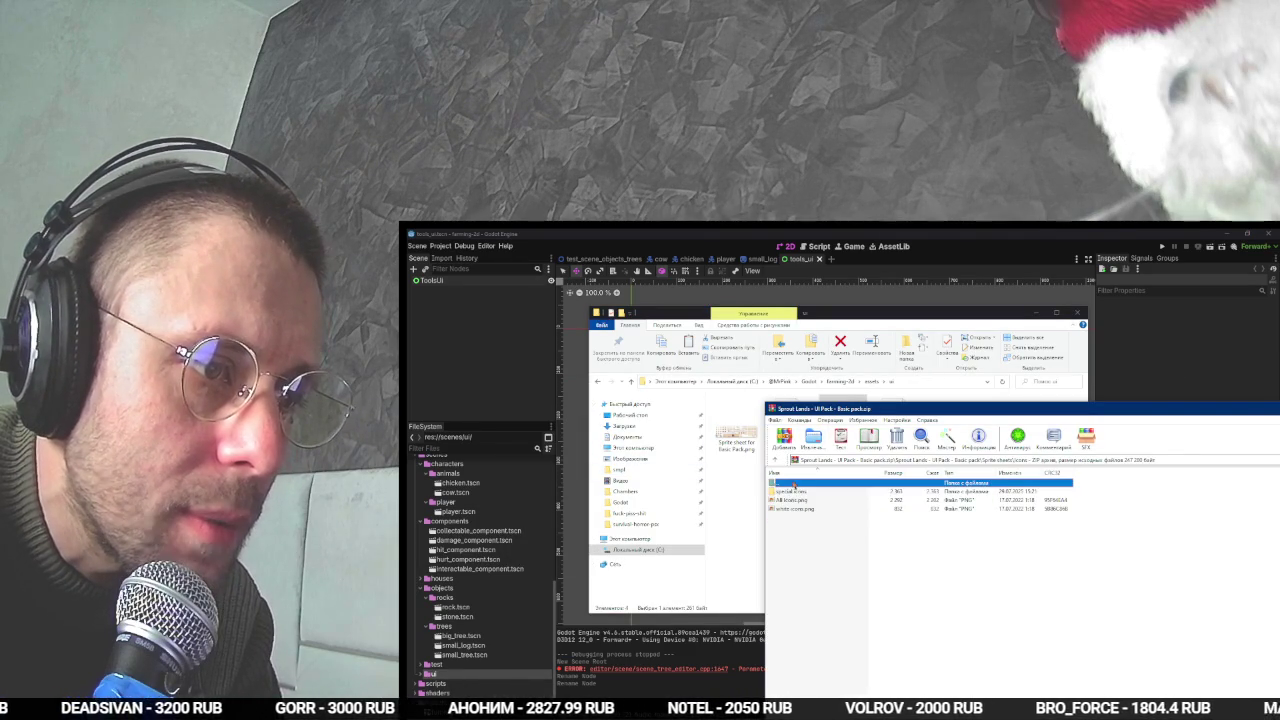
double_click(793, 485)
double_click(790, 500)
key(alt+Tab)
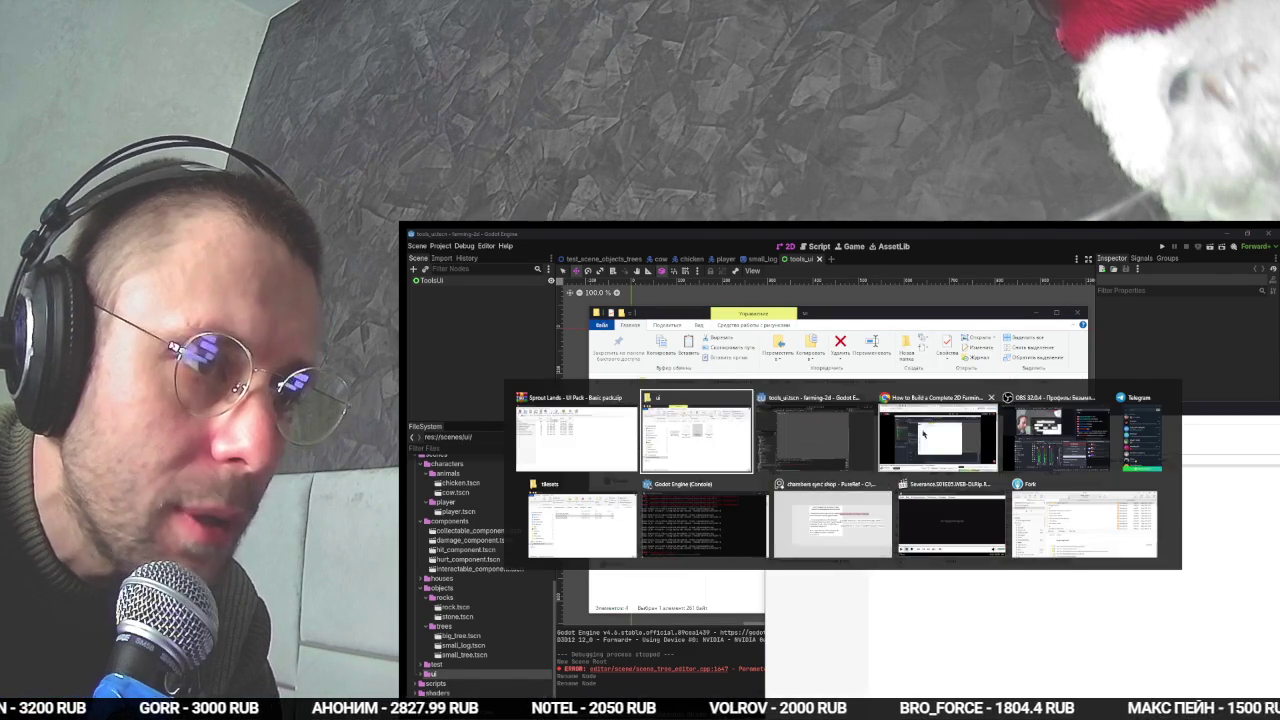
click(893, 445)
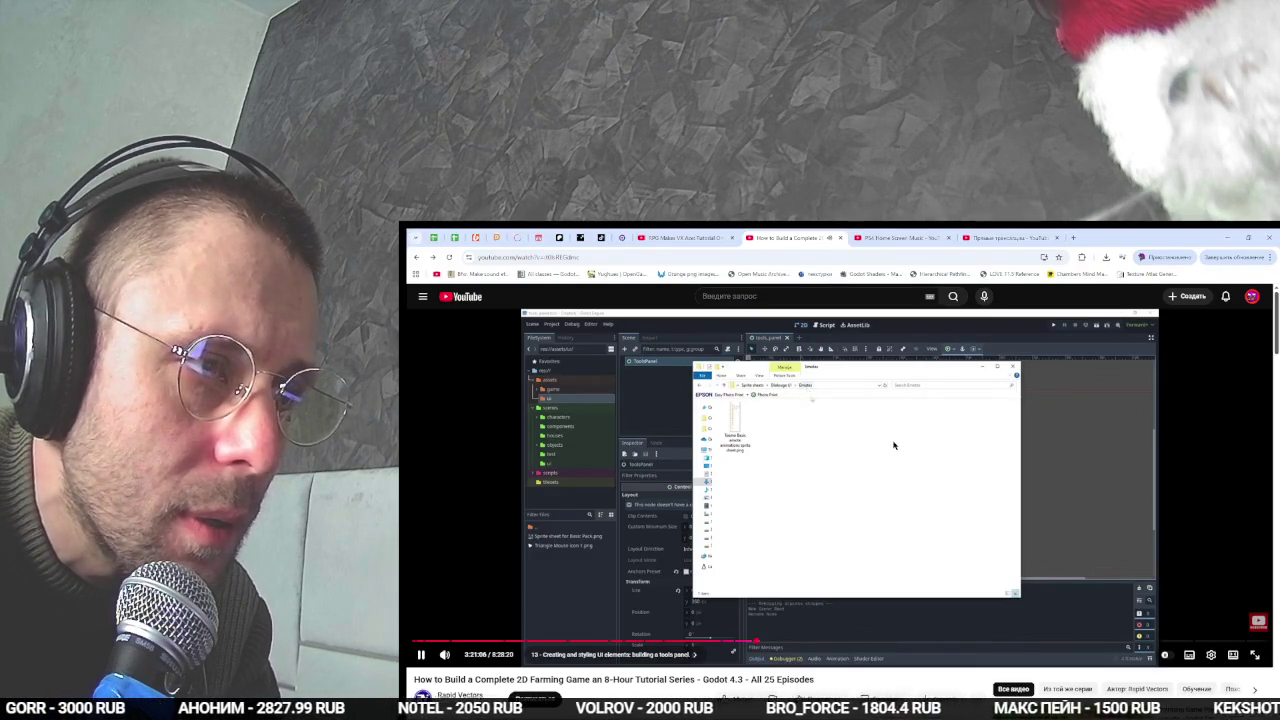
key(alt+Tab)
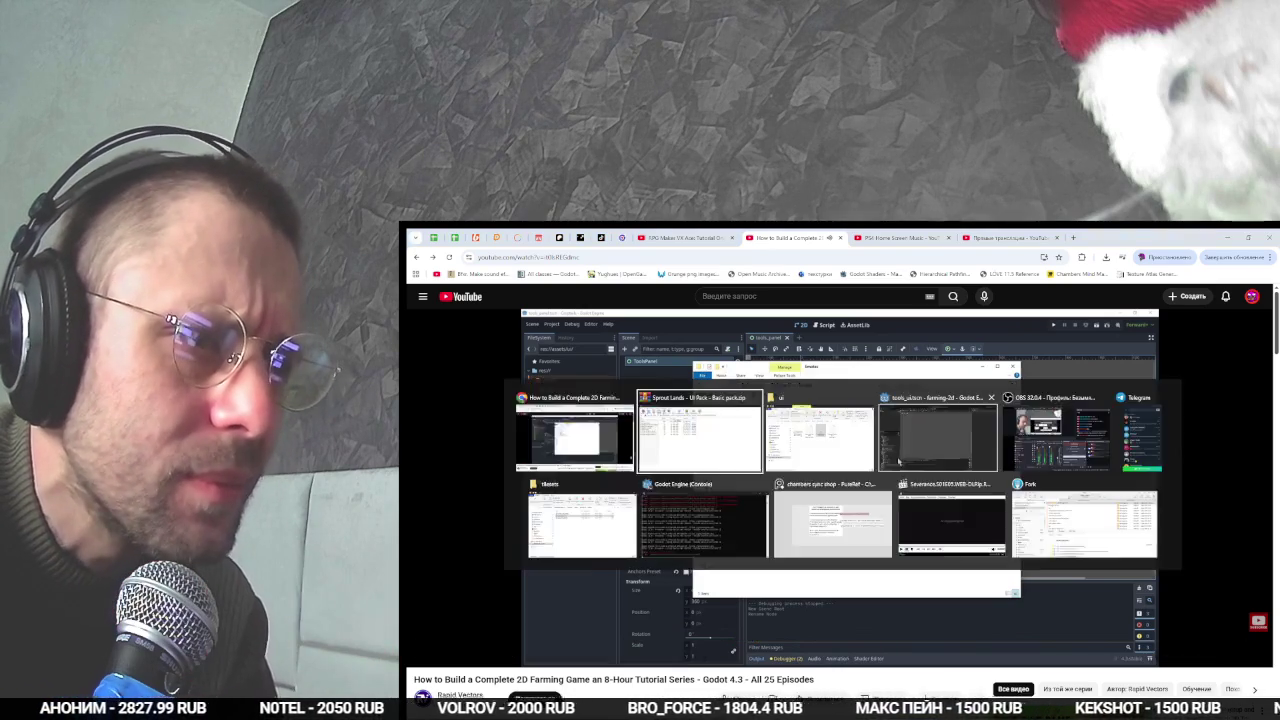
click(840, 514)
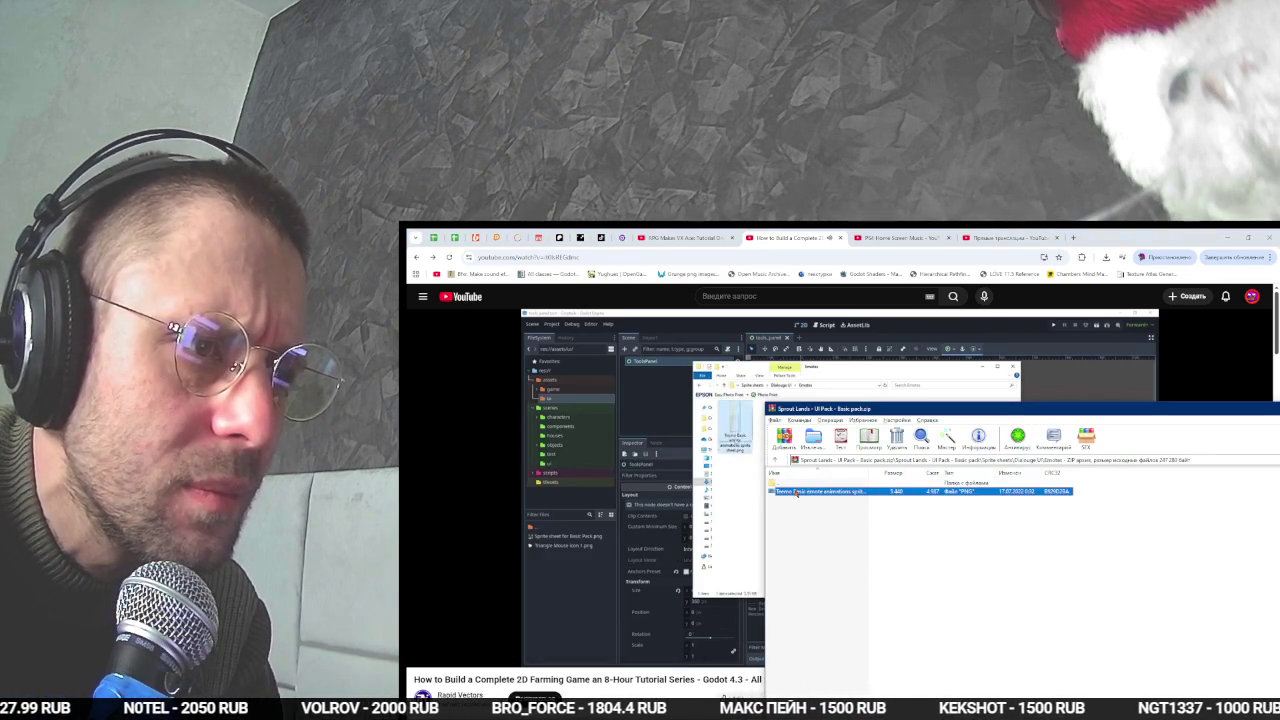
key(alt+Tab)
click(848, 430)
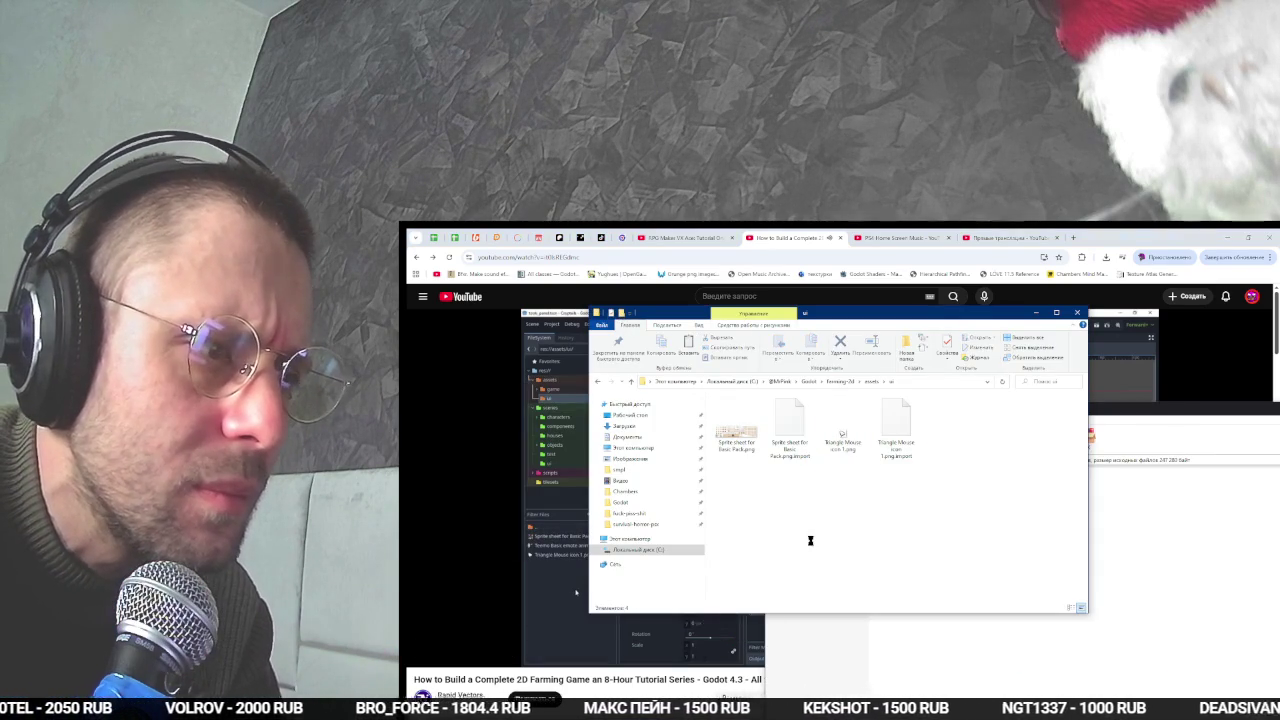
- Preview the extracted Teemo emote sprite sheet in Photo Viewer, then close it
double_click(843, 441)
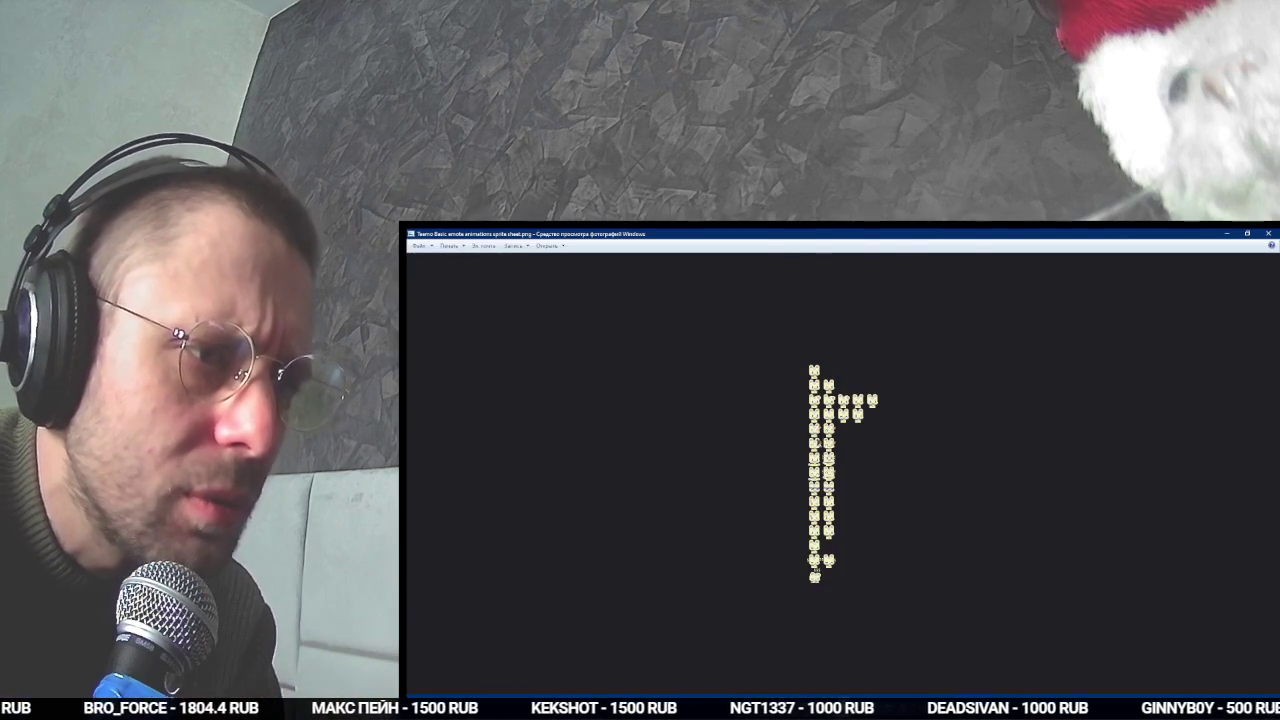
scroll(822, 431, up, 3)
key(alt+F4)
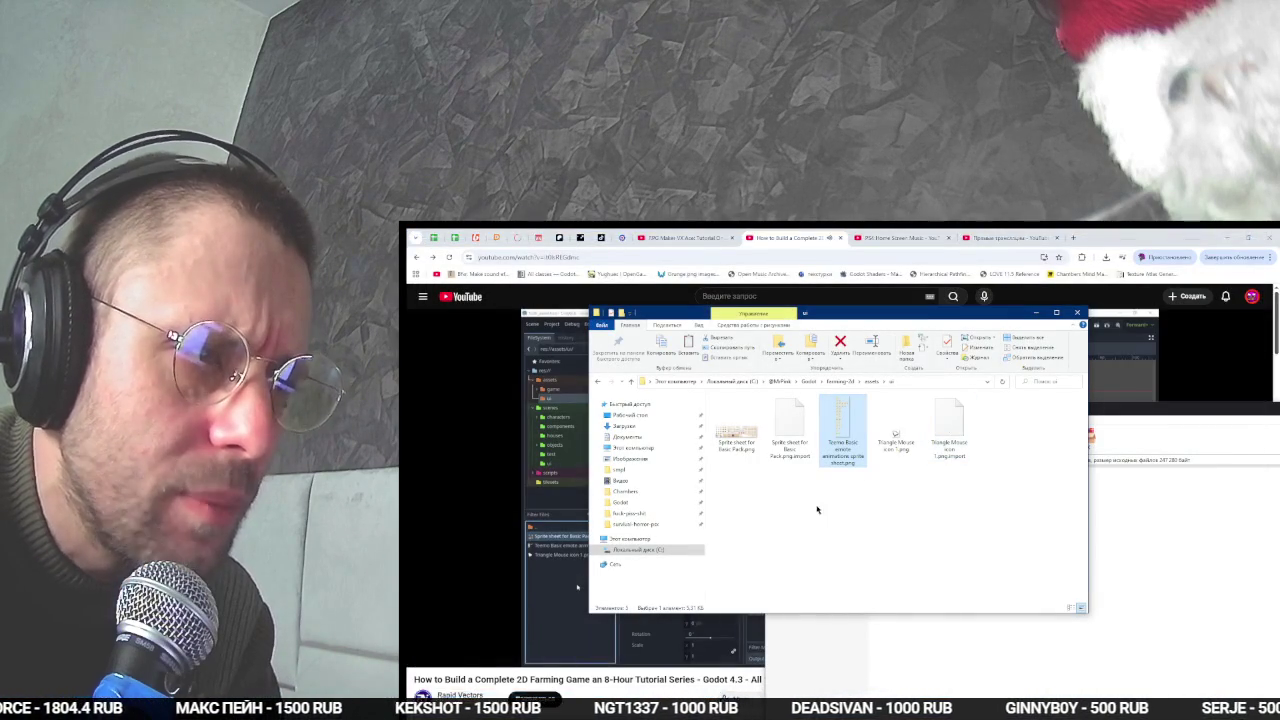
click(650, 625)
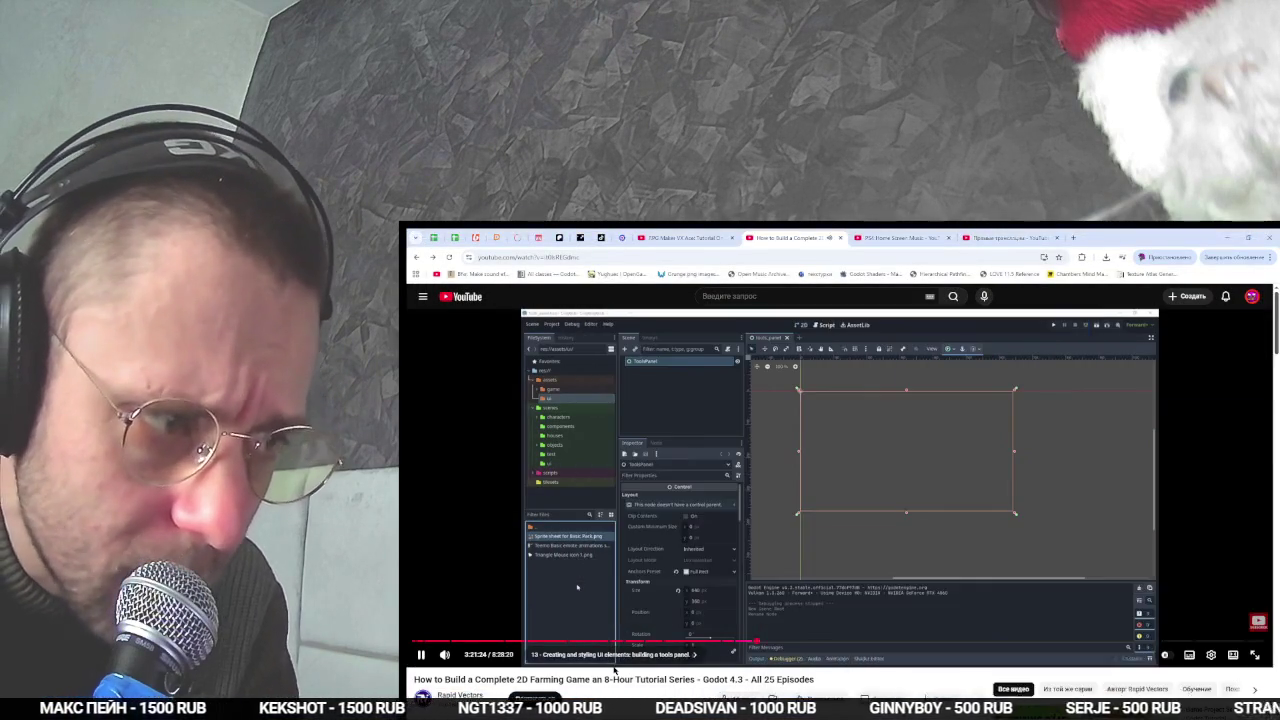
scroll(690, 590, down, 2)
scroll(690, 590, up, 2)
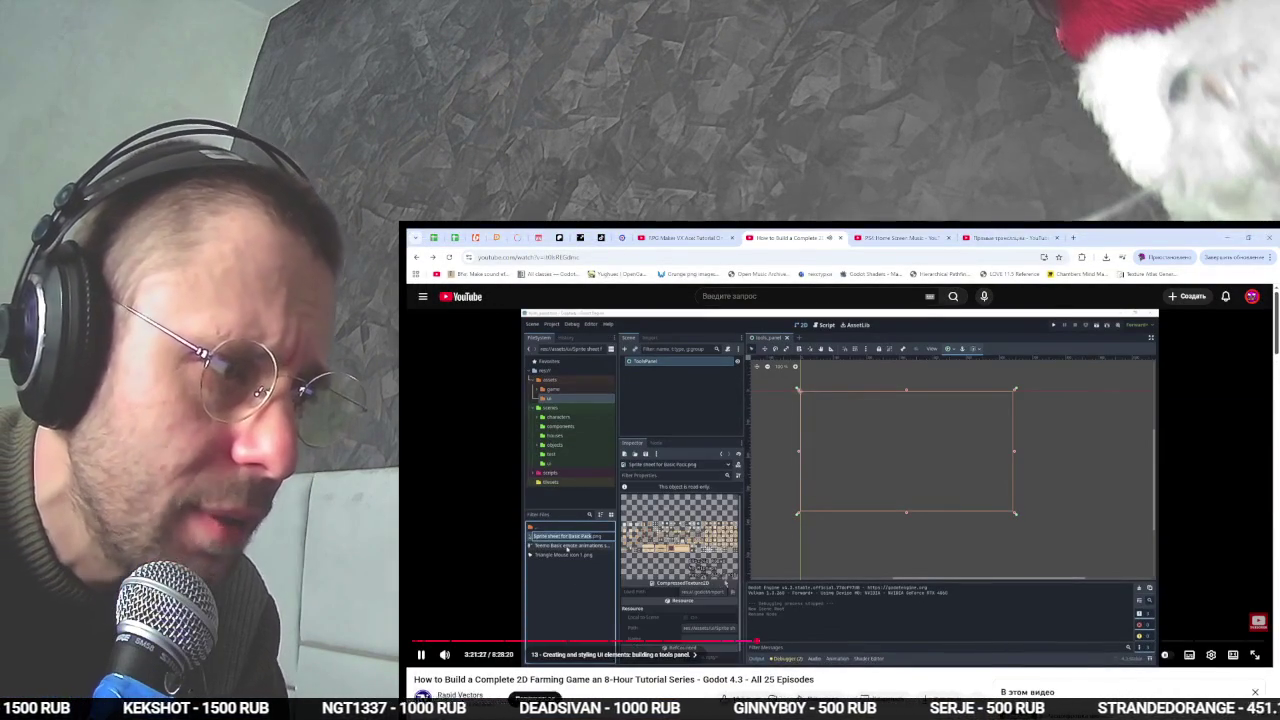
key(alt+Tab)
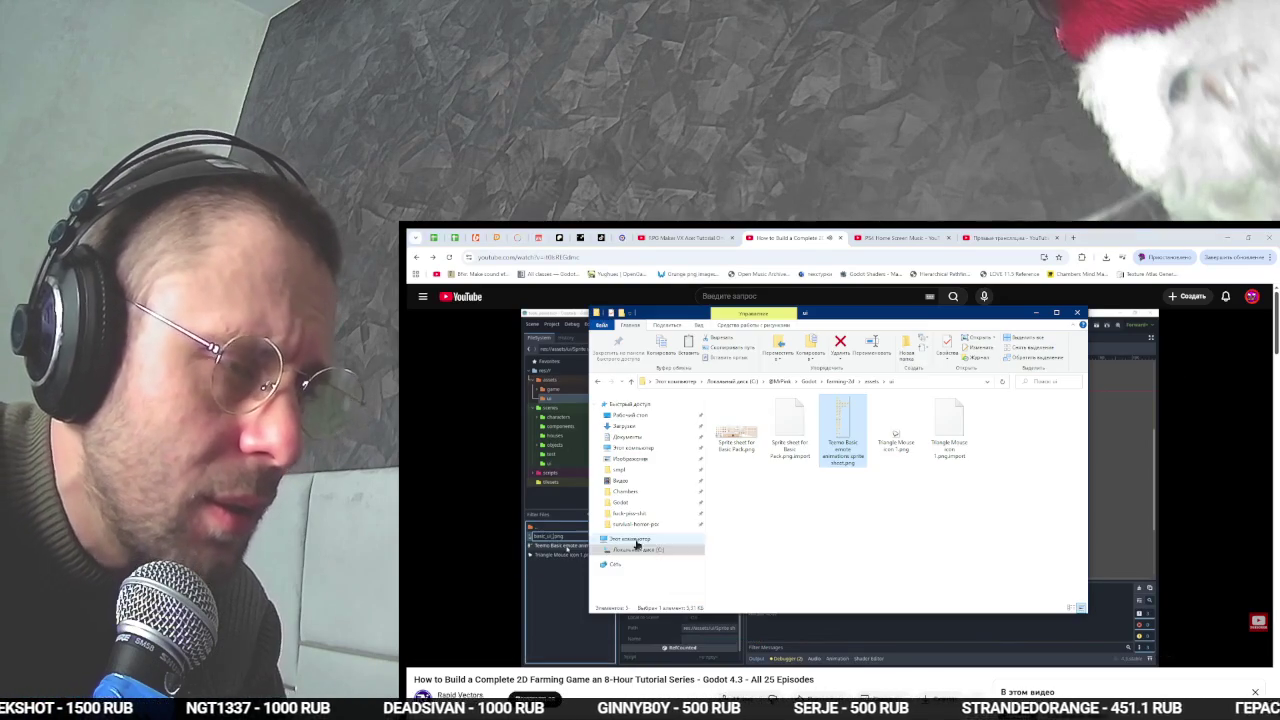
key(alt+Tab)
key(alt+Tab)
key(alt+Tab)
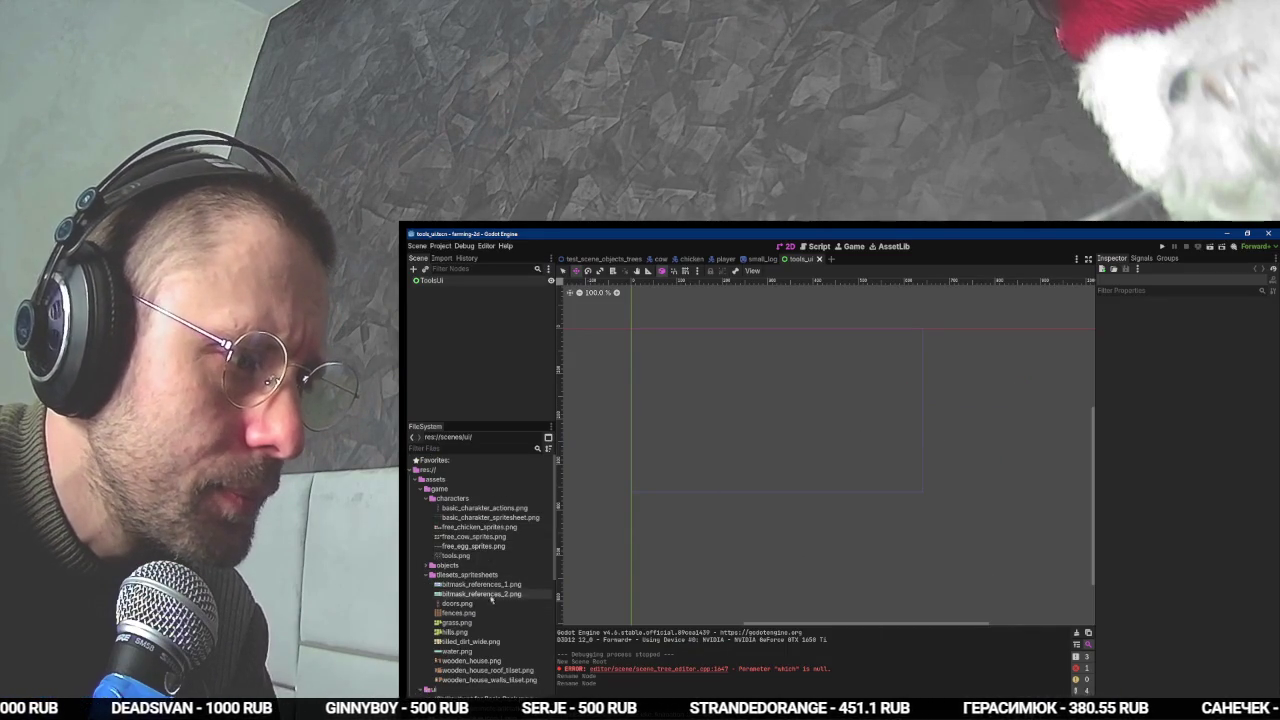
- Rename 'Sprite sheet for Basic Pack.png' to basic_ui_spritesheet.png
scroll(476, 580, down, 5)
click(470, 599)
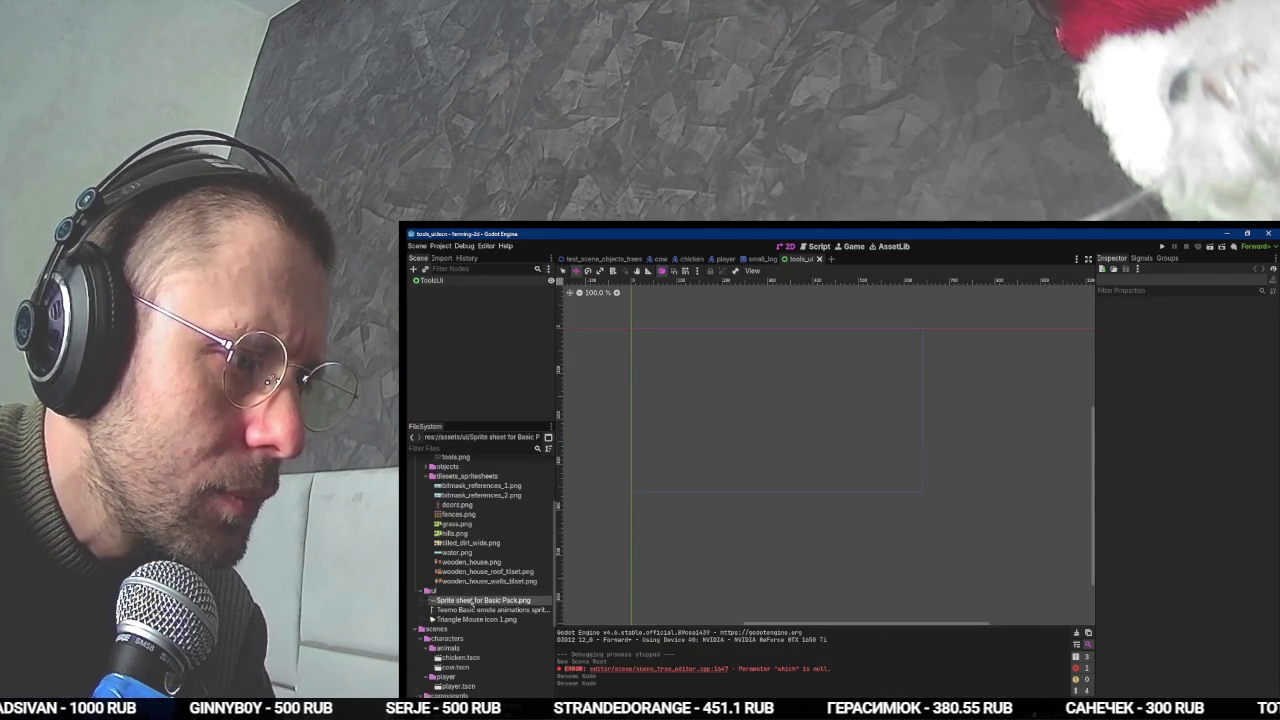
key(alt+Tab)
key(space)
key(alt+Tab)
click(467, 600)
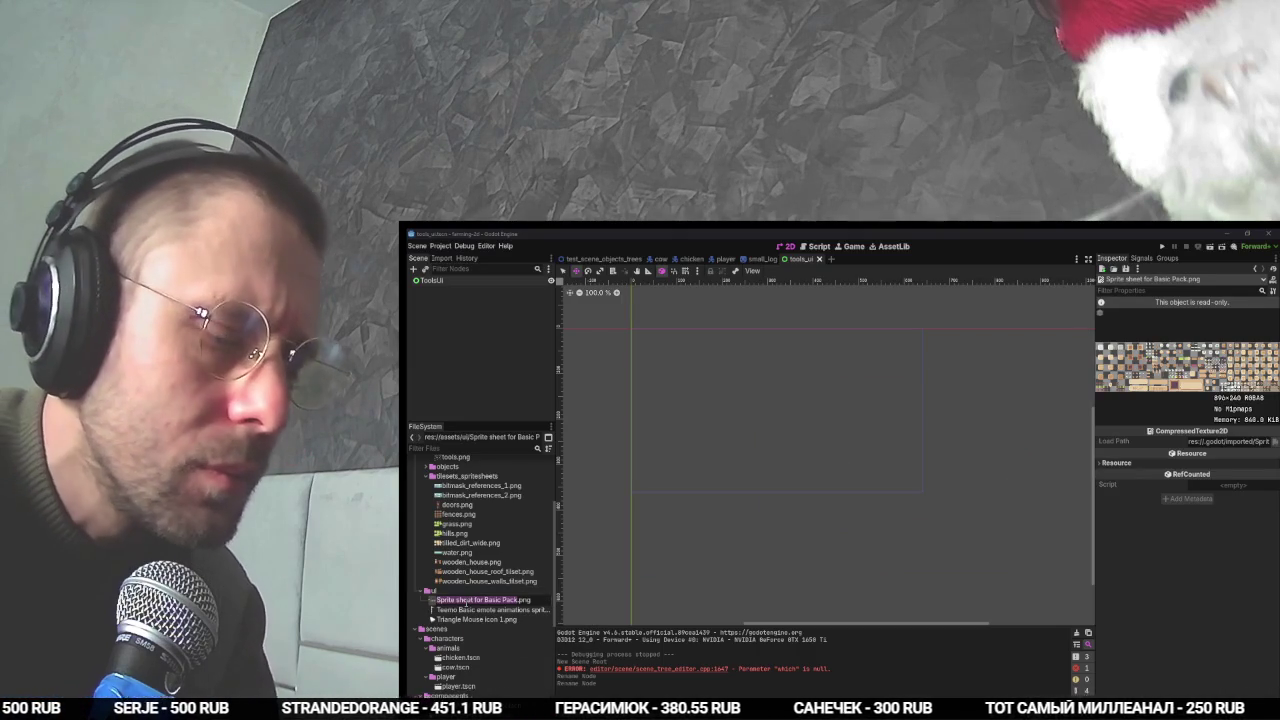
text(basic_ui_sprites)
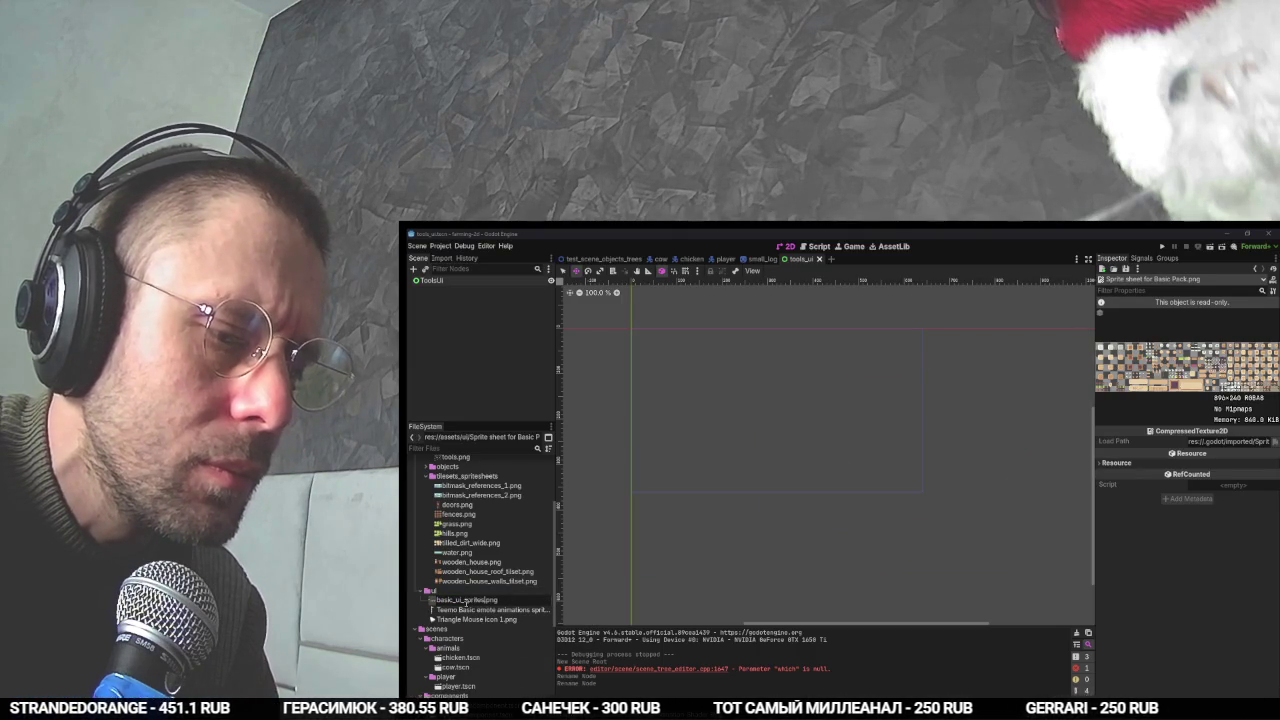
key(Return)
- Rename 'Triangle Mouse icon 1.png' to mouse_icon.png
key(alt+Tab)
key(space)
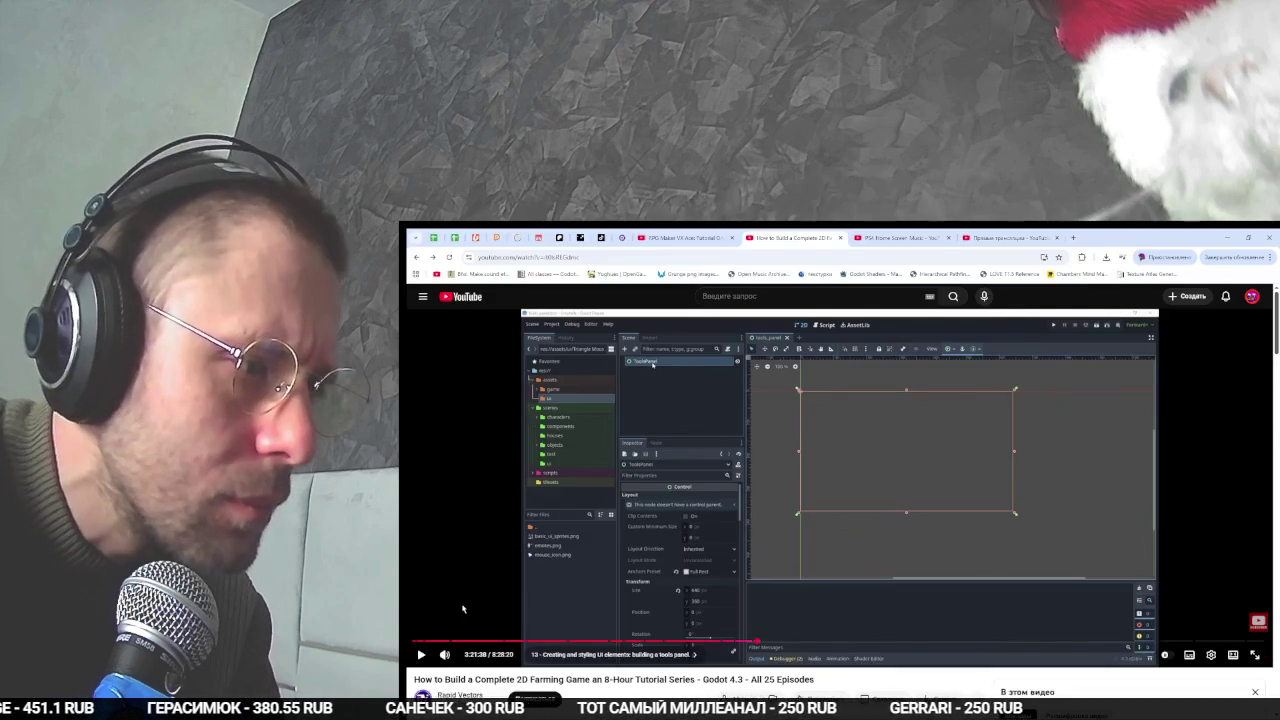
key(alt+Tab)
click(464, 619)
key(alt+Tab)
key(alt+Tab)
key(F2)
text(mouse_.png)
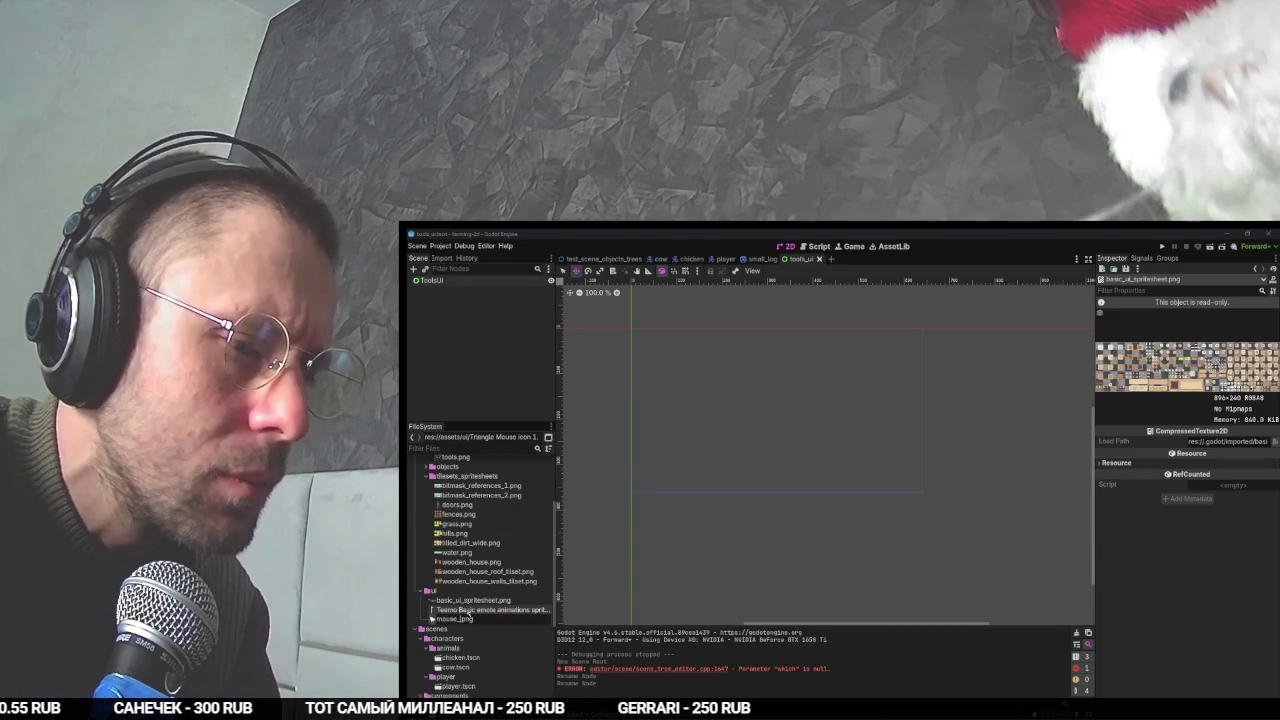
key(Return)
- Rename the Teemo sprite sheet to emotes.png
click(466, 619)
key(F2)
text(em)
key(Return)
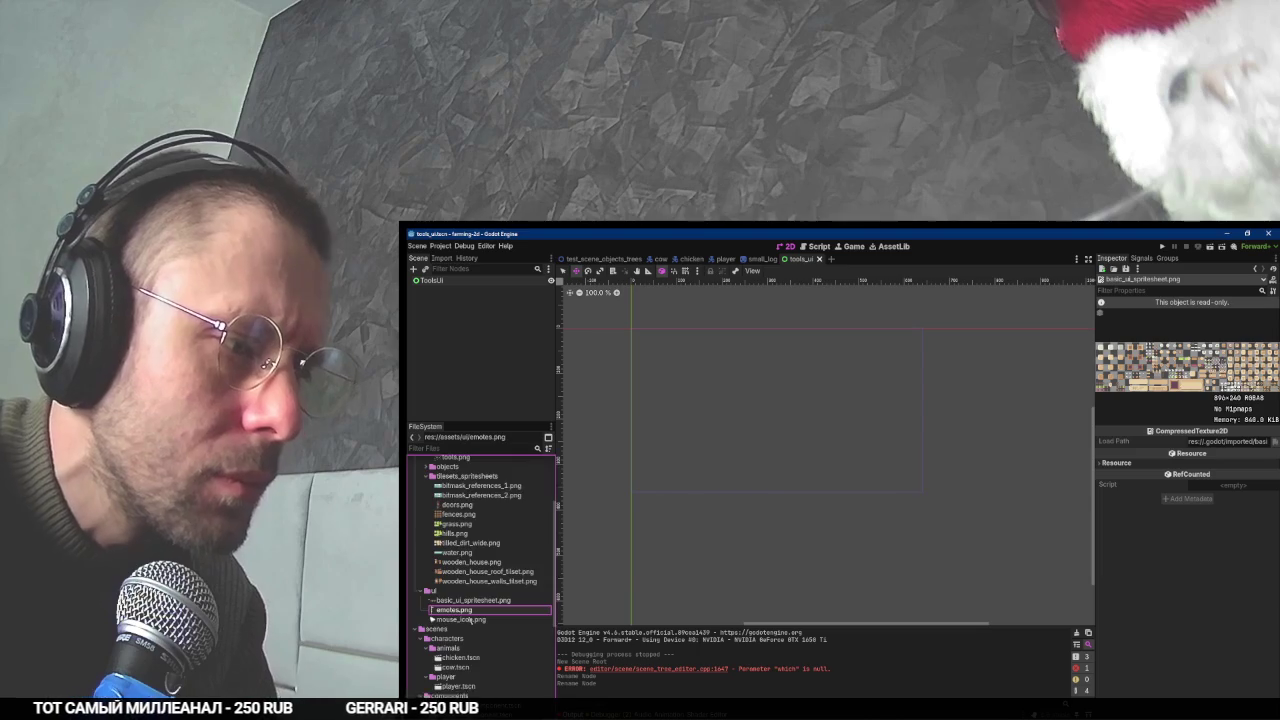
key(alt+Tab)
key(alt+Tab)
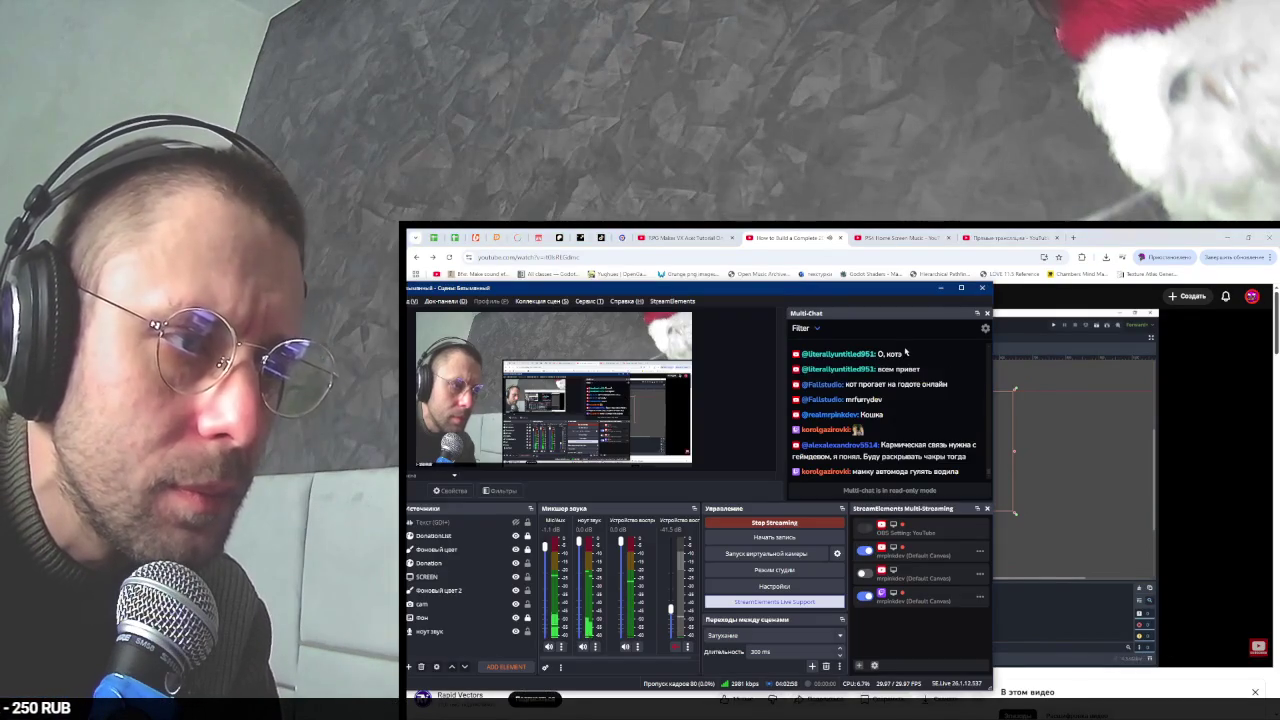
- Load the Twitch Golden Light category page in a new browser tab
click(1073, 237)
text(tw)
key(Return)
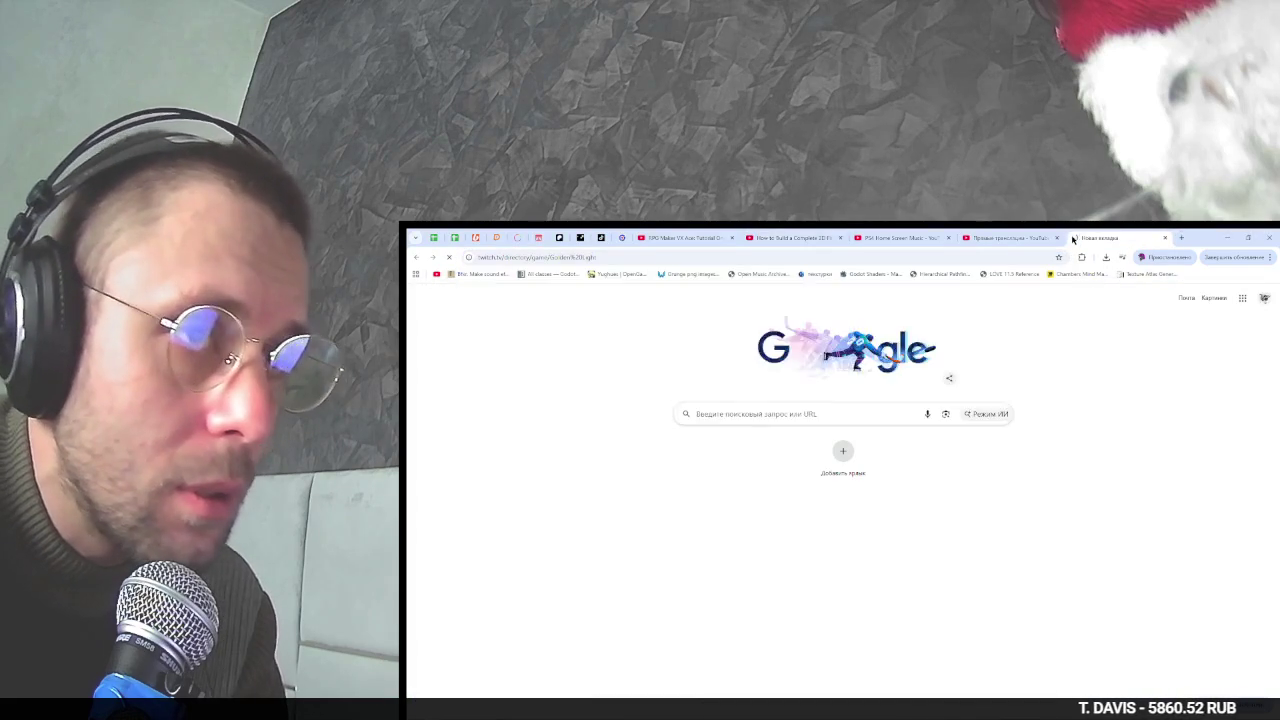
- Scroll through the OBS Multi-Chat dock, then bring the Twitch page back
key(alt+Tab)
scroll(942, 380, up, 3)
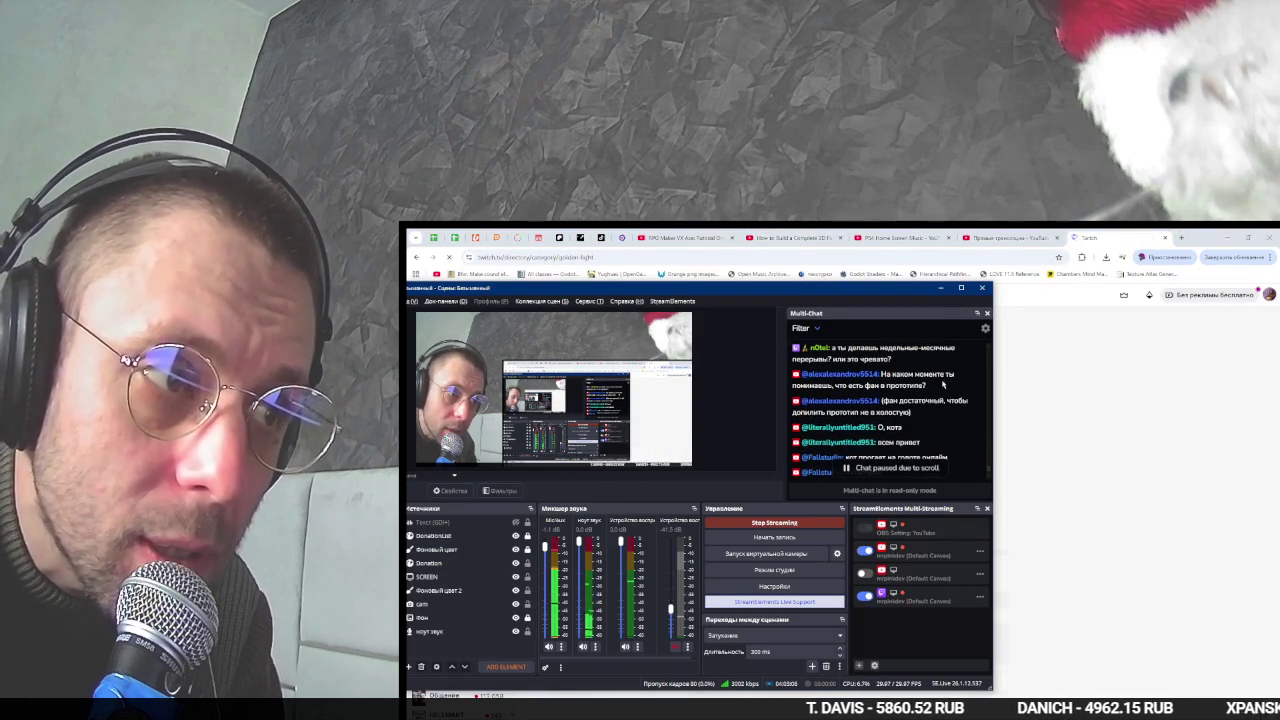
scroll(942, 382, down, 1)
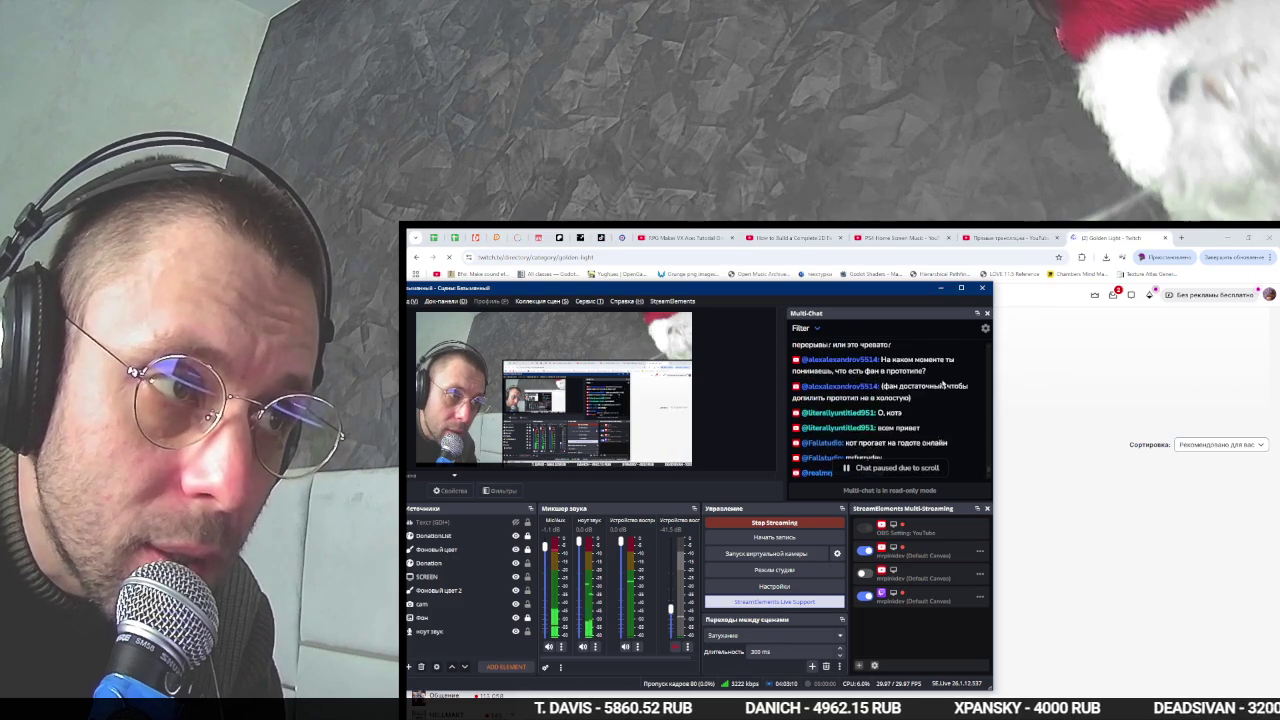
scroll(942, 383, down, 2)
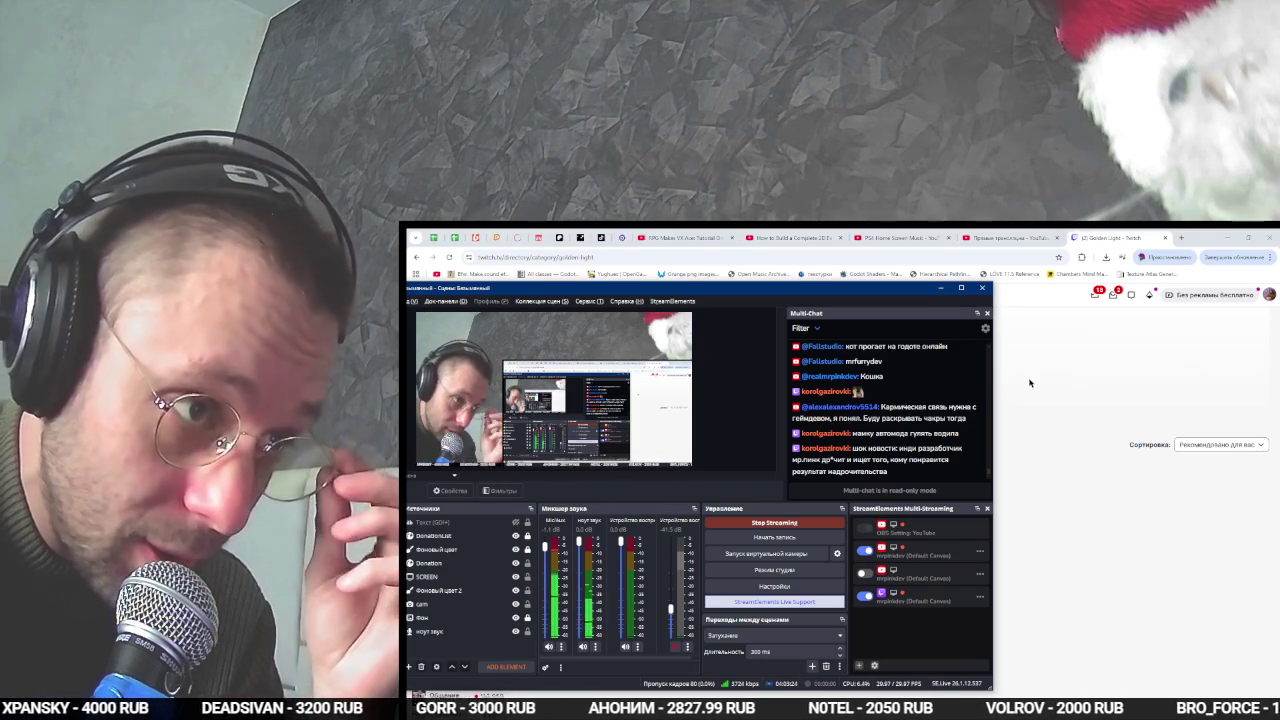
click(1030, 382)
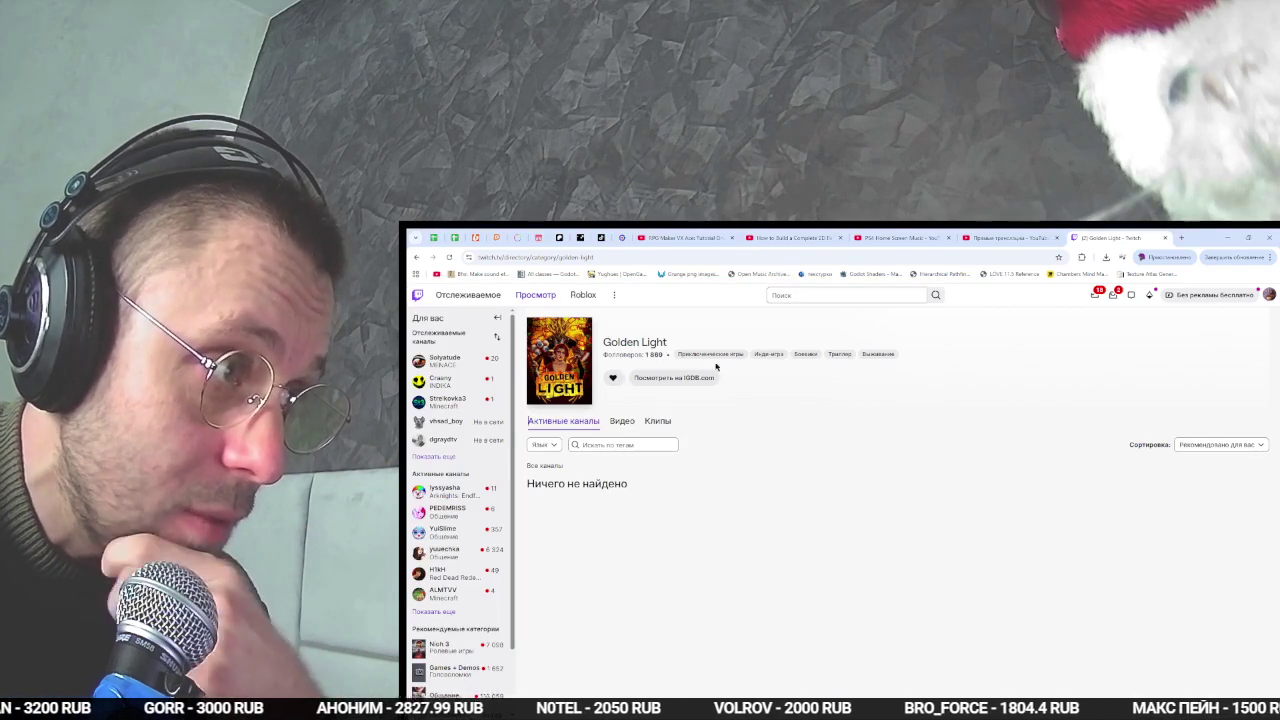
- Go to your own Twitch channel page and pause the live stream
middle_click(878, 353)
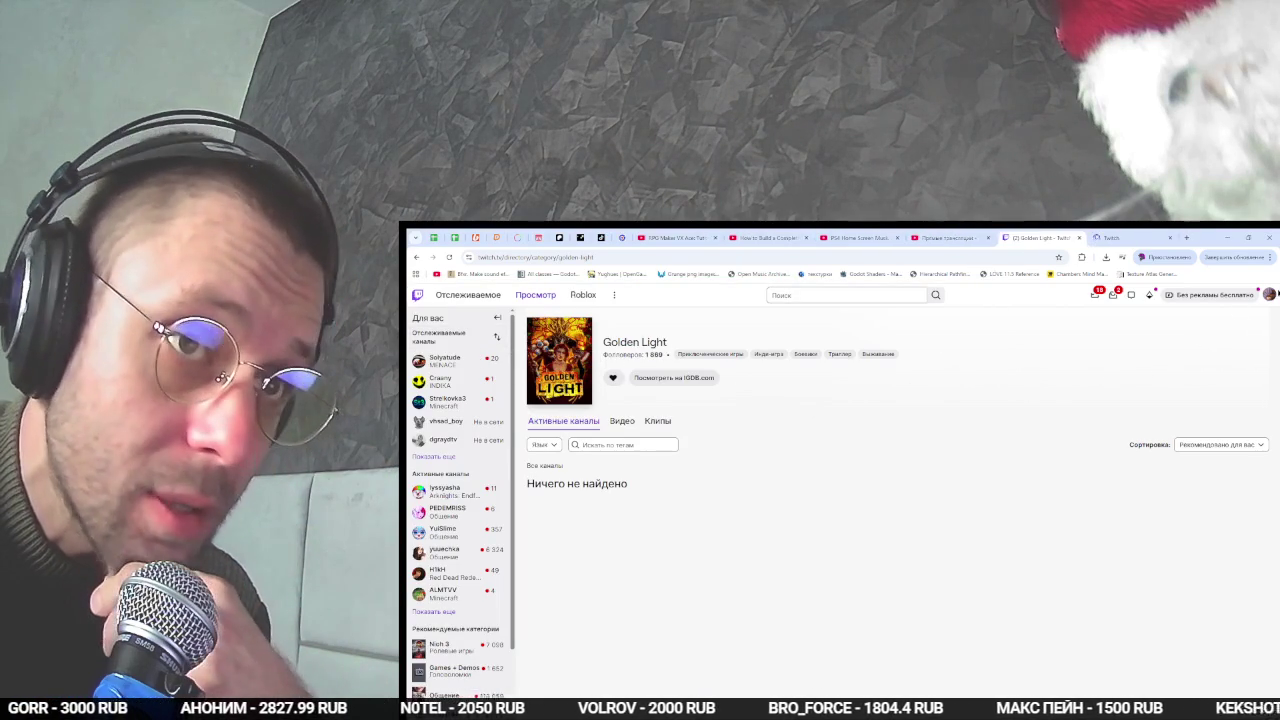
click(1269, 294)
click(1168, 342)
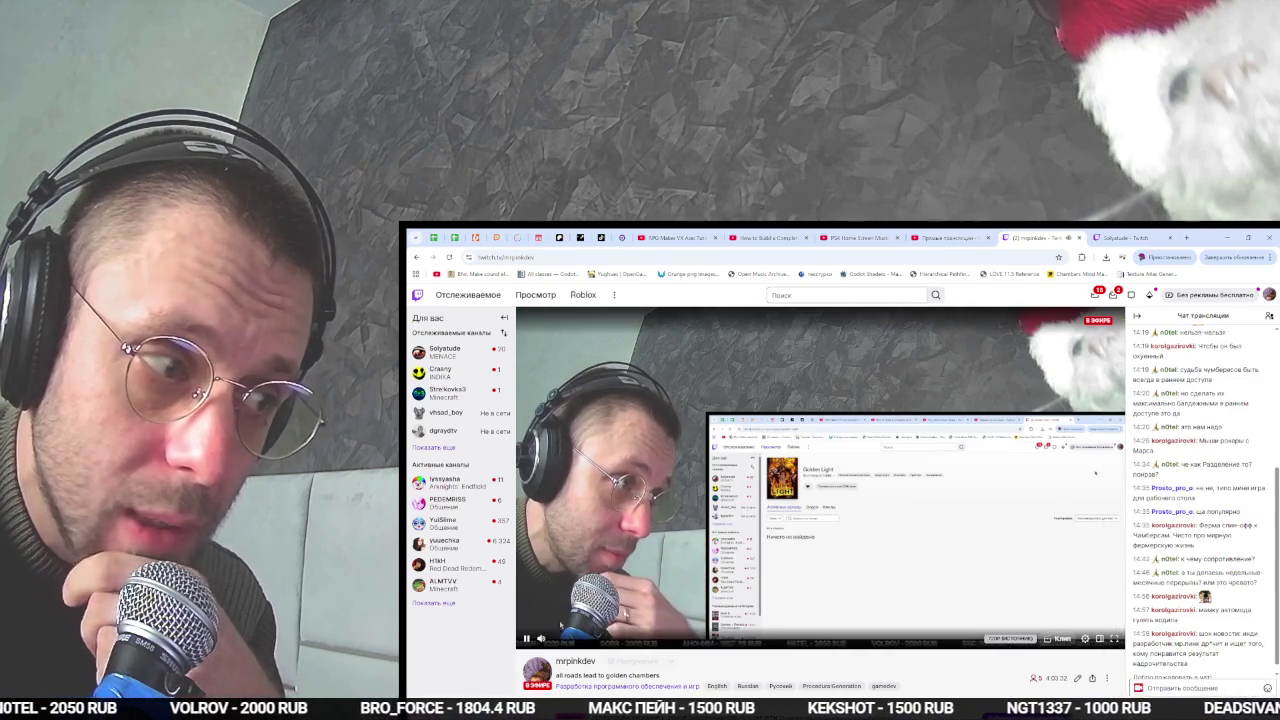
key(space)
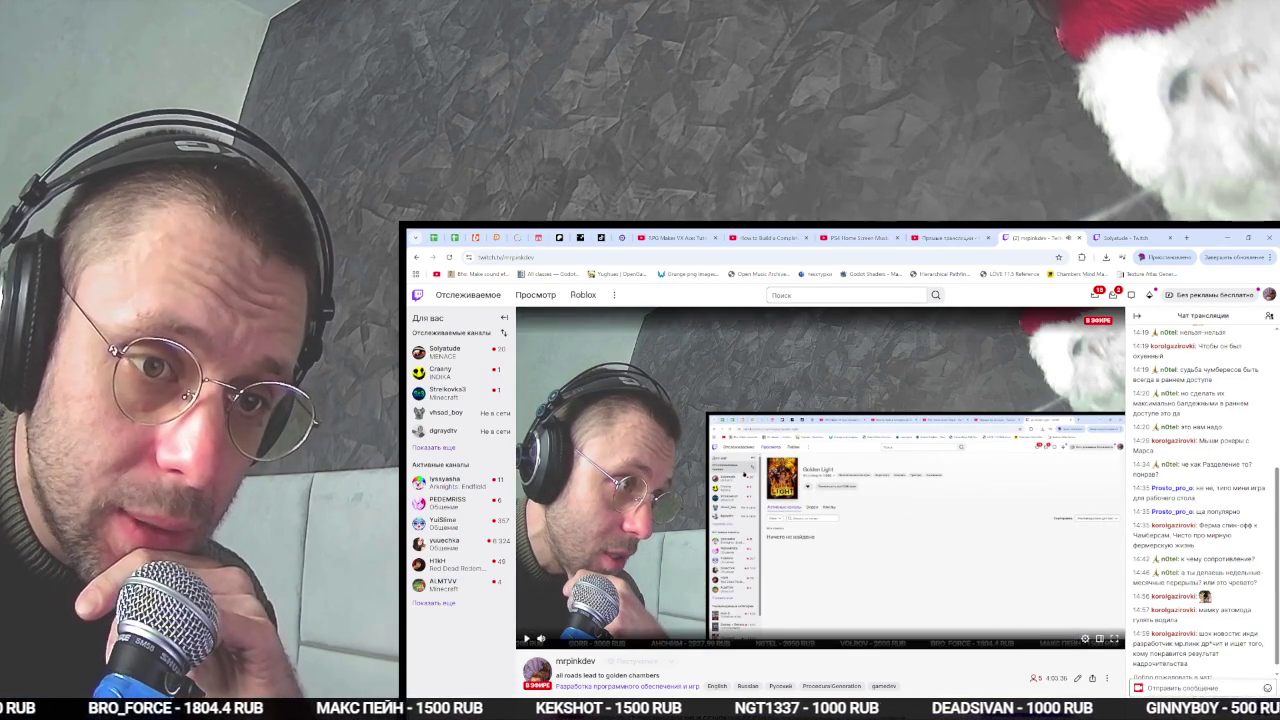
- Look through Chat Settings and its Deleted Messages options, then close it unchanged
click(1267, 688)
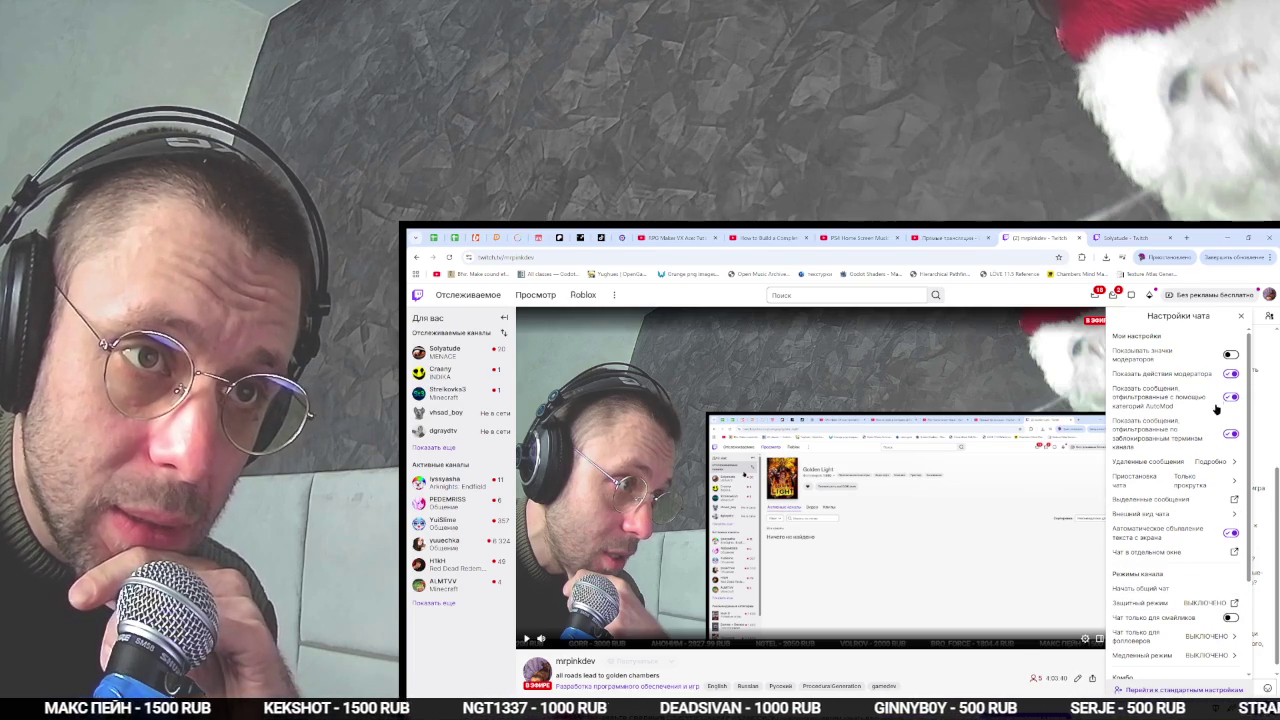
click(1219, 465)
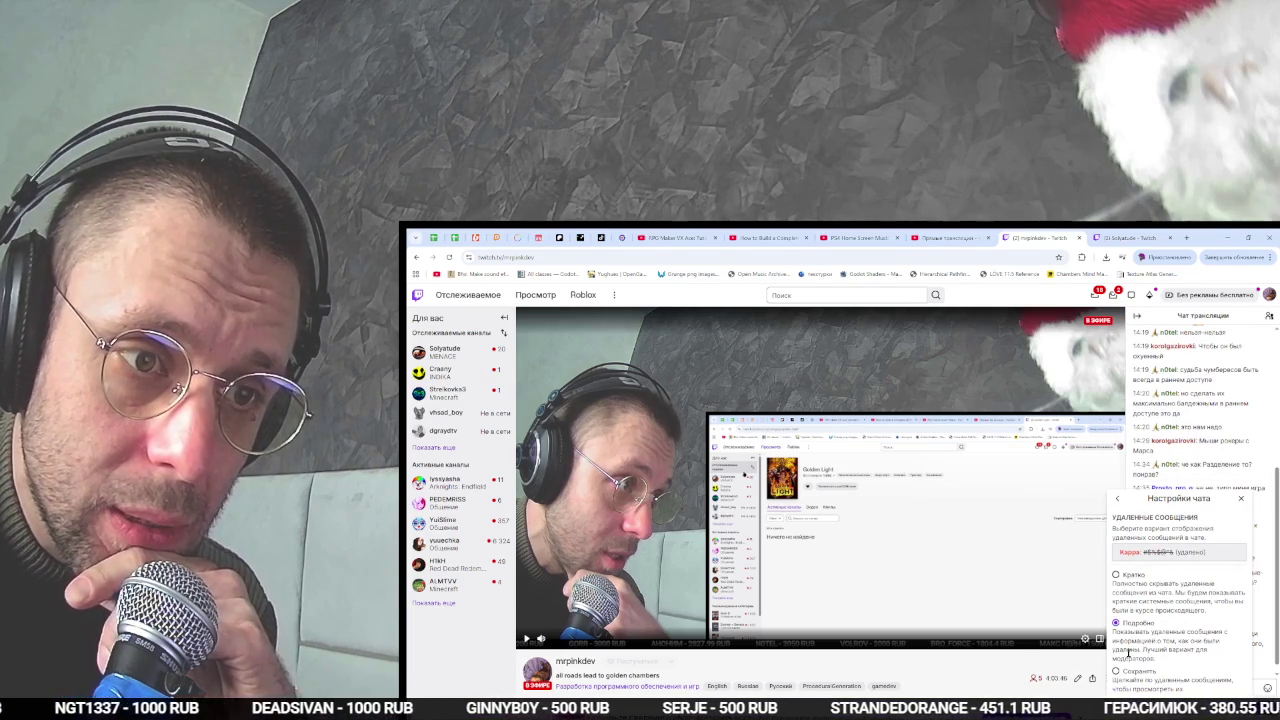
click(1120, 498)
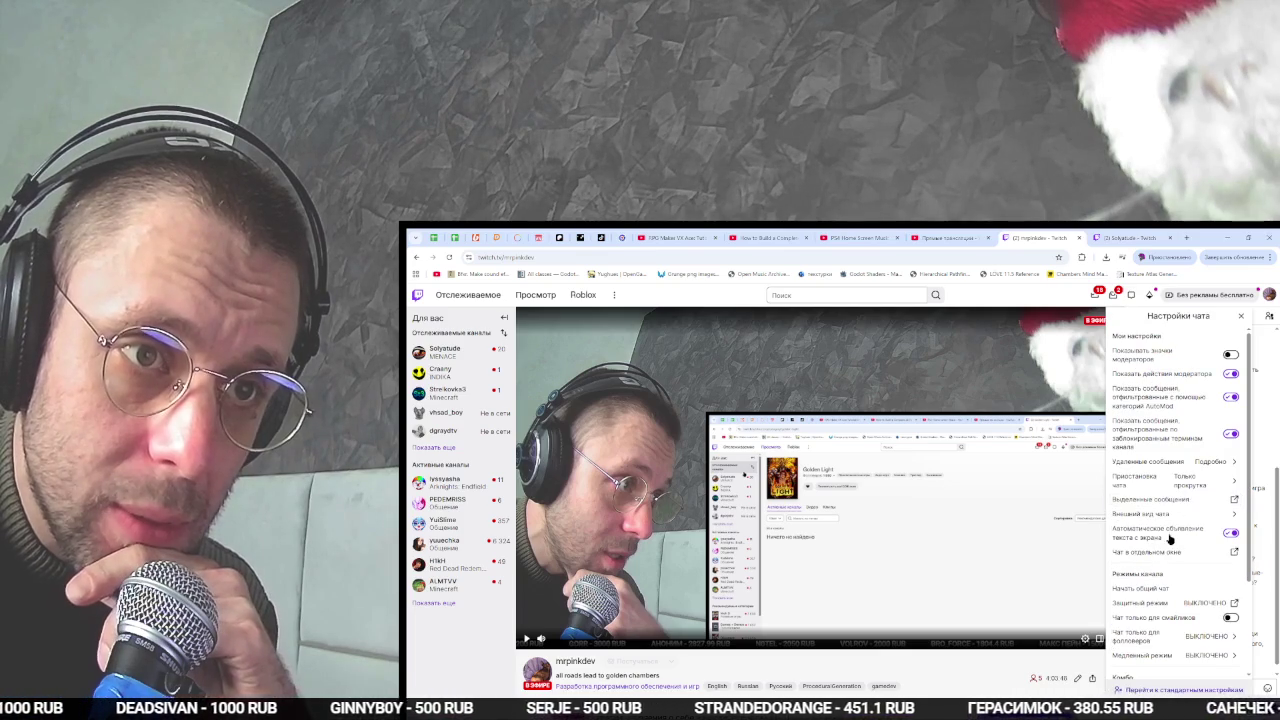
scroll(1224, 537, down, 2)
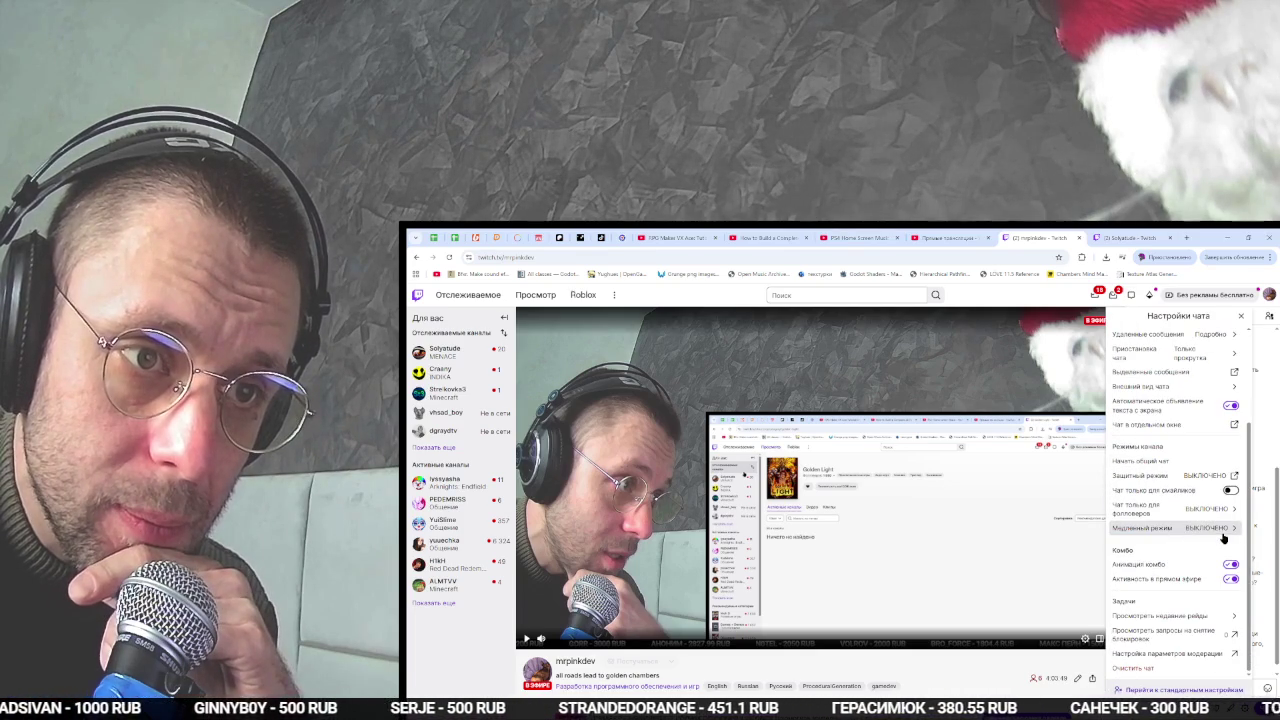
scroll(1230, 578, up, 2)
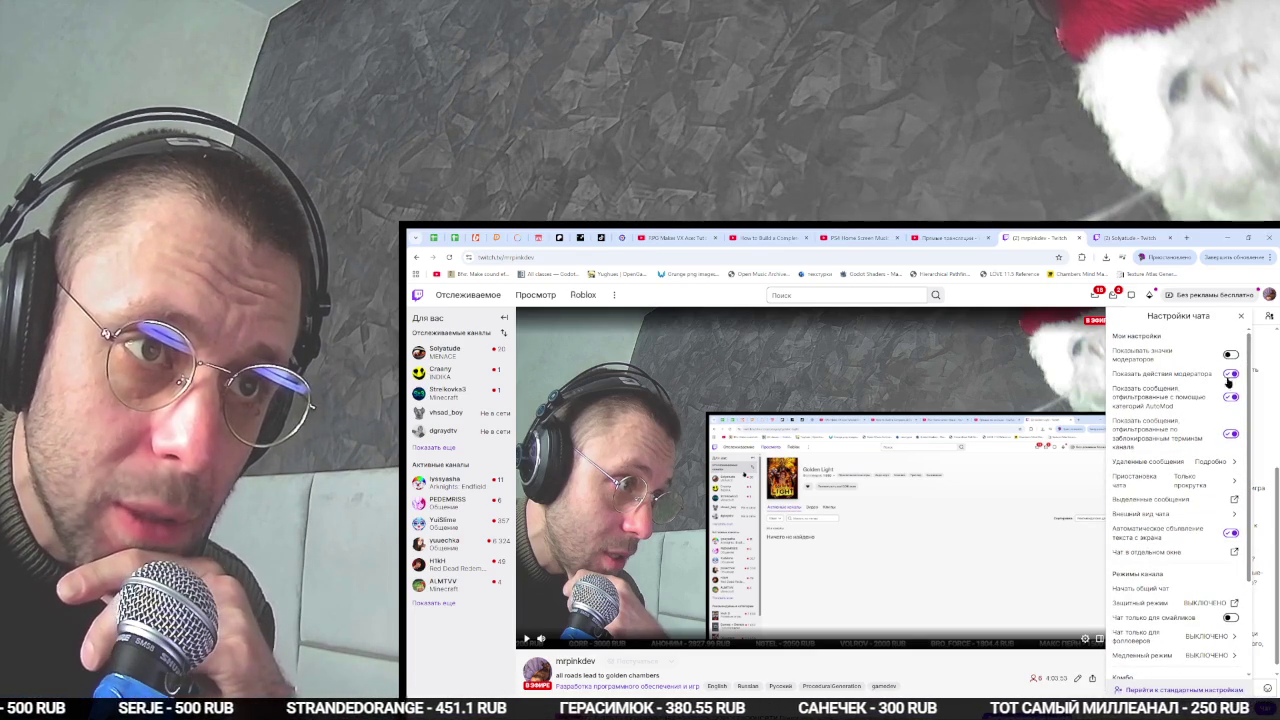
click(1238, 318)
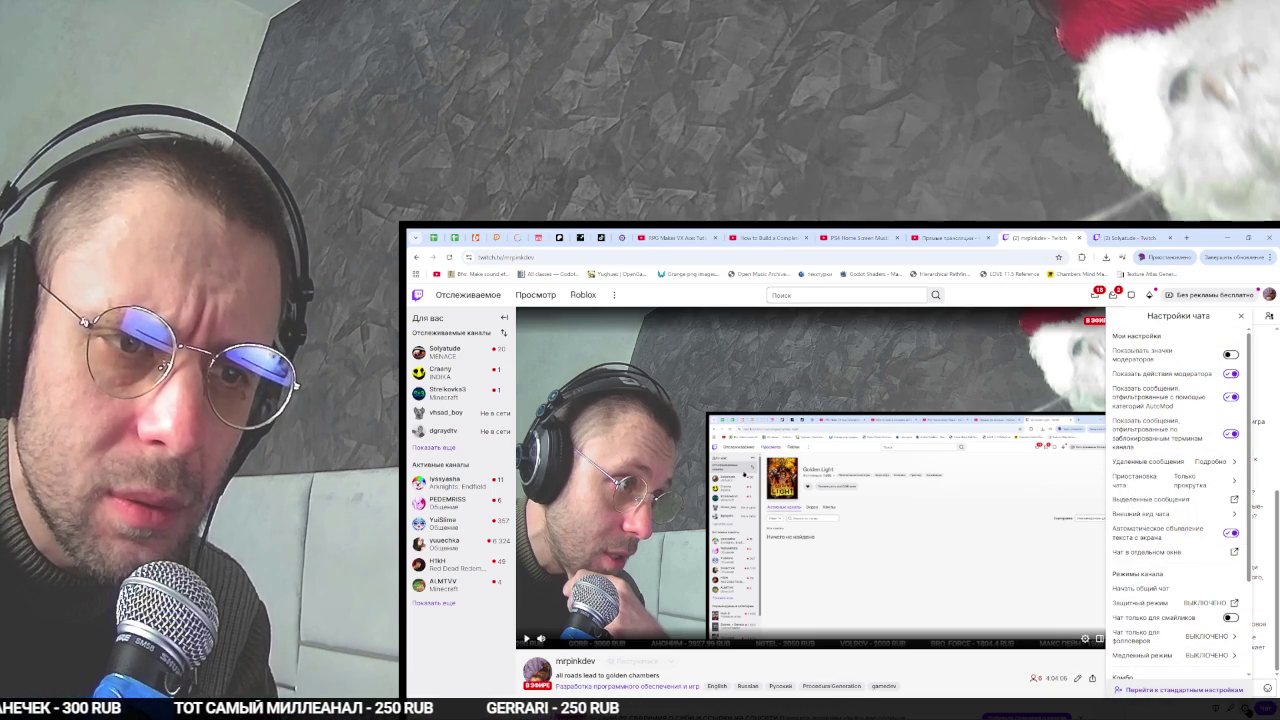
scroll(1195, 590, down, 3)
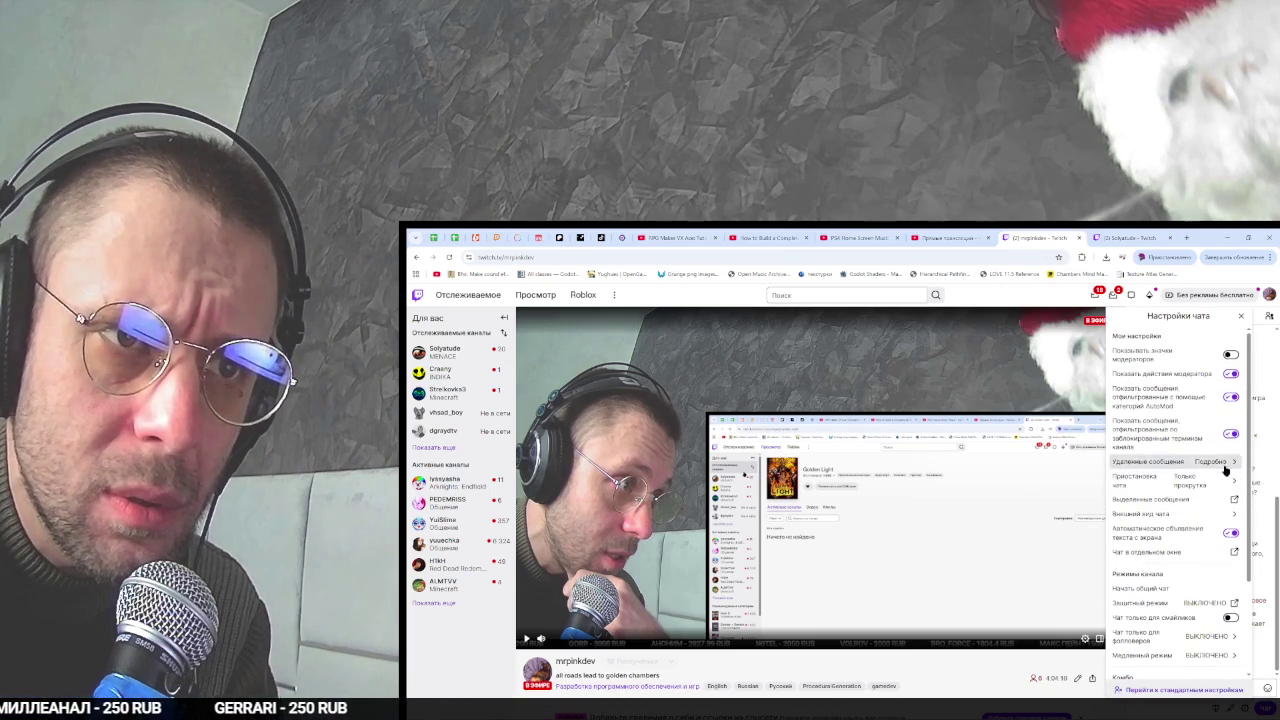
key(Escape)
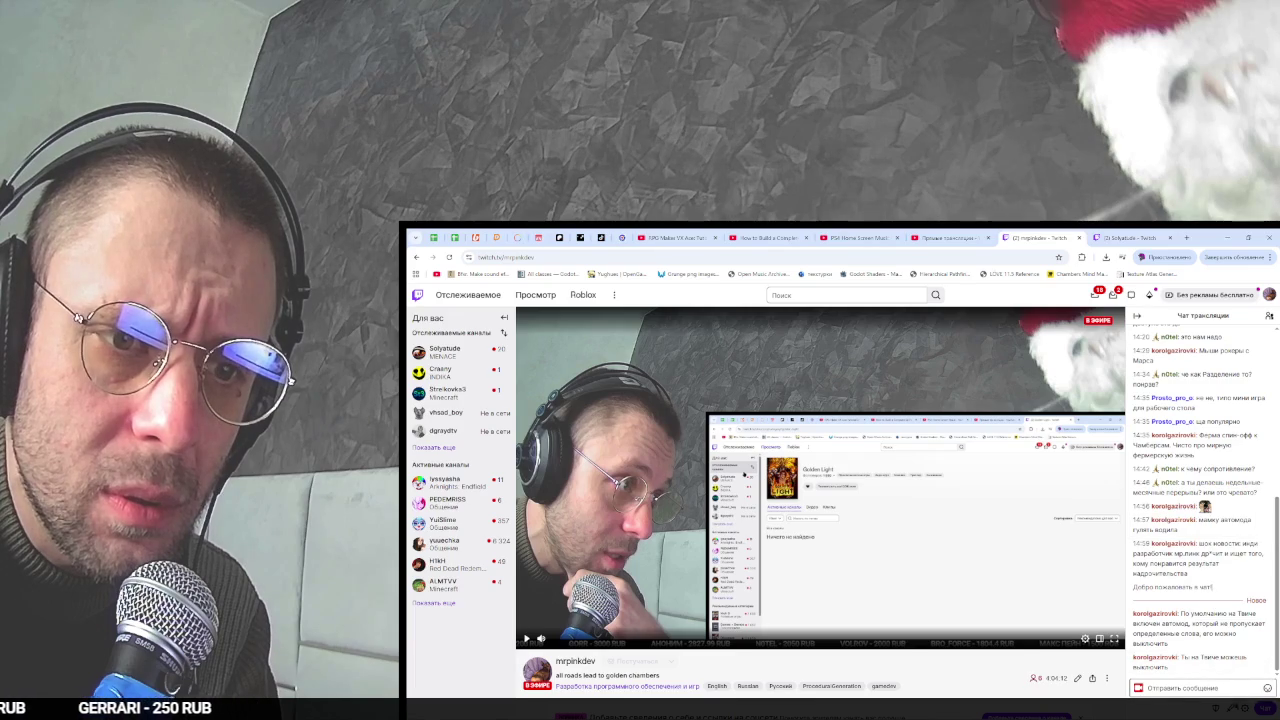
click(1267, 688)
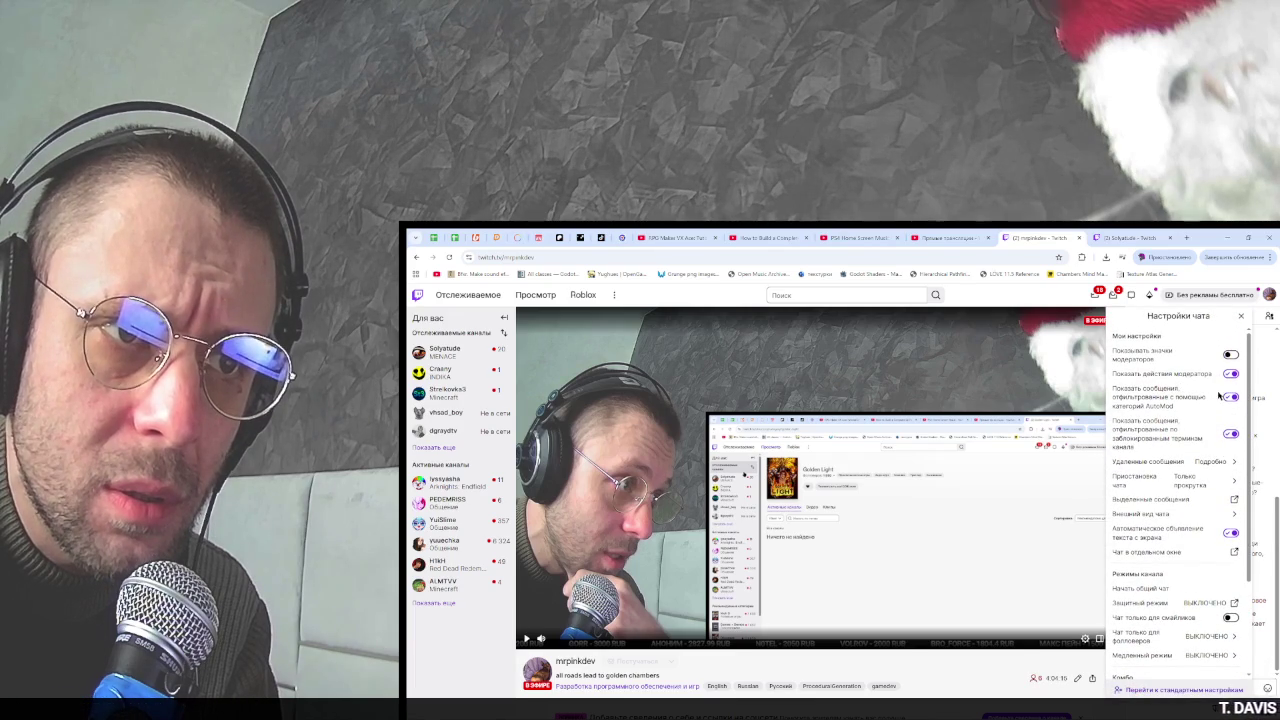
key(Escape)
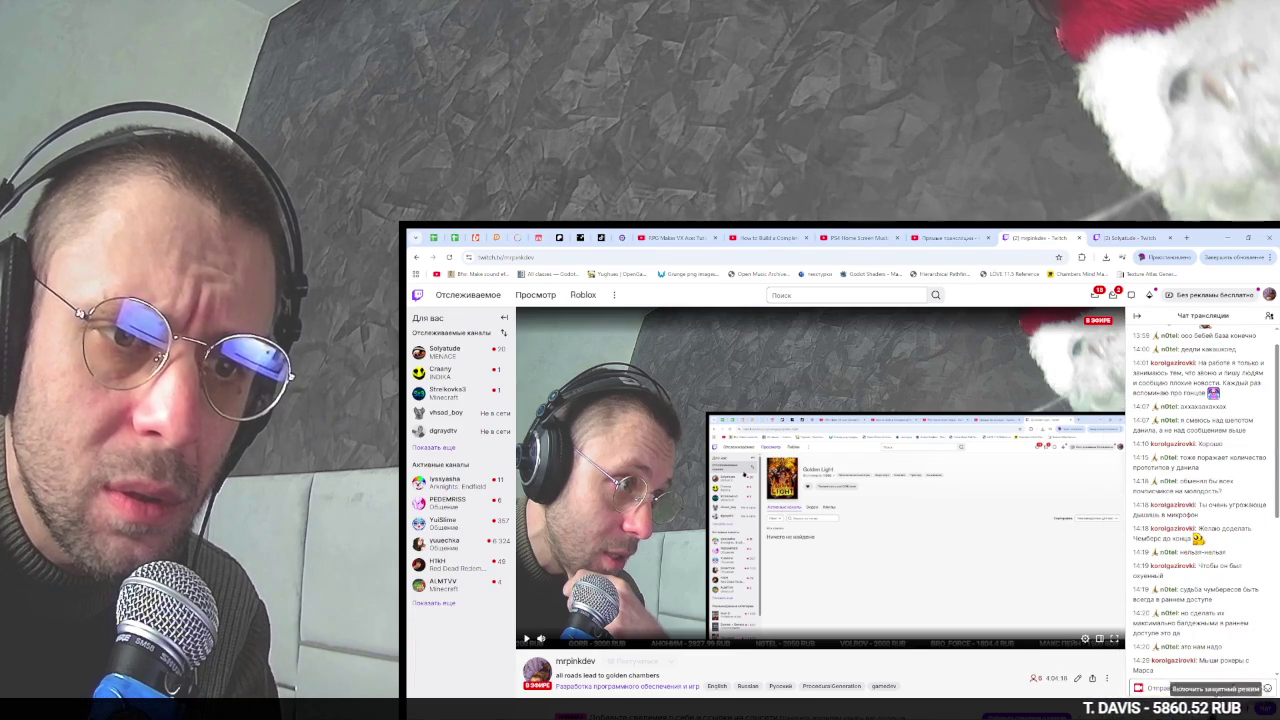
- Decline the Shield Mode prompt and switch the channel to moderator view
key(alt+shift+s)
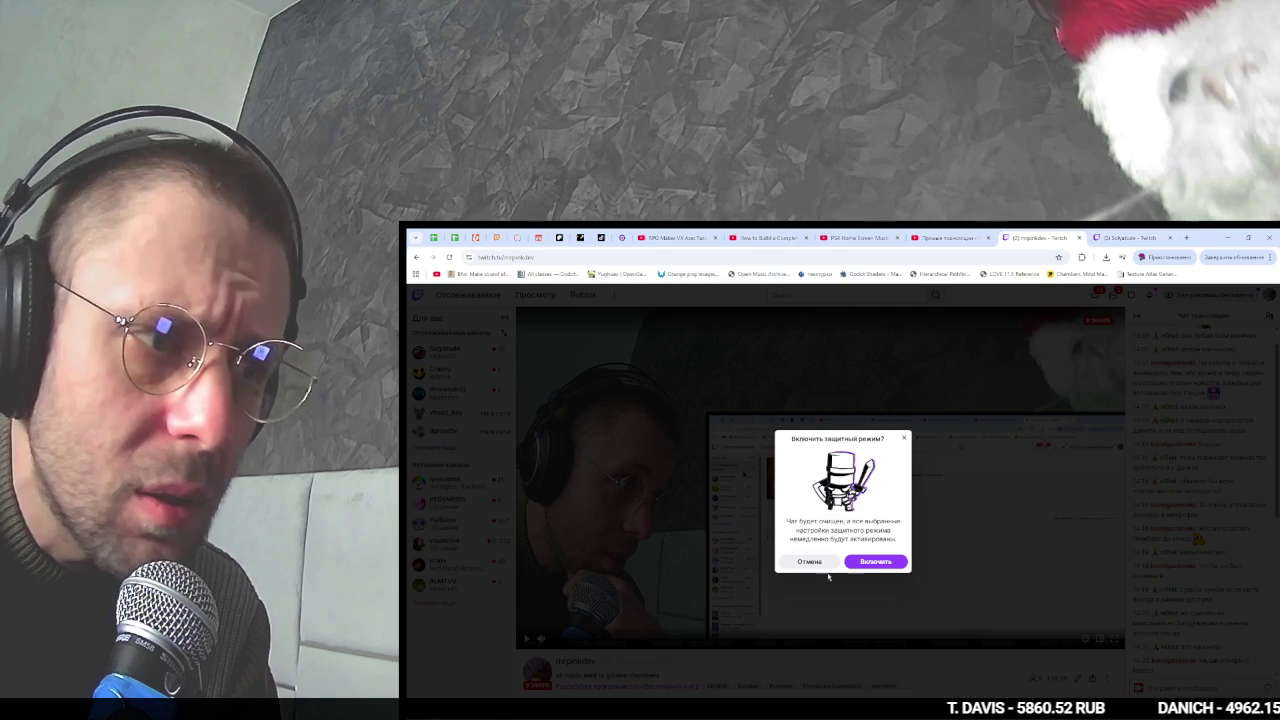
click(812, 561)
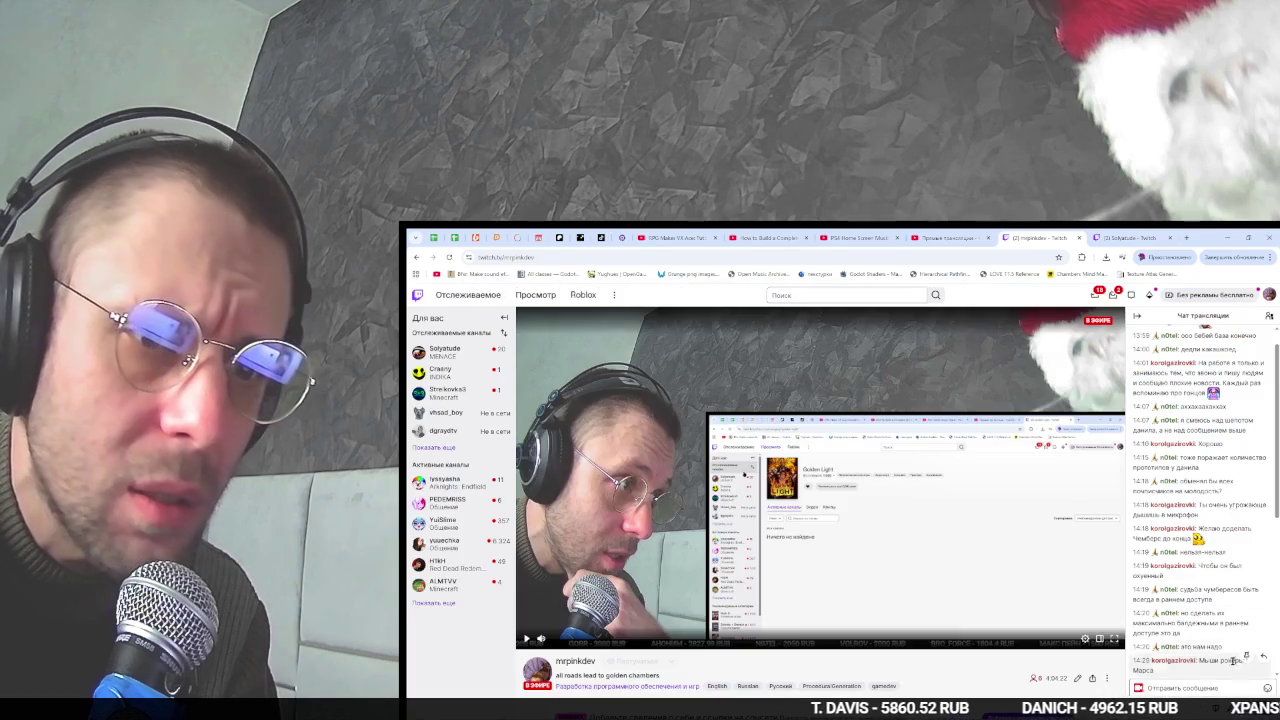
click(1077, 678)
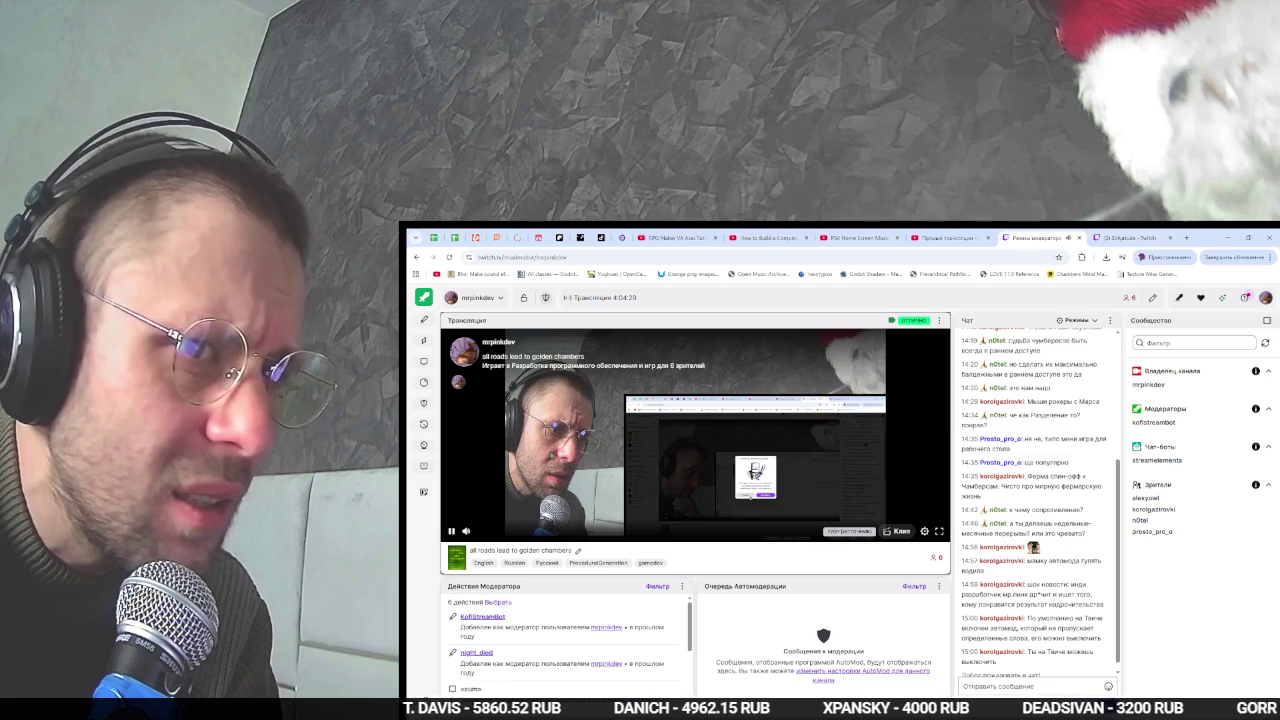
- Pause the stream preview, close the moderator and Solyatude tabs, and resume the YouTube tutorial
mouse_move(458, 536)
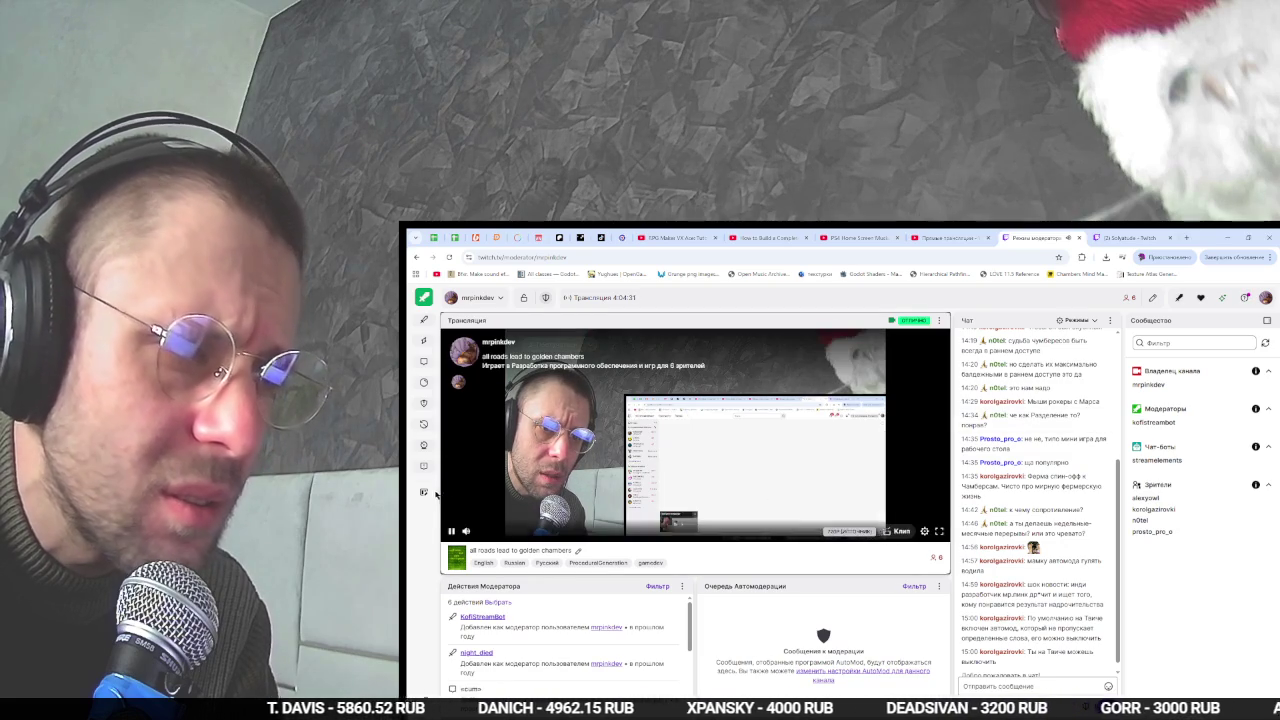
click(452, 532)
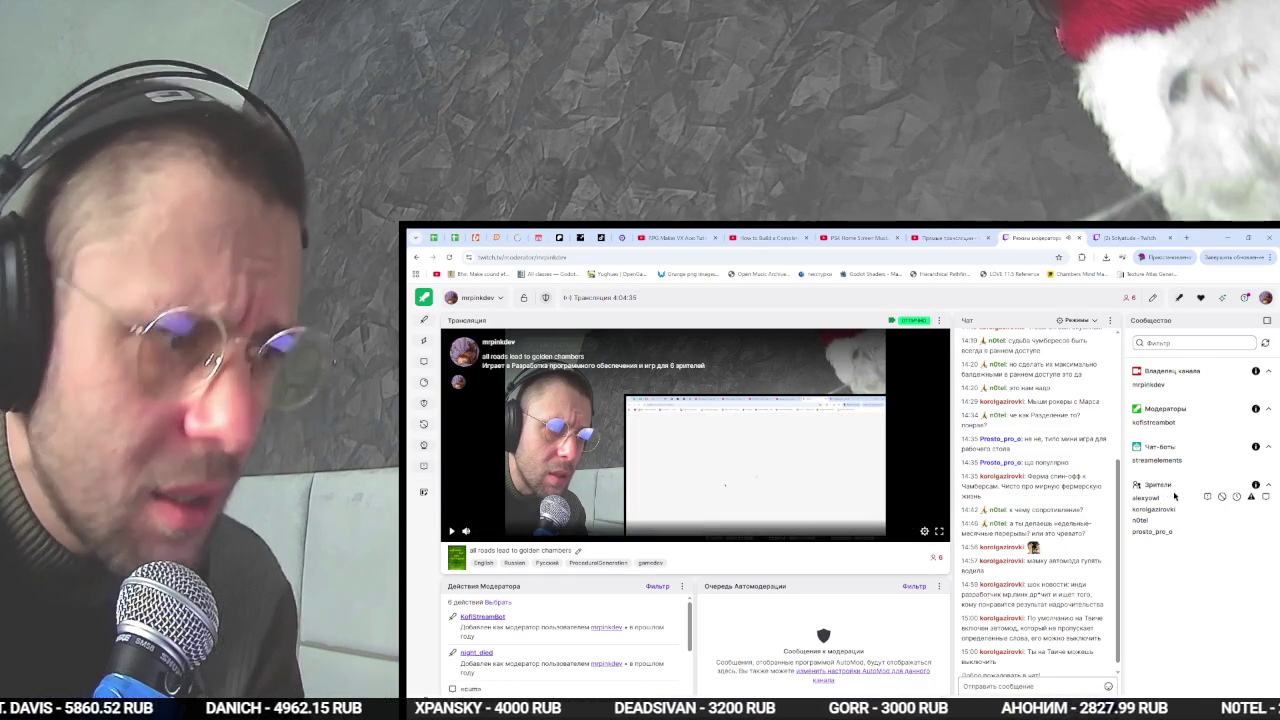
key(ctrl+w)
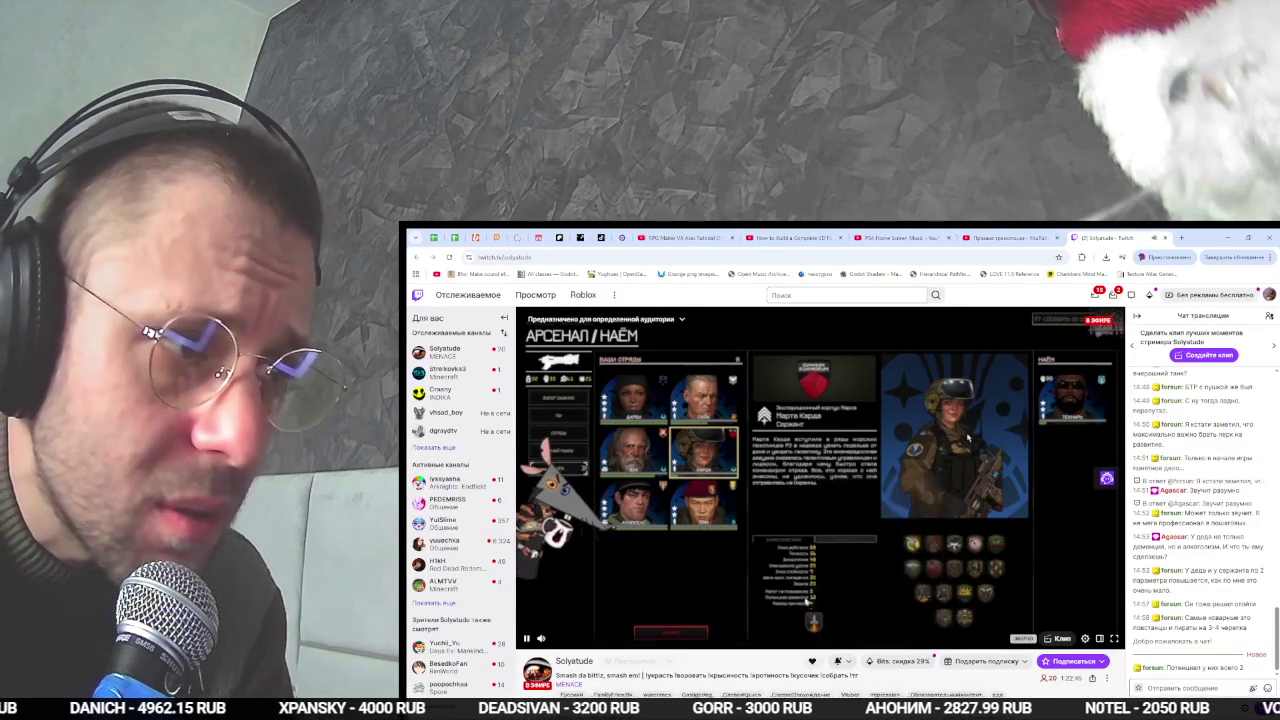
key(ctrl+w)
key(space)
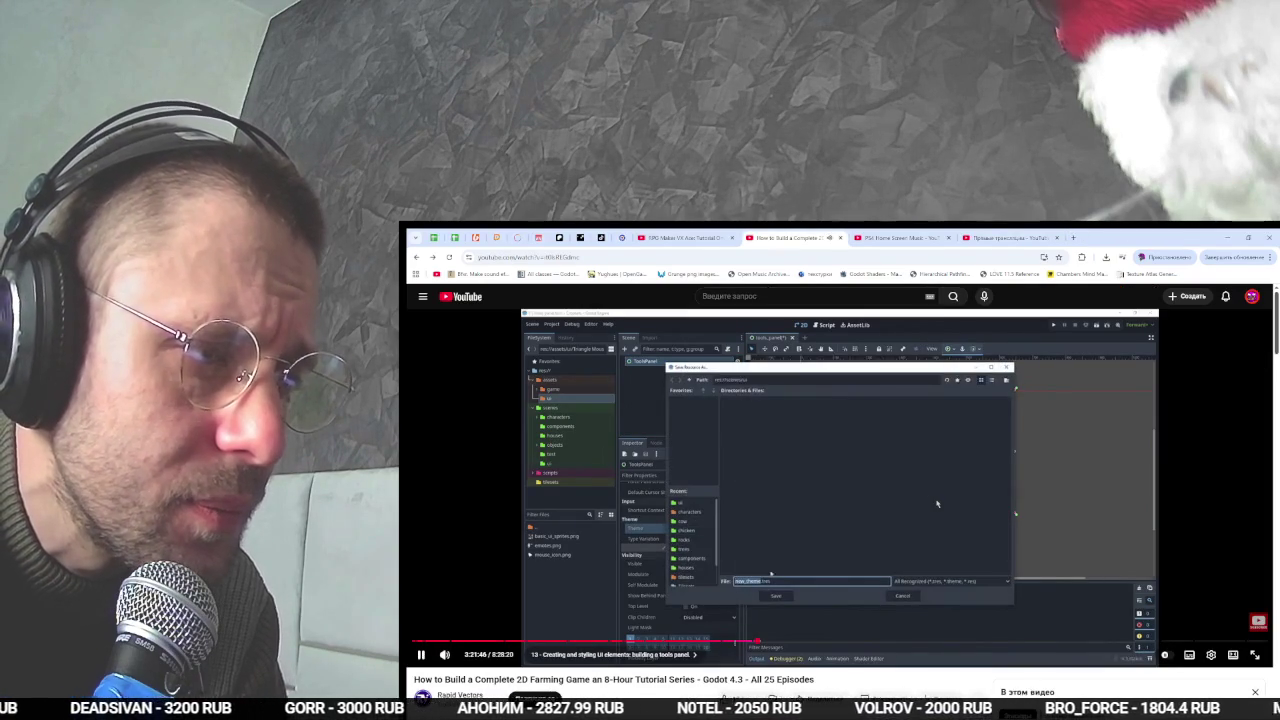
- Create a New Theme on the ToolsUI root node's Theme property
click(915, 510)
key(alt+Tab)
key(alt+Tab)
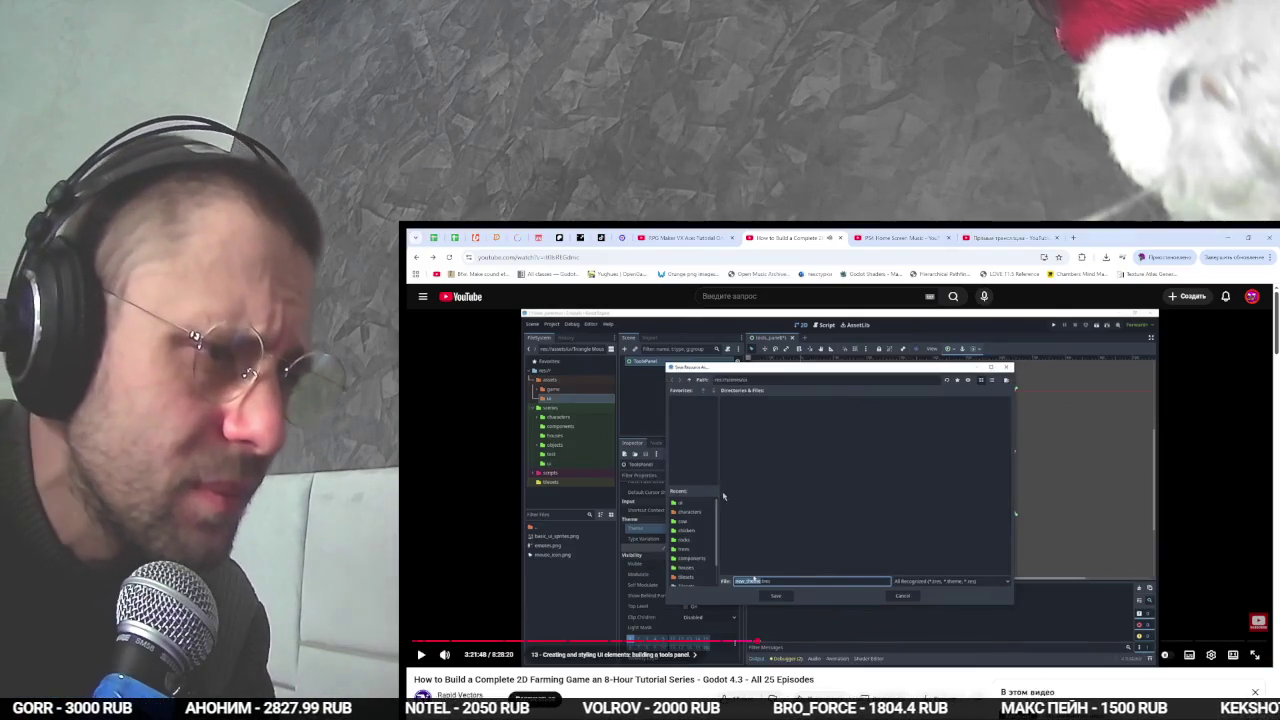
key(alt+Tab)
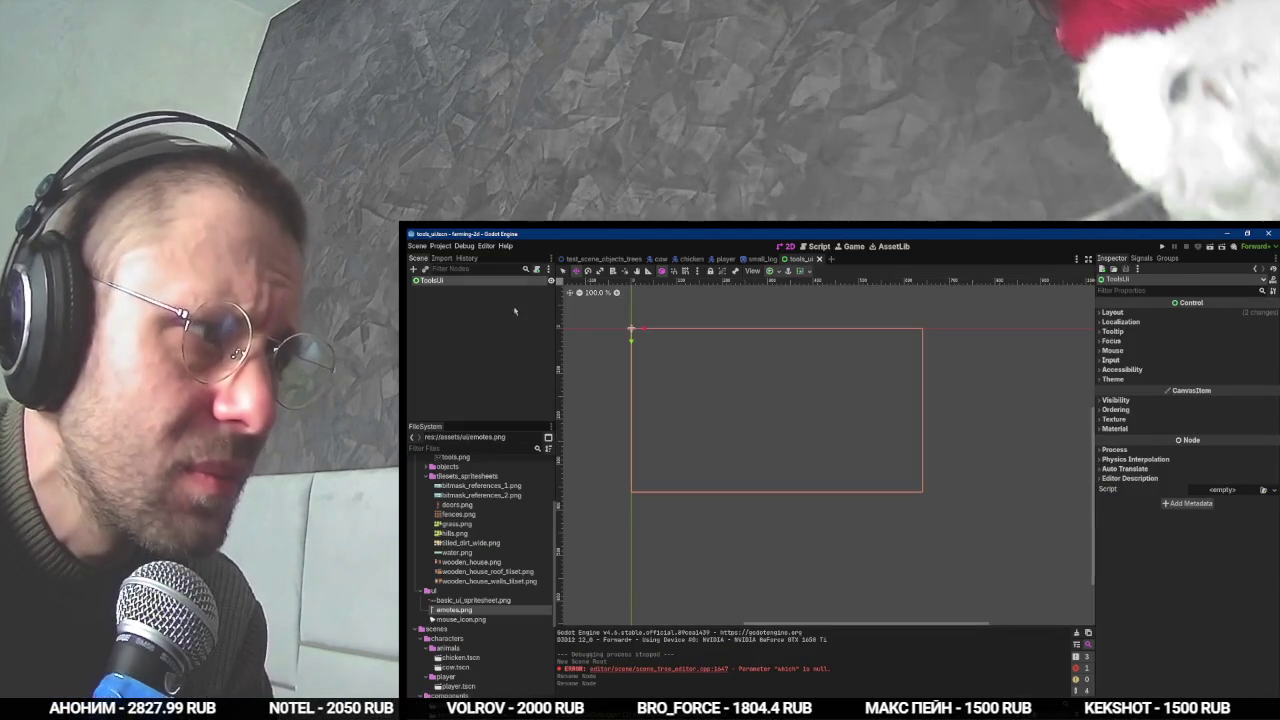
click(1113, 380)
click(1232, 390)
click(1242, 407)
click(1232, 391)
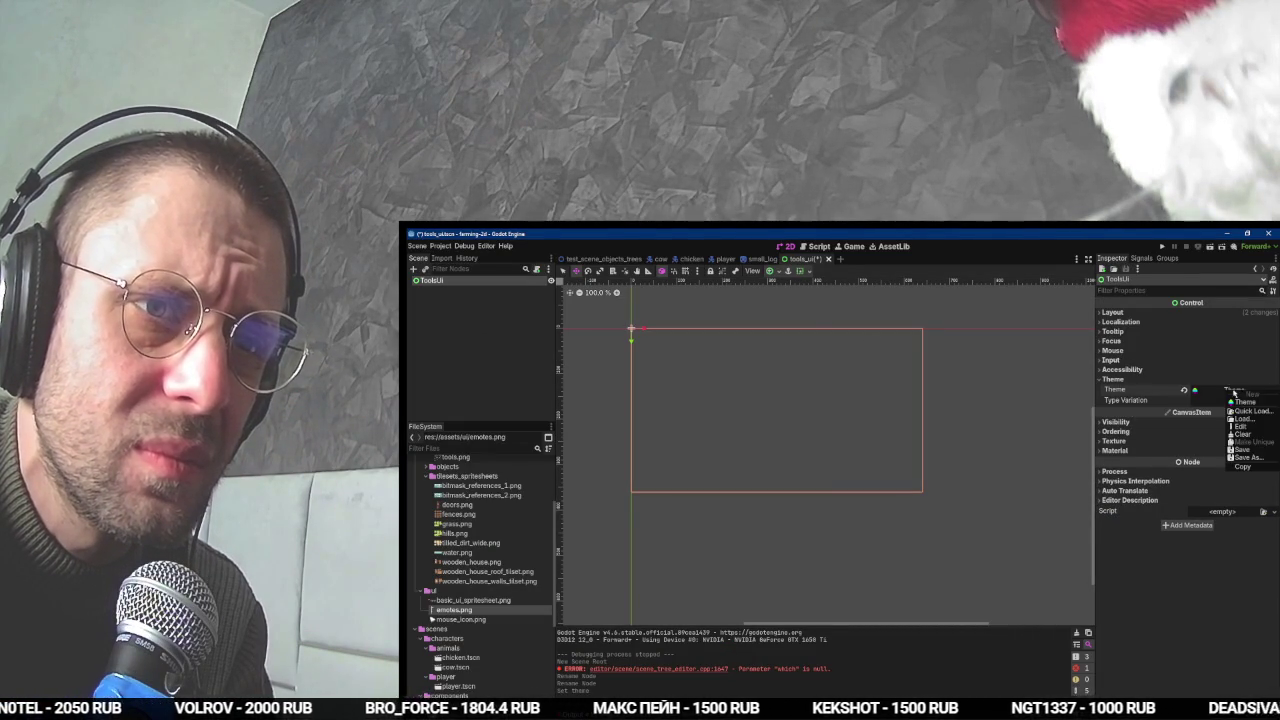
- Save the new theme as game_ui_theme.tres in res://scenes/ui
click(1245, 457)
key(alt+Tab)
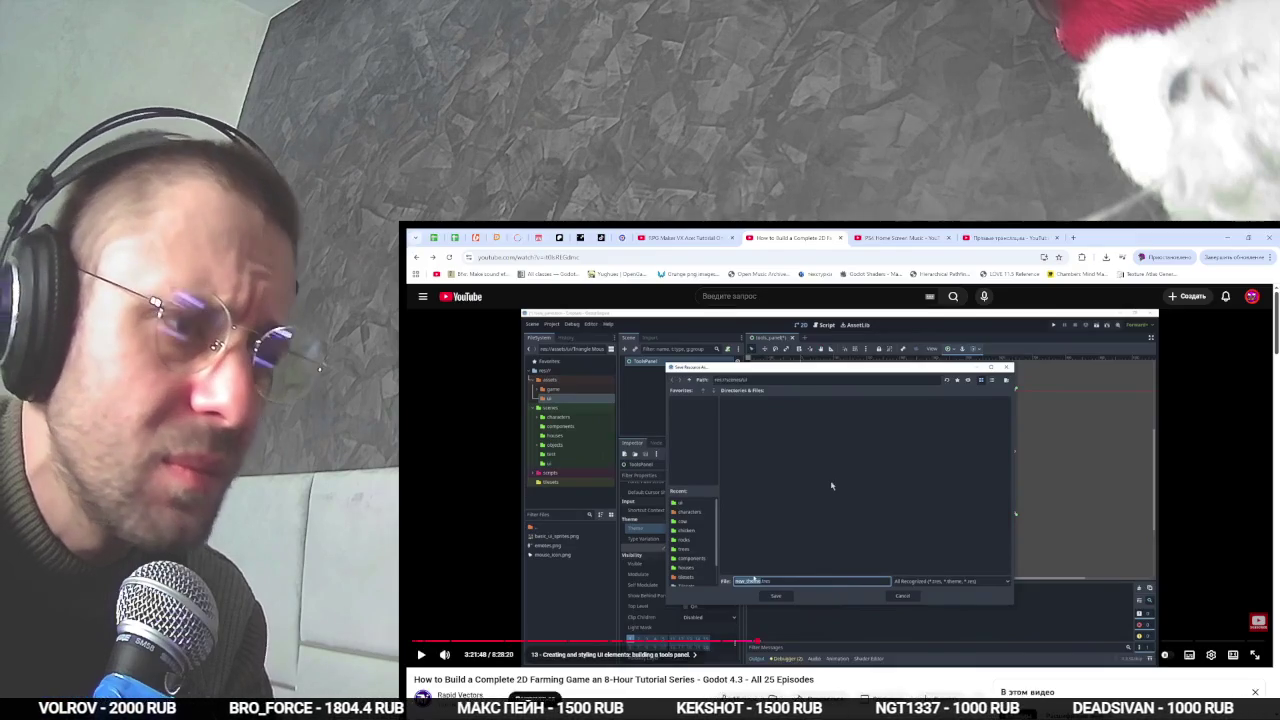
click(831, 486)
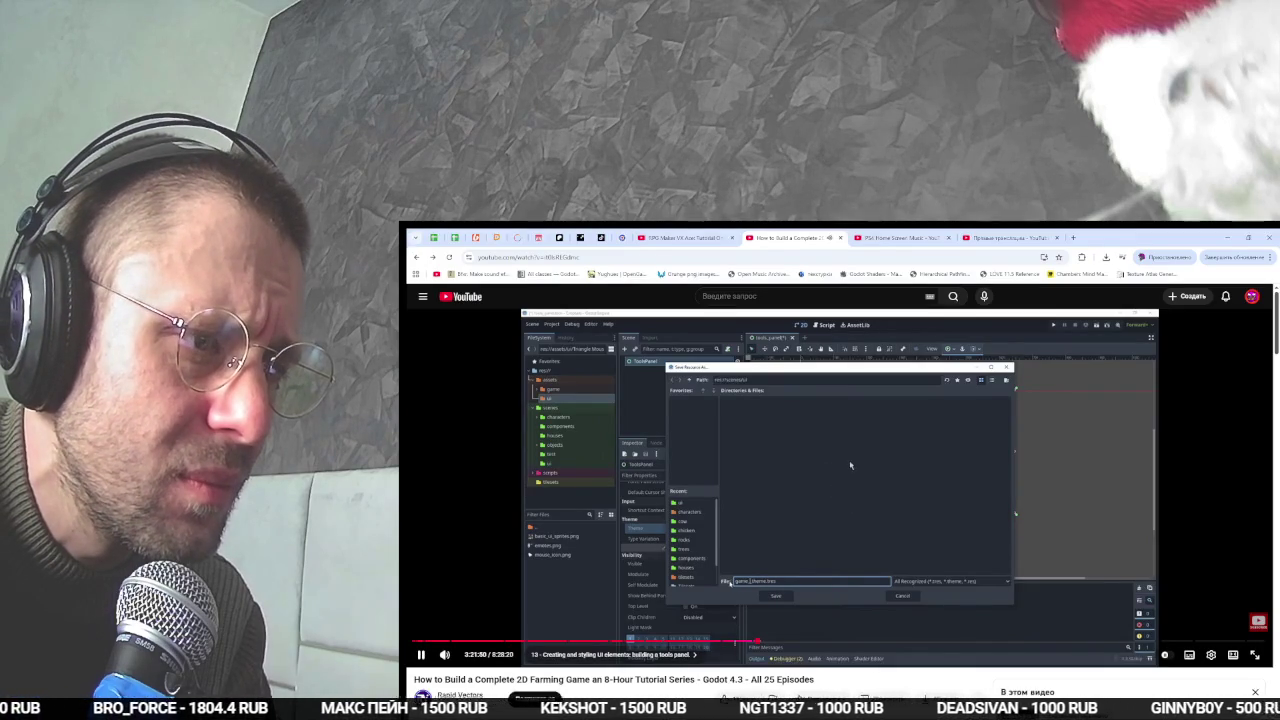
key(alt+Tab)
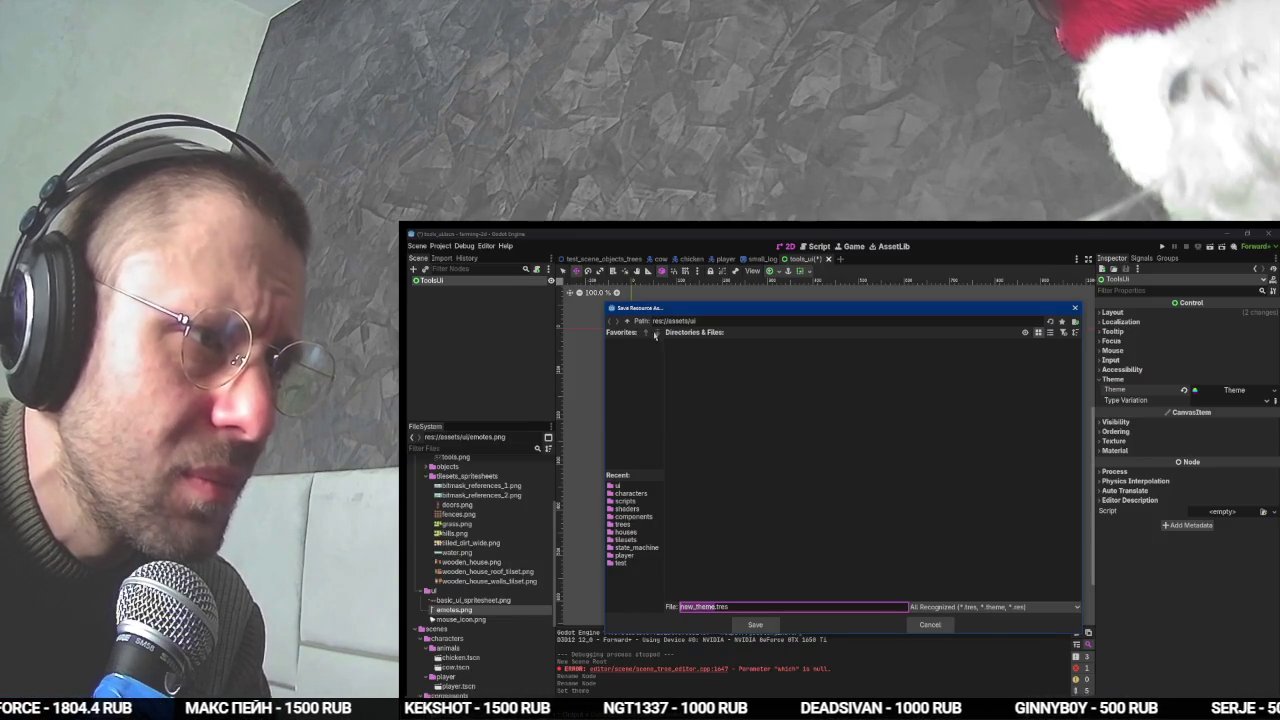
click(627, 321)
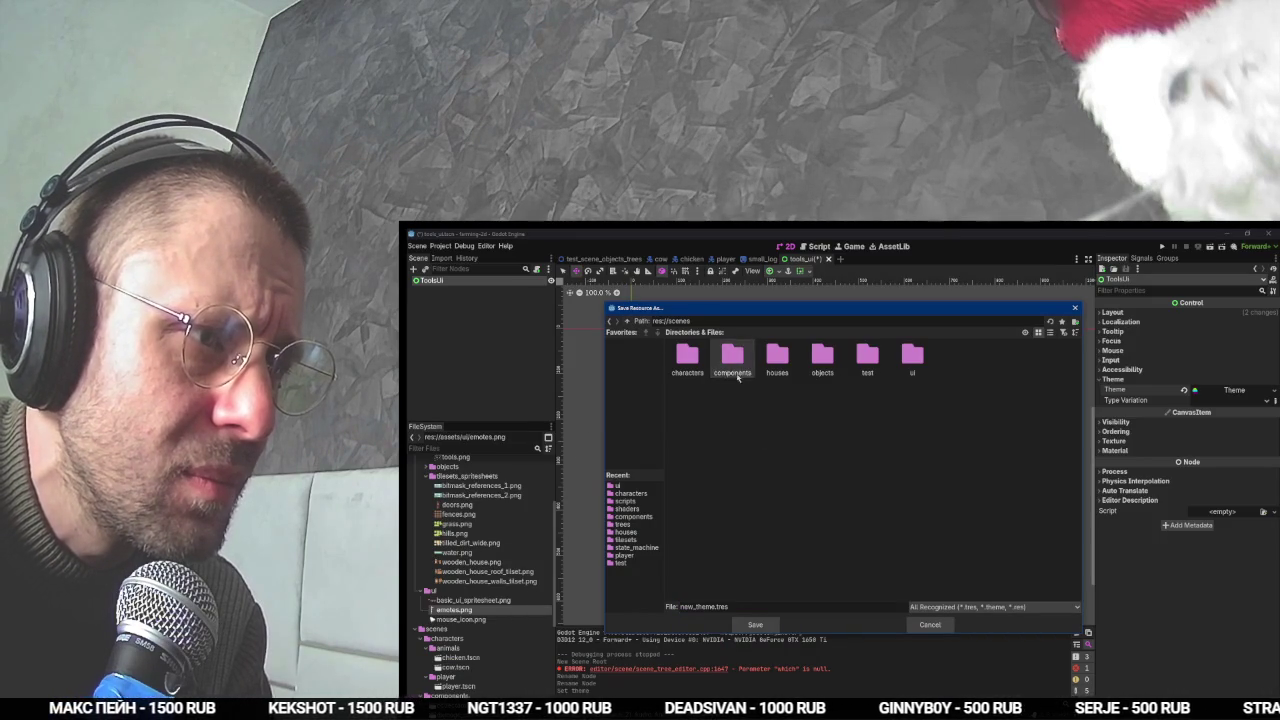
double_click(903, 358)
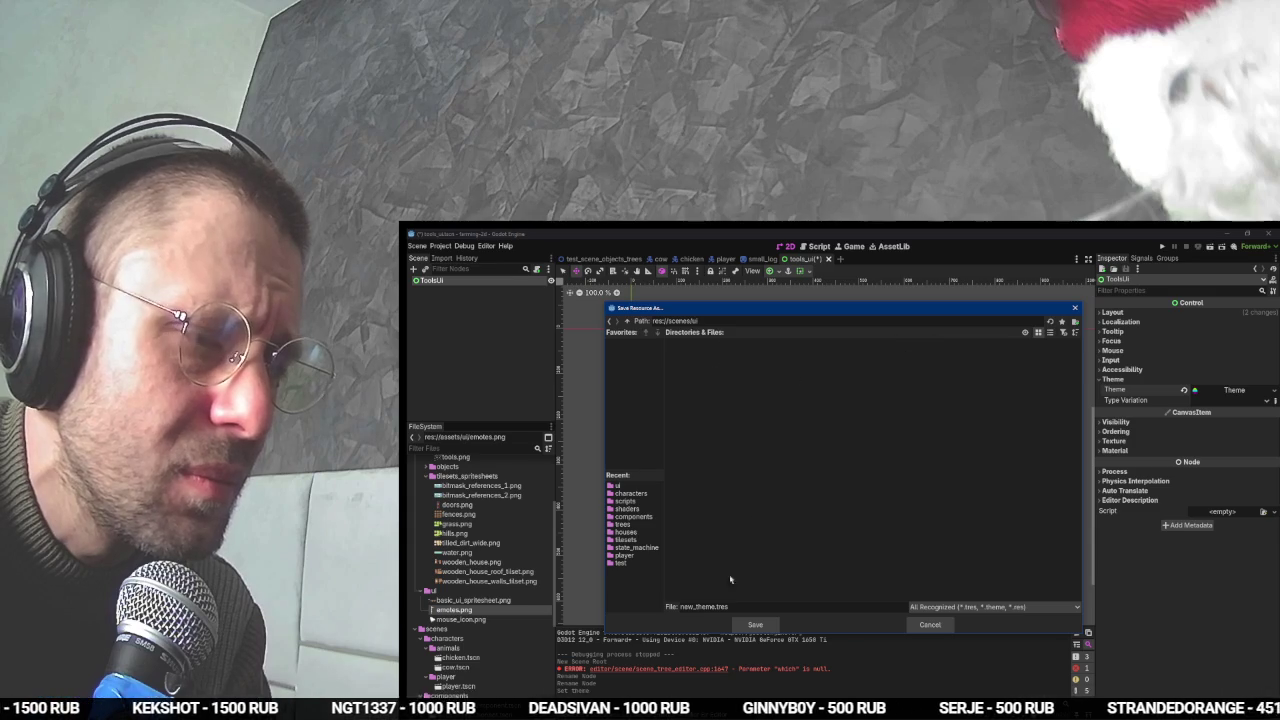
double_click(707, 606)
text(game_ui)
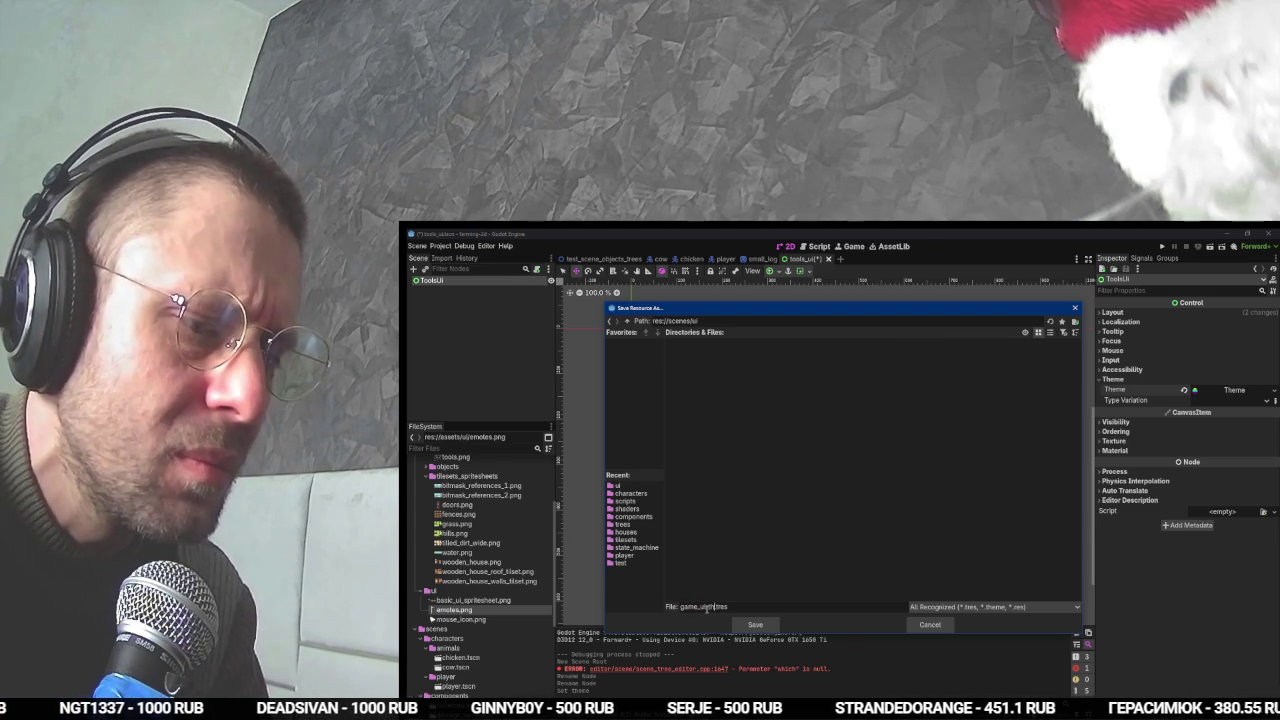
key(Return)
- Pause the tutorial video and return to the Godot editor
key(alt+Tab)
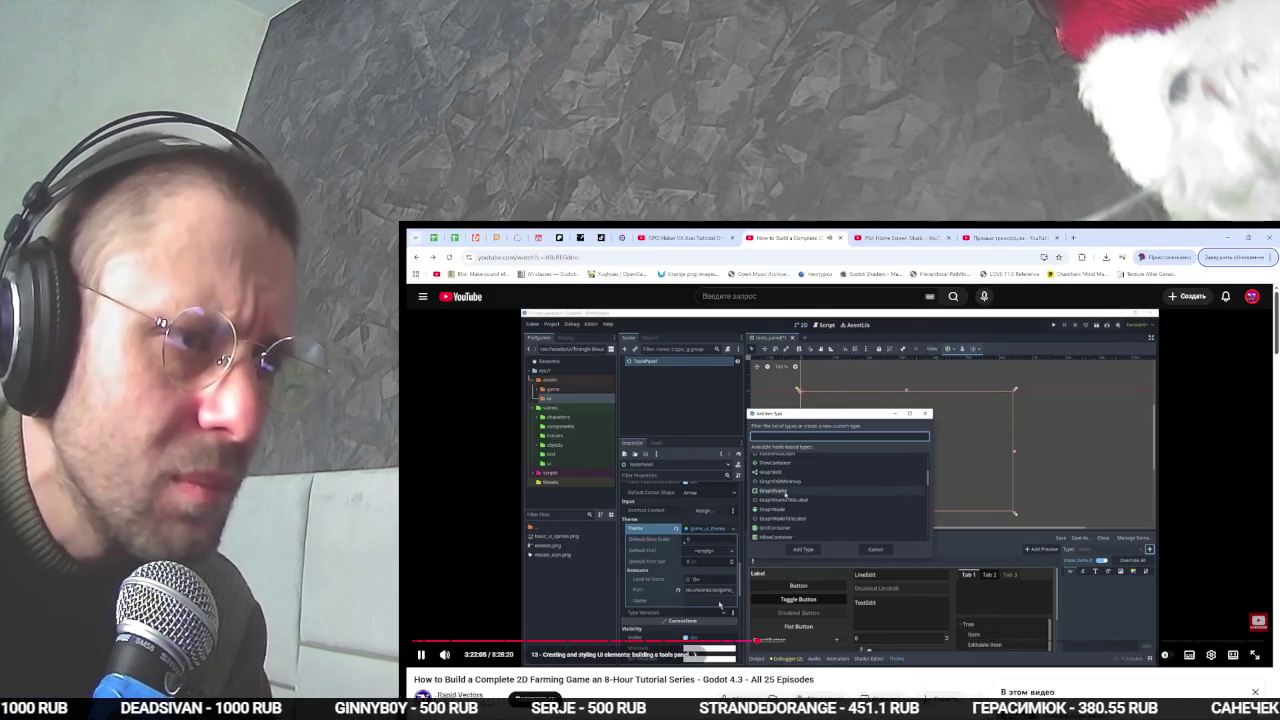
key(alt+Tab)
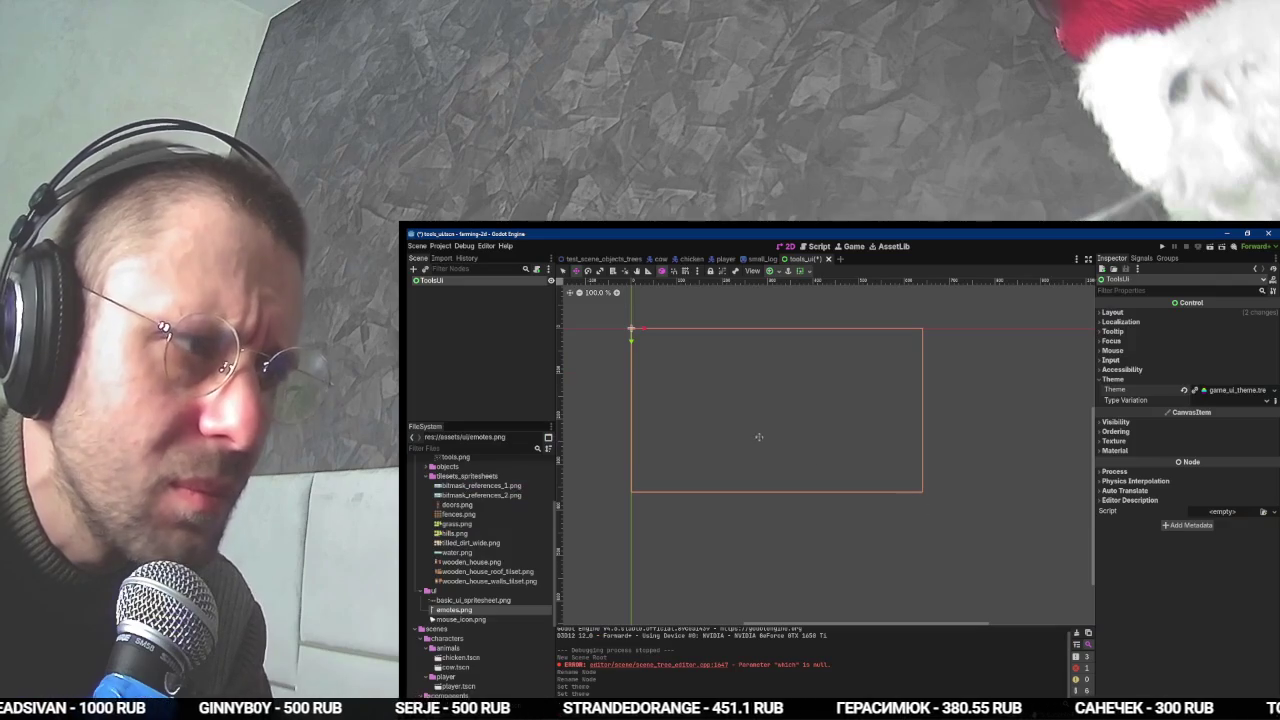
key(alt+Tab)
key(space)
key(alt+Tab)
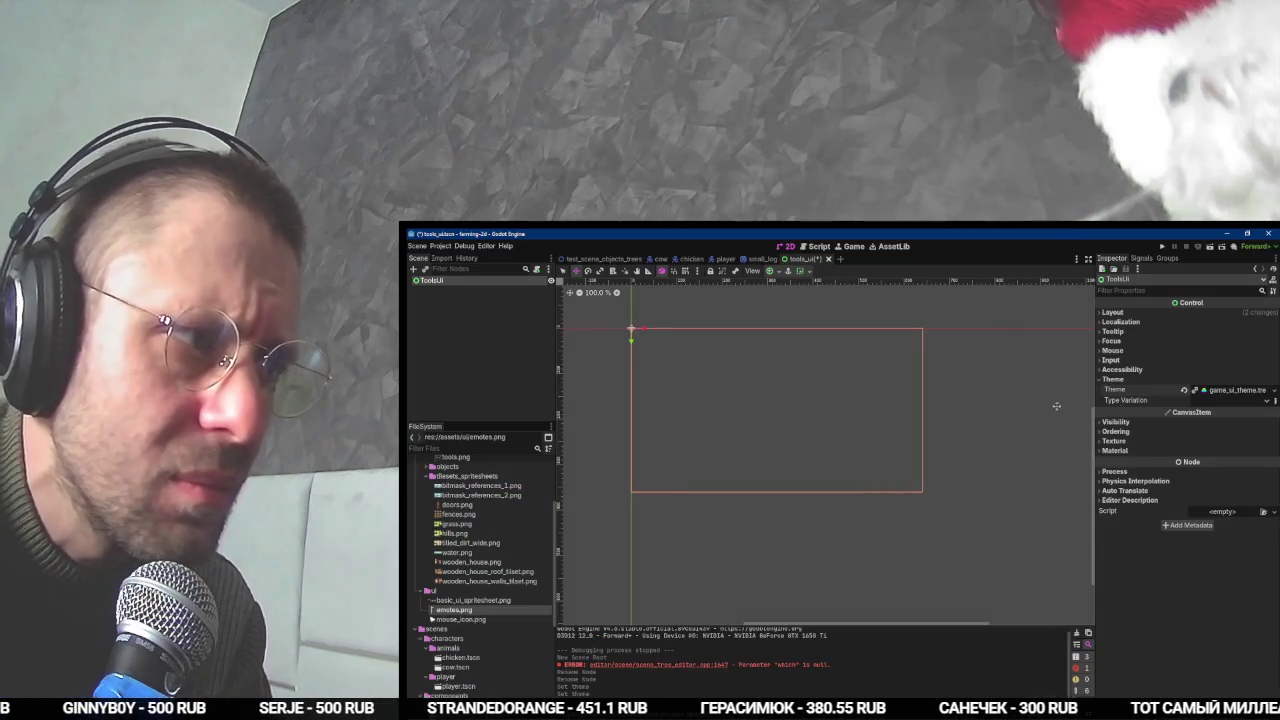
- Open game_ui_theme.tres in the Theme editor and enlarge the bottom panel
click(1228, 390)
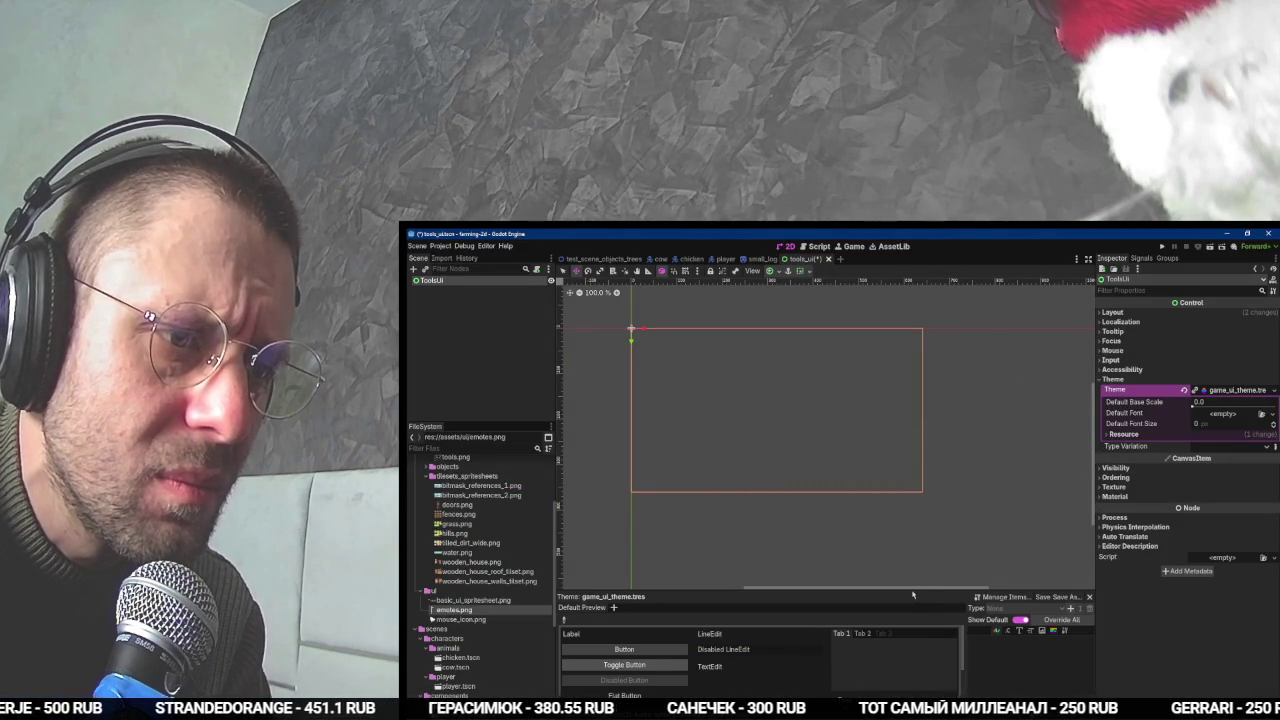
drag(912, 591, 912, 335)
key(alt+Tab)
key(space)
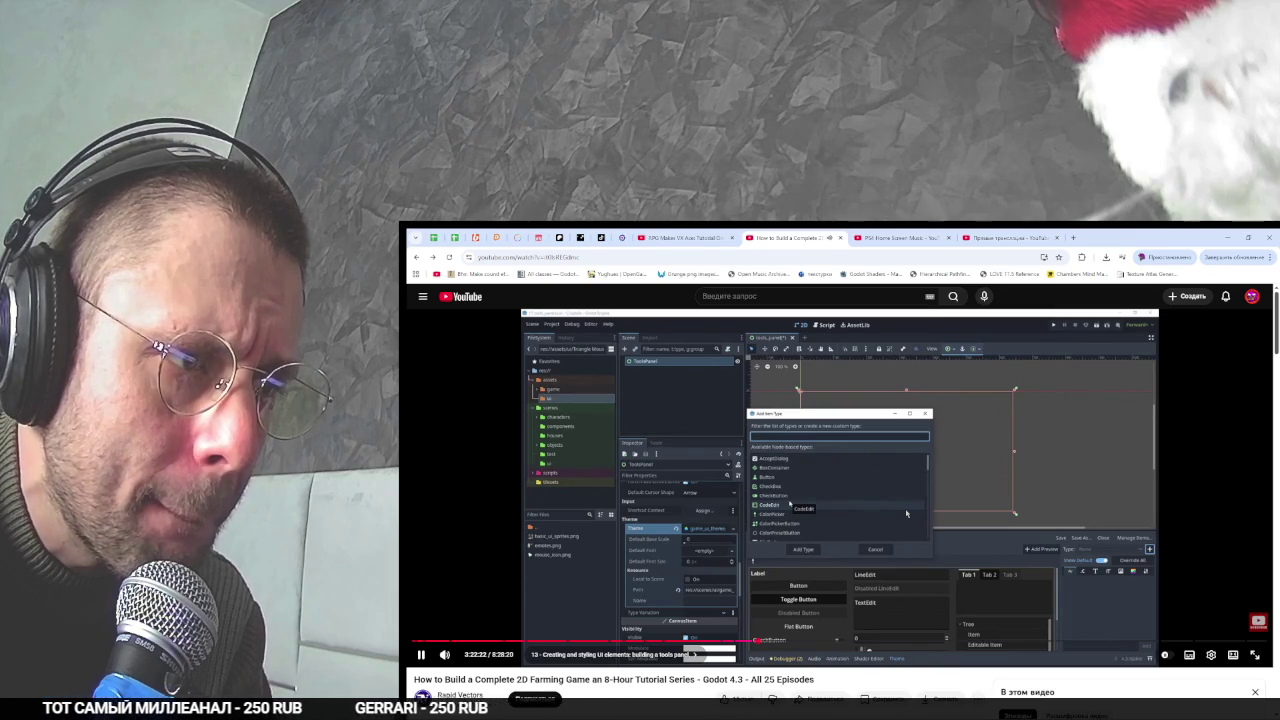
key(alt+Tab)
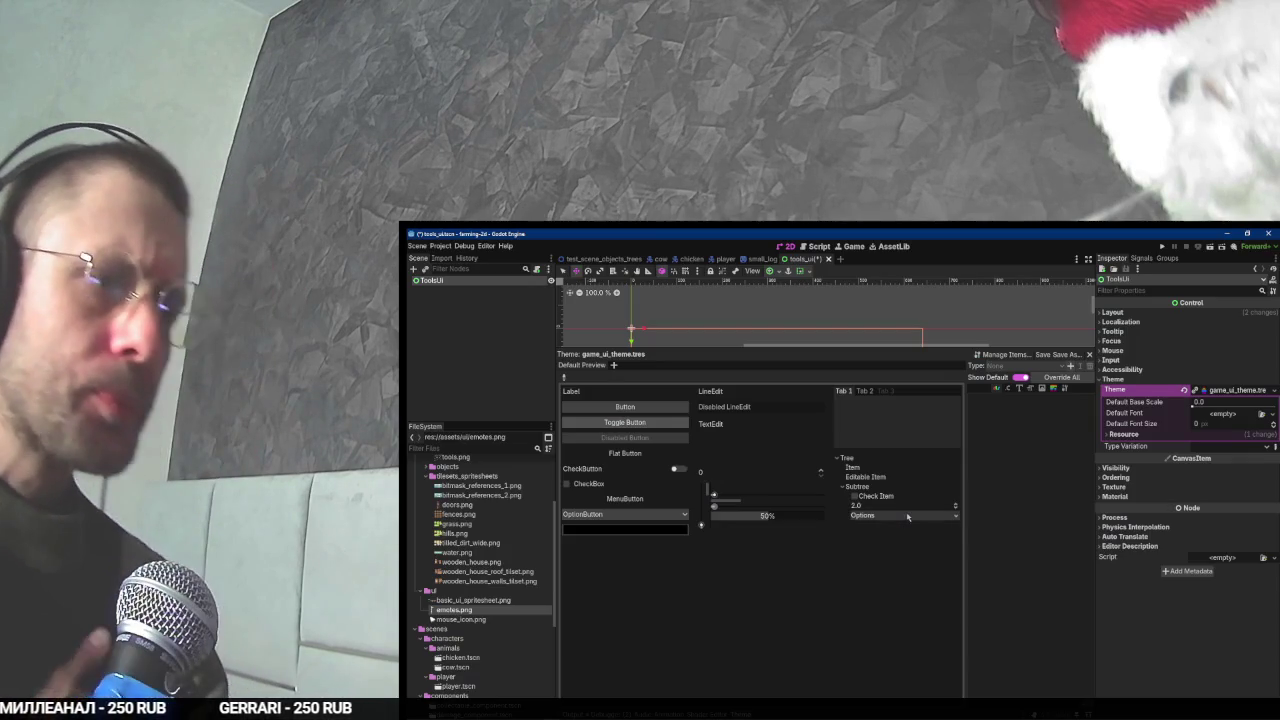
- Rename the ToolsUI root node to ToolsPanel
double_click(476, 280)
text(Panel)
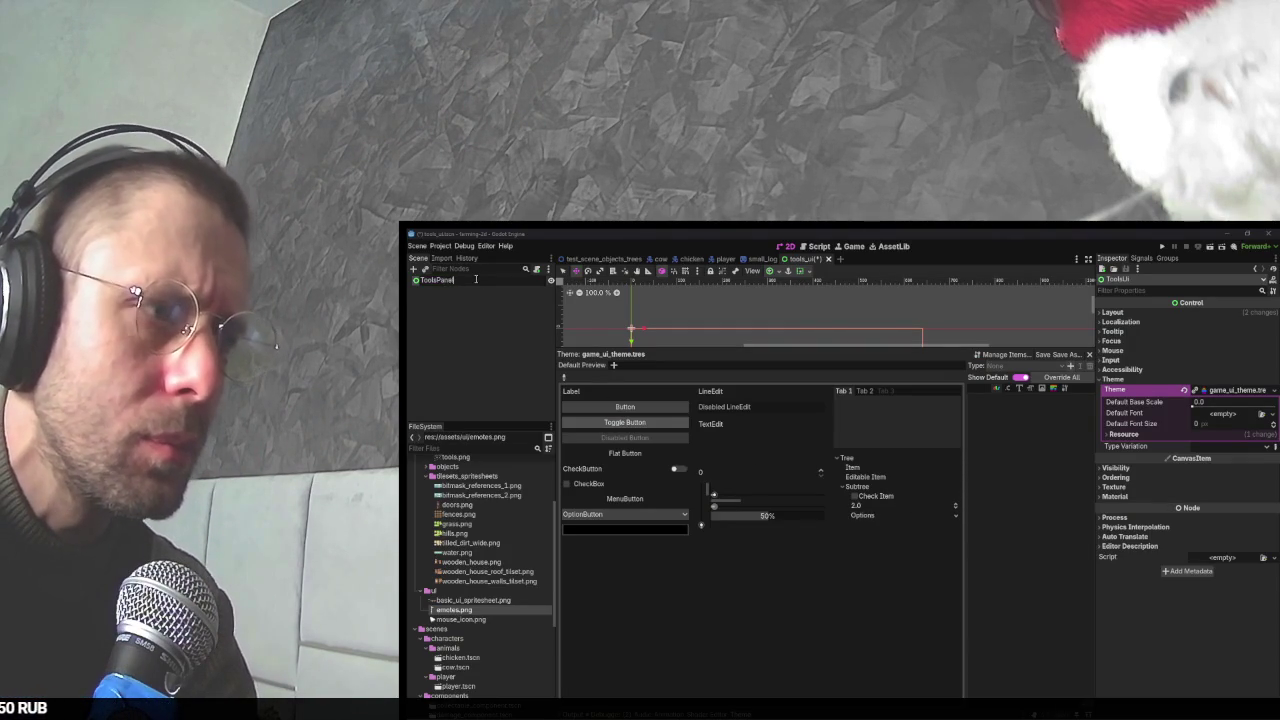
key(Return)
key(alt+Tab)
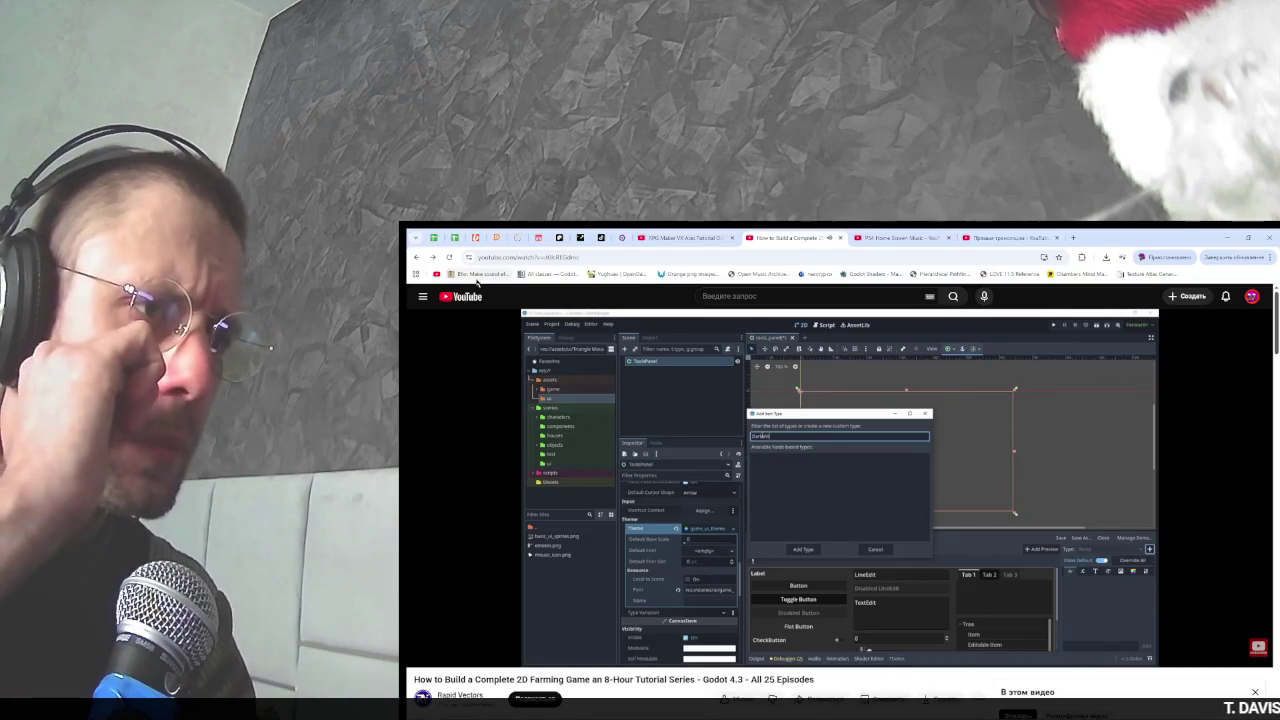
key(space)
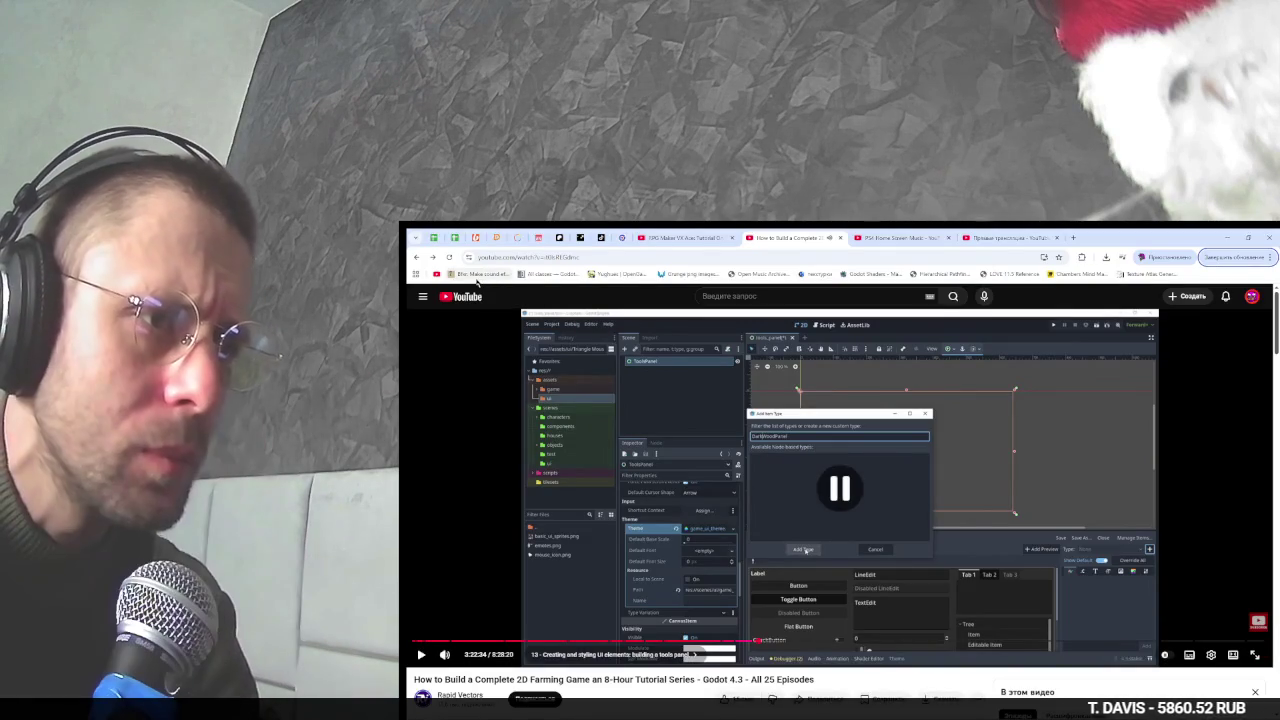
key(alt+Tab)
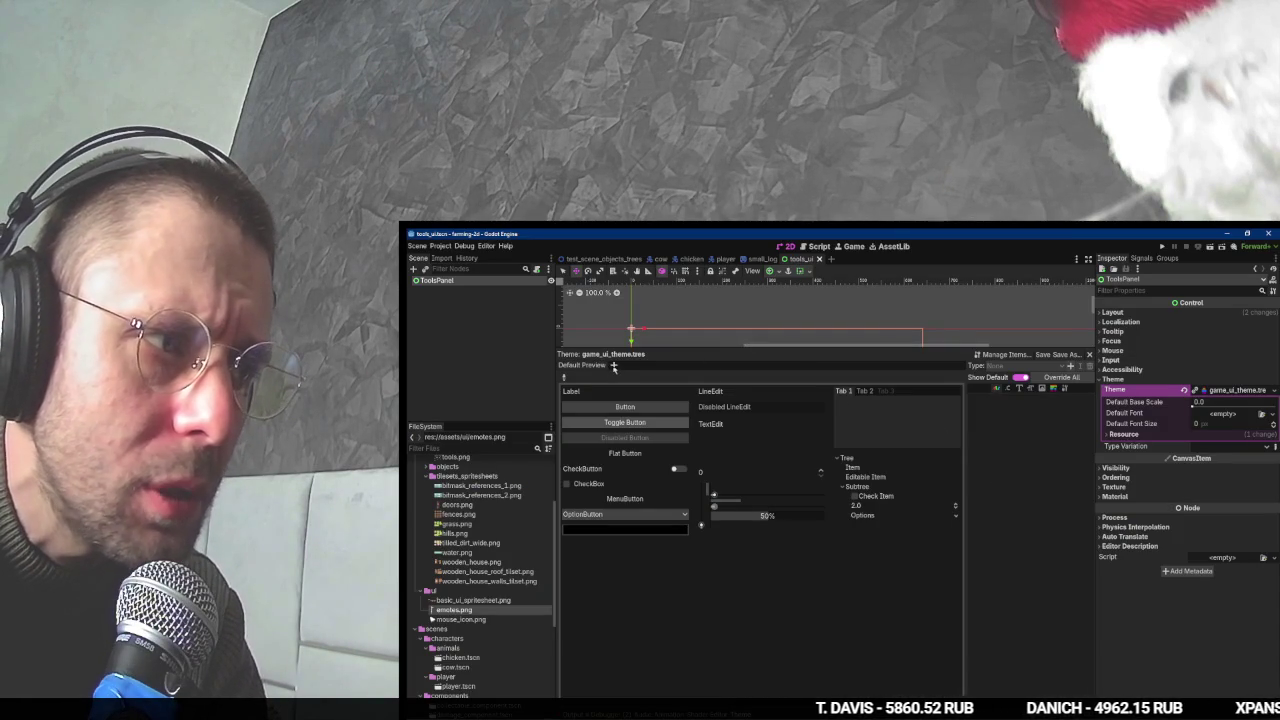
click(614, 366)
key(Escape)
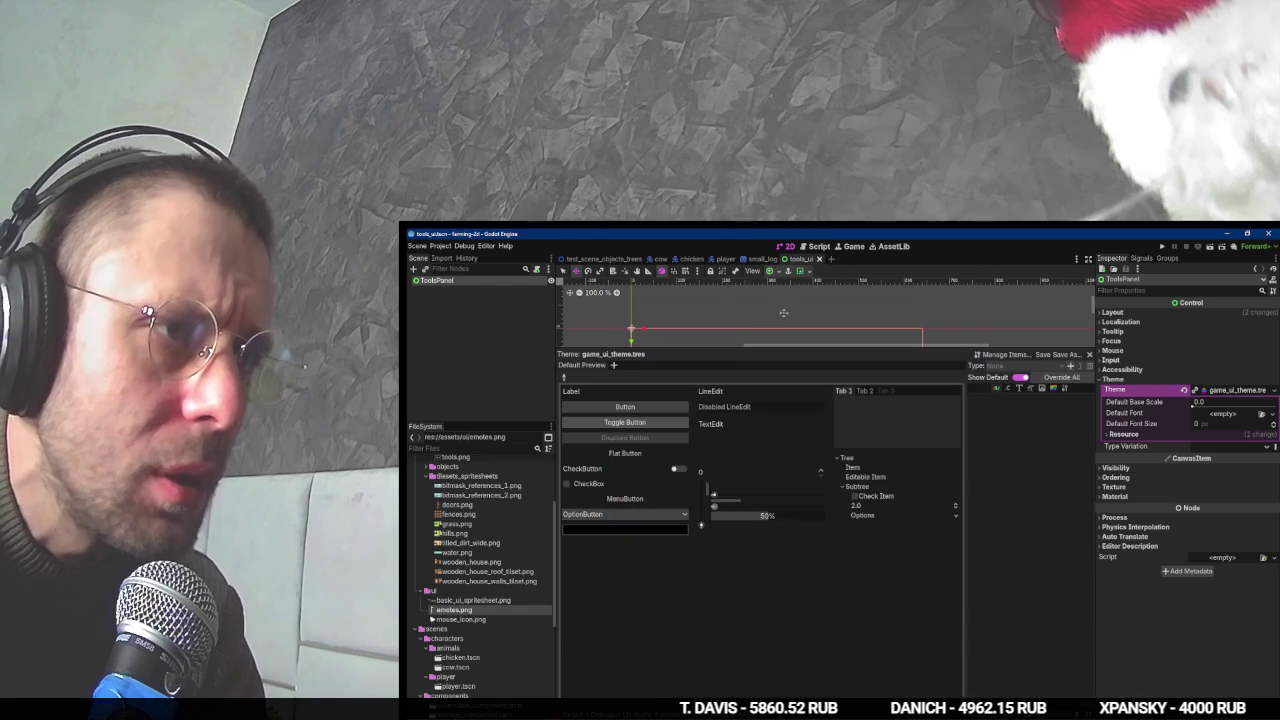
- Rename the tools_ui.tscn scene file to tools_panel.tscn
scroll(472, 580, down, 3)
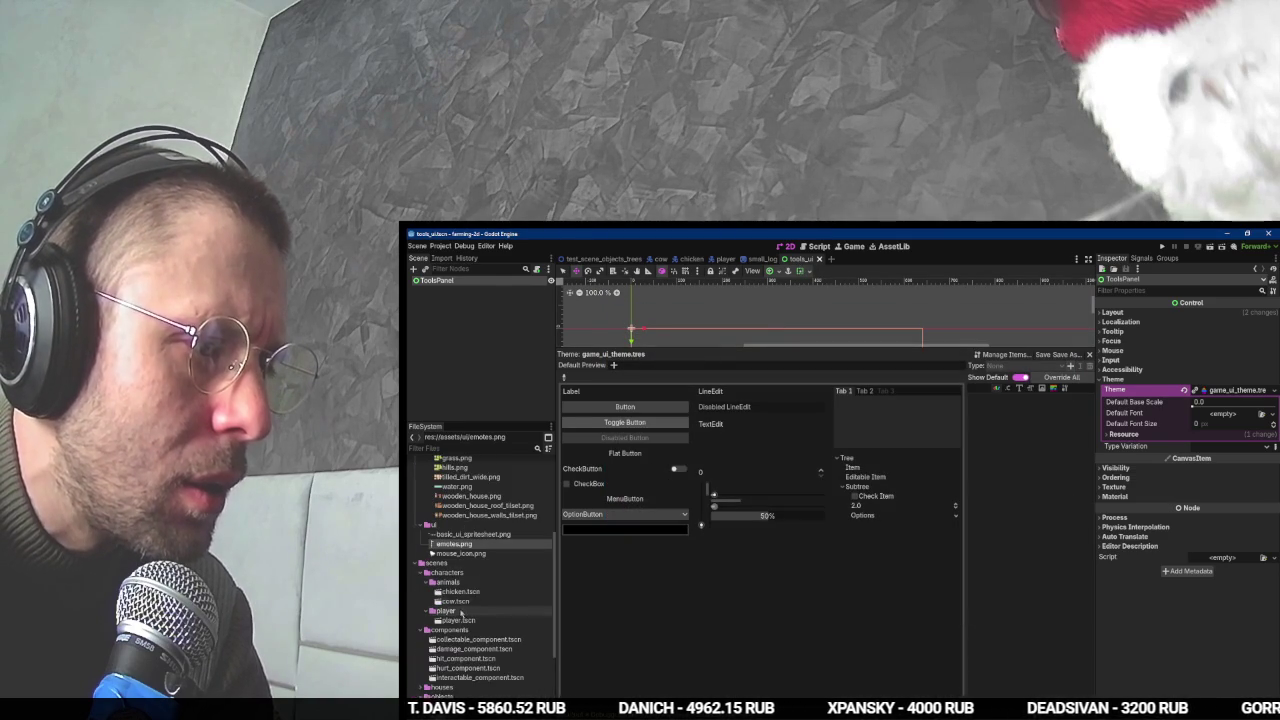
scroll(465, 600, down, 3)
scroll(462, 565, down, 3)
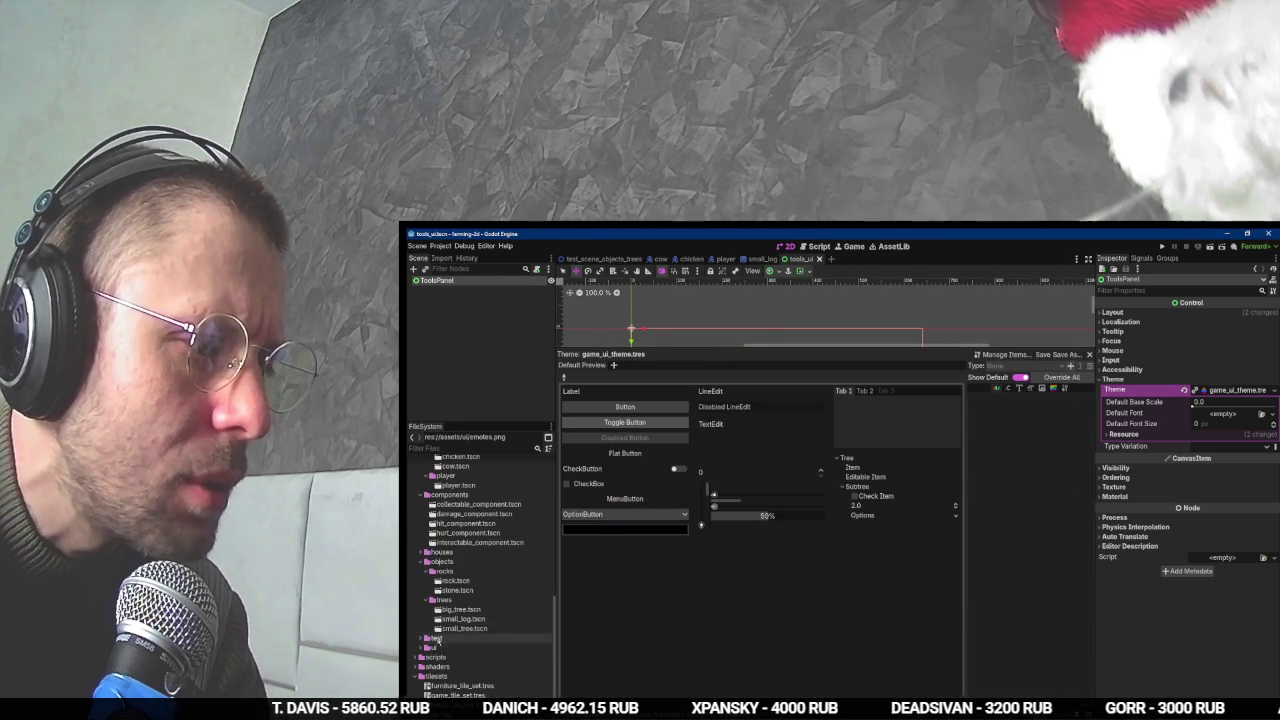
click(452, 667)
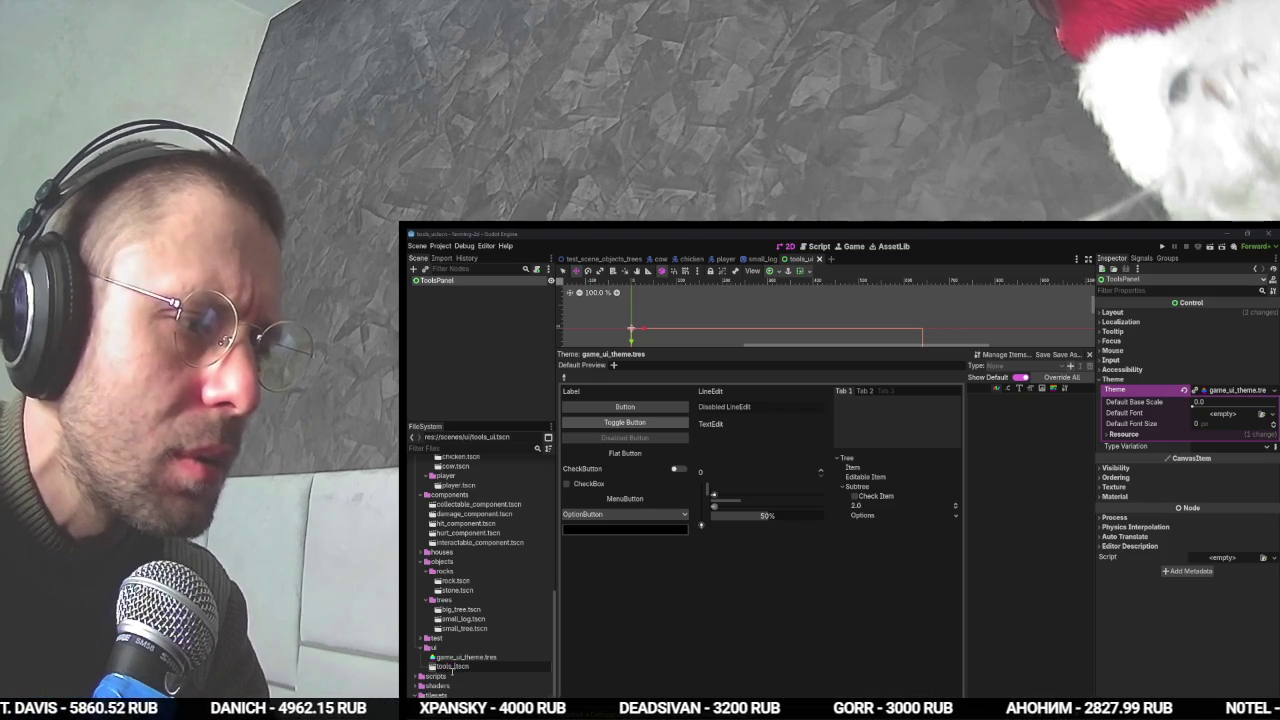
text(pane)
key(Return)
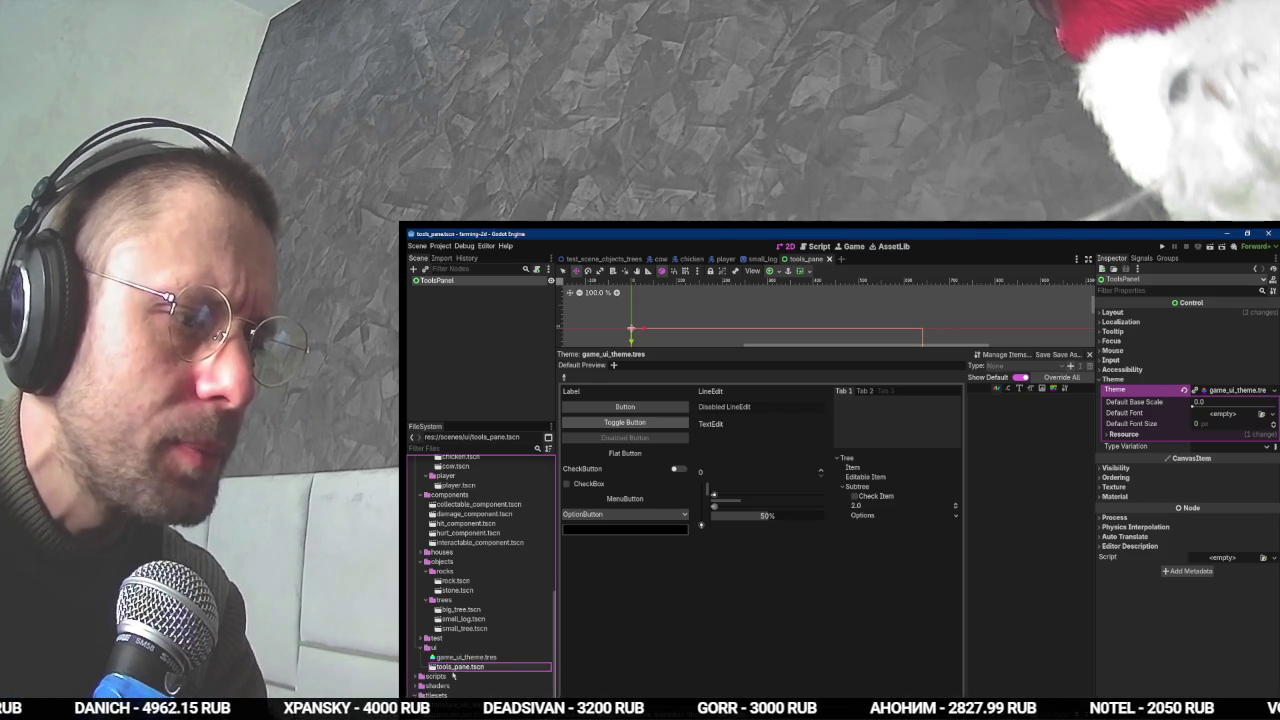
text(l)
key(Return)
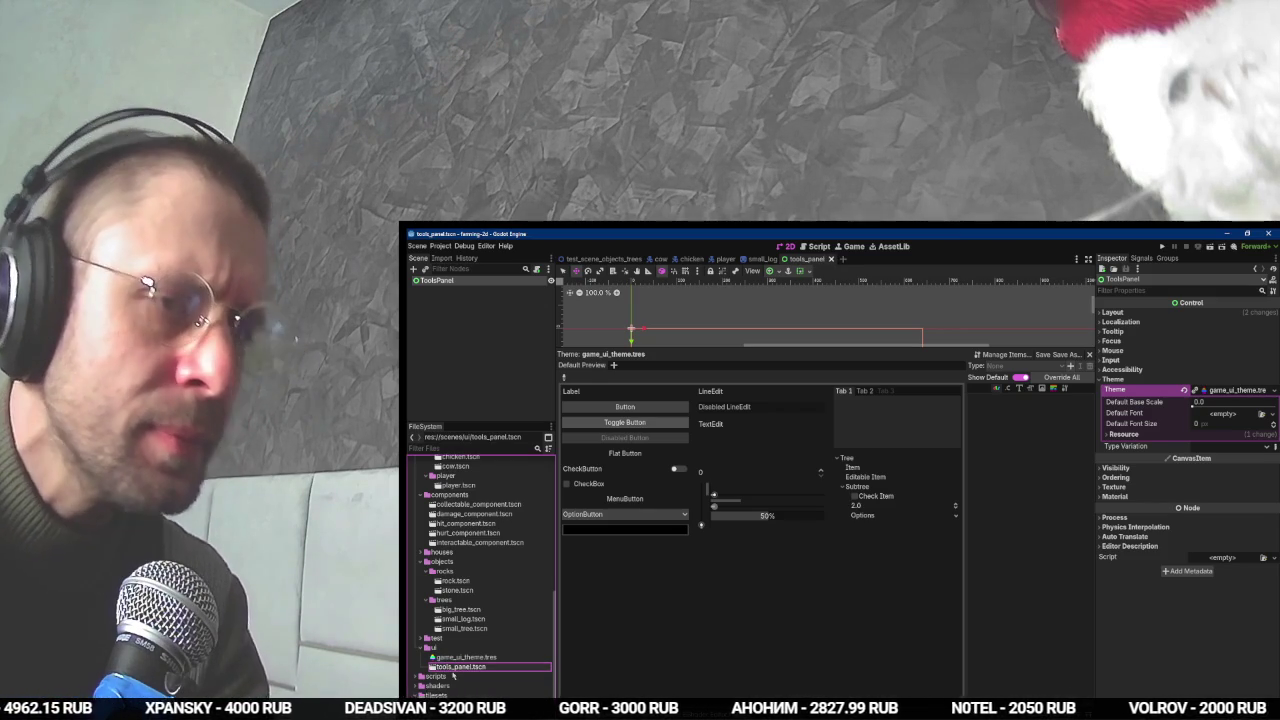
- Rewind the tutorial about 20 seconds, then start adding a new item type to the theme
key(alt+Tab)
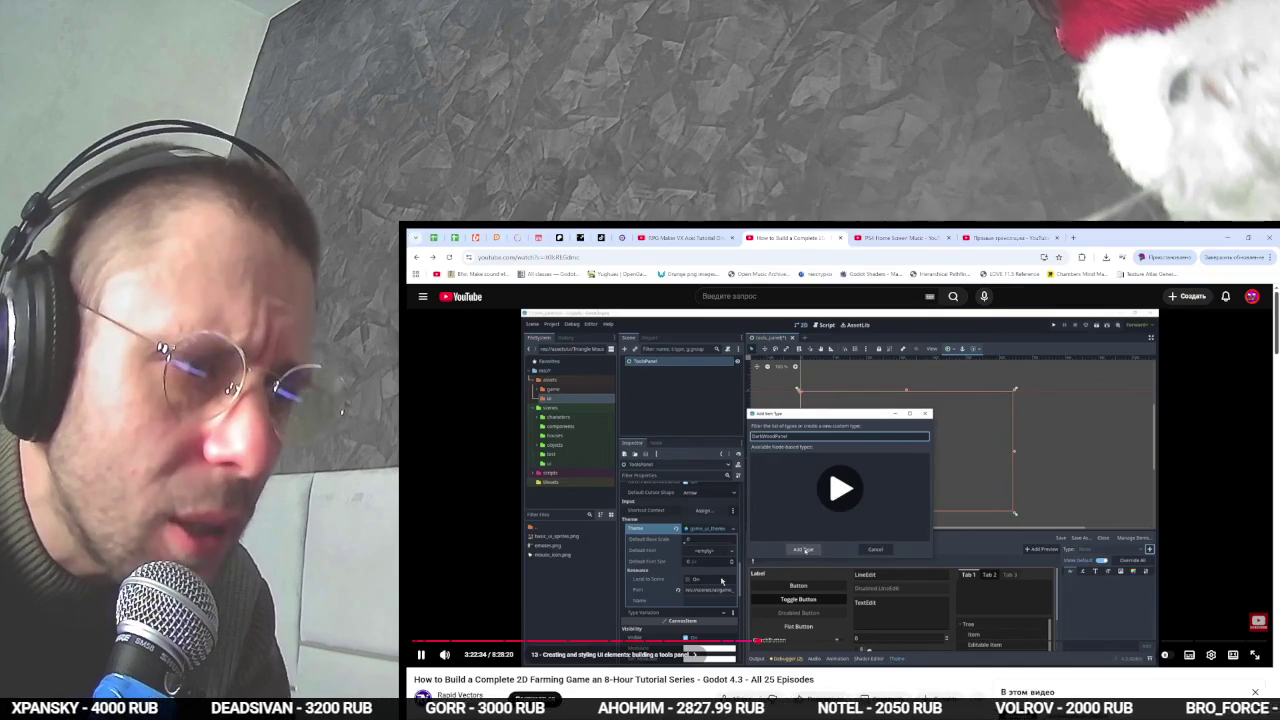
key(Left)
key(Left)
key(Left)
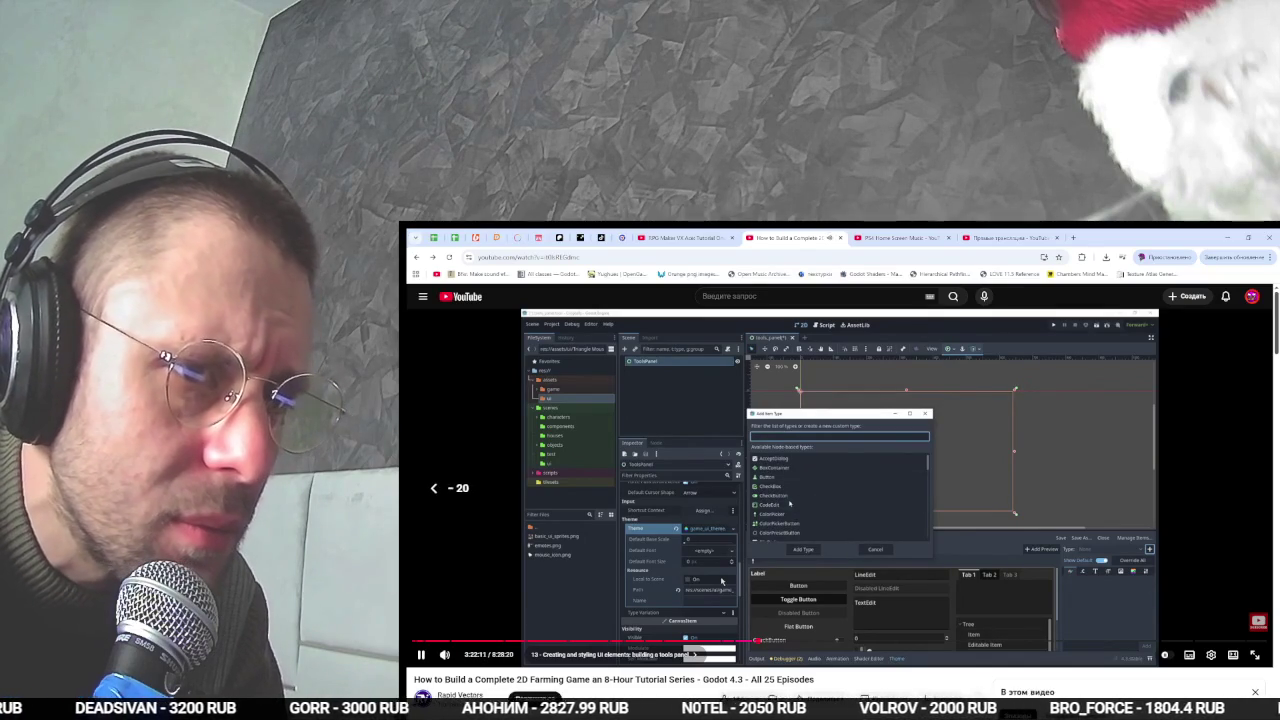
key(alt+Tab)
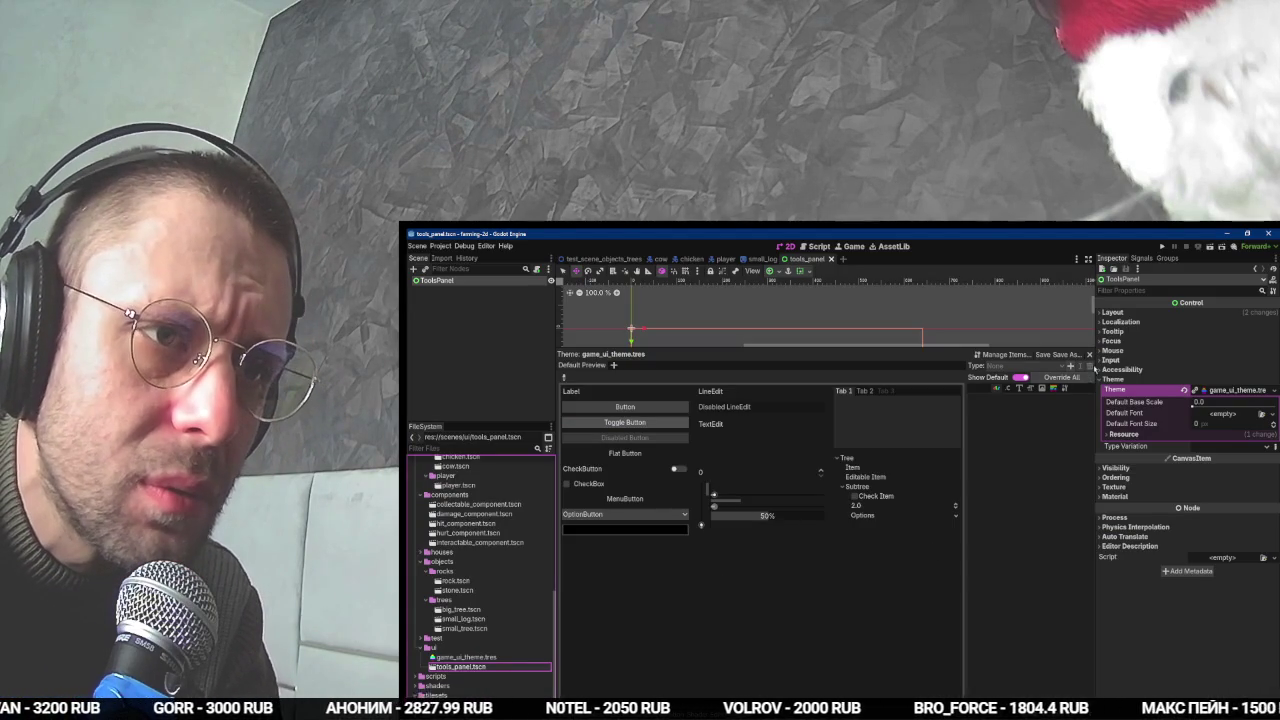
click(1073, 366)
key(alt+Tab)
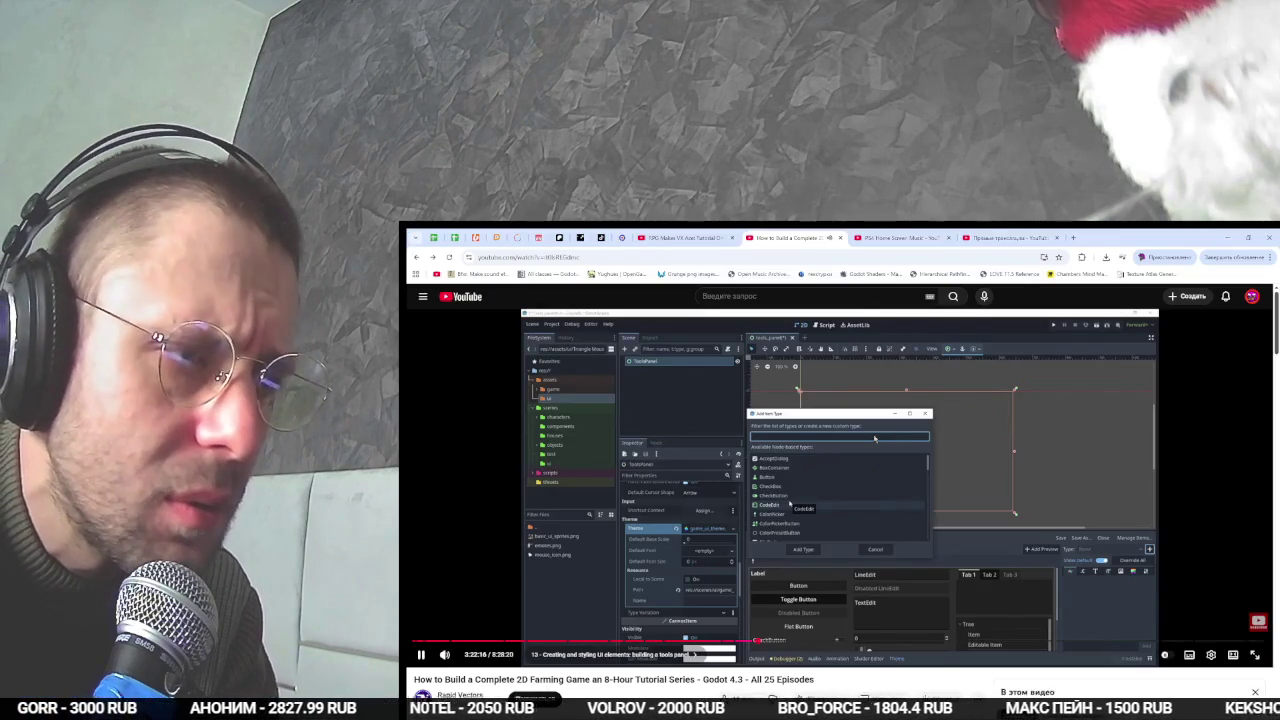
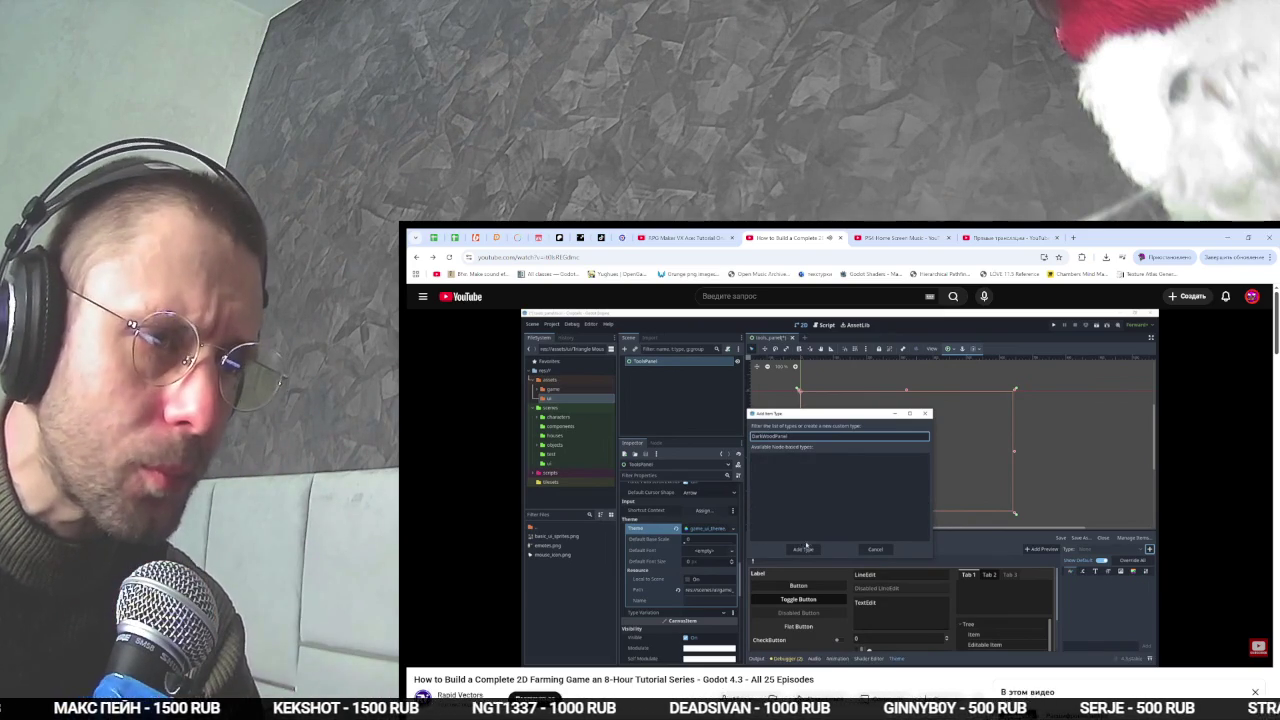
- Add a DarkWoodPanel item type to the game UI theme
key(space)
key(alt+Tab)
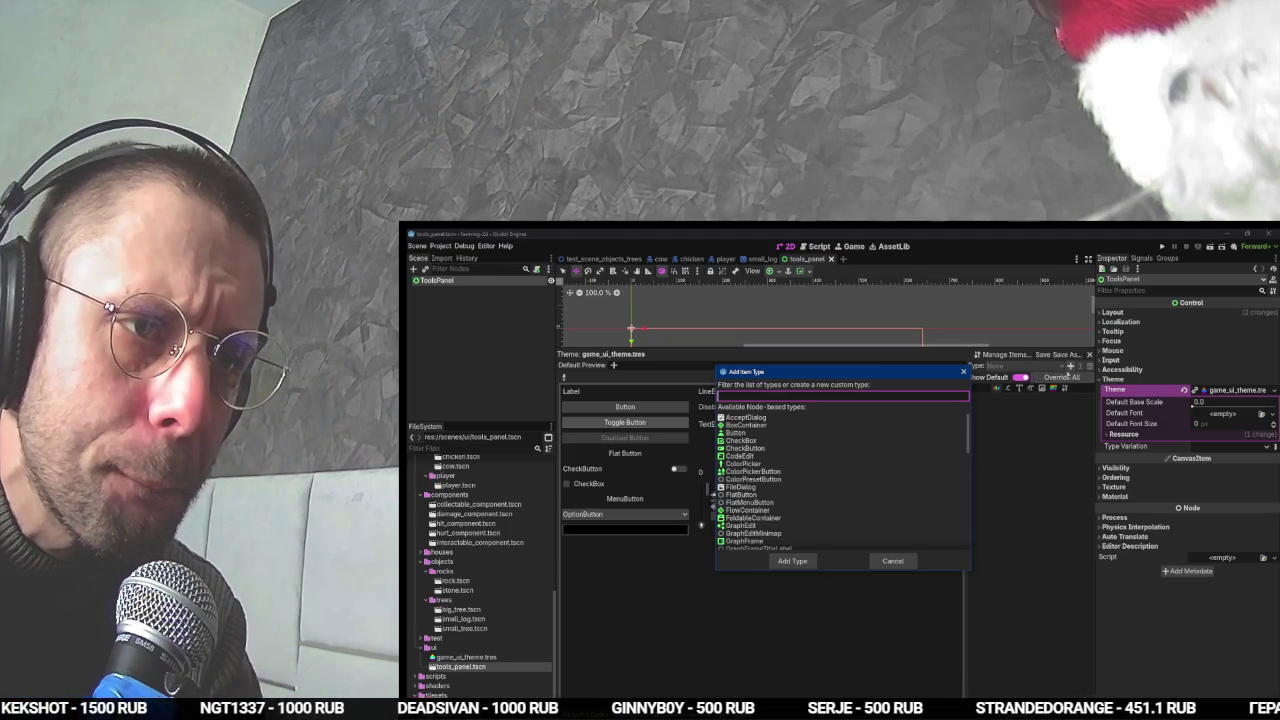
text(DarkWoodPanel)
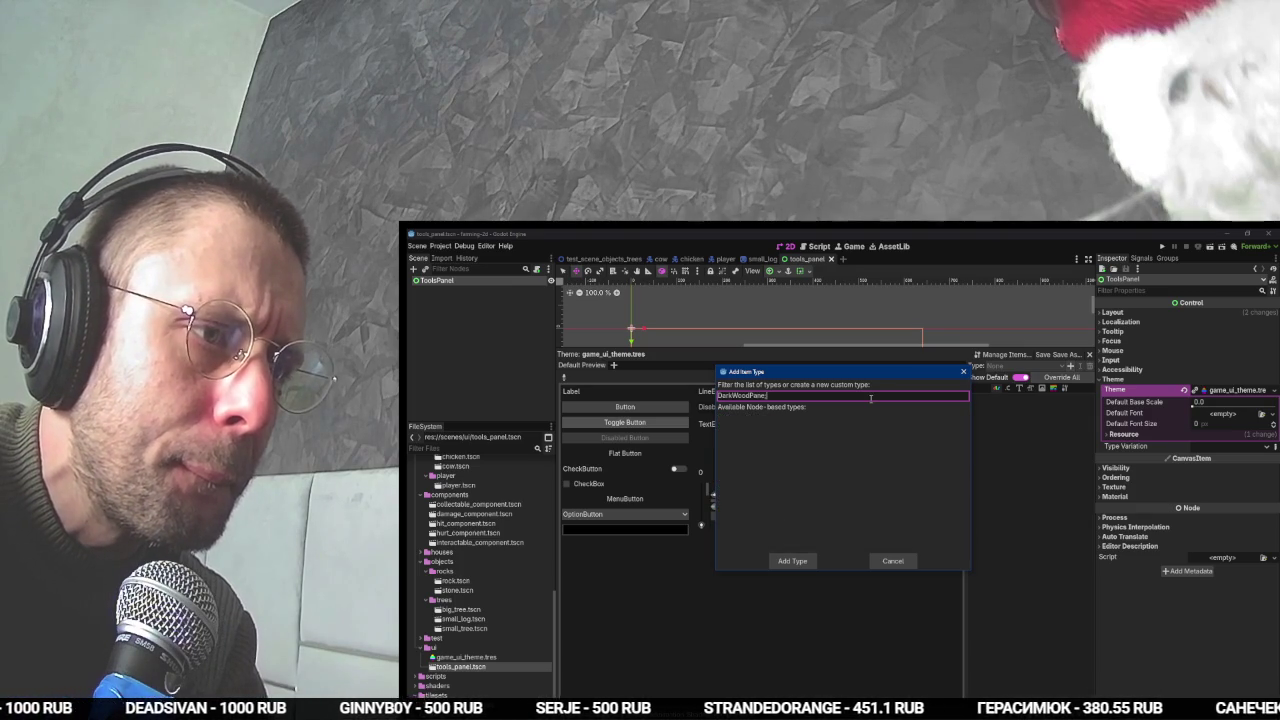
key(Return)
key(alt+Tab)
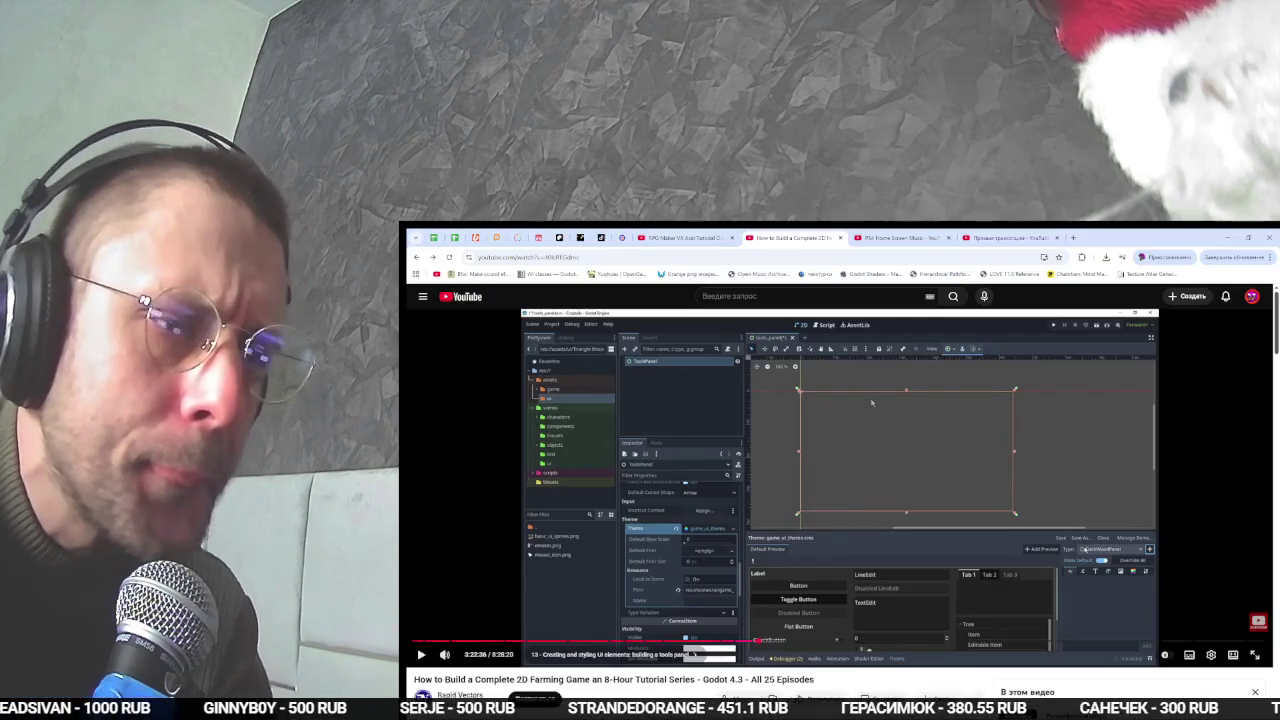
key(space)
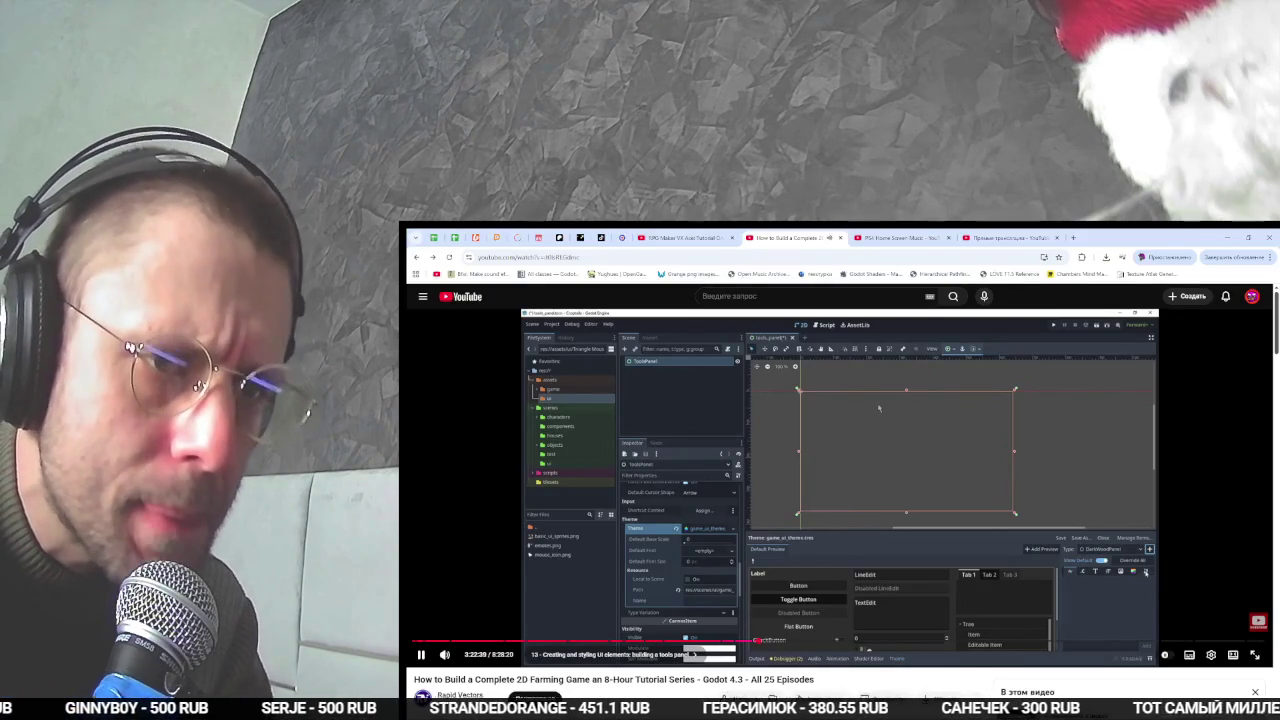
- Set DarkWoodPanel's base type to PanelContainer
key(alt+Tab)
click(1067, 389)
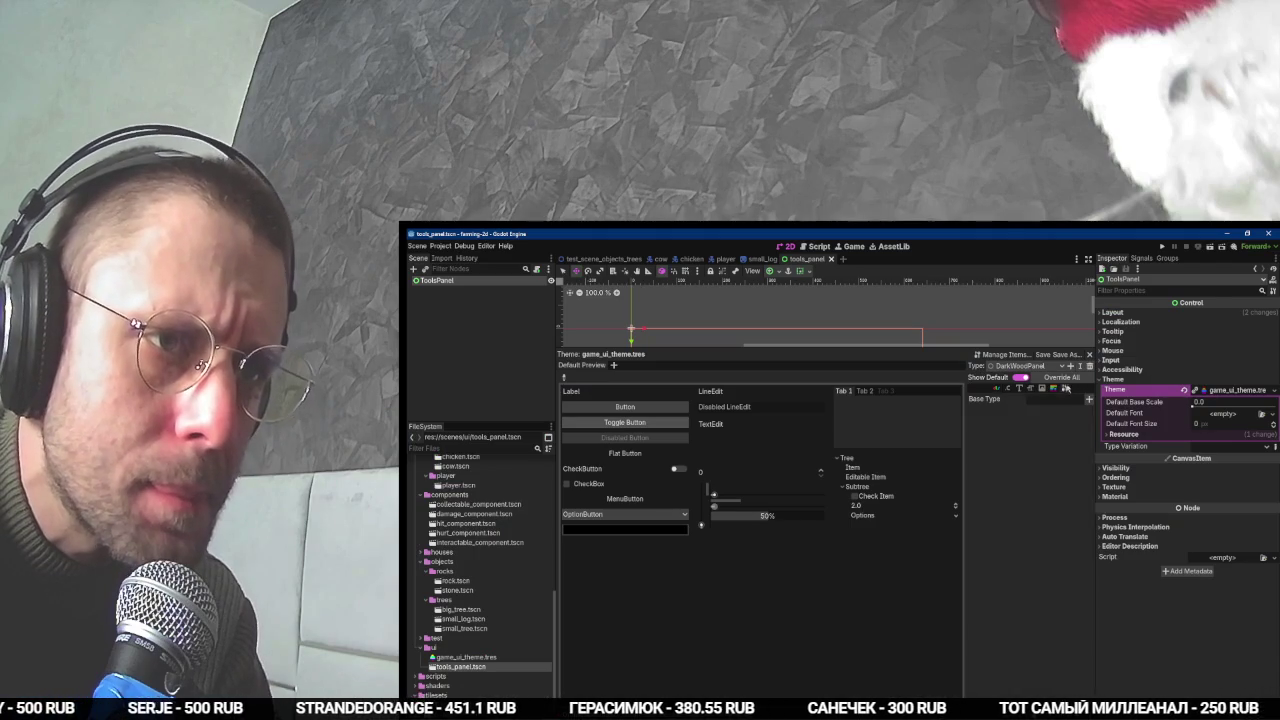
key(alt+Tab)
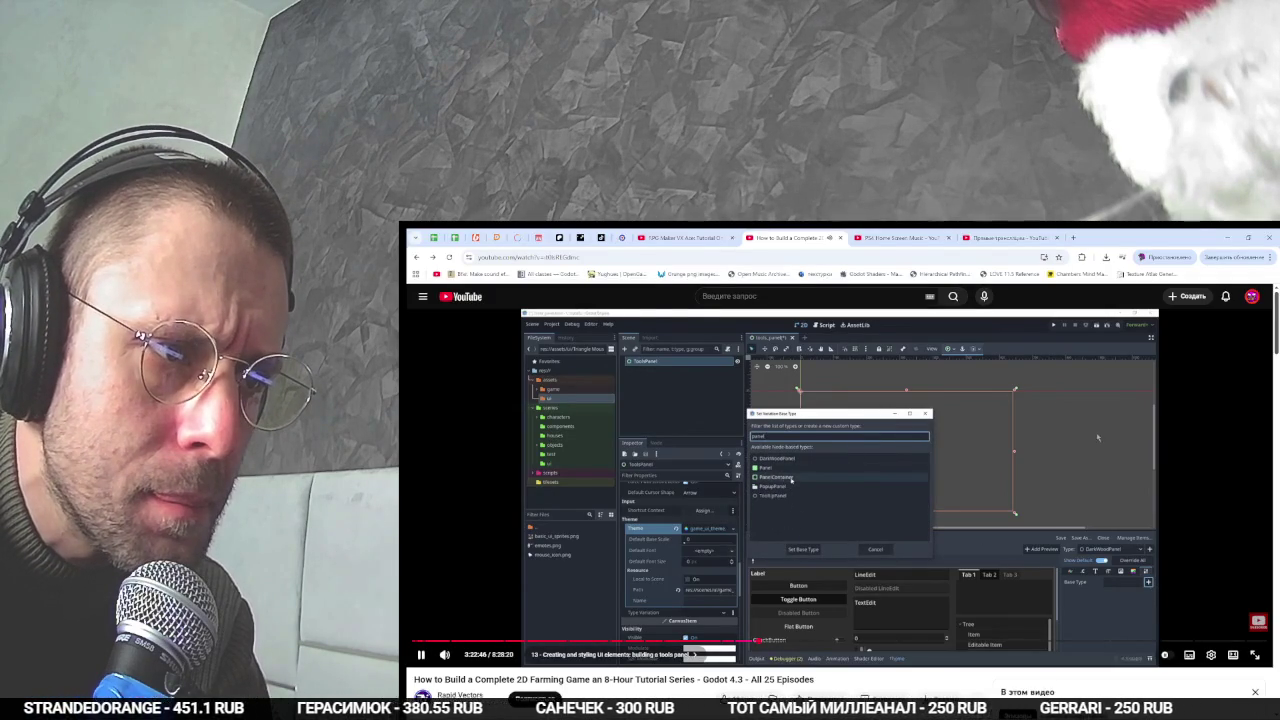
key(alt+Tab)
click(1089, 399)
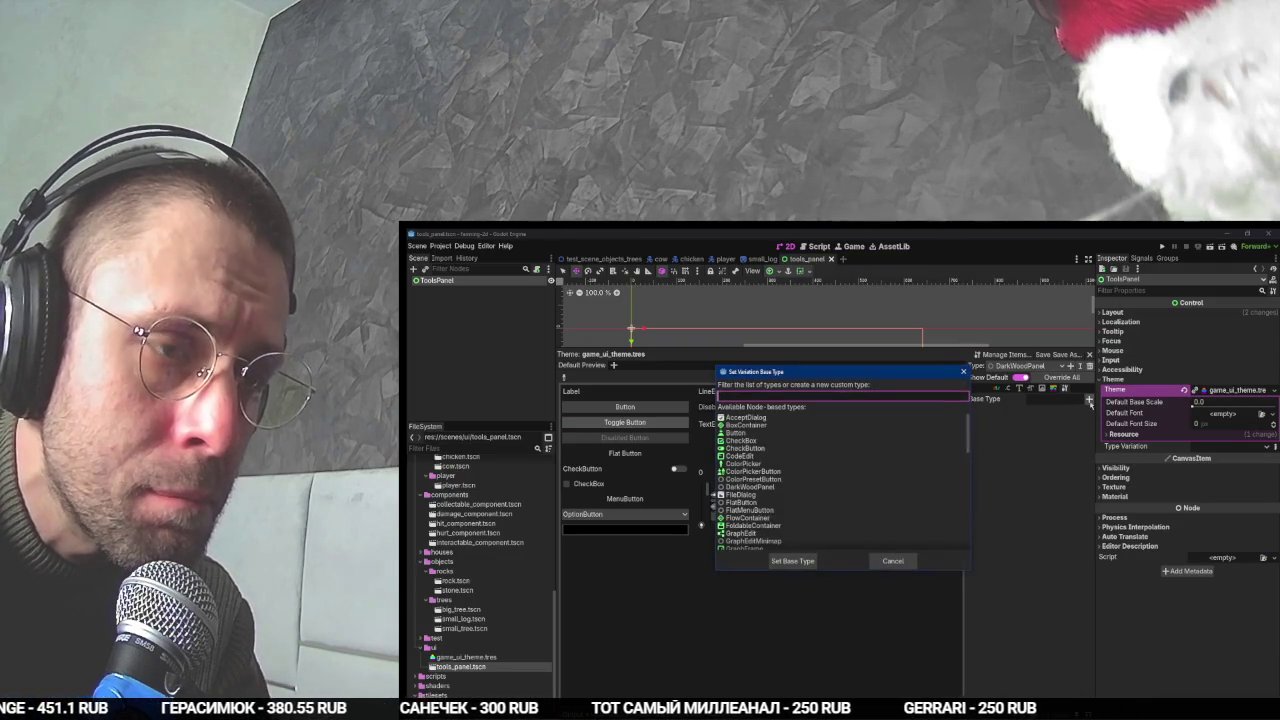
text(panelc)
key(Return)
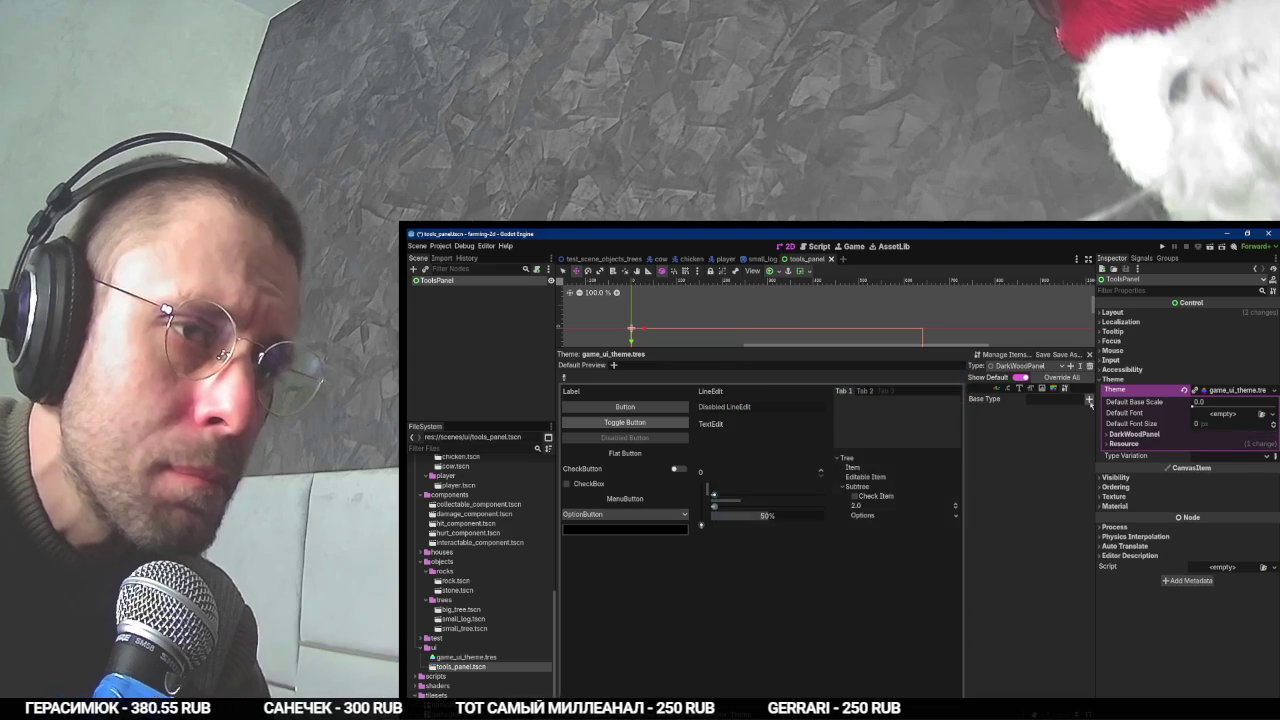
click(1089, 400)
text(panelc)
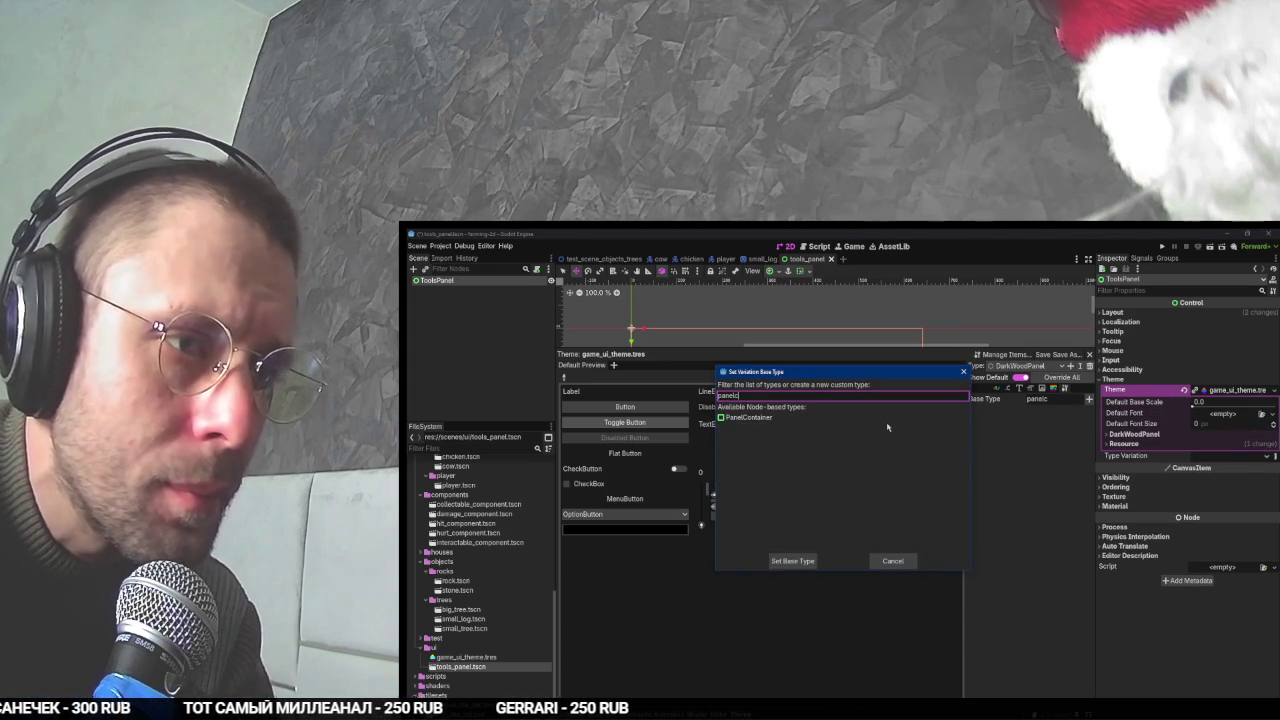
double_click(887, 427)
key(alt+Tab)
click(951, 462)
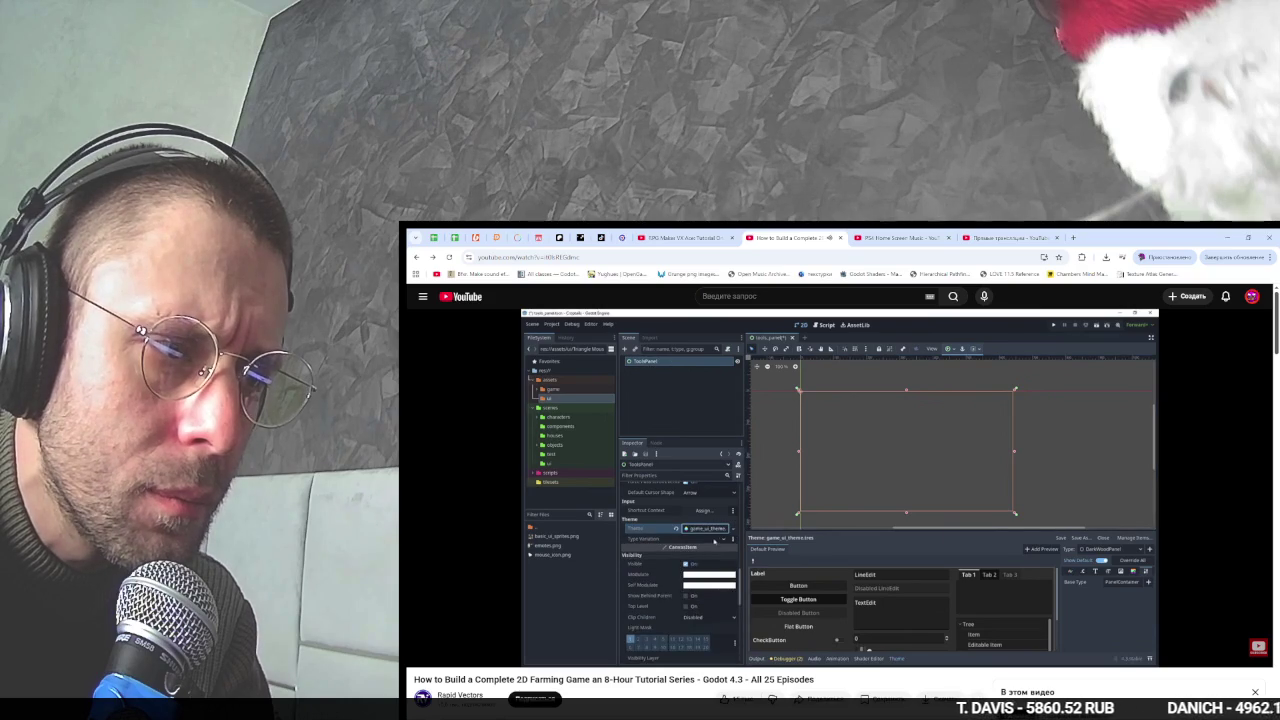
- Select DarkWoodPanel as the theme type to edit and save the tools_panel scene
key(space)
key(alt+Tab)
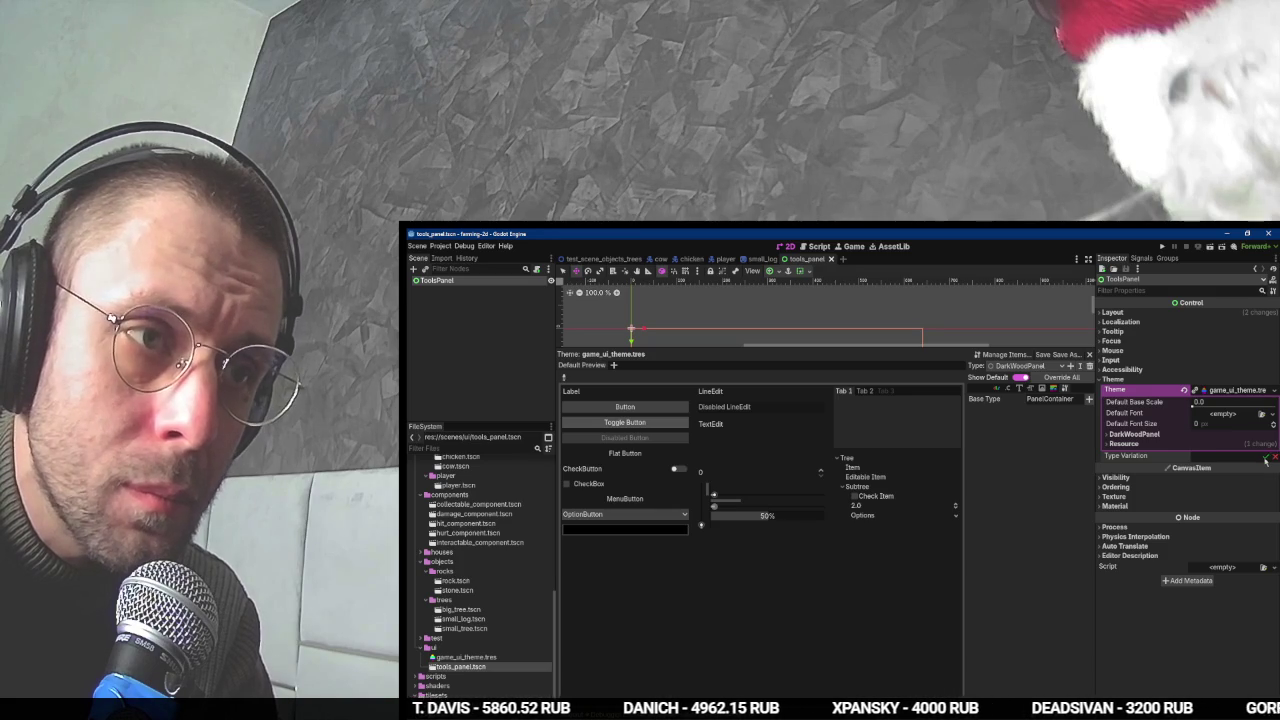
key(alt+Tab)
key(space)
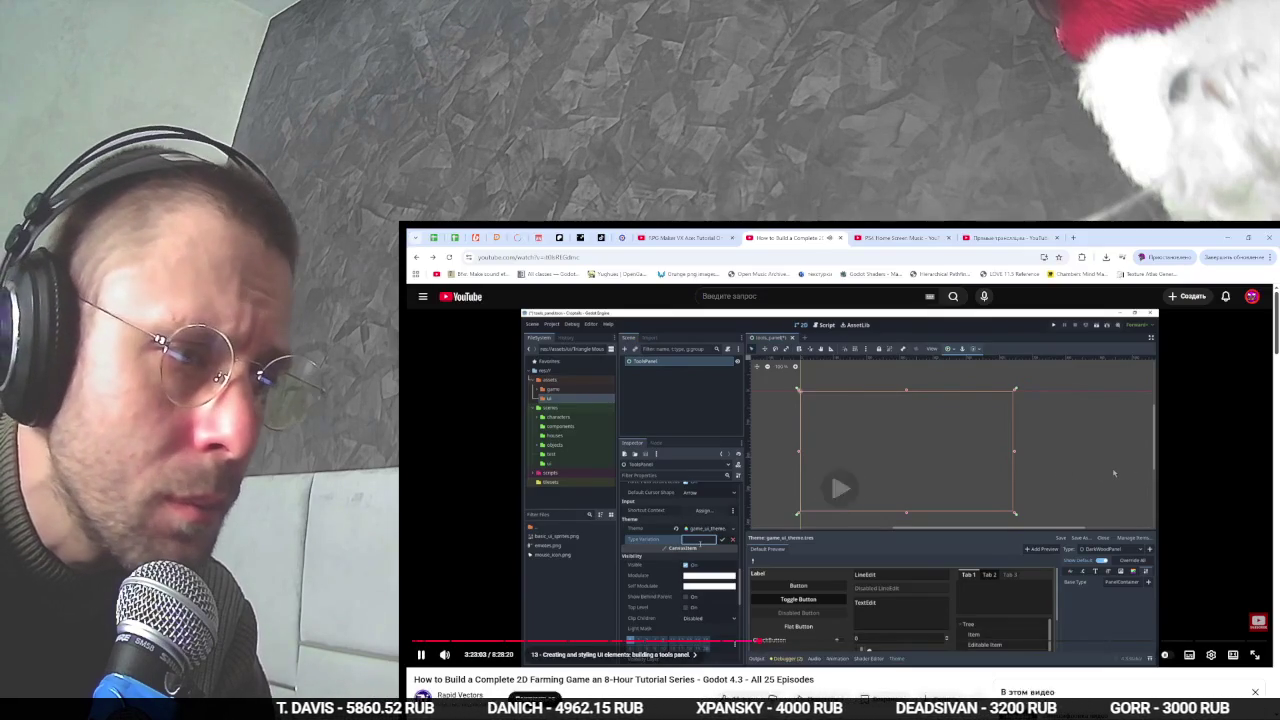
key(space)
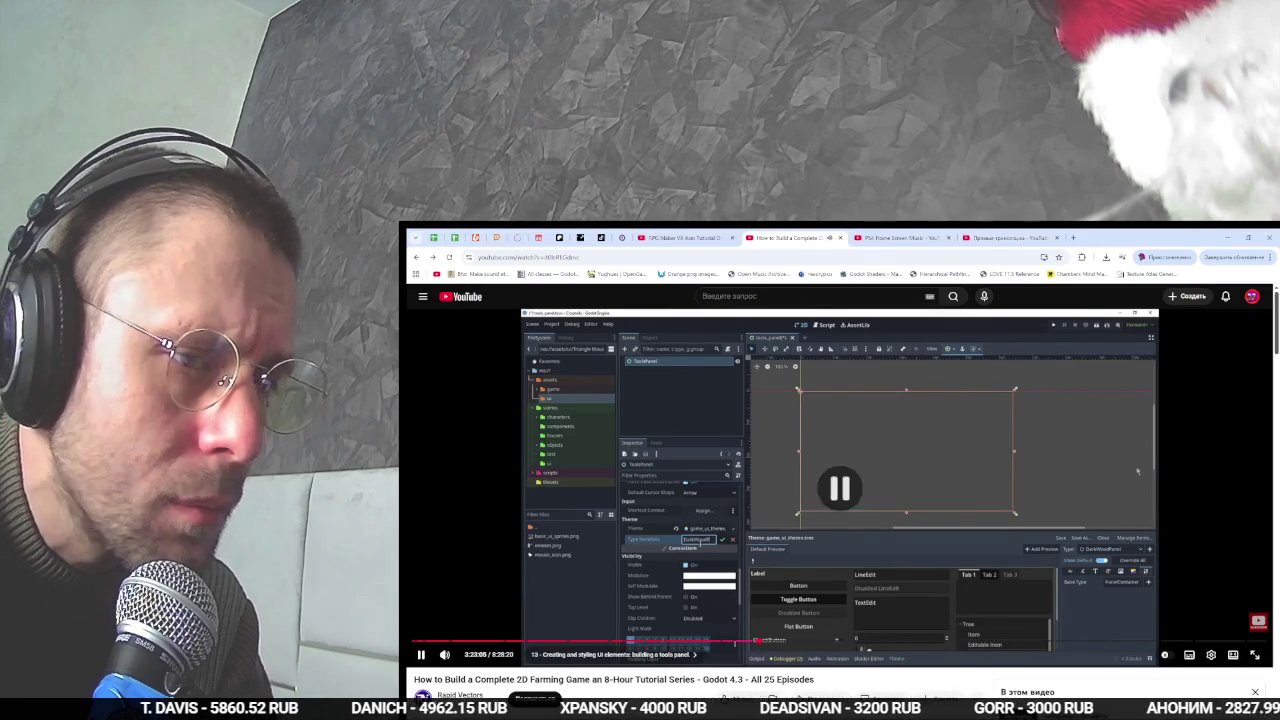
key(alt+Tab)
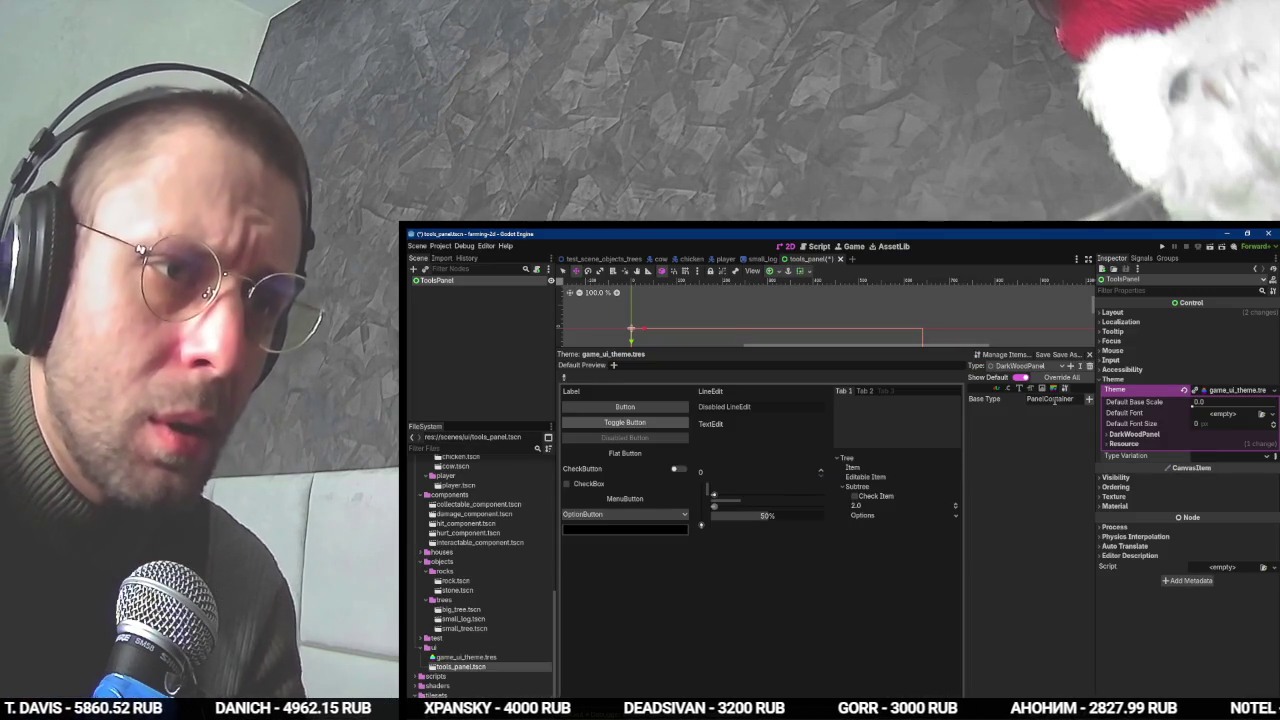
click(1045, 366)
click(1027, 376)
key(ctrl+s)
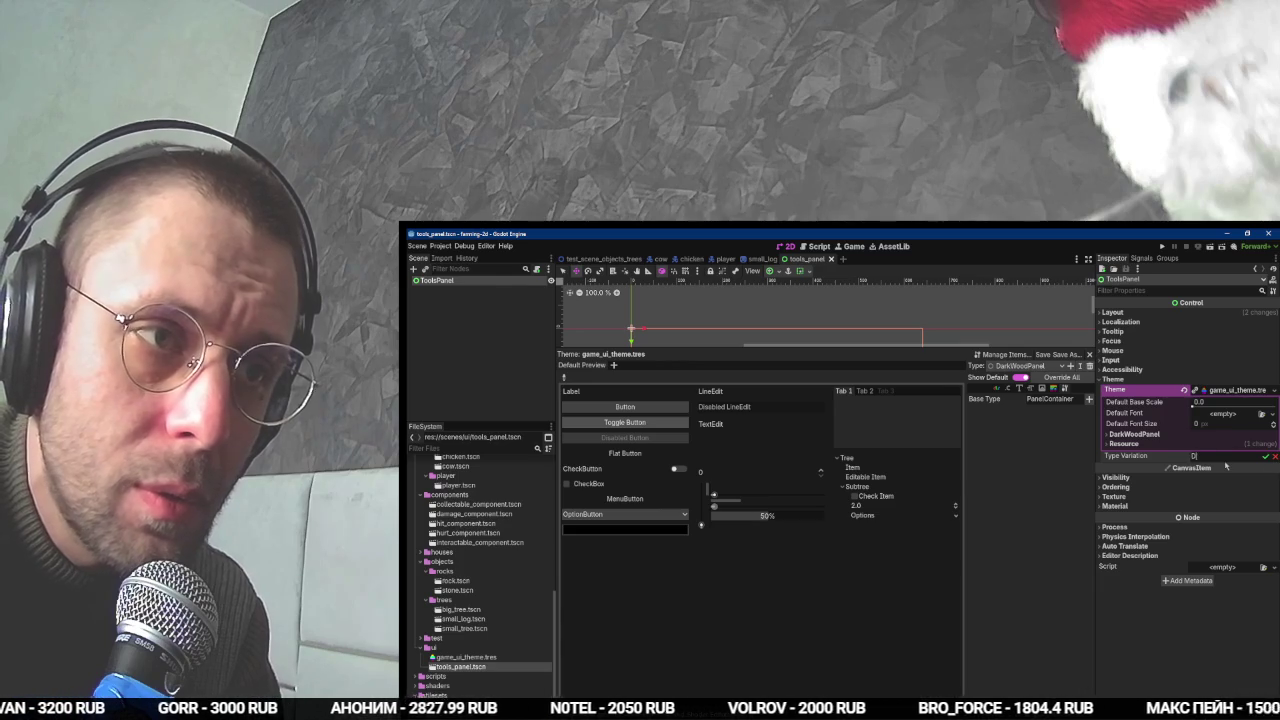
- Set ToolsPanel's Theme Type Variation to DarkWoodPanel
text(arkWoodPanel)
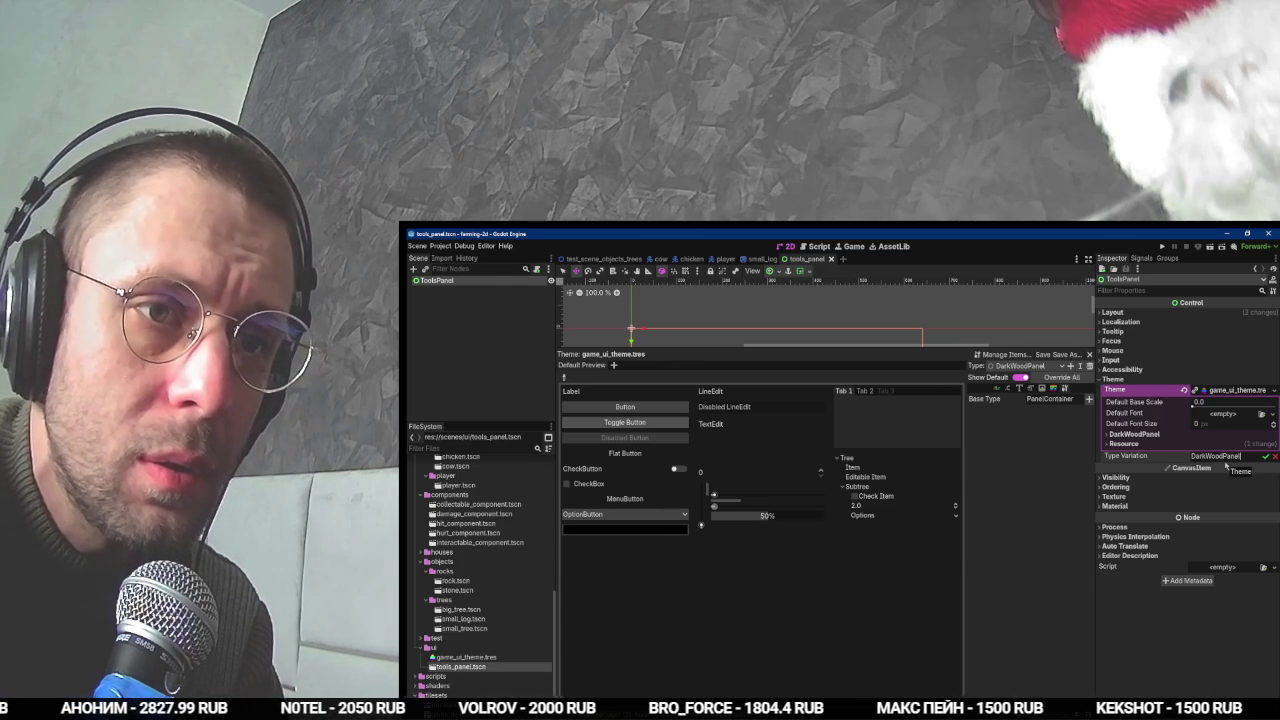
key(Return)
key(alt+Tab)
click(980, 471)
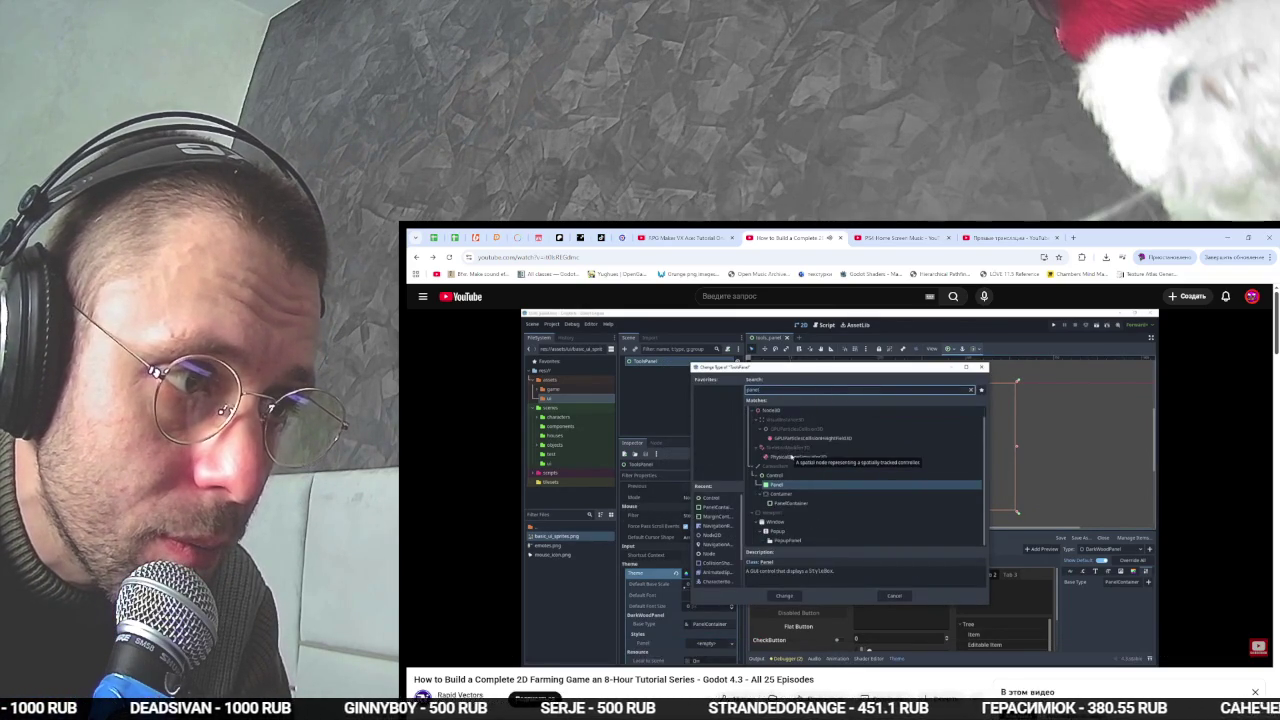
- Change the ToolsPanel node's type to PanelContainer
click(785, 597)
key(alt+Tab)
right_click(456, 280)
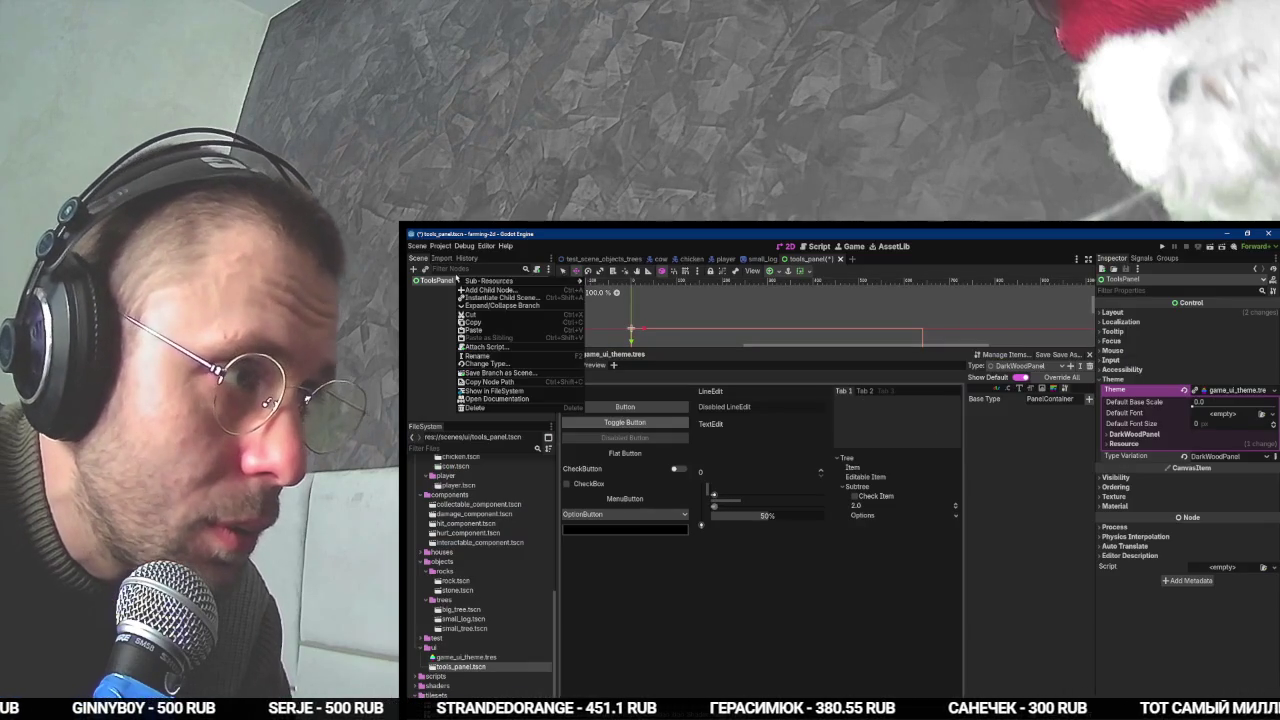
click(483, 366)
text(PanelContainer)
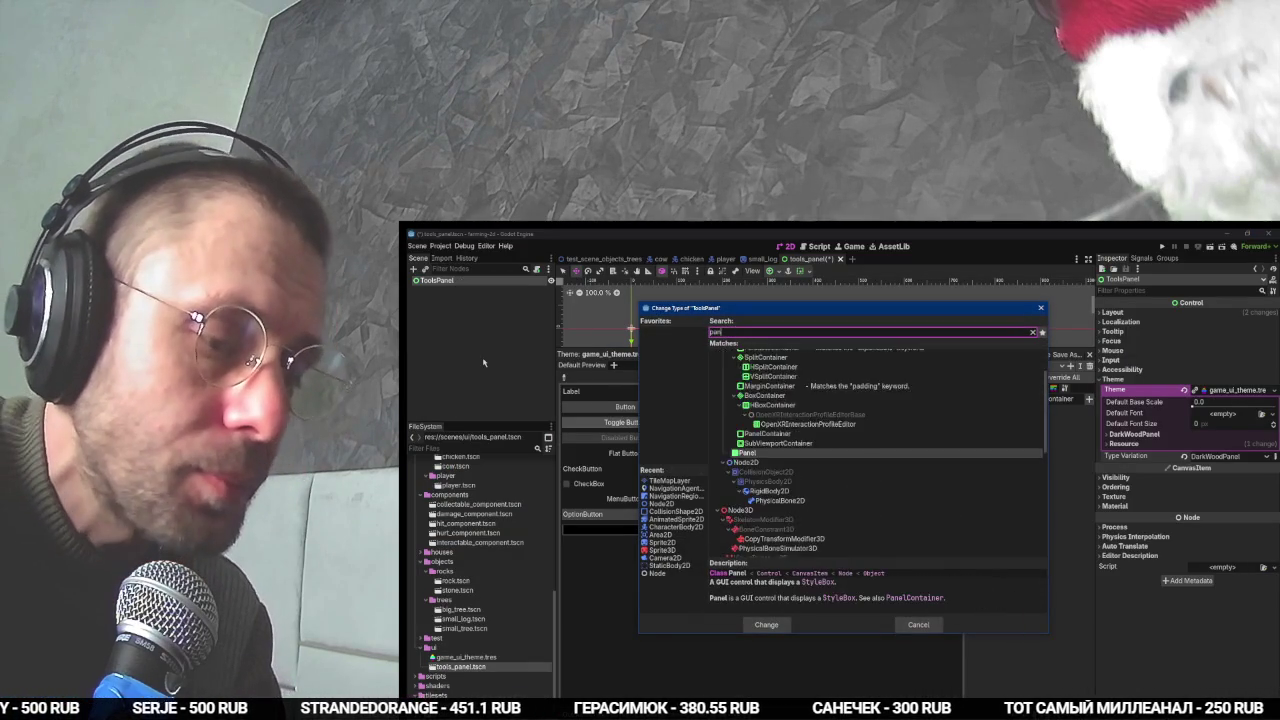
key(Return)
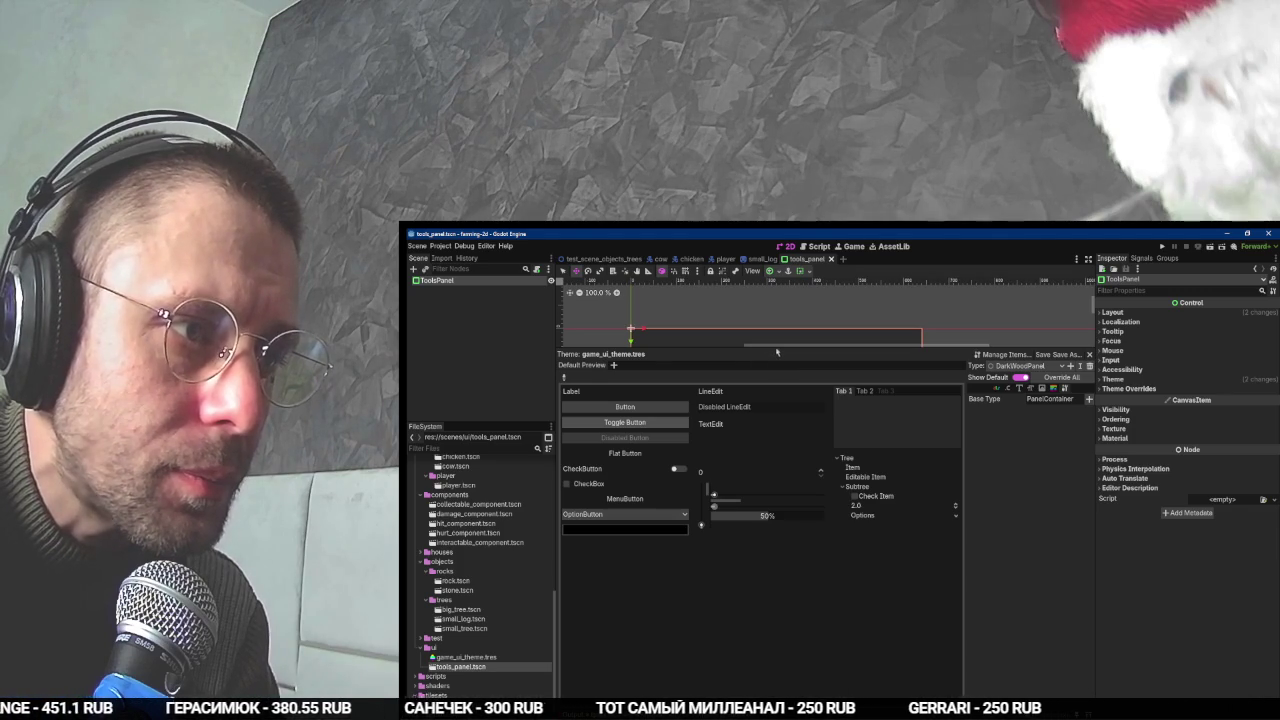
- Shrink the theme editor panel to enlarge the canvas
drag(776, 348, 807, 600)
key(alt+Tab)
click(780, 524)
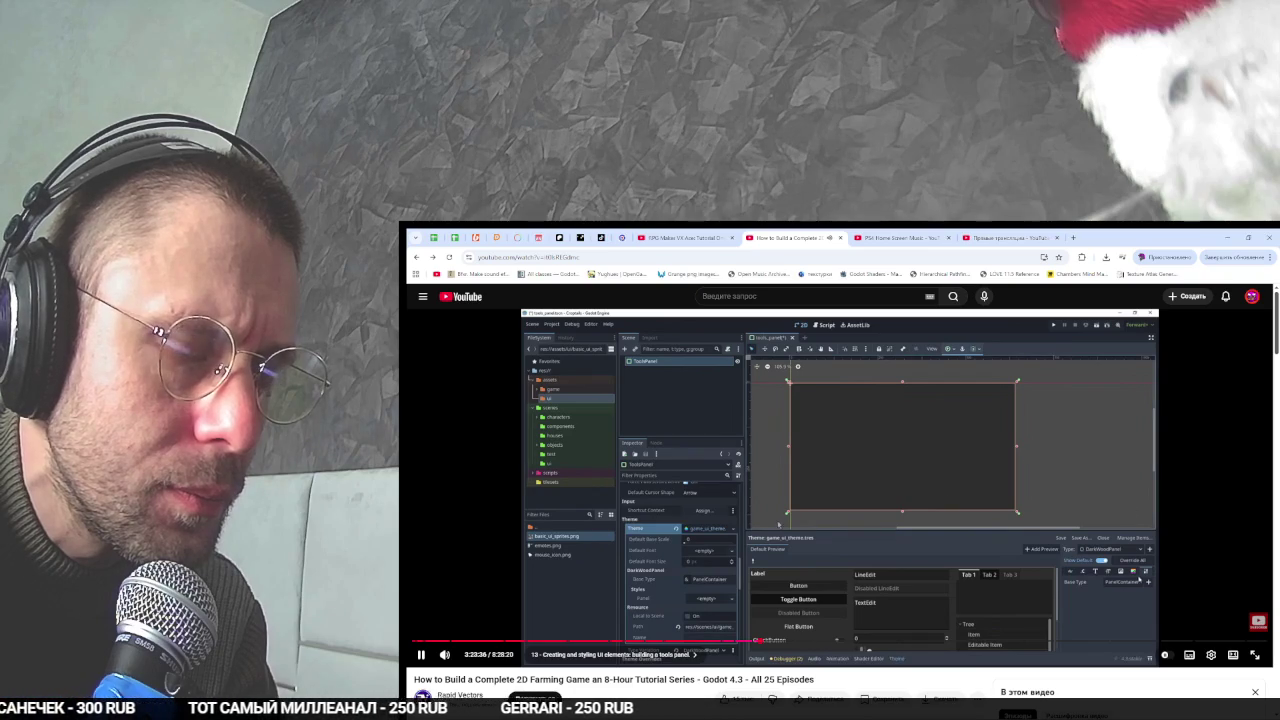
key(alt+Tab)
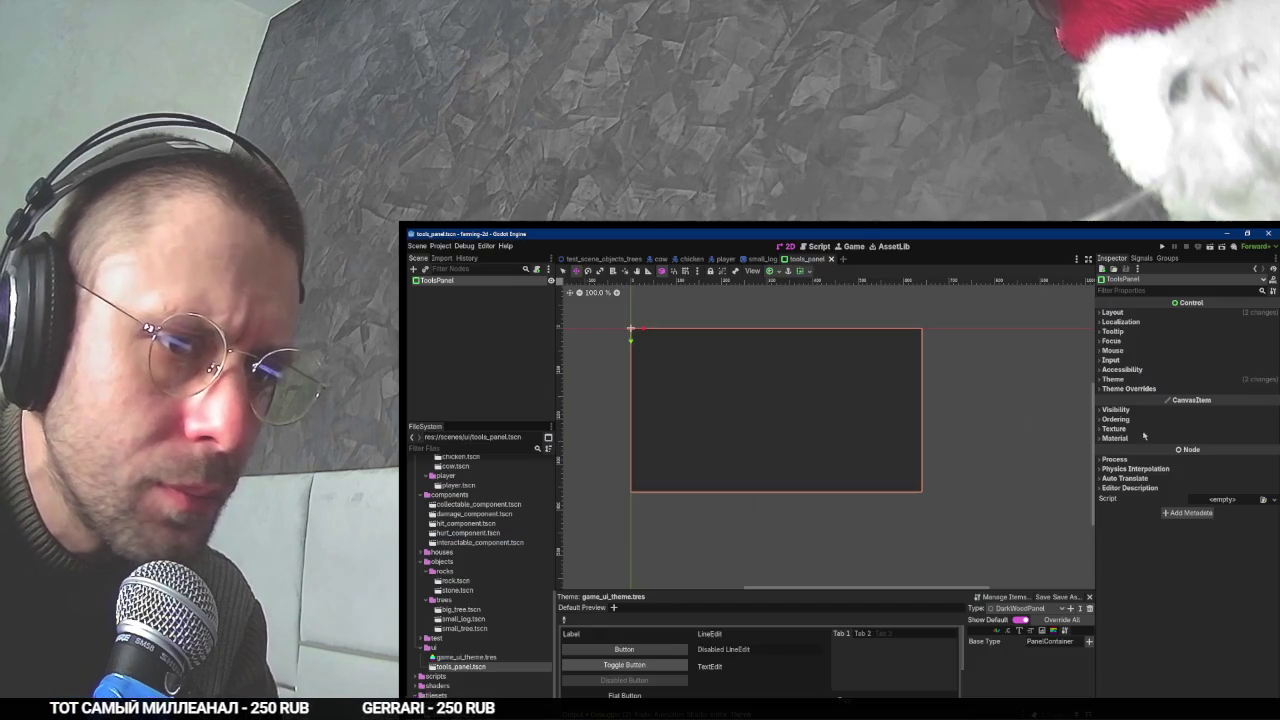
- Add a panel stylebox to DarkWoodPanel as a new StyleBoxTexture
key(alt+Tab)
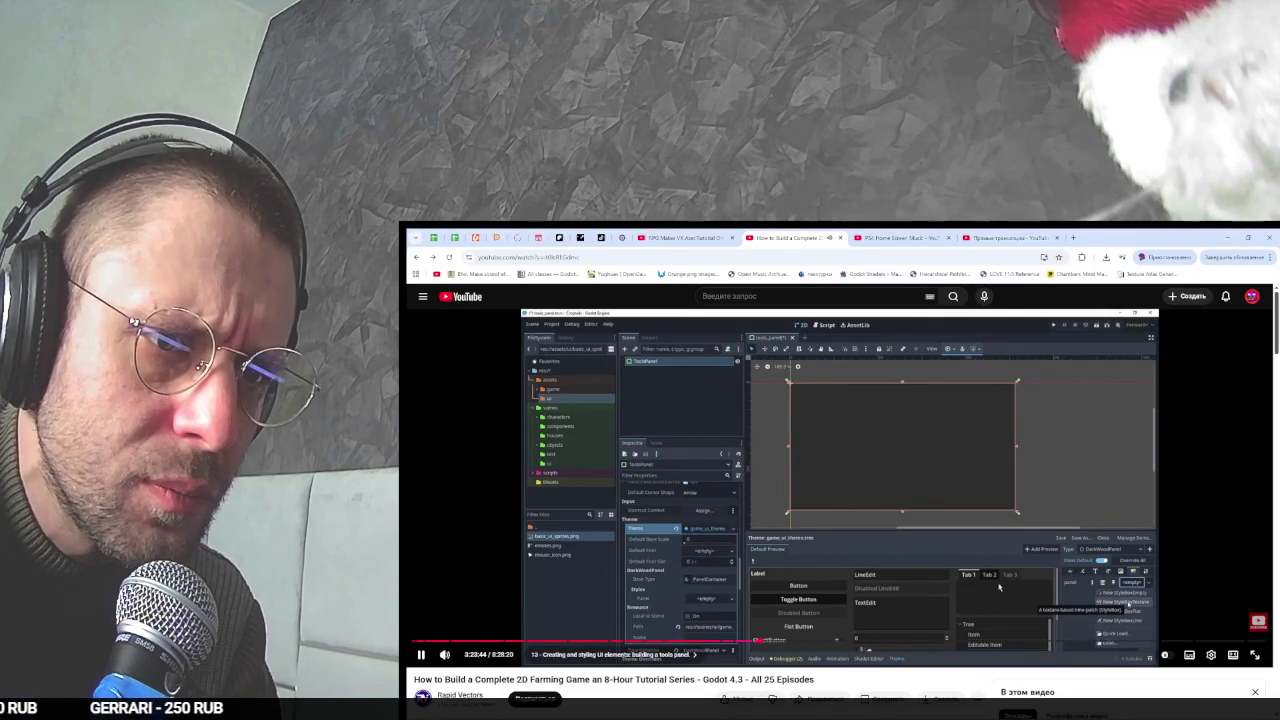
key(space)
key(alt+Tab)
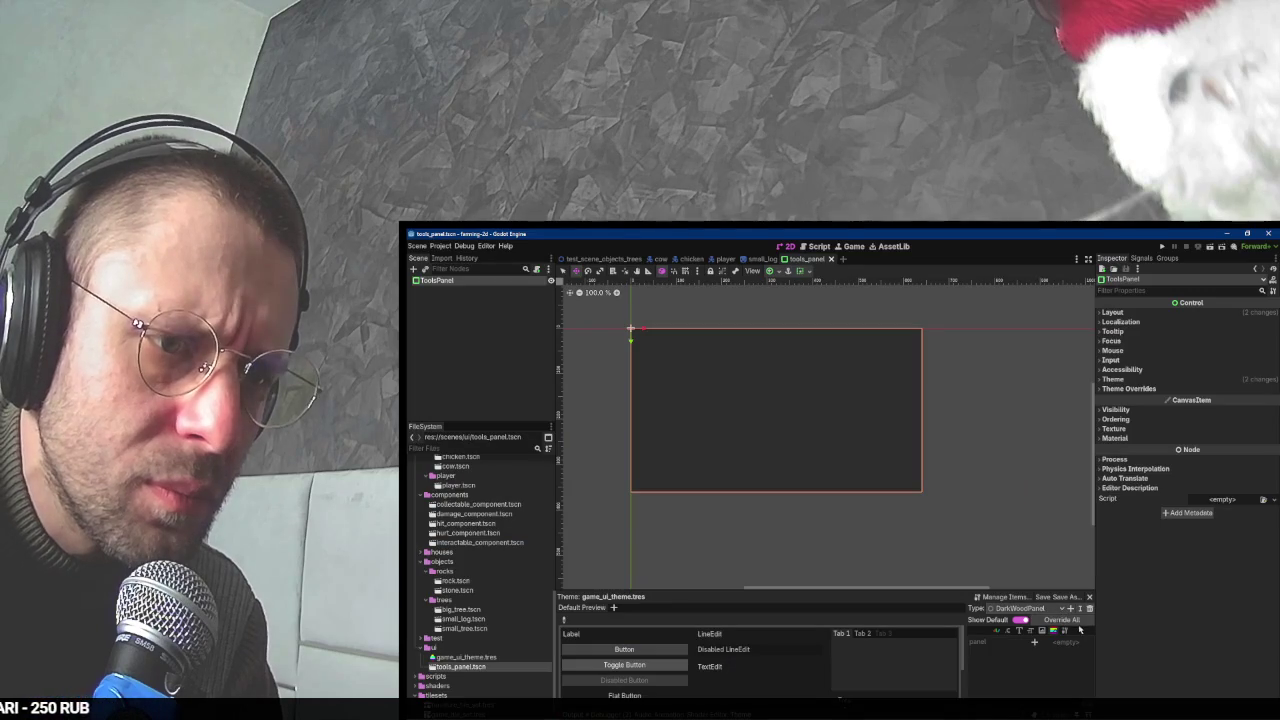
click(1035, 642)
click(1035, 642)
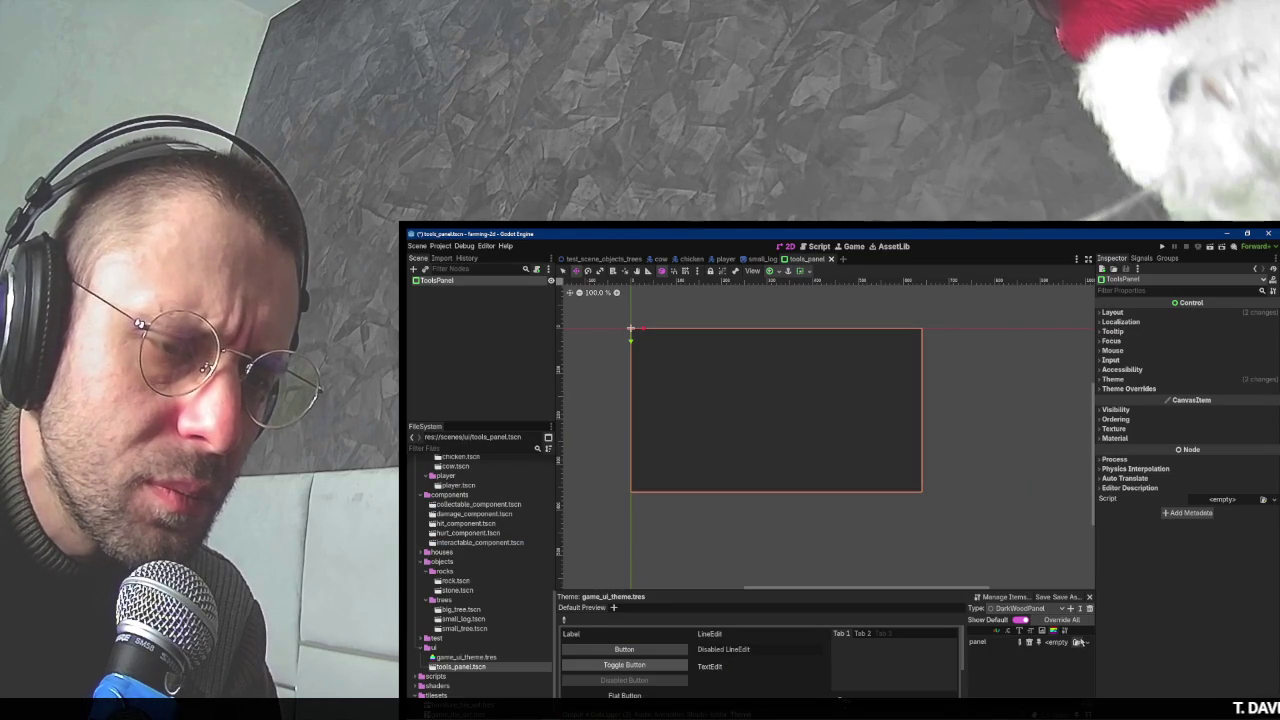
click(1090, 644)
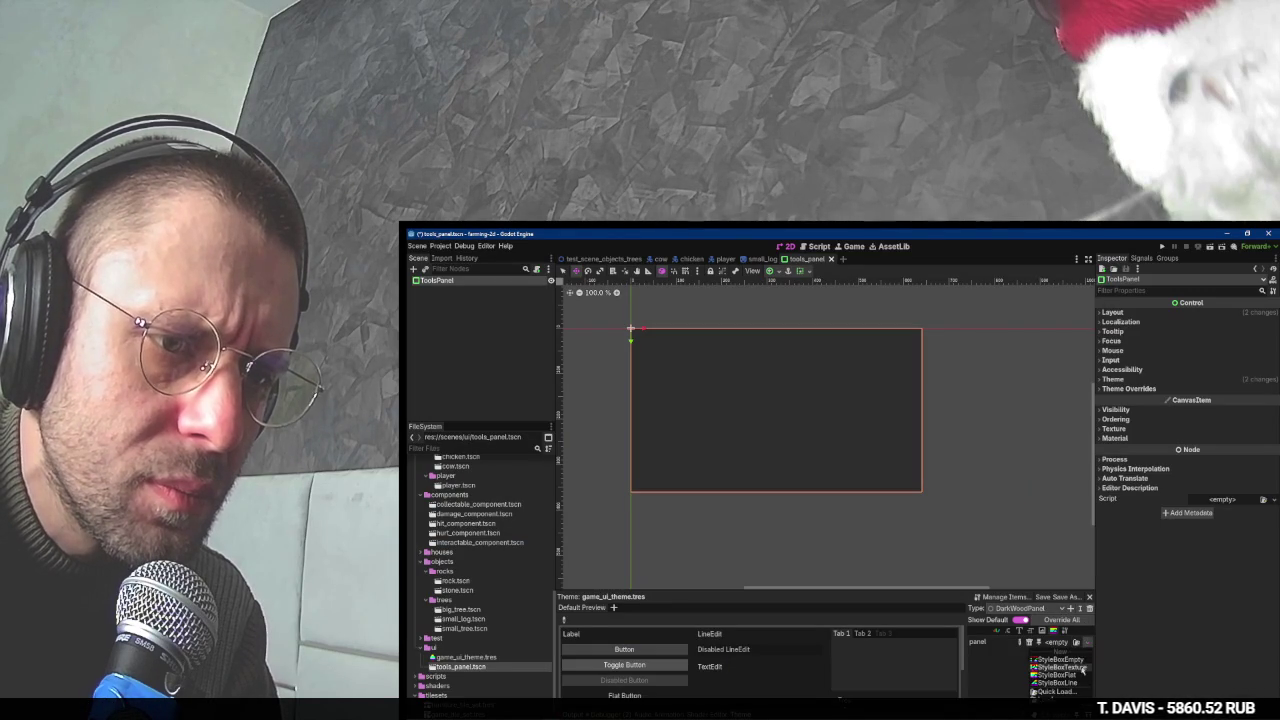
click(1060, 662)
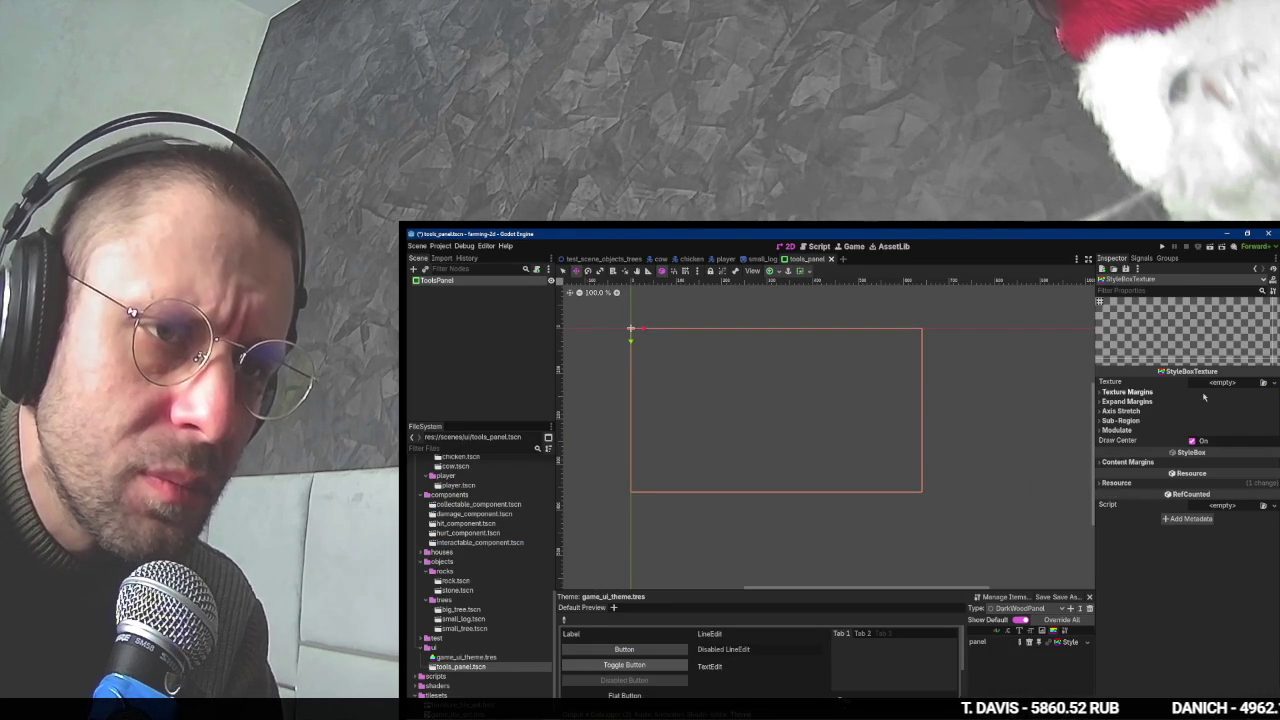
- Give the StyleBoxTexture a new AtlasTexture as its texture
key(alt+Tab)
click(1198, 419)
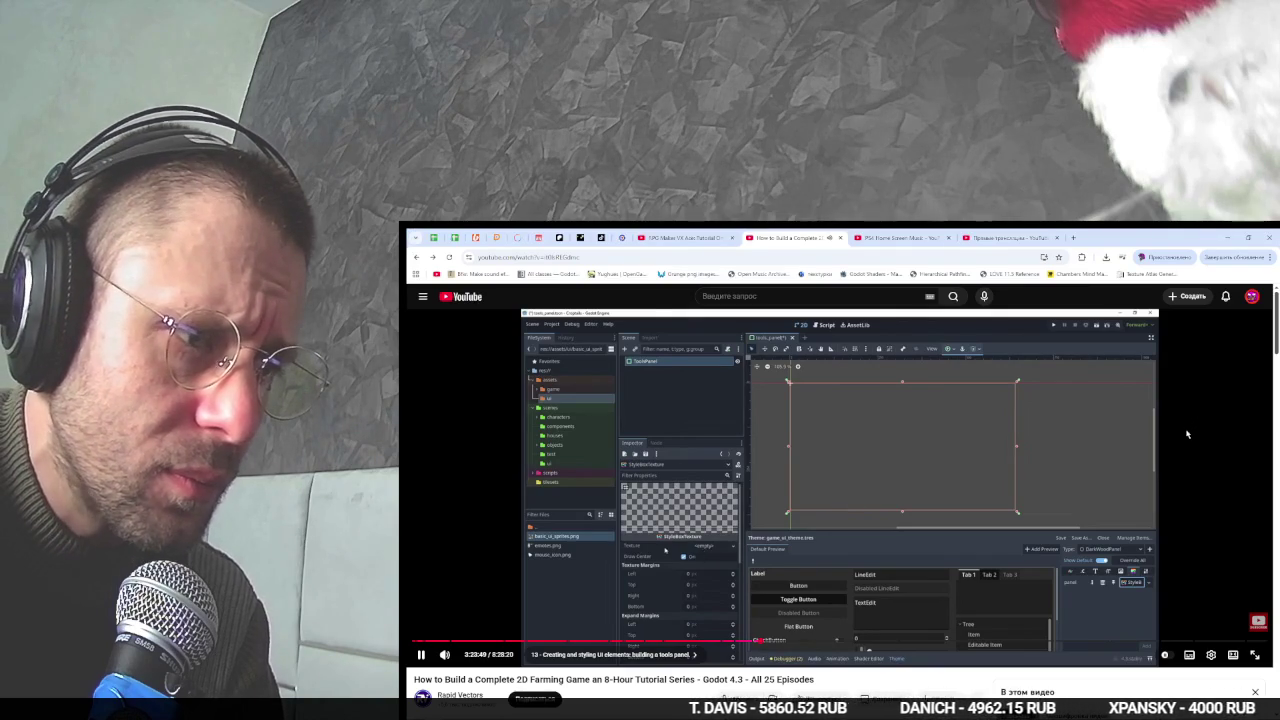
key(alt+Tab)
click(1273, 384)
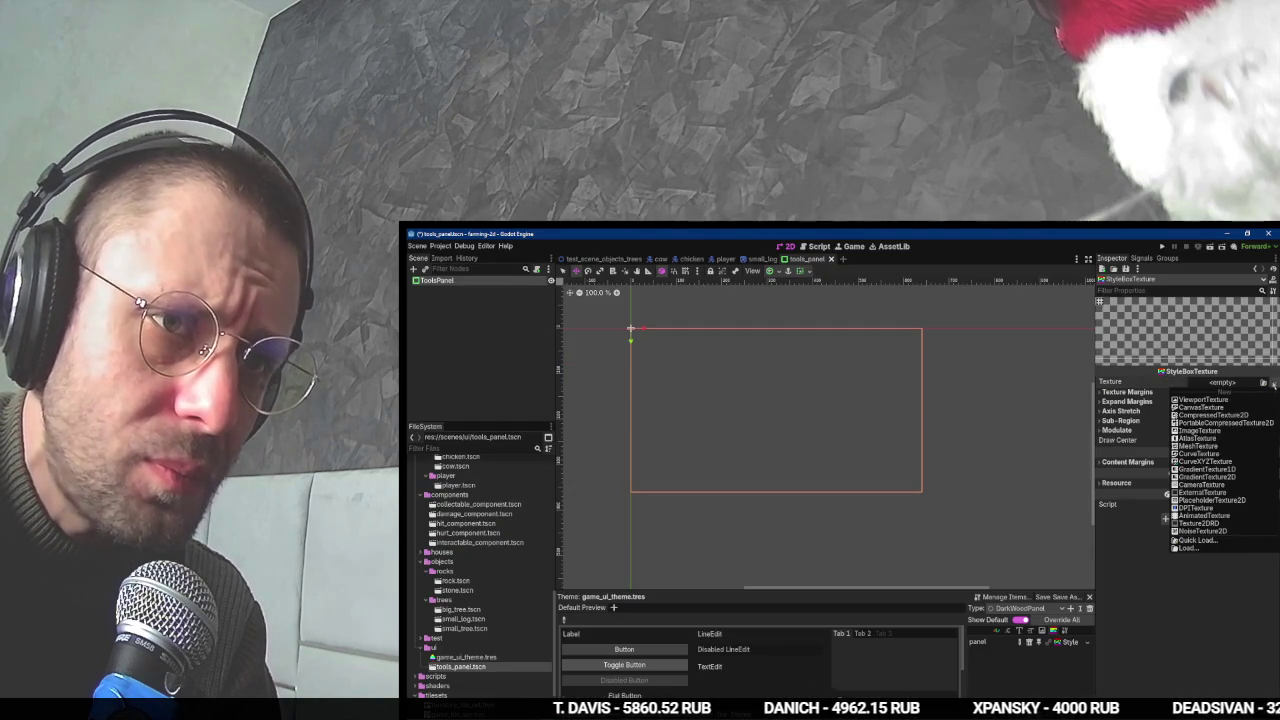
click(1198, 438)
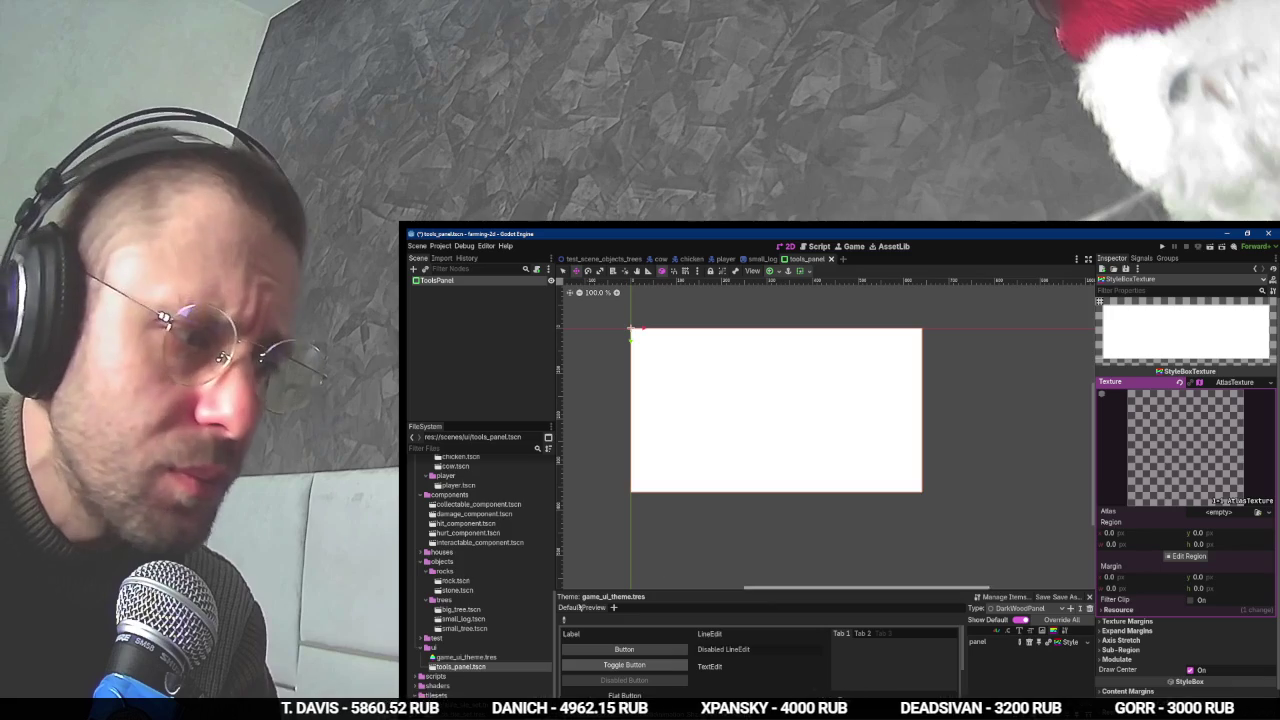
scroll(487, 600, up, 6)
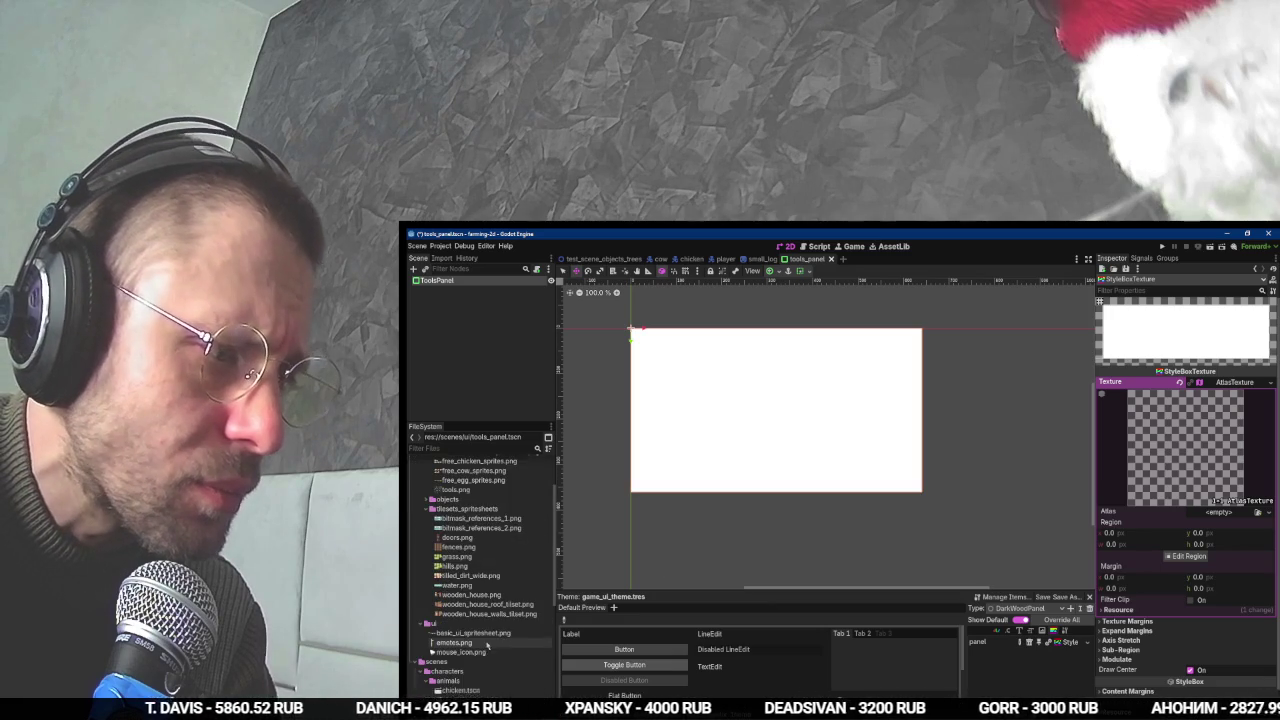
- Use basic_ui_spritesheet.png as the atlas image and set region snapping to Auto Slice
mouse_move(475, 633)
mouse_down()
mouse_move(1245, 444)
mouse_move(1232, 513)
mouse_up()
click(1186, 574)
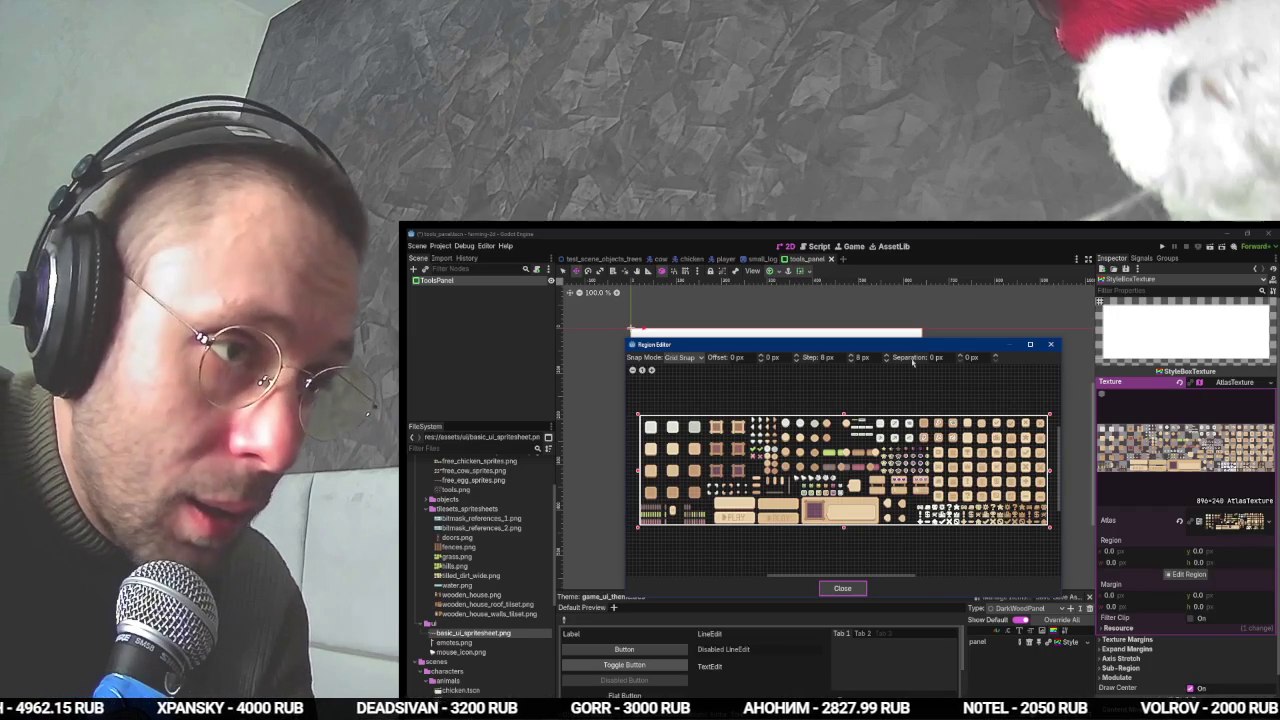
click(684, 357)
click(688, 392)
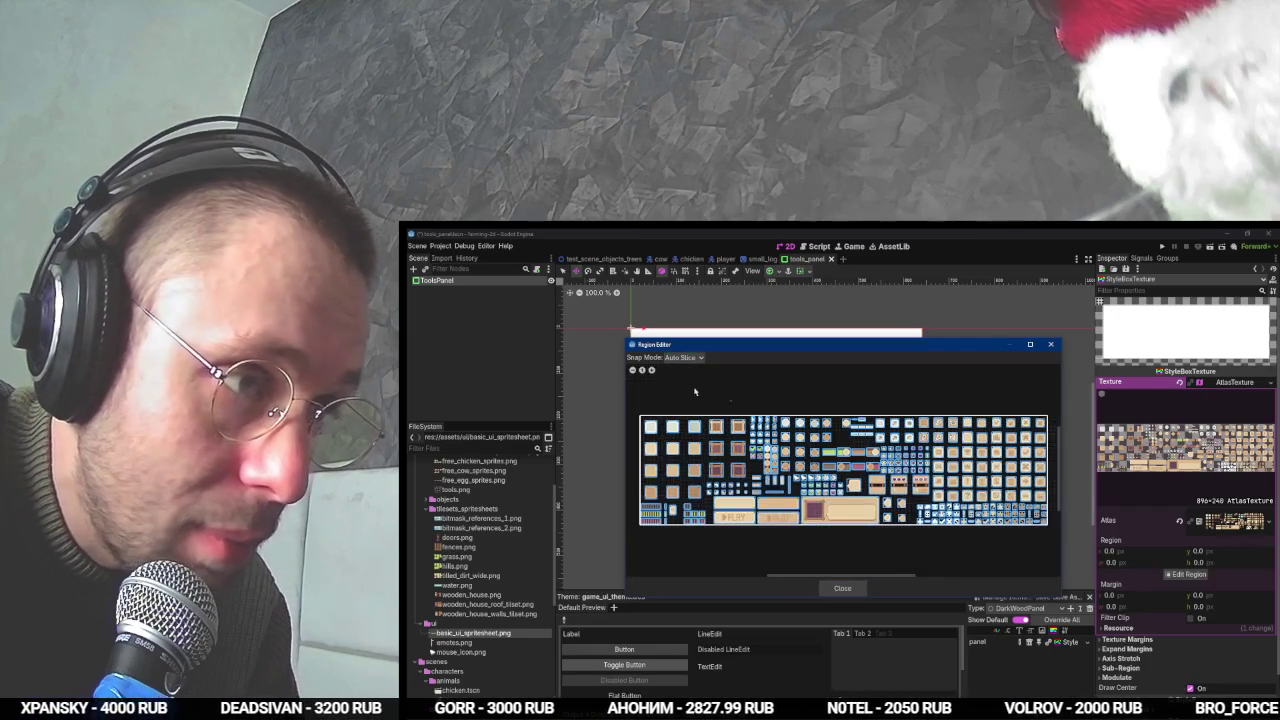
- Pick the wooden-frame slice from the spritesheet and close the region editor
key(alt+Tab)
key(space)
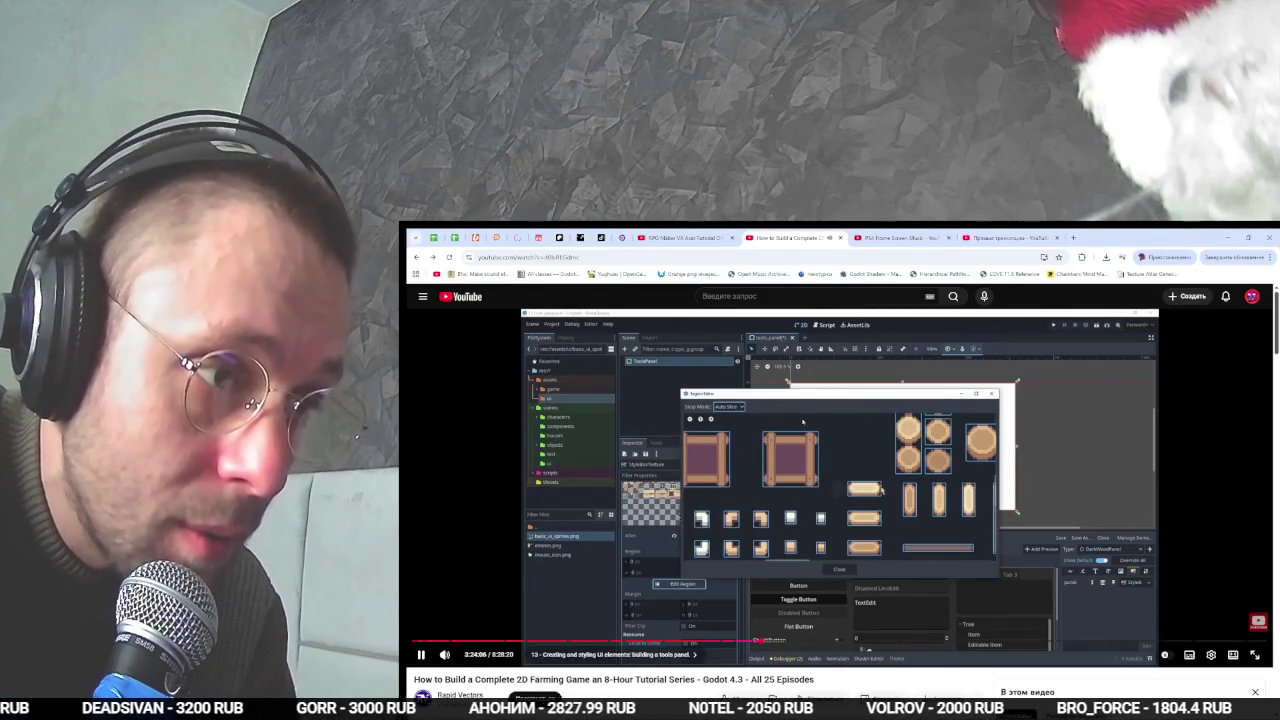
scroll(745, 470, up, 5)
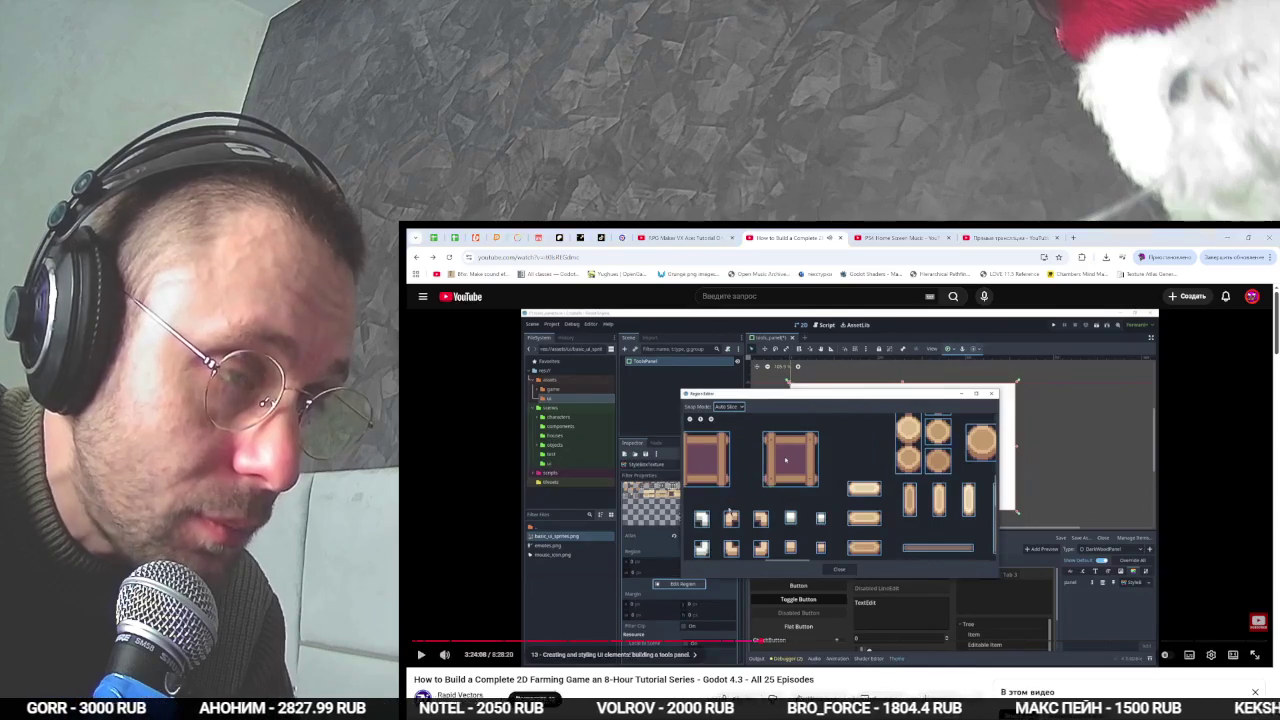
key(alt+Tab)
click(760, 510)
key(alt+Tab)
key(space)
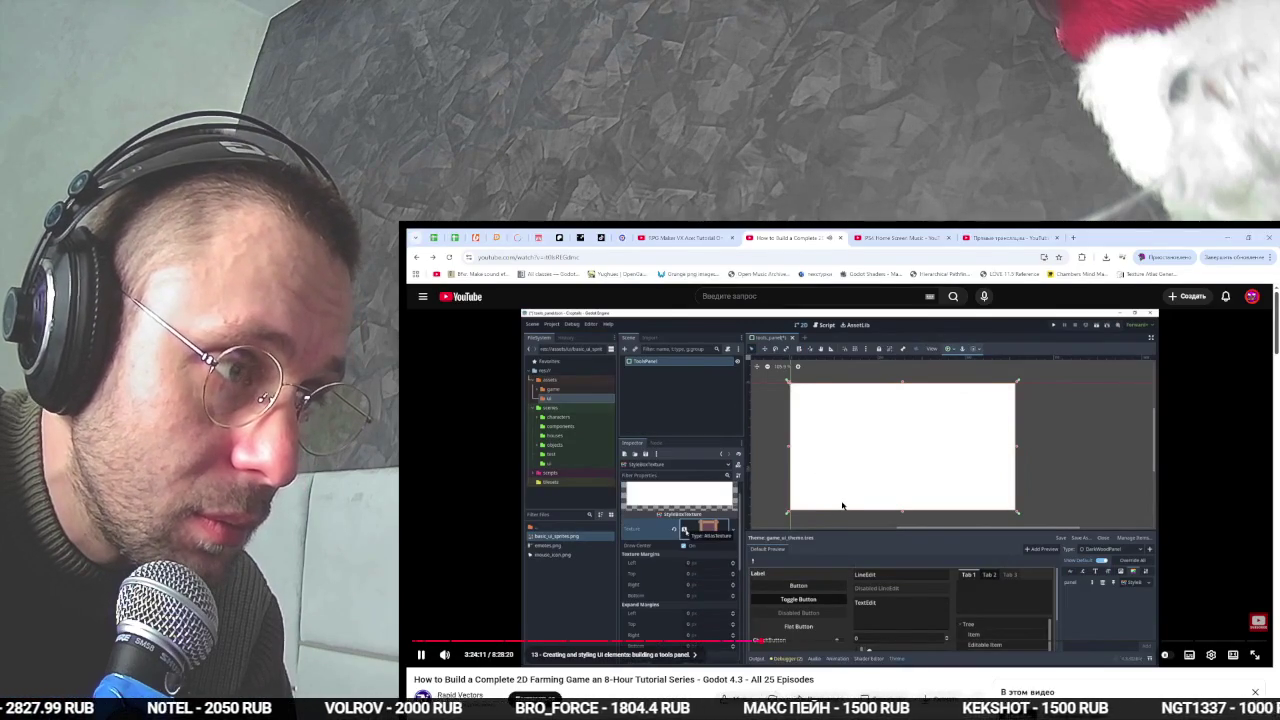
key(space)
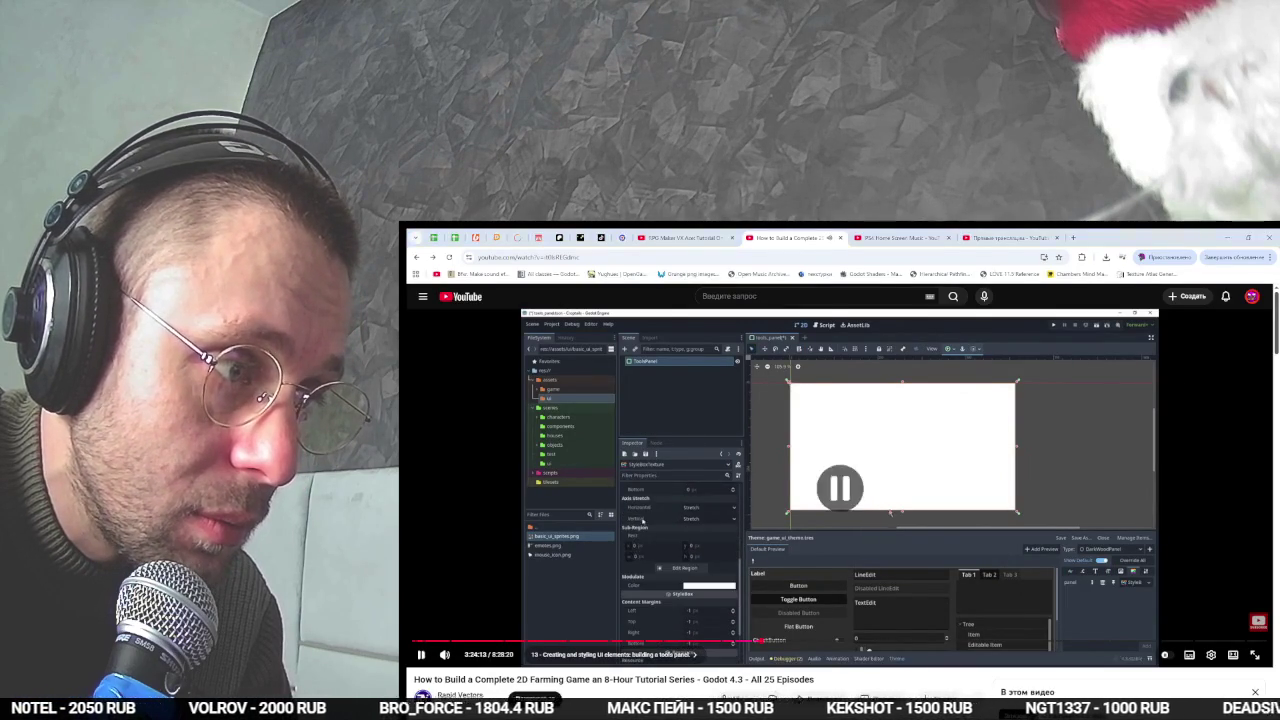
key(alt+Tab)
key(Escape)
- Expand the stylebox Sub-Region and trim its top-left edges inward
scroll(978, 514, up, 1)
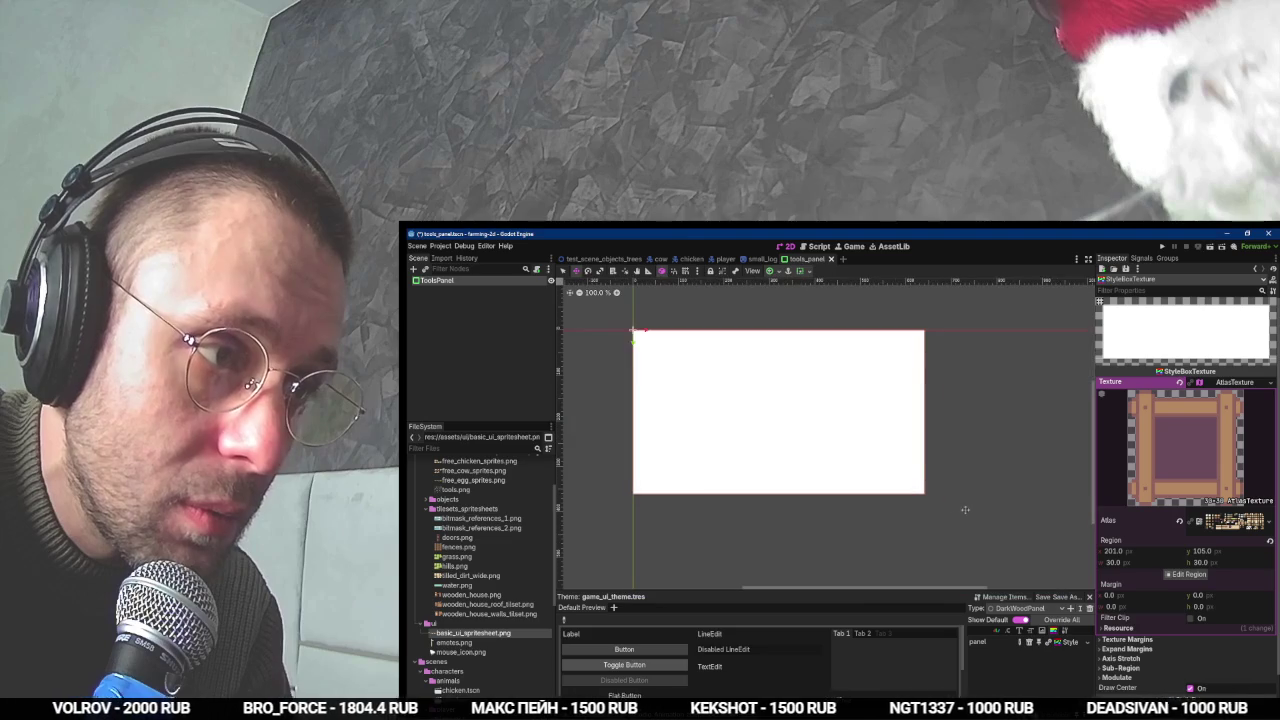
scroll(1177, 578, down, 2)
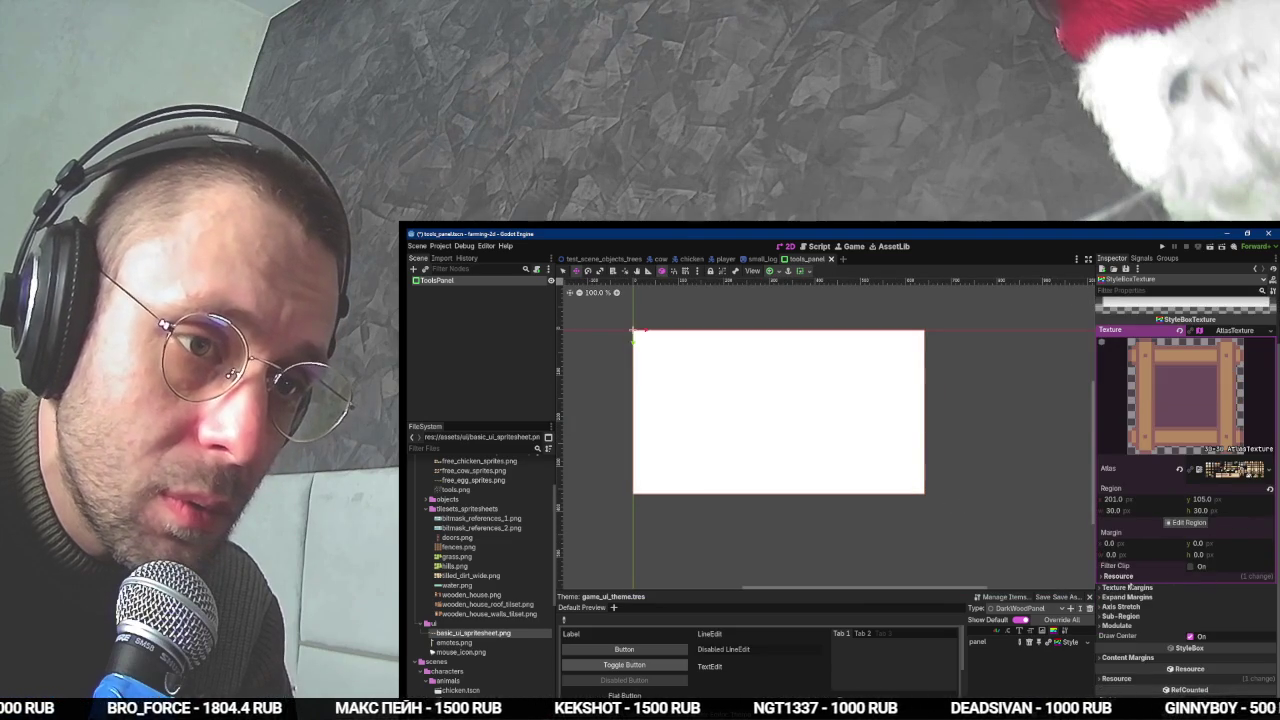
click(1121, 616)
scroll(1140, 610, down, 2)
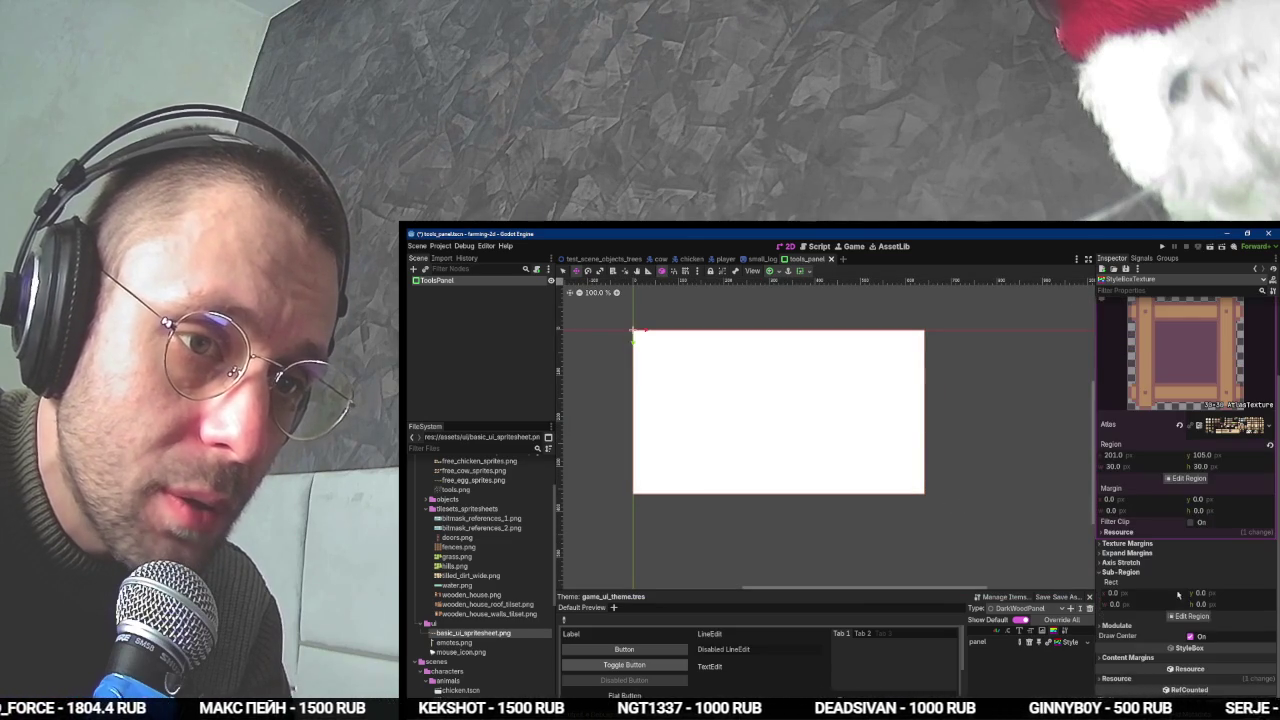
click(1183, 616)
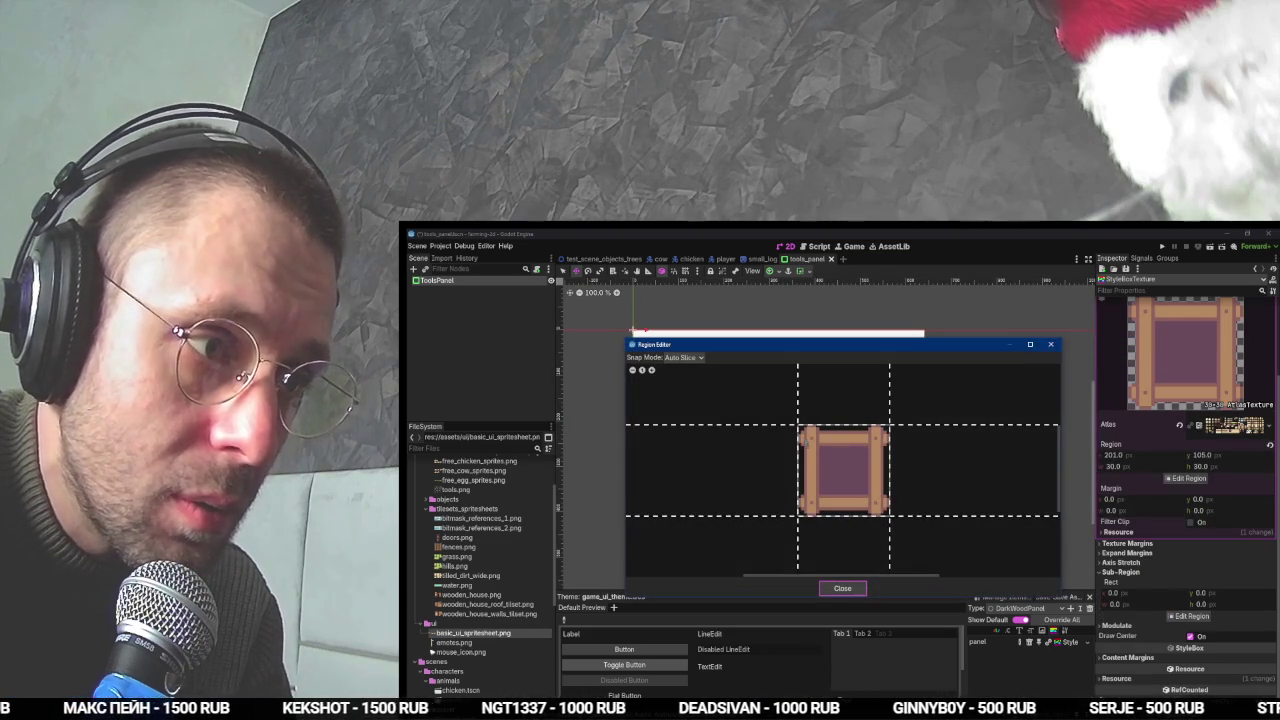
scroll(805, 440, up, 2)
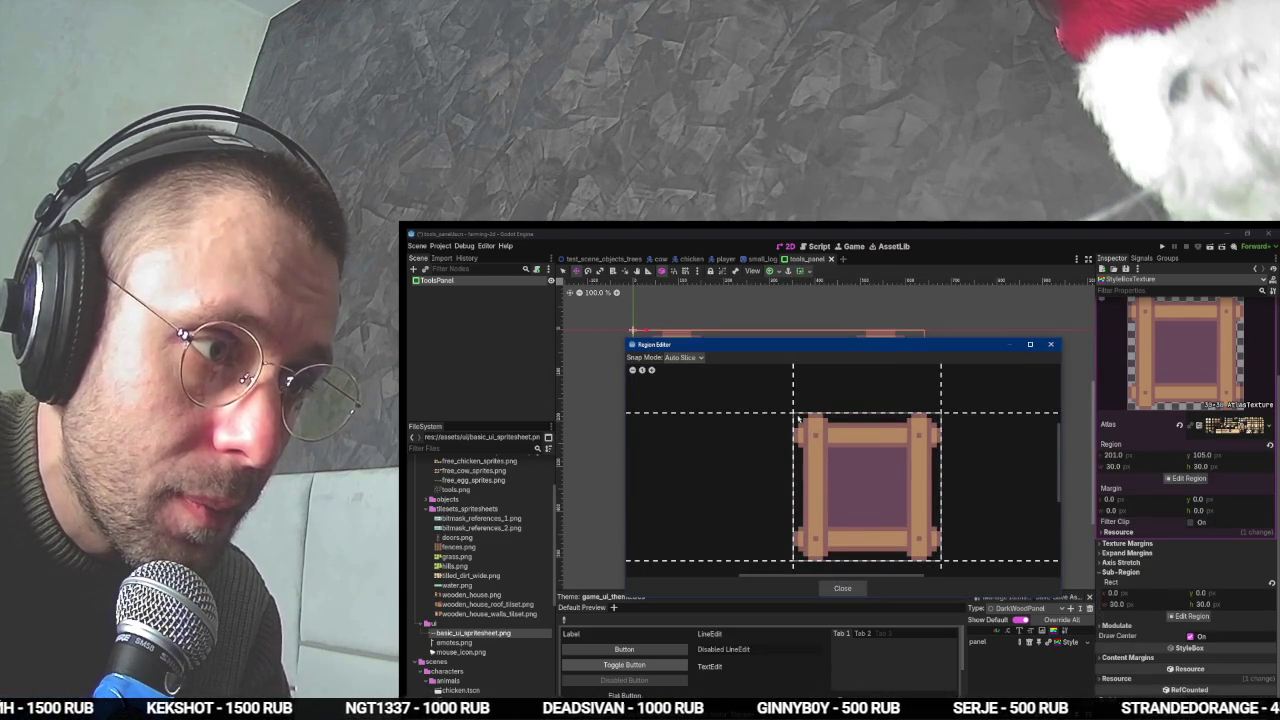
mouse_move(798, 418)
mouse_down()
mouse_move(834, 451)
mouse_move(801, 420)
mouse_up()
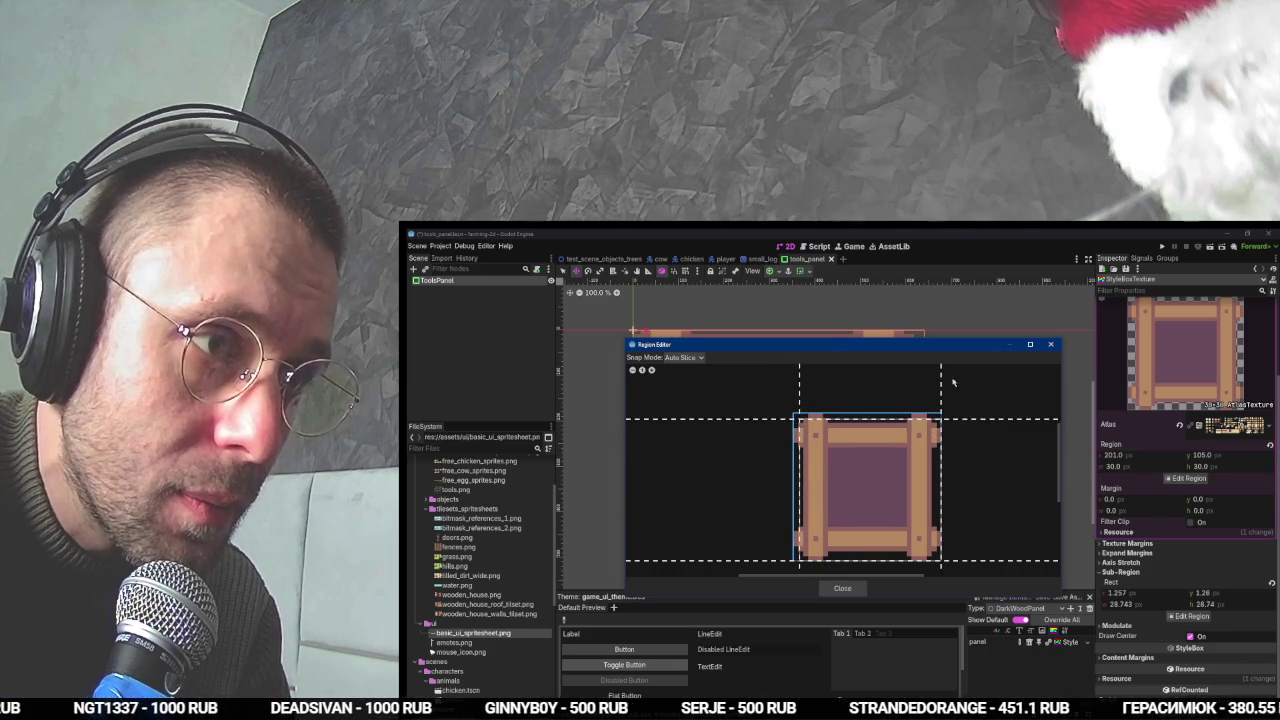
mouse_move(950, 345)
mouse_down()
mouse_move(950, 596)
mouse_move(930, 545)
mouse_up()
key(alt+Tab)
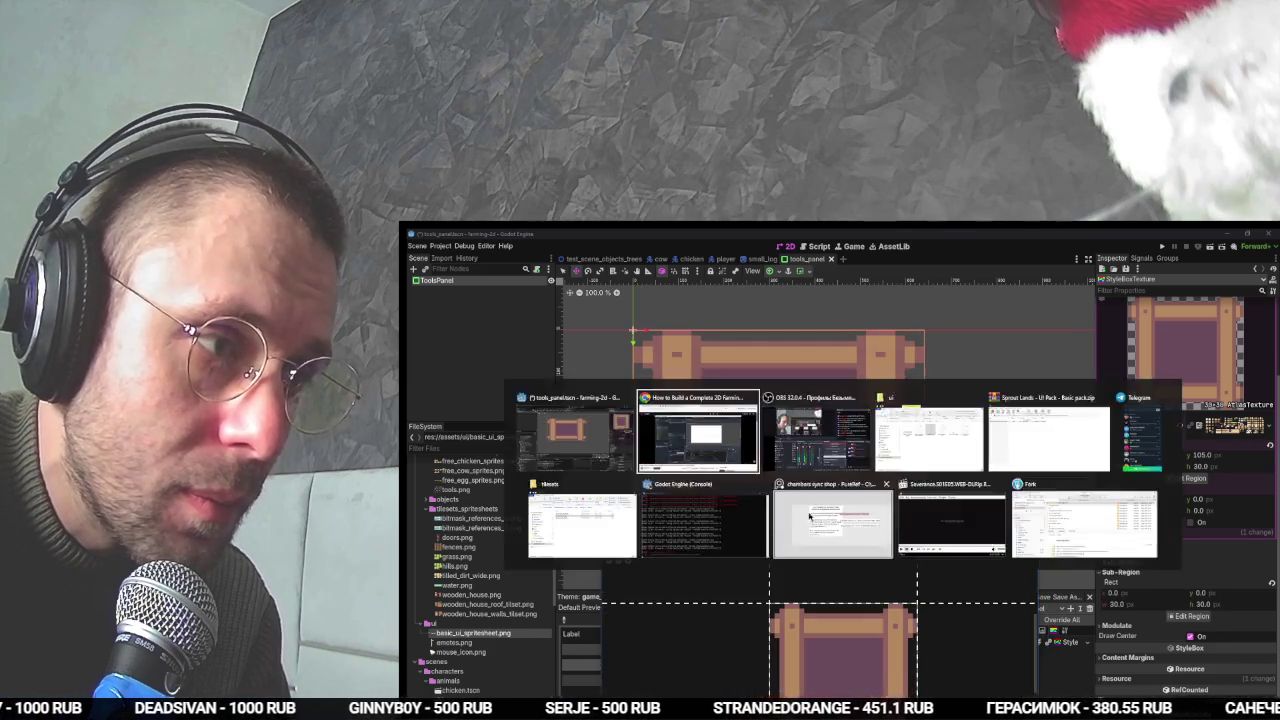
click(833, 470)
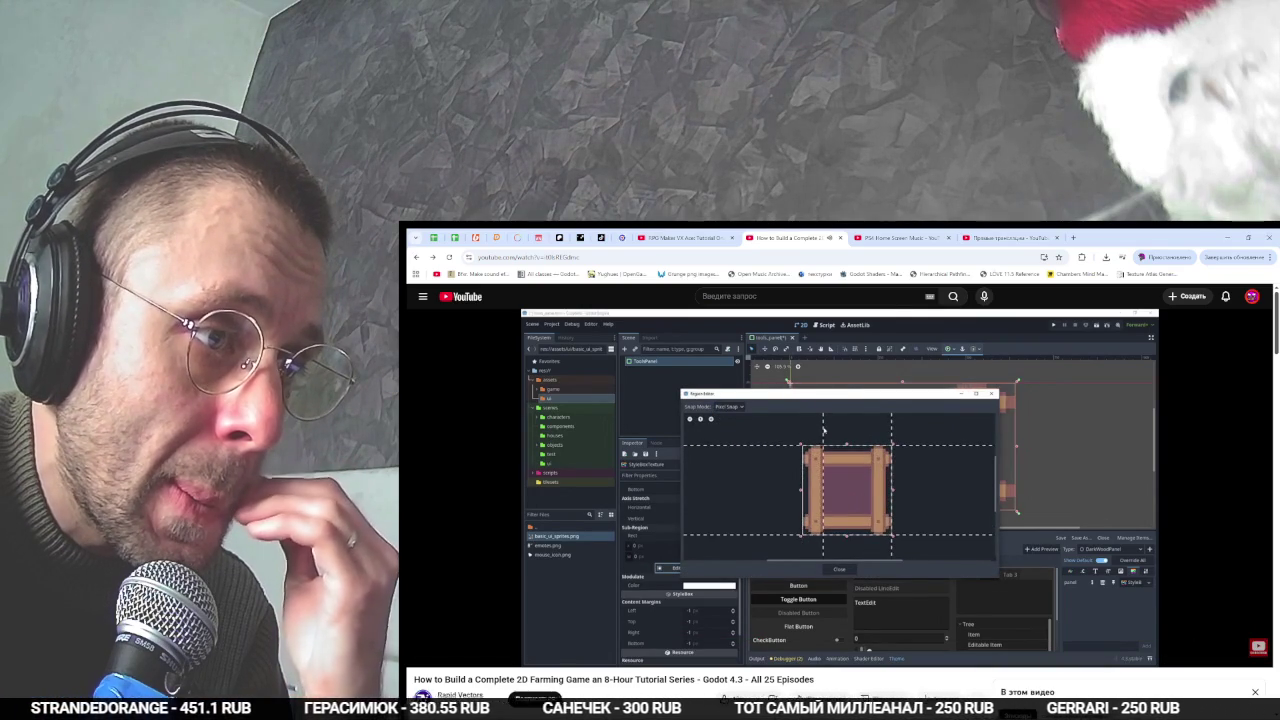
- Narrow the stylebox sub-region to 16 px wide
key(alt+Tab)
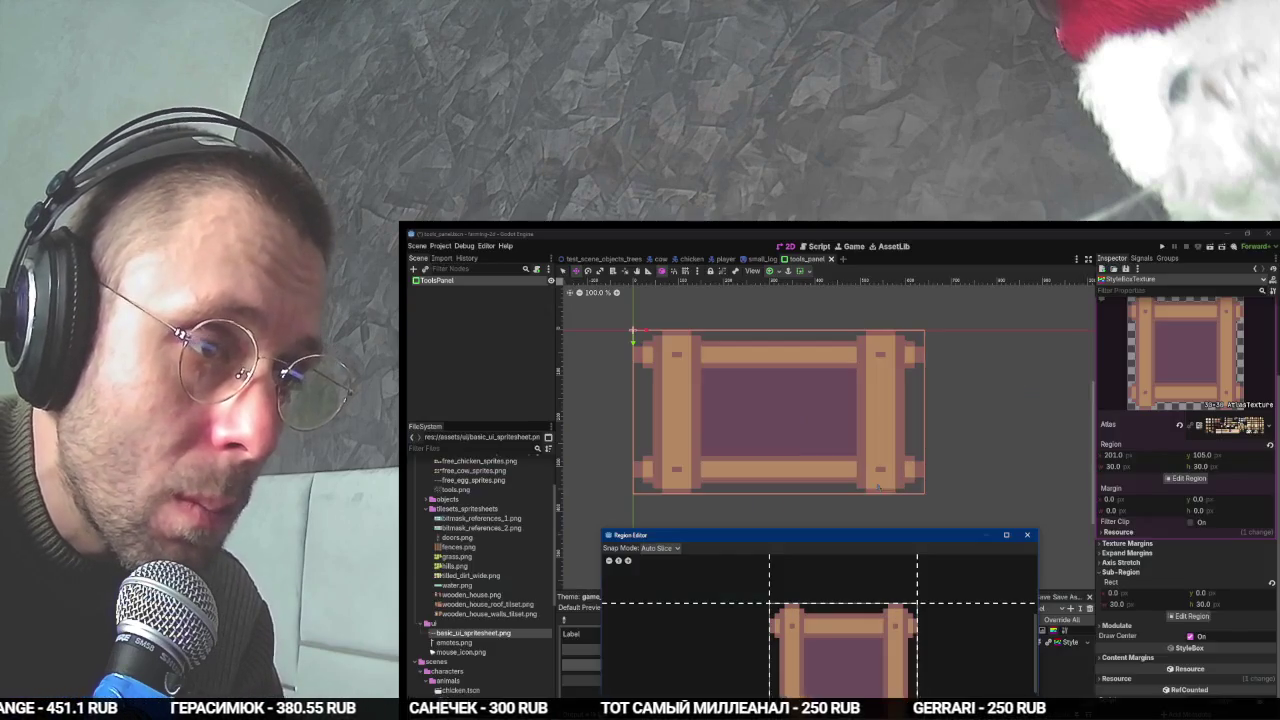
drag(918, 692, 884, 690)
drag(909, 538, 920, 434)
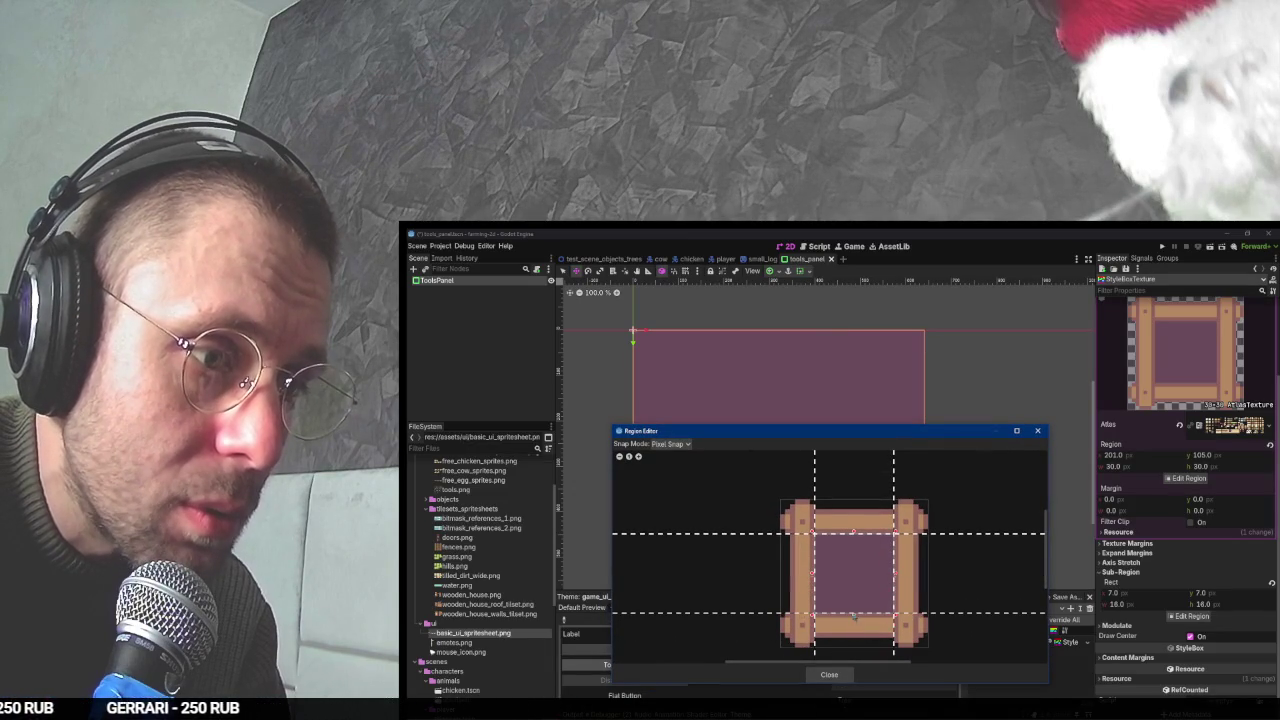
key(alt+Tab)
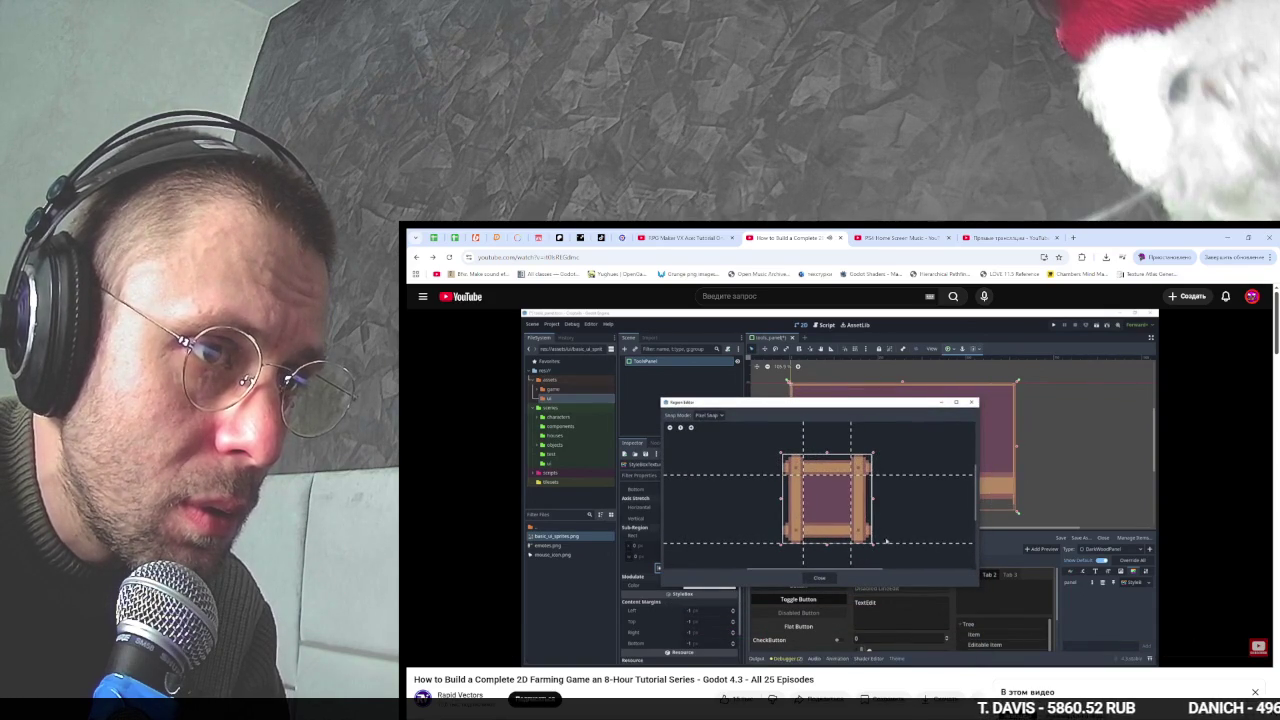
click(903, 488)
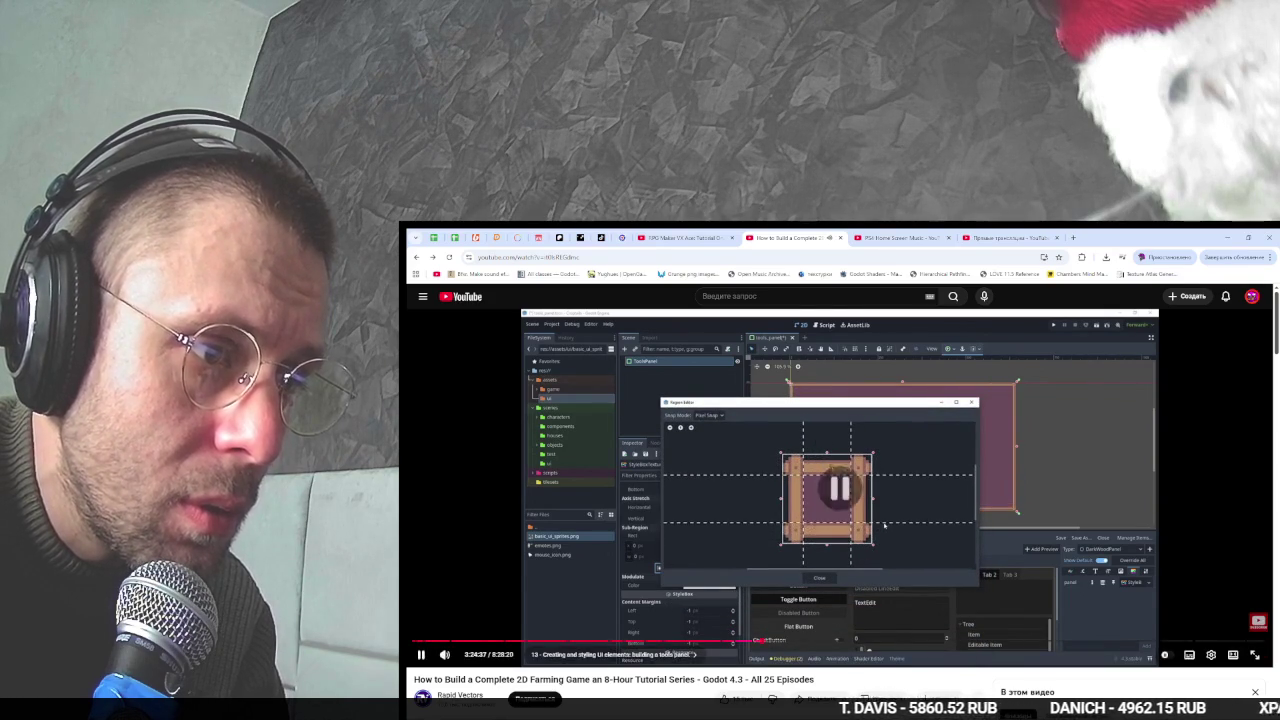
key(alt+Tab)
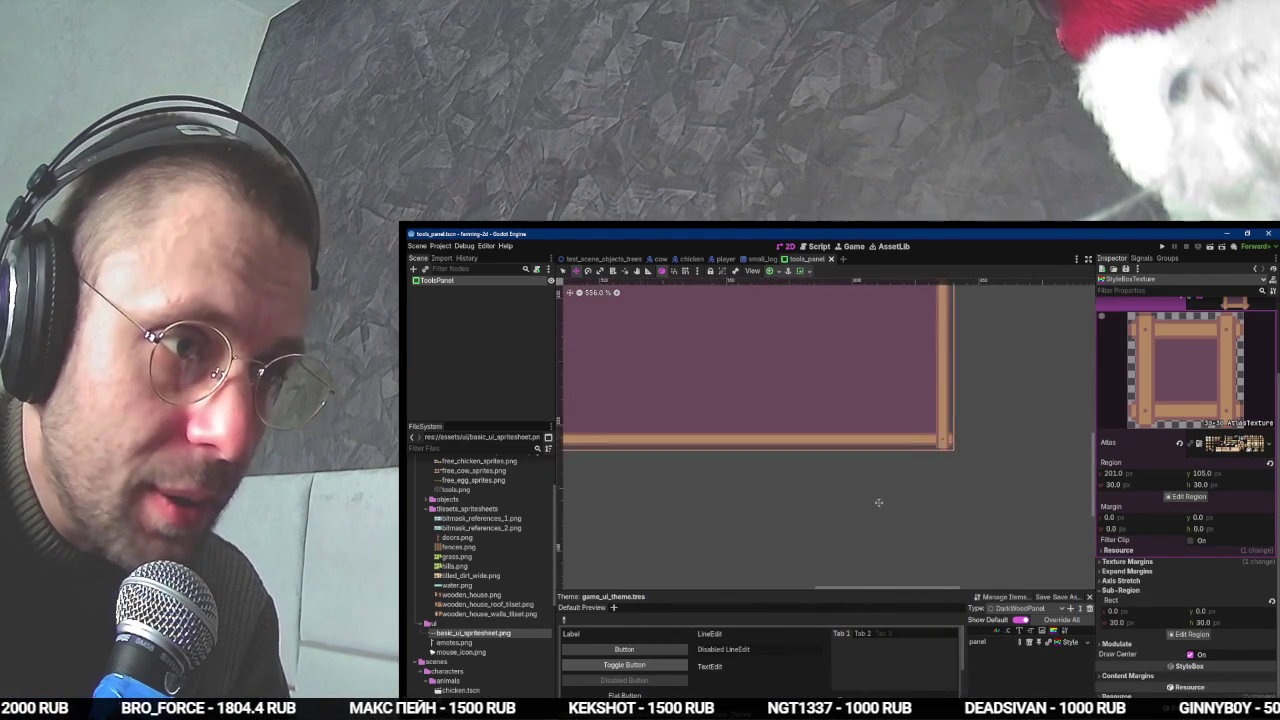
key(alt+Tab)
key(space)
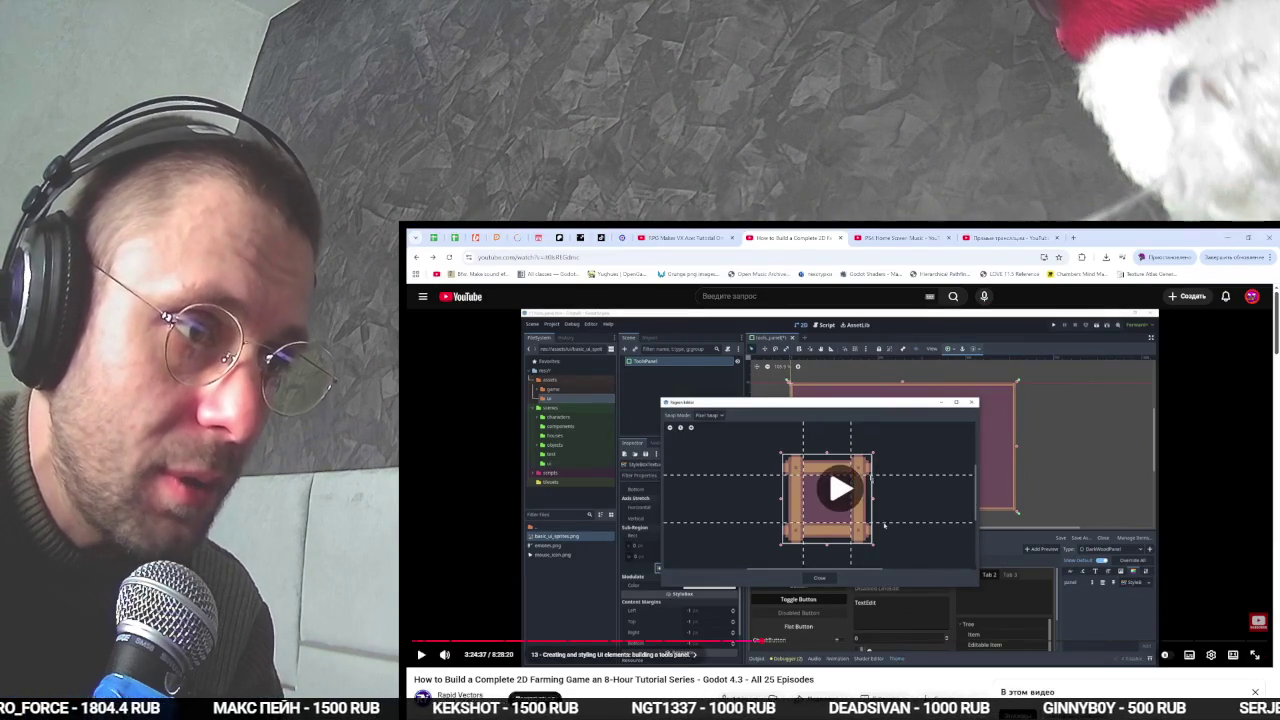
- Move the OBS window aside and watch the tutorial up to the MarginContainer part
key(alt+Tab)
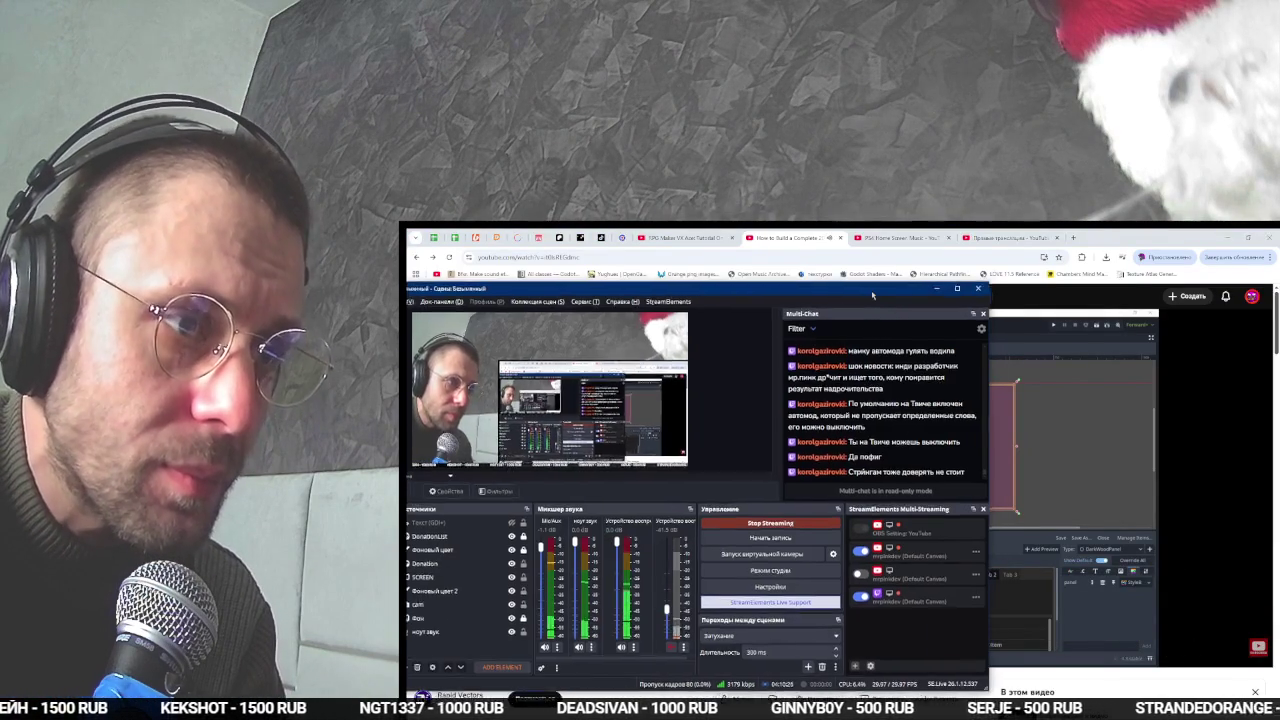
drag(877, 293, 597, 280)
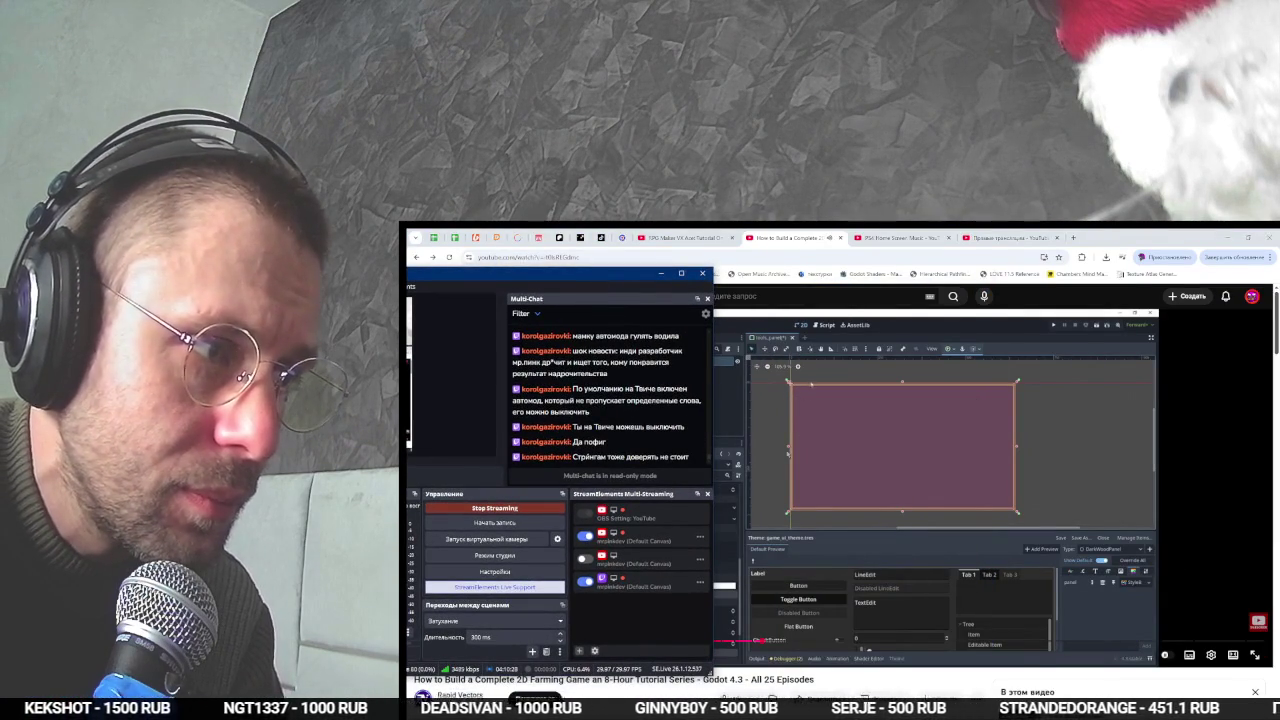
key(alt+Tab)
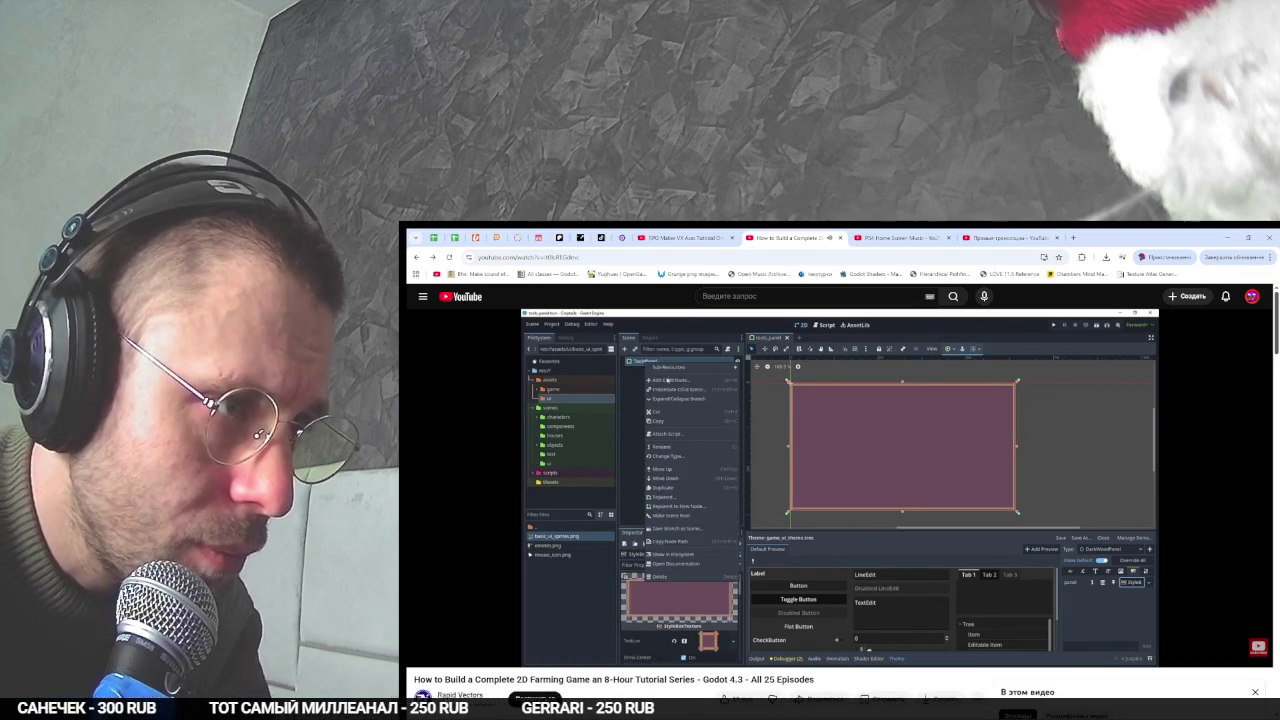
key(alt+Tab)
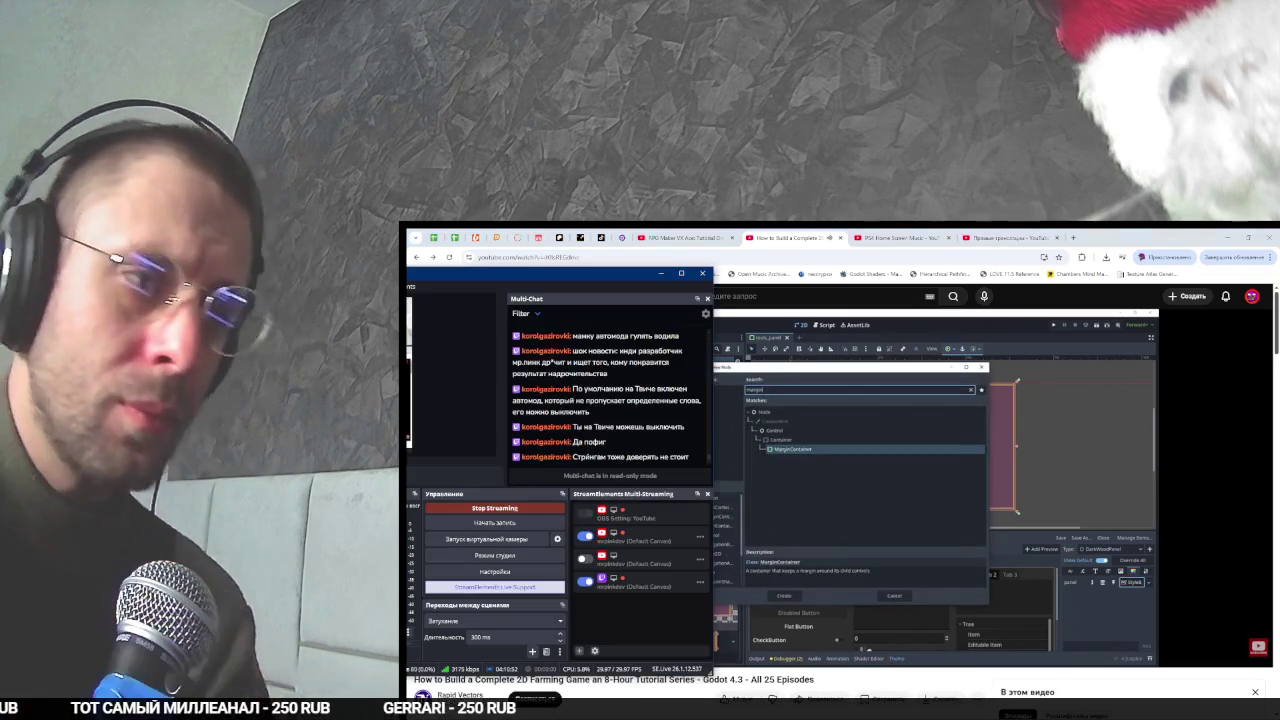
key(alt+Tab)
- Add a MarginContainer under ToolsPanel and an HBoxContainer inside it
right_click(487, 283)
click(506, 294)
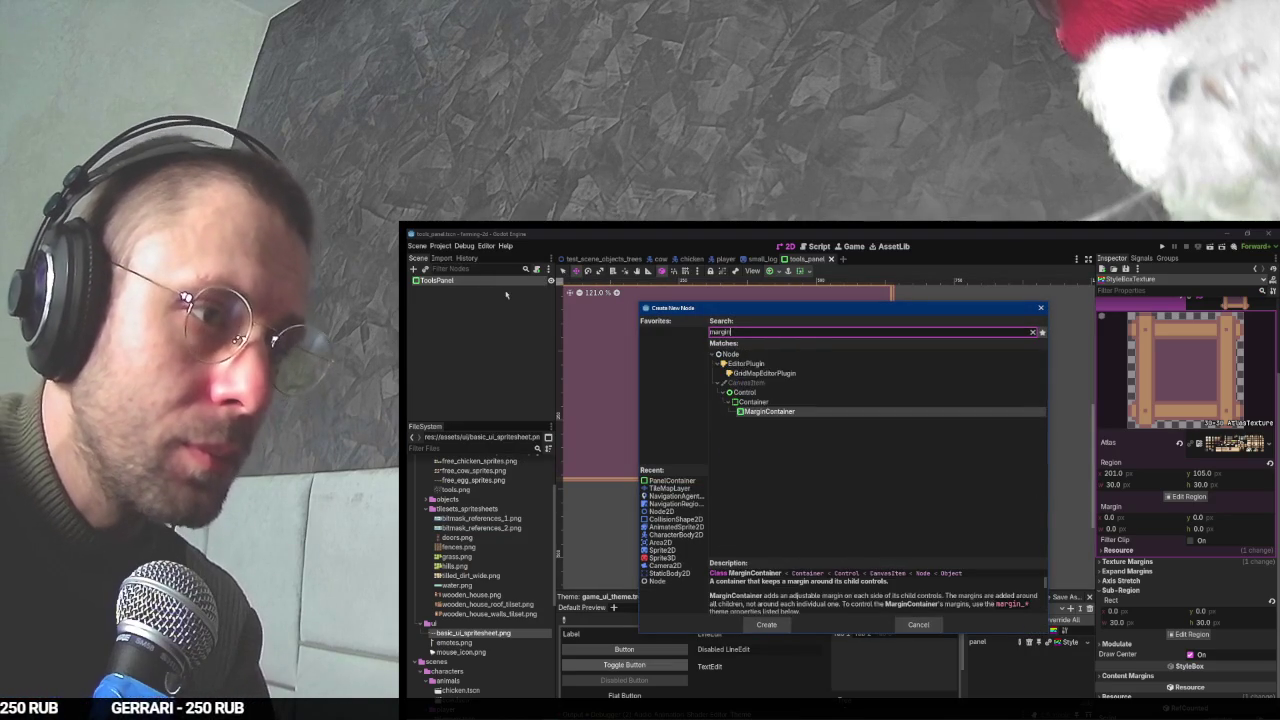
key(Escape)
key(alt+Tab)
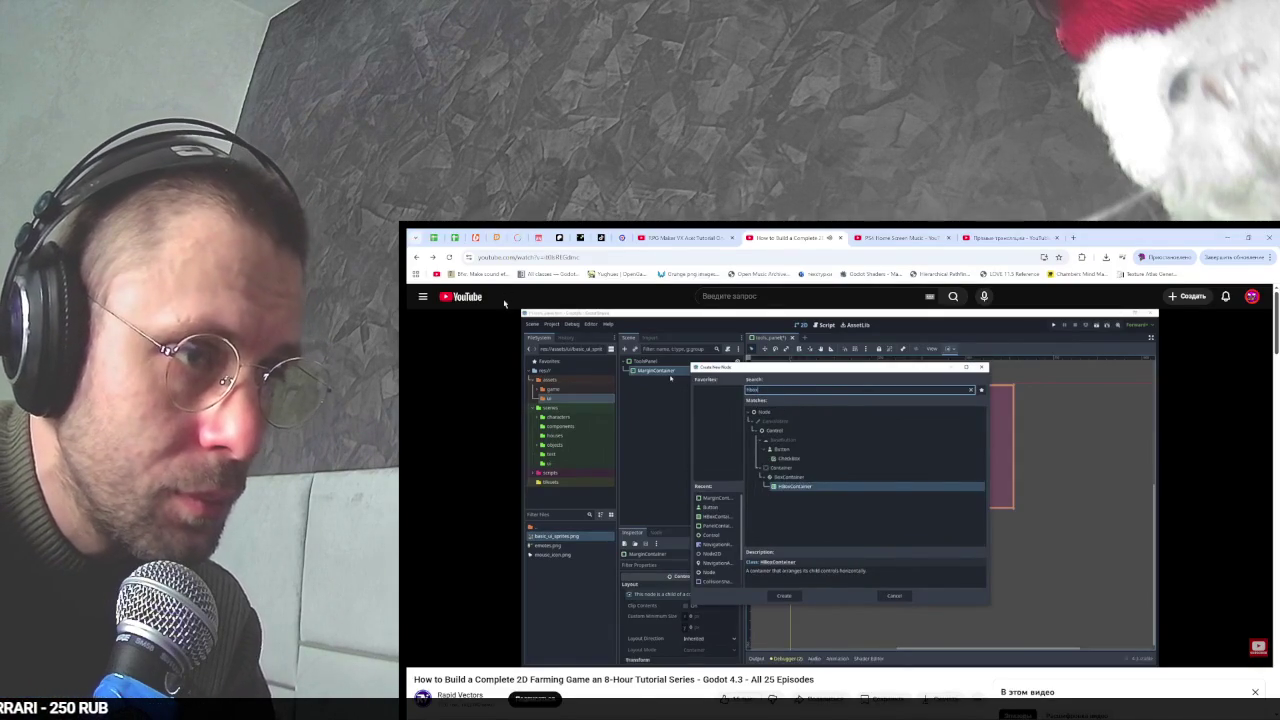
key(alt+Tab)
right_click(506, 296)
click(506, 296)
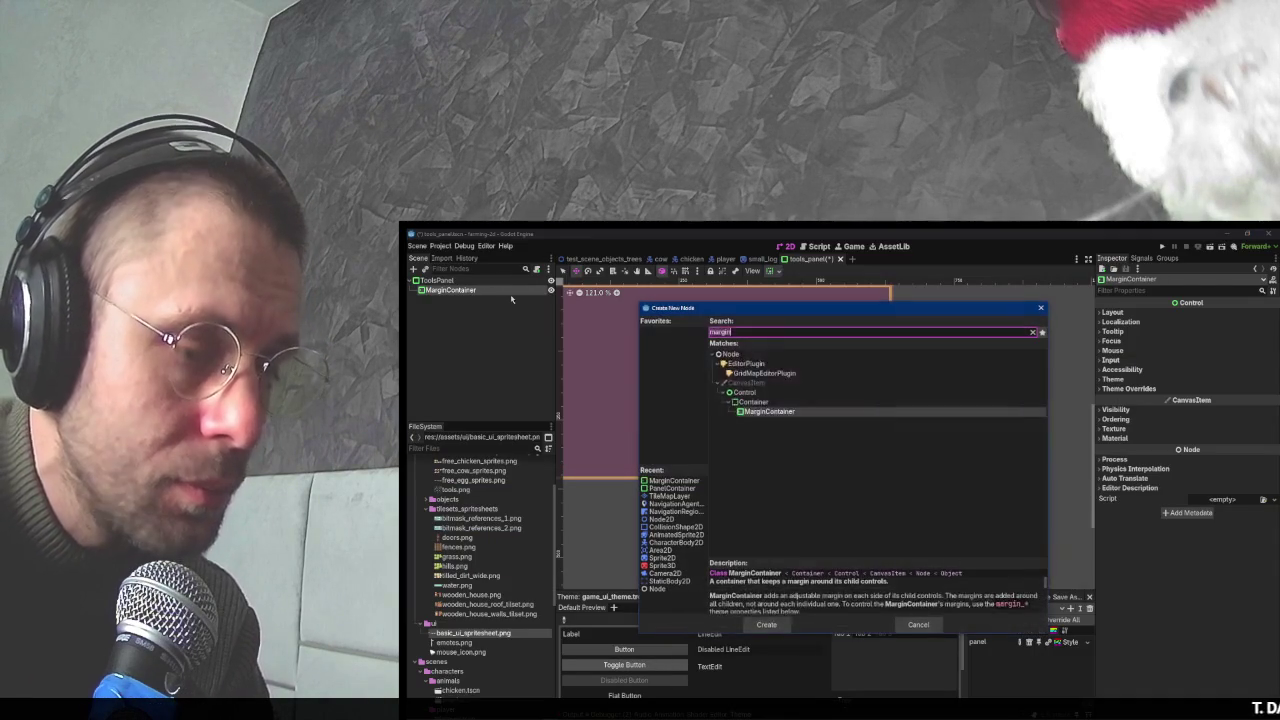
text(hbox)
key(Return)
scroll(755, 423, down, 3)
key(alt+Tab)
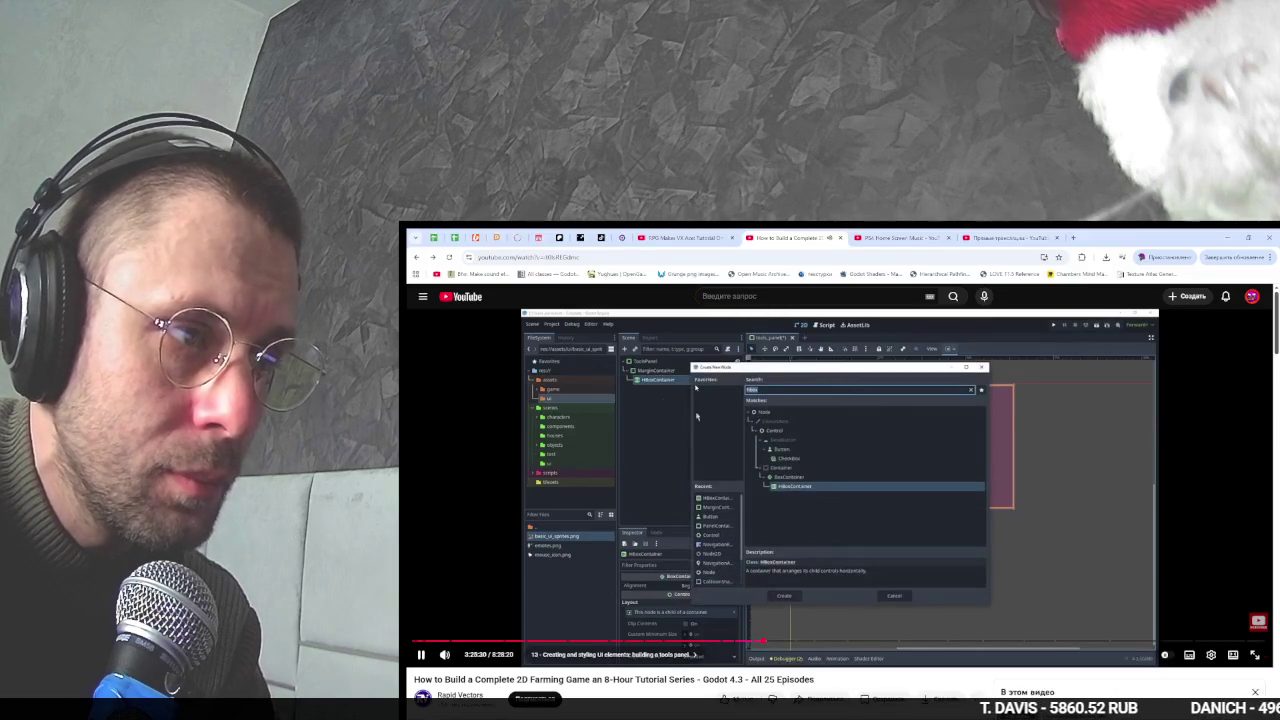
key(alt+Tab)
- Add a Button under the HBoxContainer and rename it ToolAxe
right_click(516, 307)
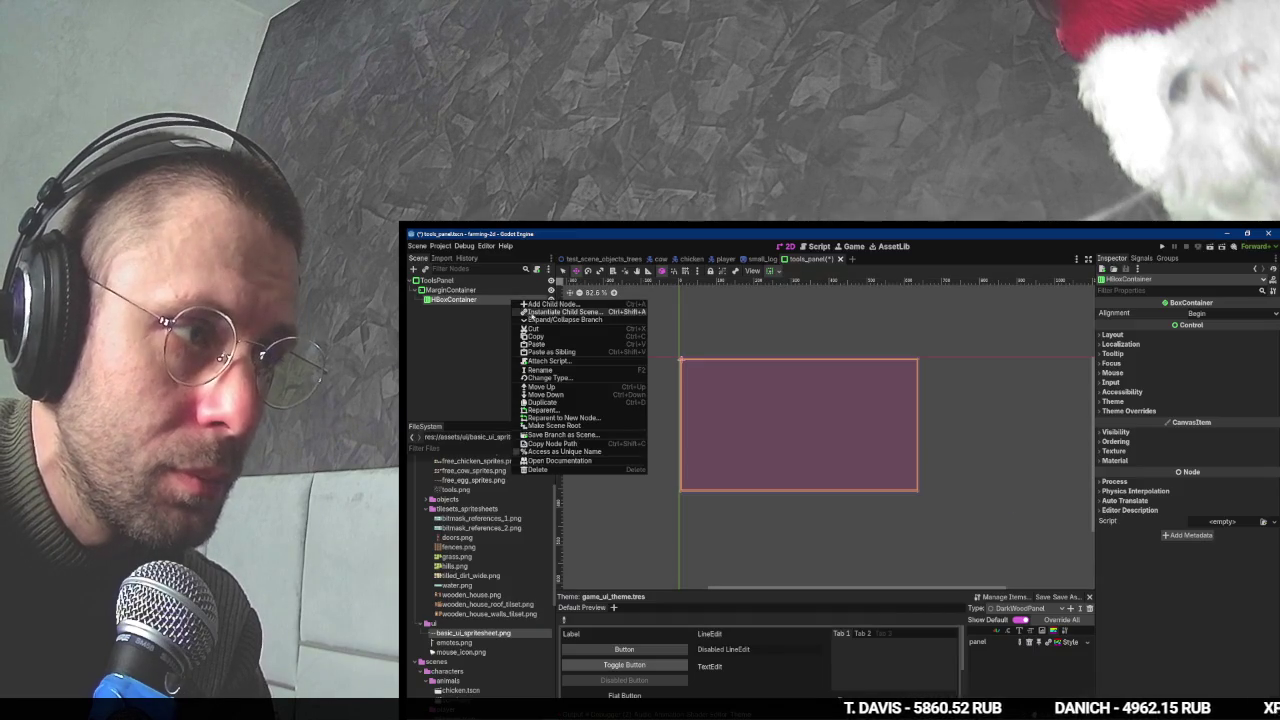
click(546, 309)
text(bu)
key(alt+Tab)
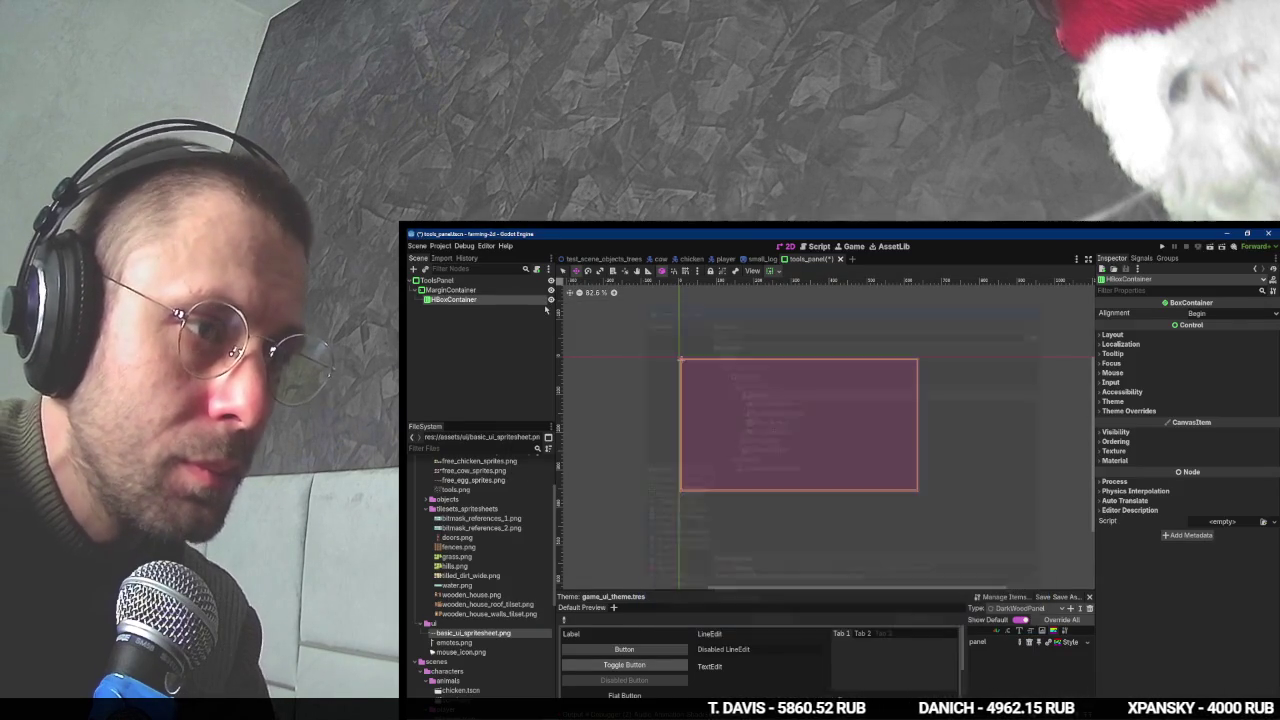
key(alt+Tab)
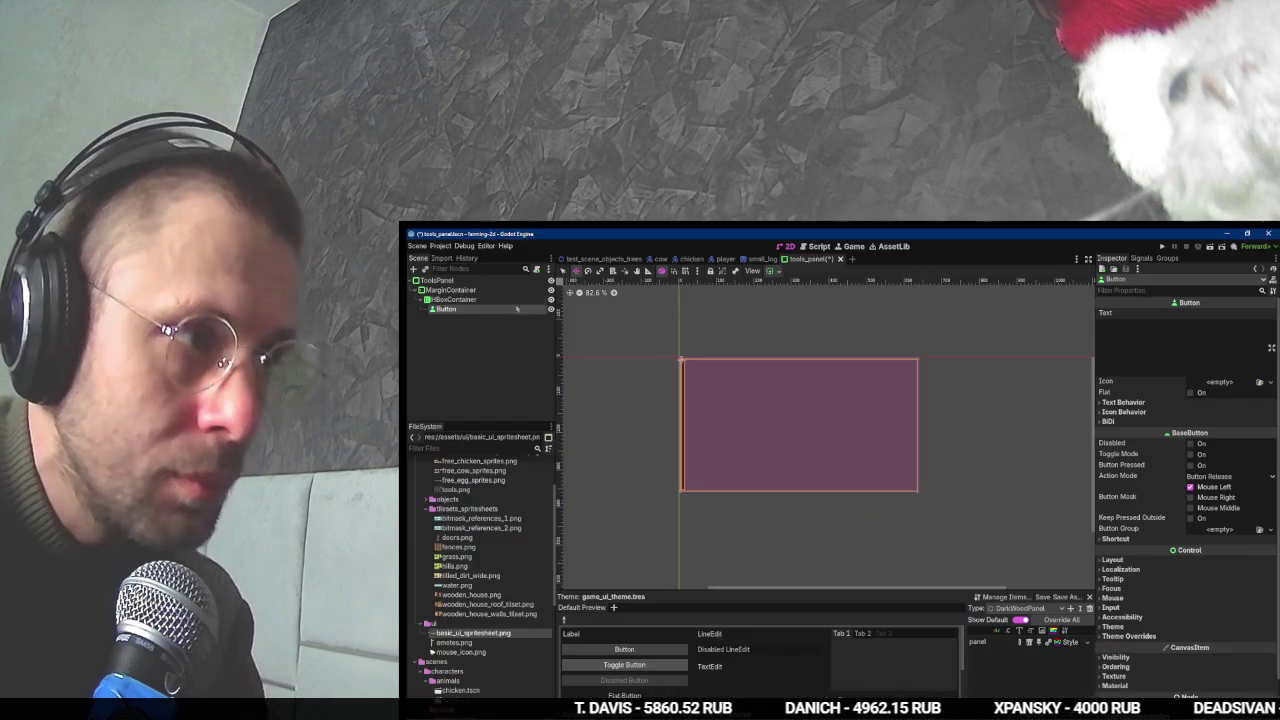
double_click(501, 308)
text(ToolAx)
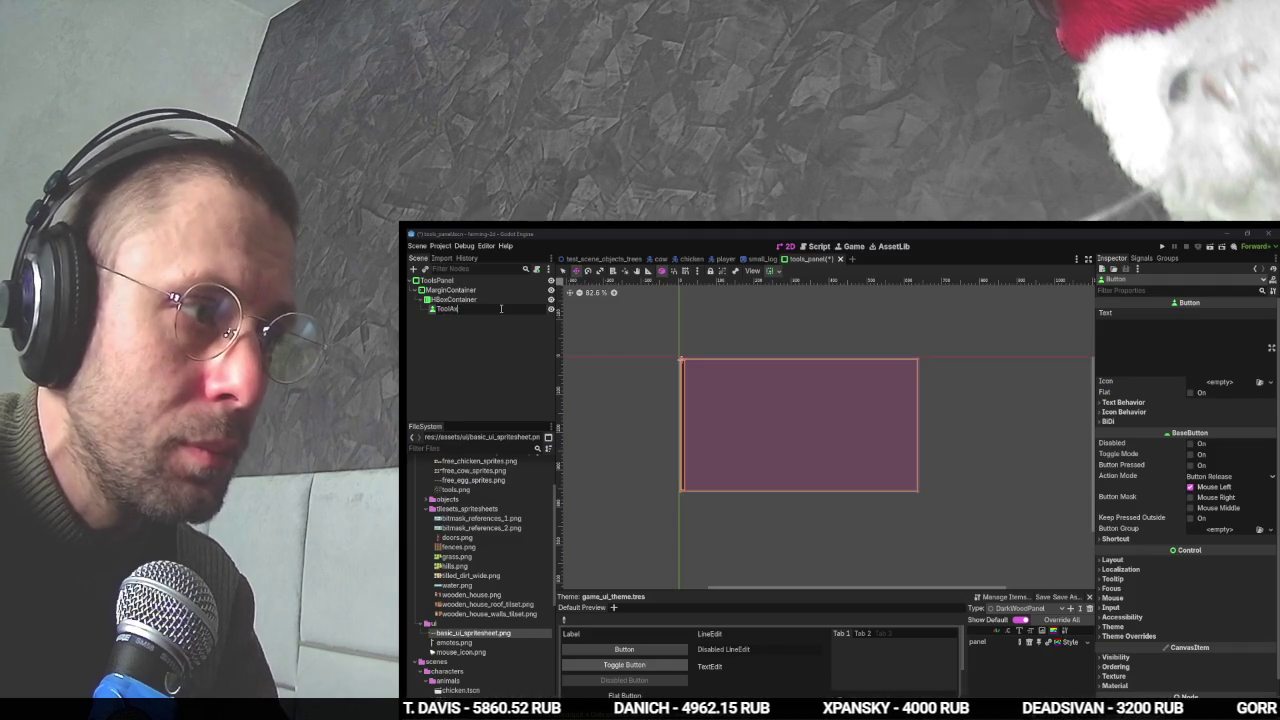
key(alt+Tab)
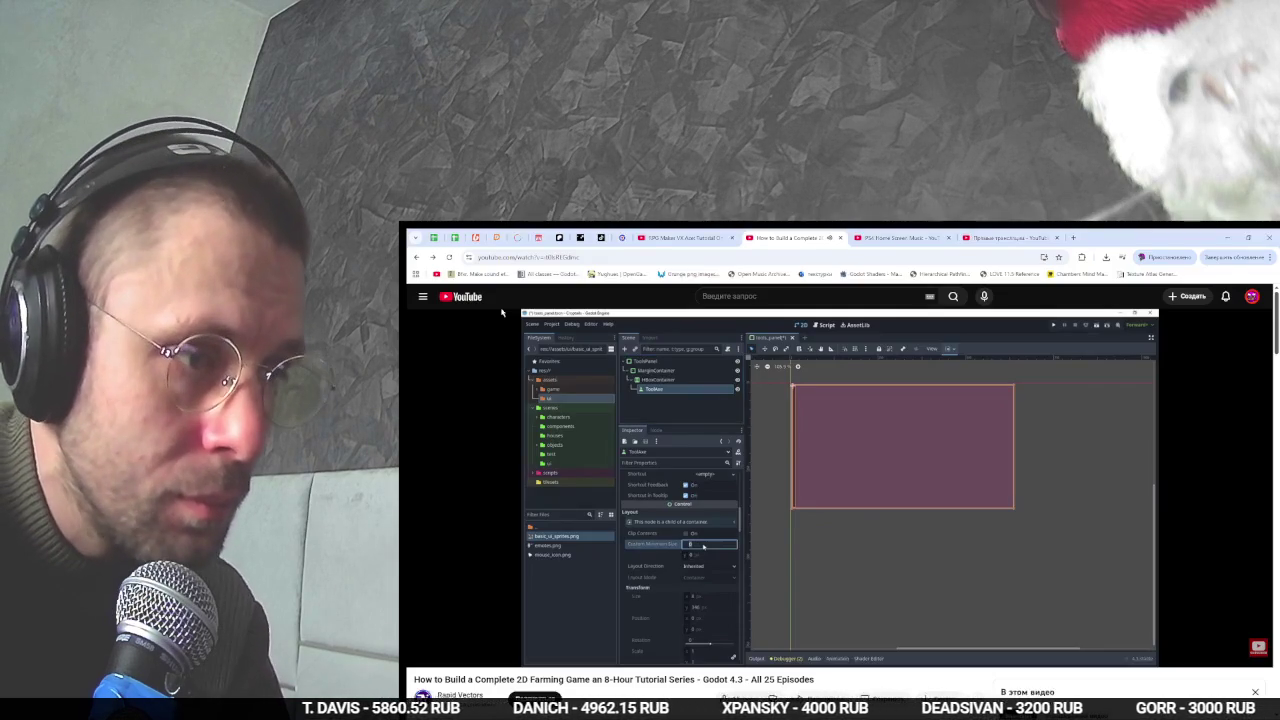
key(alt+Tab)
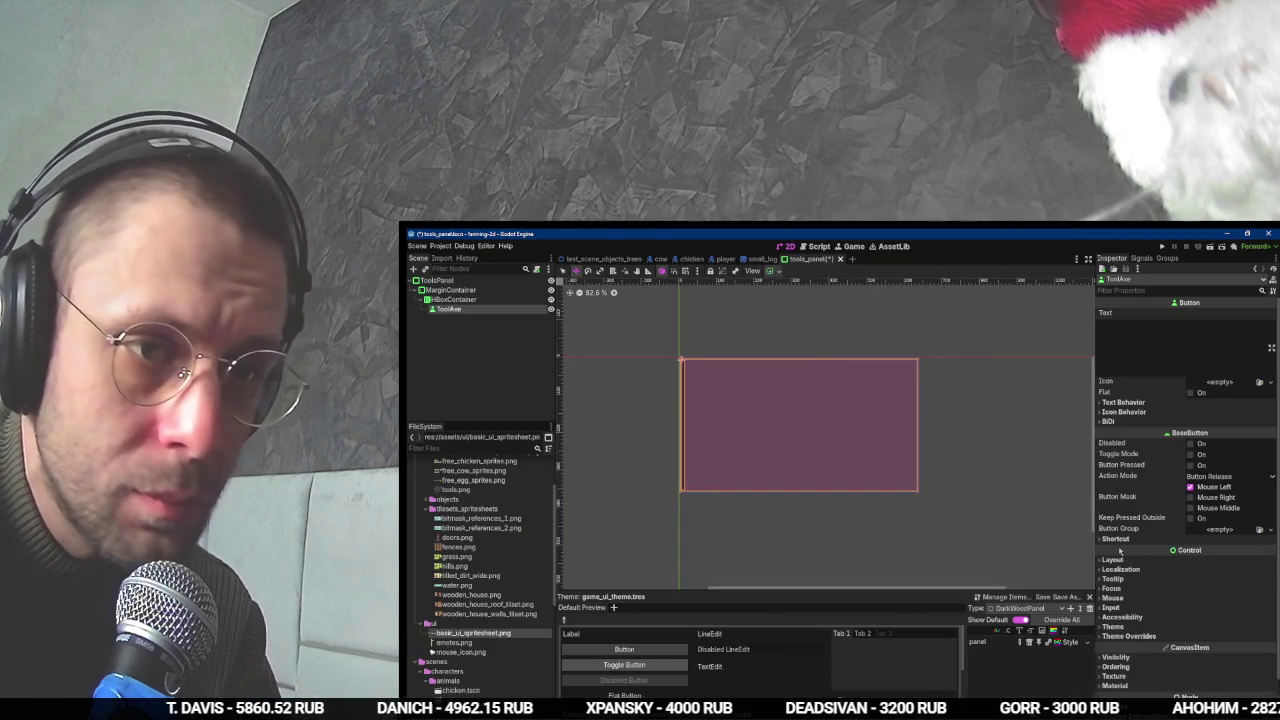
- Set ToolAxe's Custom Minimum Size x to 28
click(1113, 559)
click(1206, 593)
text(28)
key(Tab)
- Anchor the ToolsPanel to the Top Left preset
key(alt+Tab)
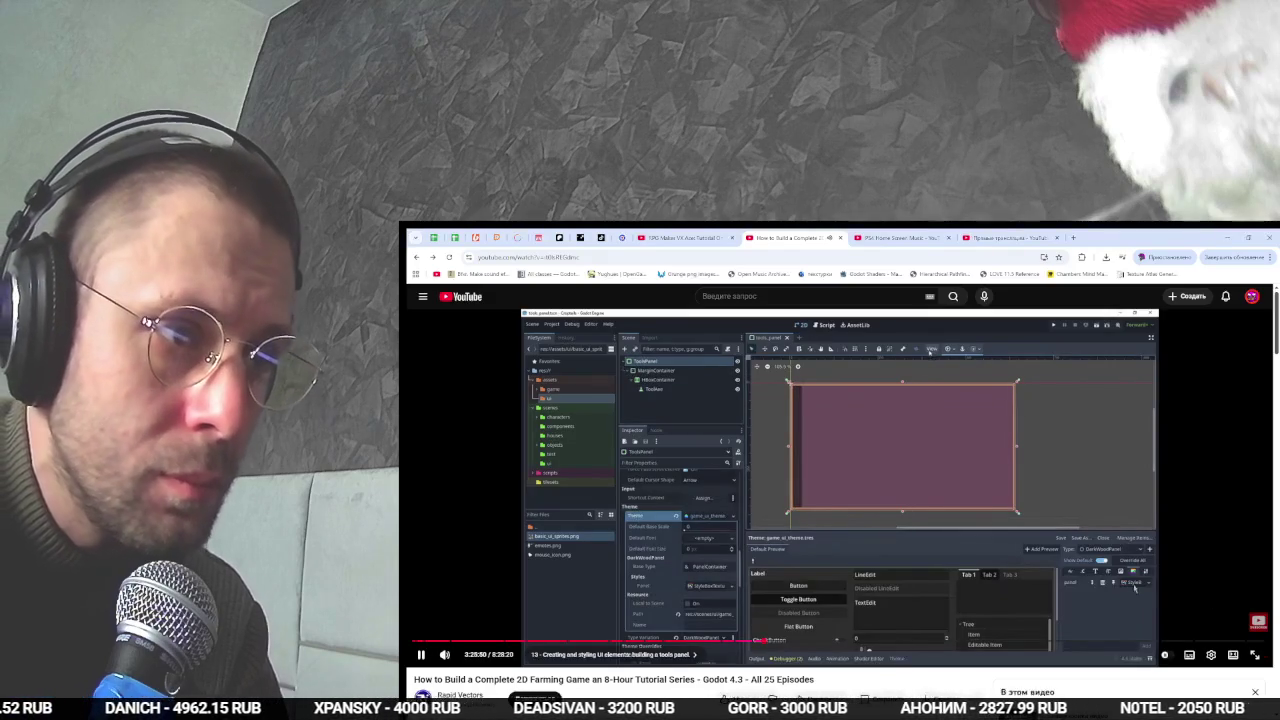
click(655, 390)
key(alt+Tab)
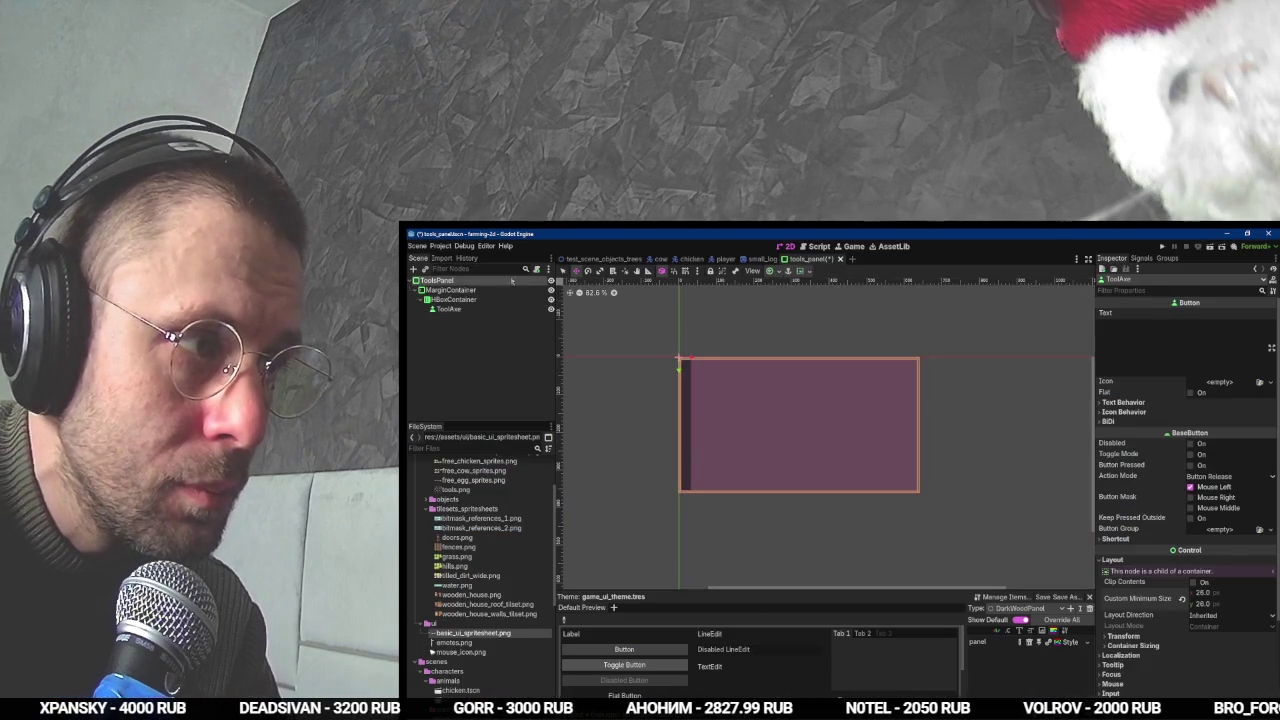
click(512, 281)
click(770, 271)
click(773, 303)
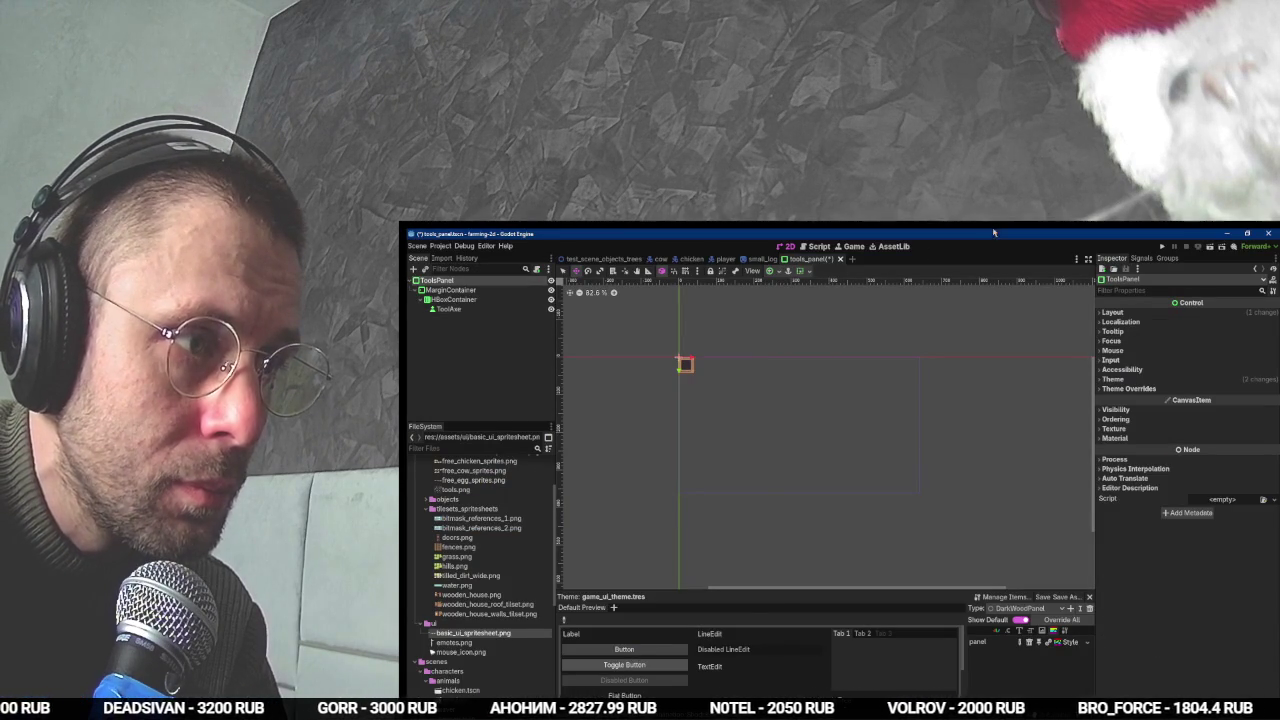
key(alt+Tab)
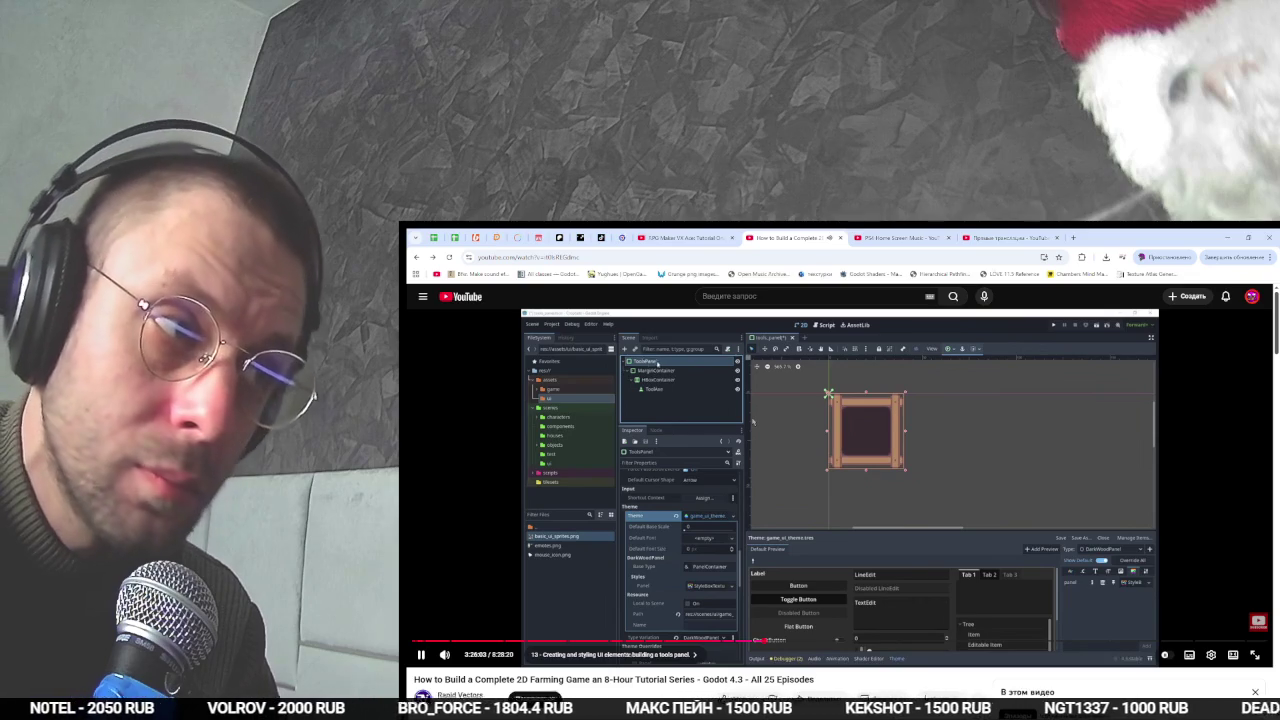
key(alt+Tab)
key(alt+Tab)
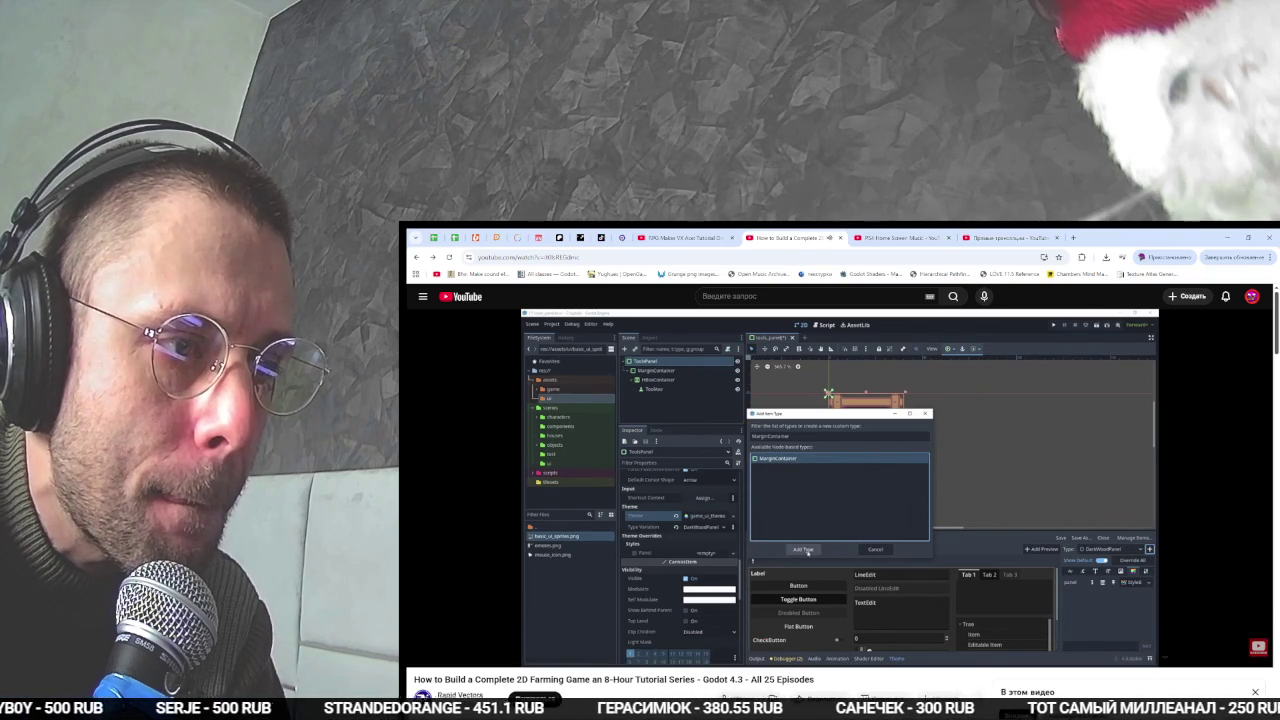
key(alt+Tab)
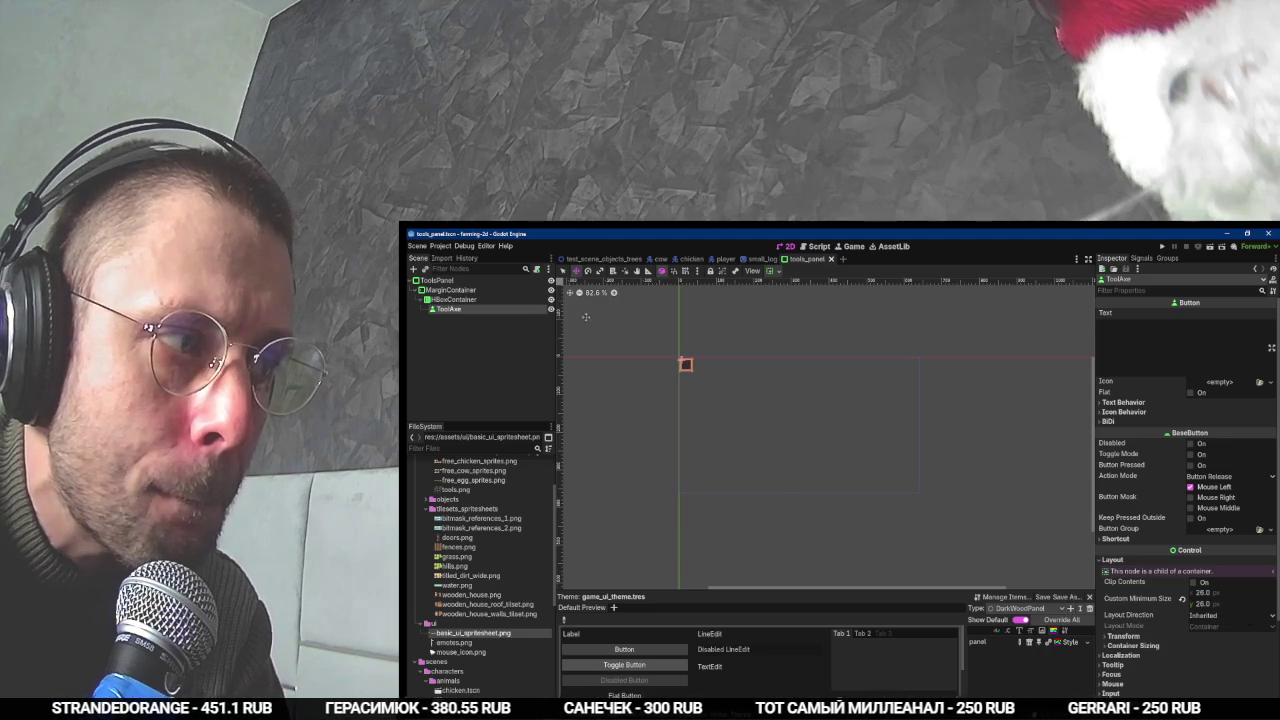
click(746, 390)
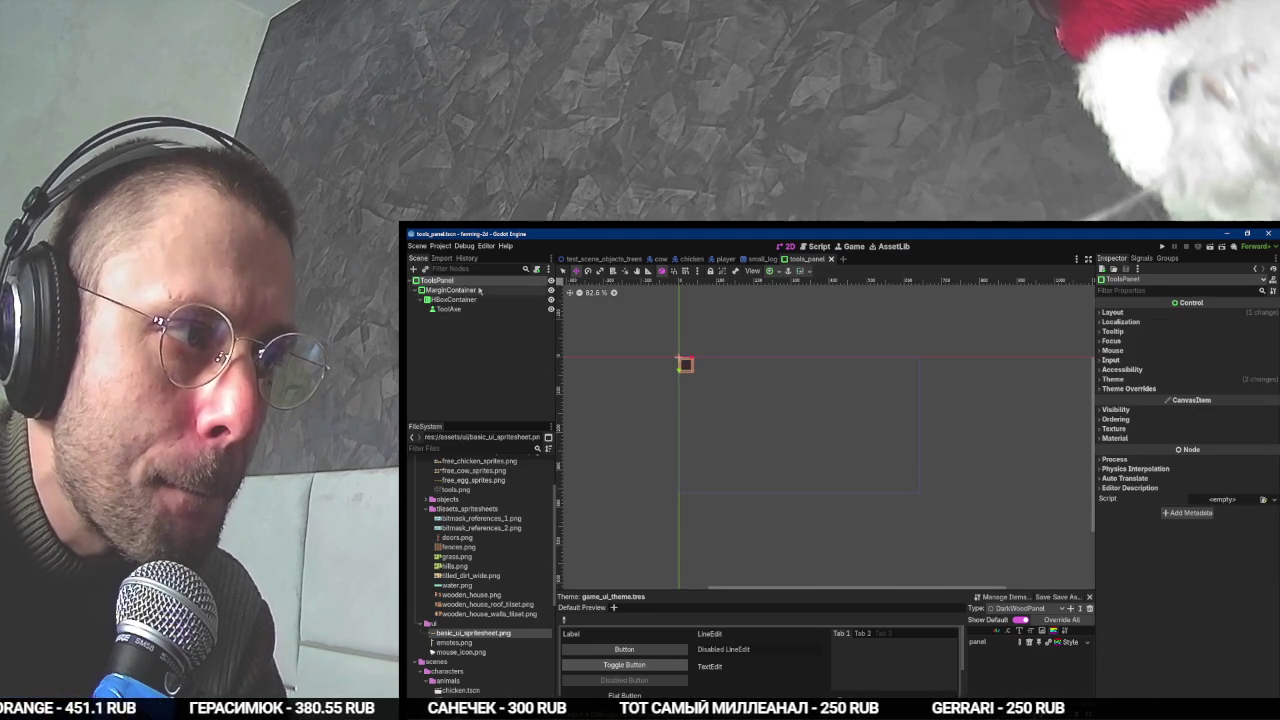
- Add MarginContainer as a type in the game UI theme
click(1070, 608)
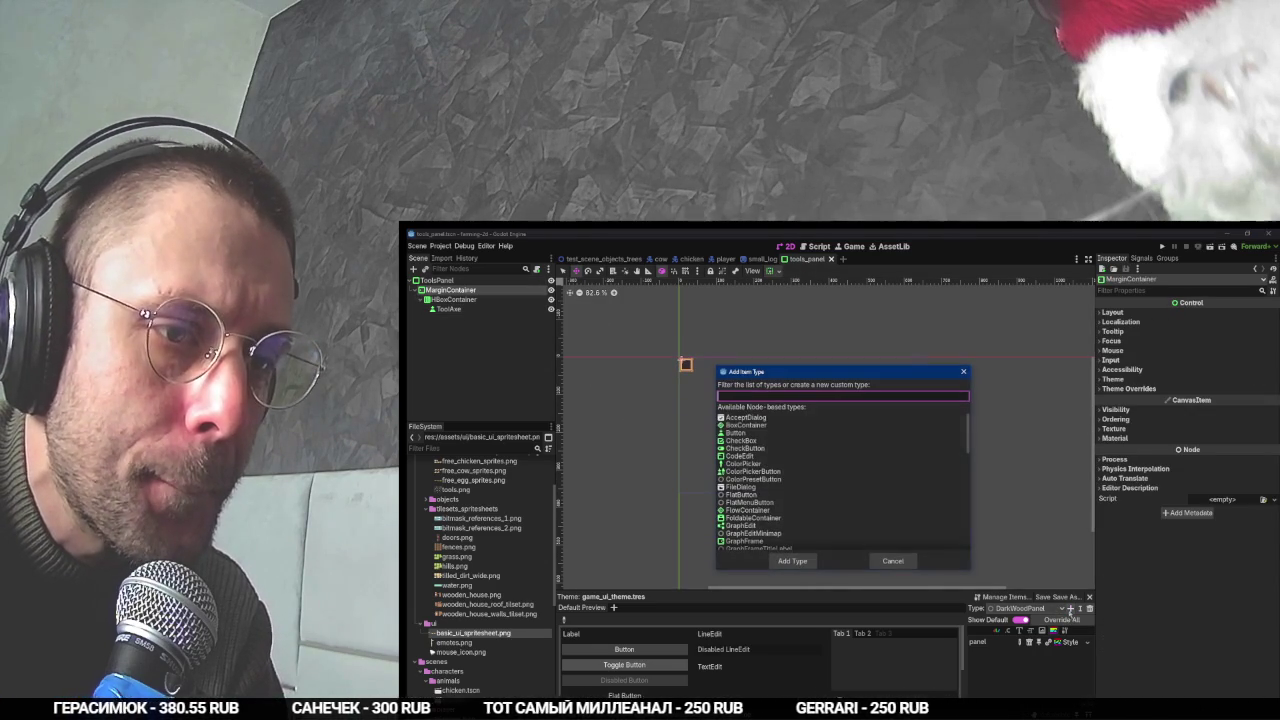
text(margin)
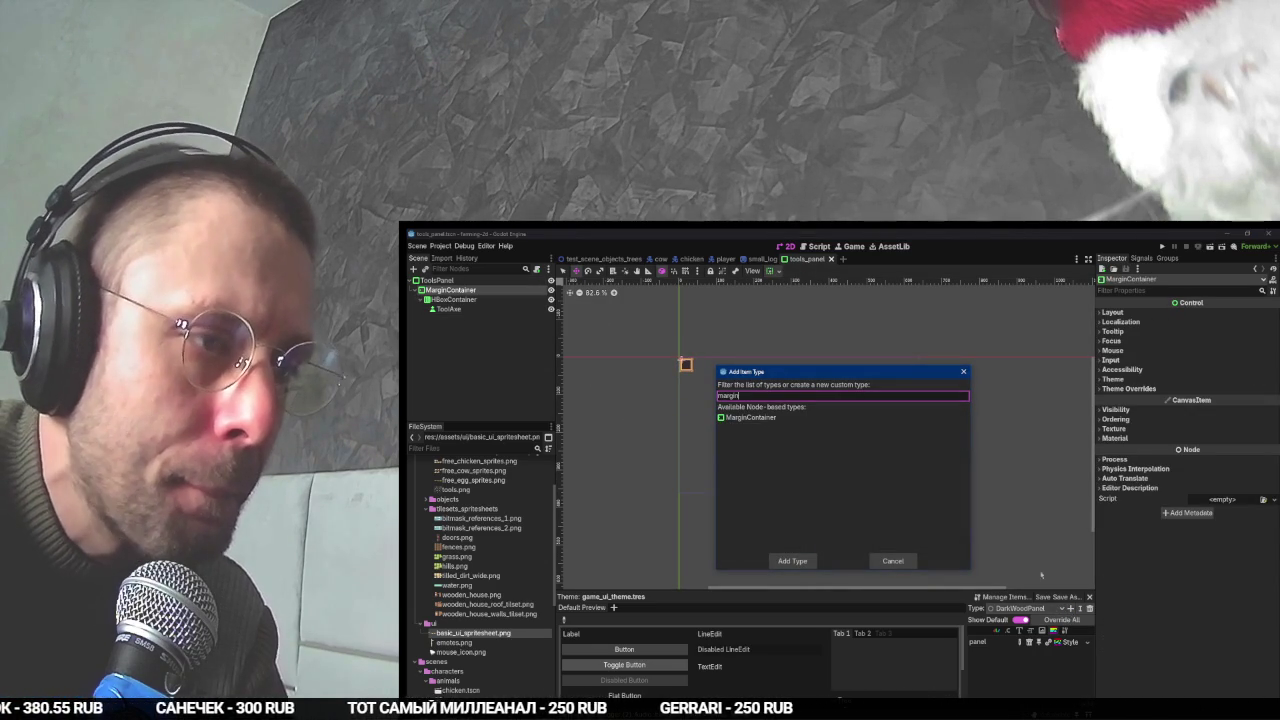
double_click(758, 418)
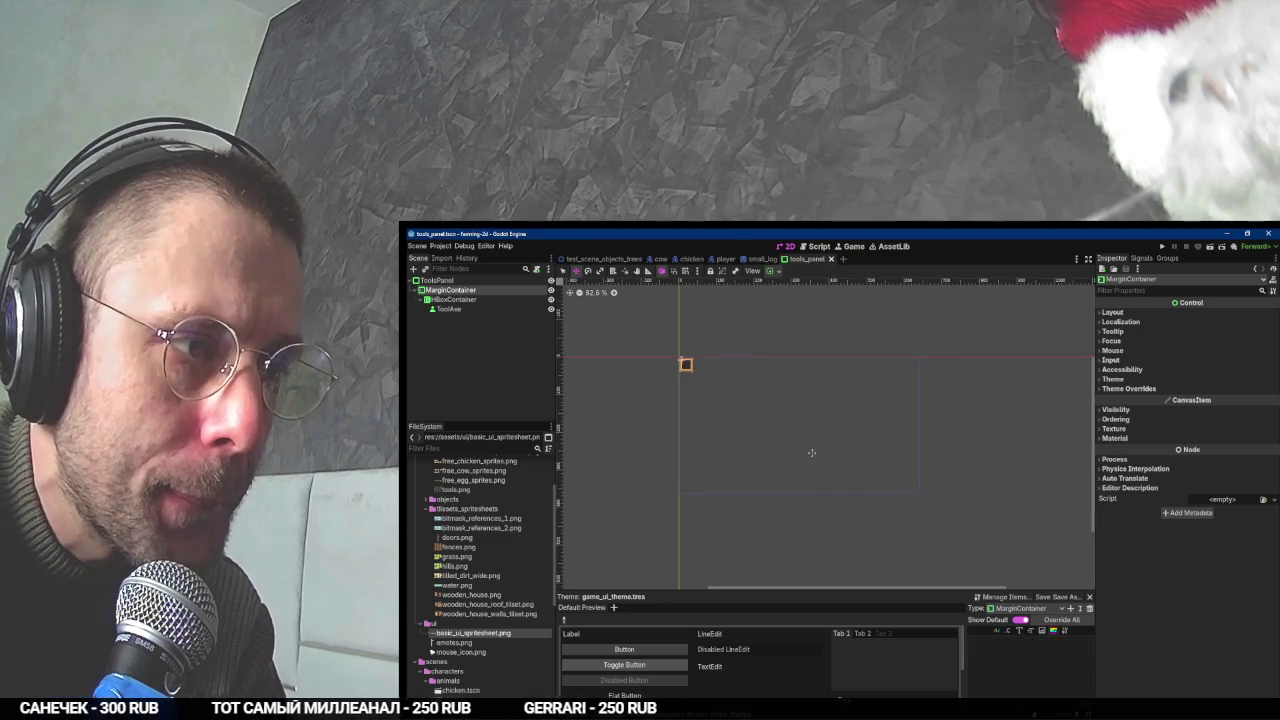
key(alt+Tab)
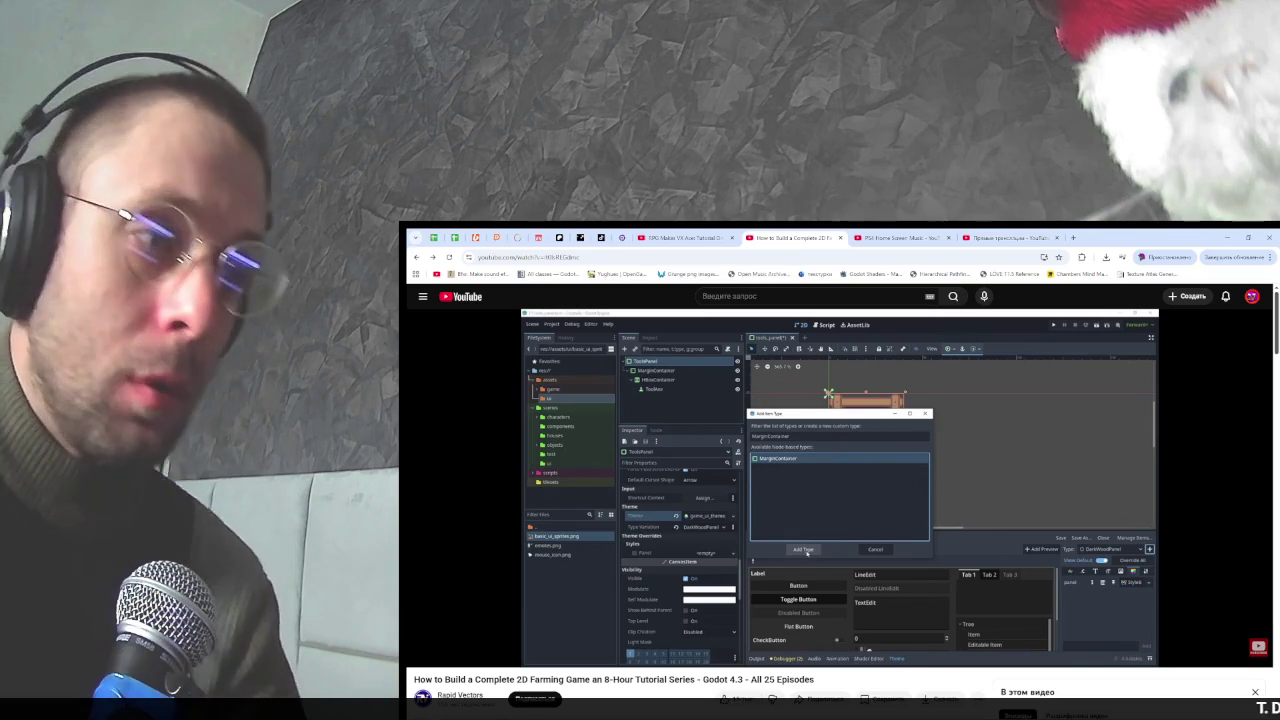
mouse_move(883, 505)
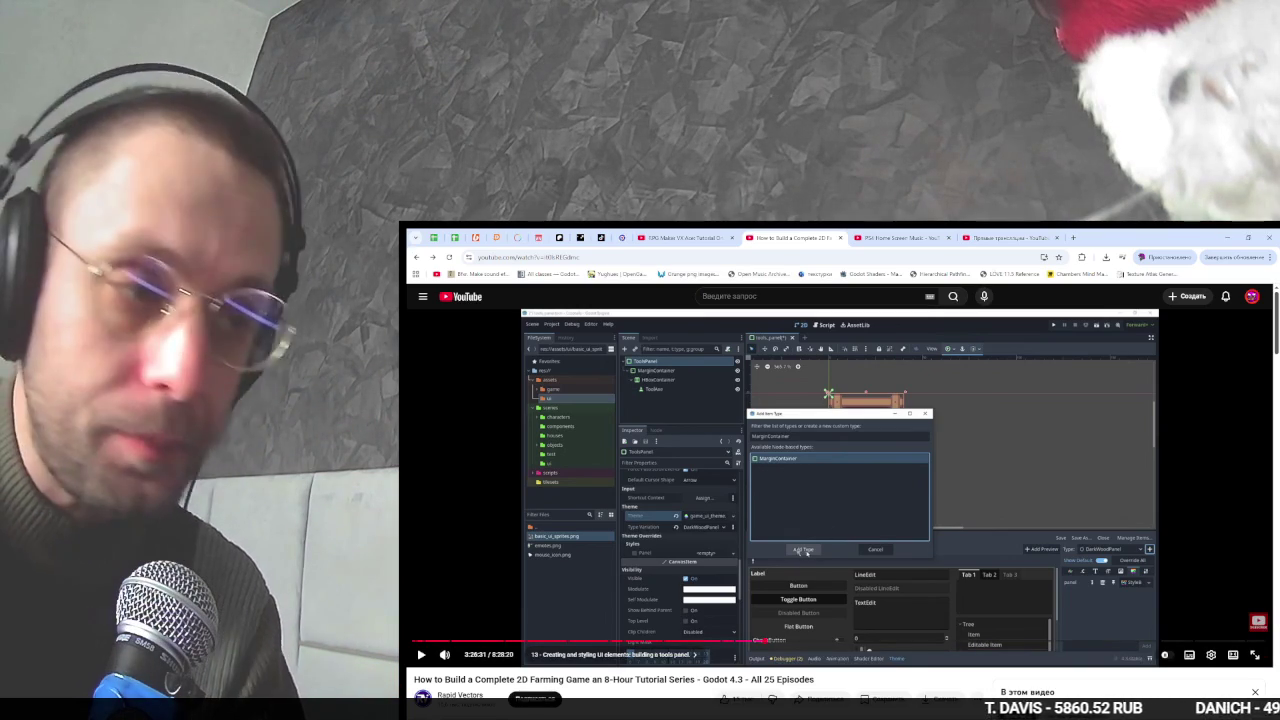
key(space)
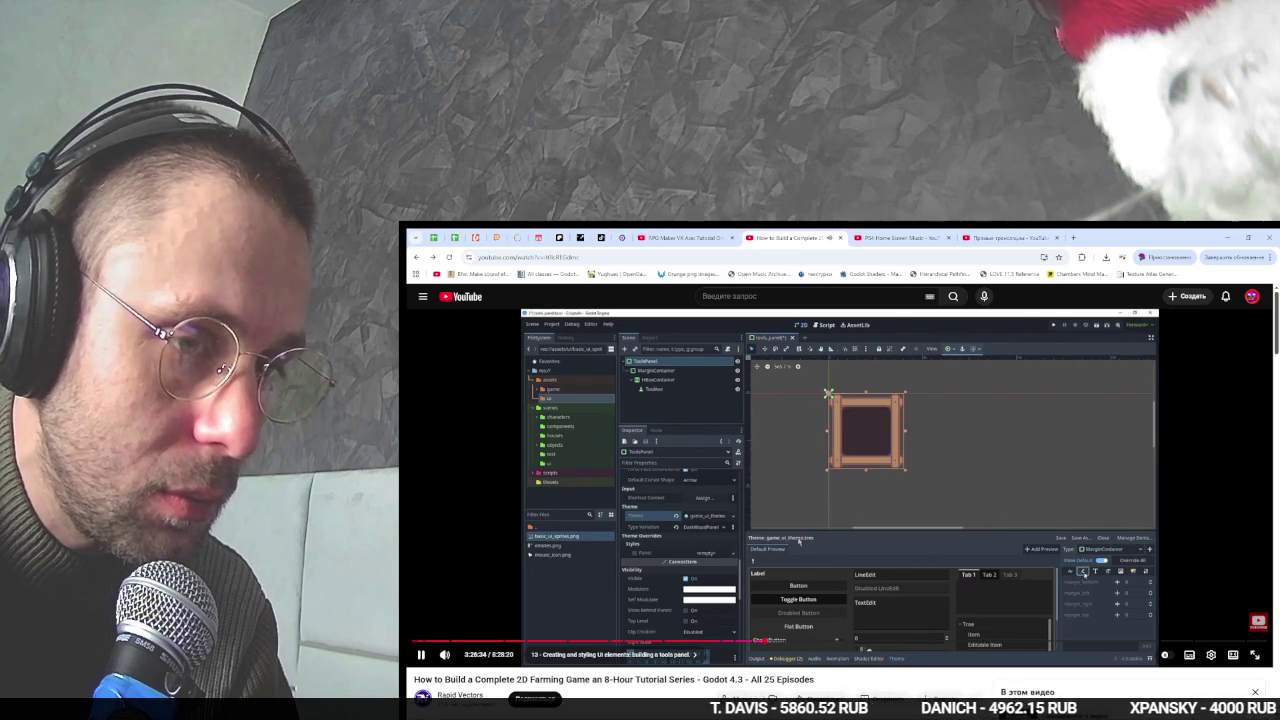
key(space)
key(alt+Tab)
key(alt+Tab)
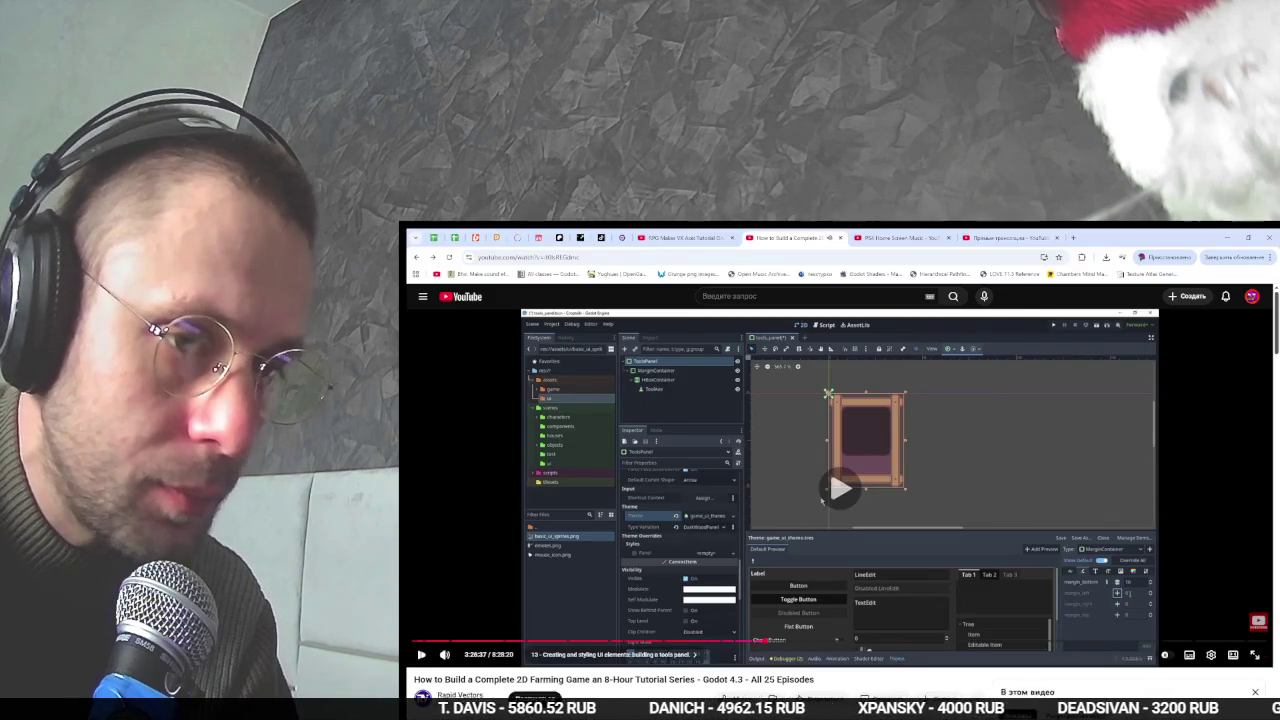
key(alt+Tab)
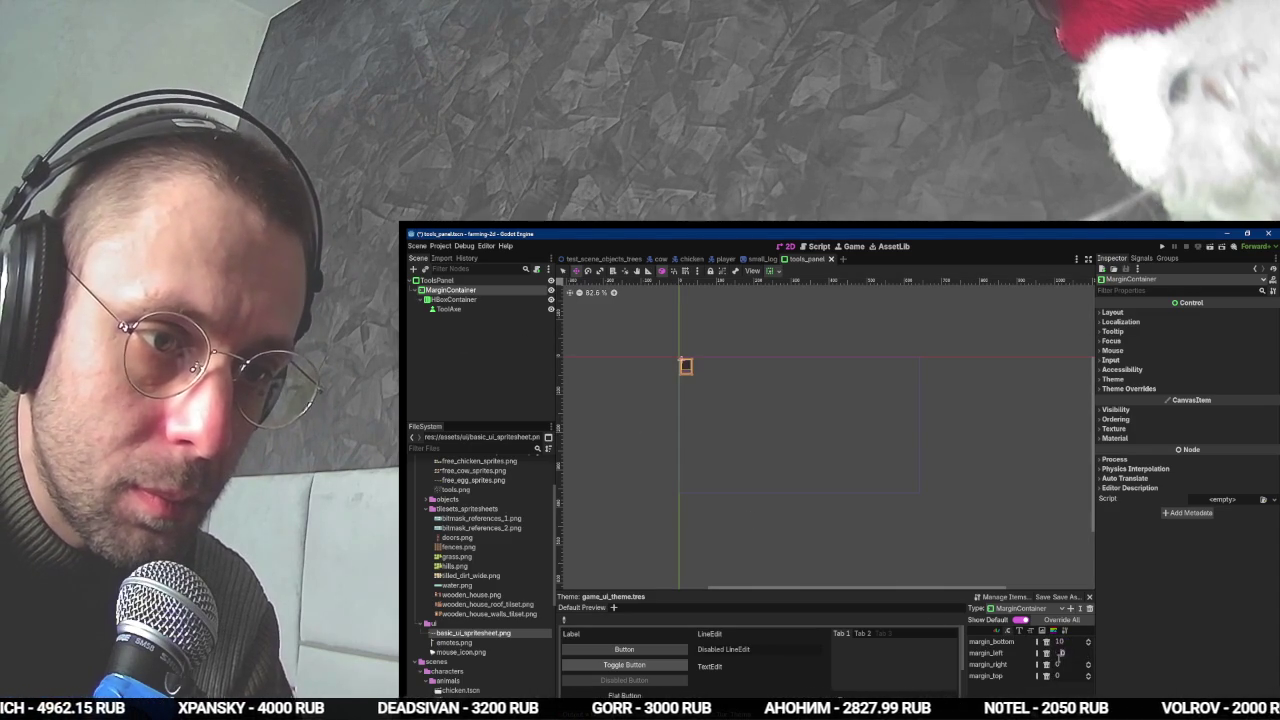
- Clear the scene selection and save the tools panel scene
click(678, 519)
scroll(650, 366, up, 3)
key(ctrl+s)
key(alt+Tab)
key(space)
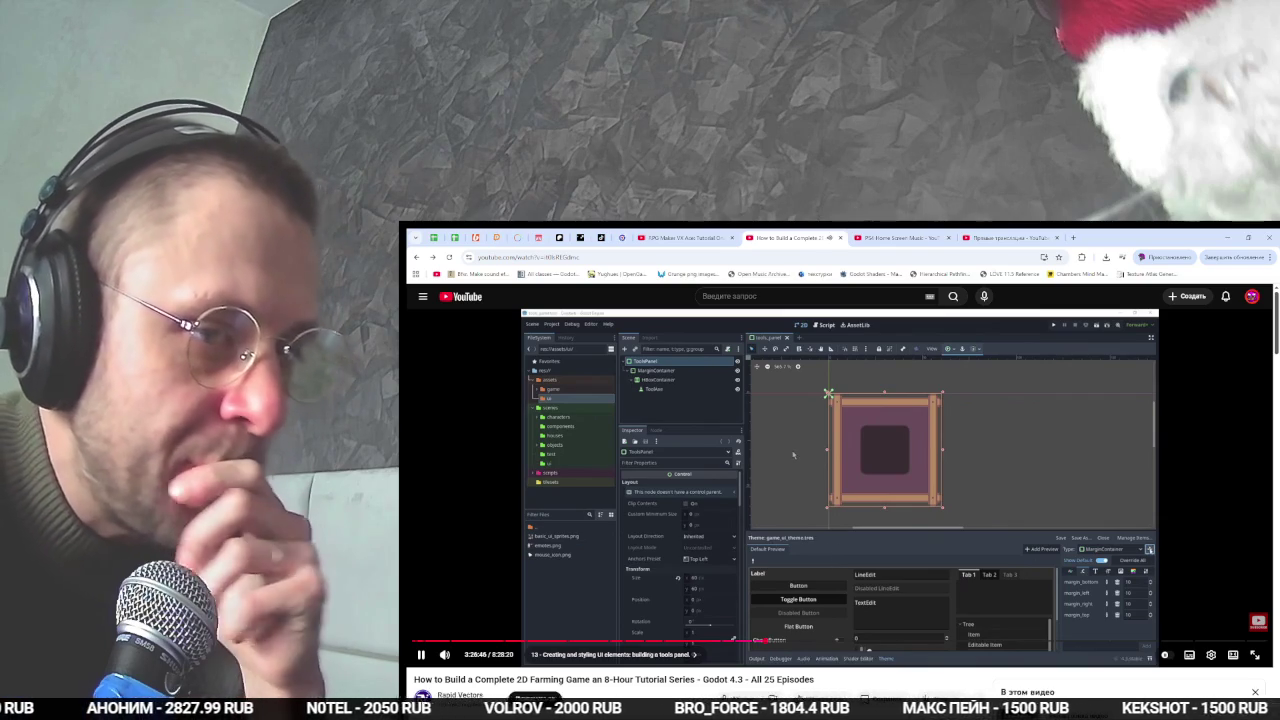
key(alt+Tab)
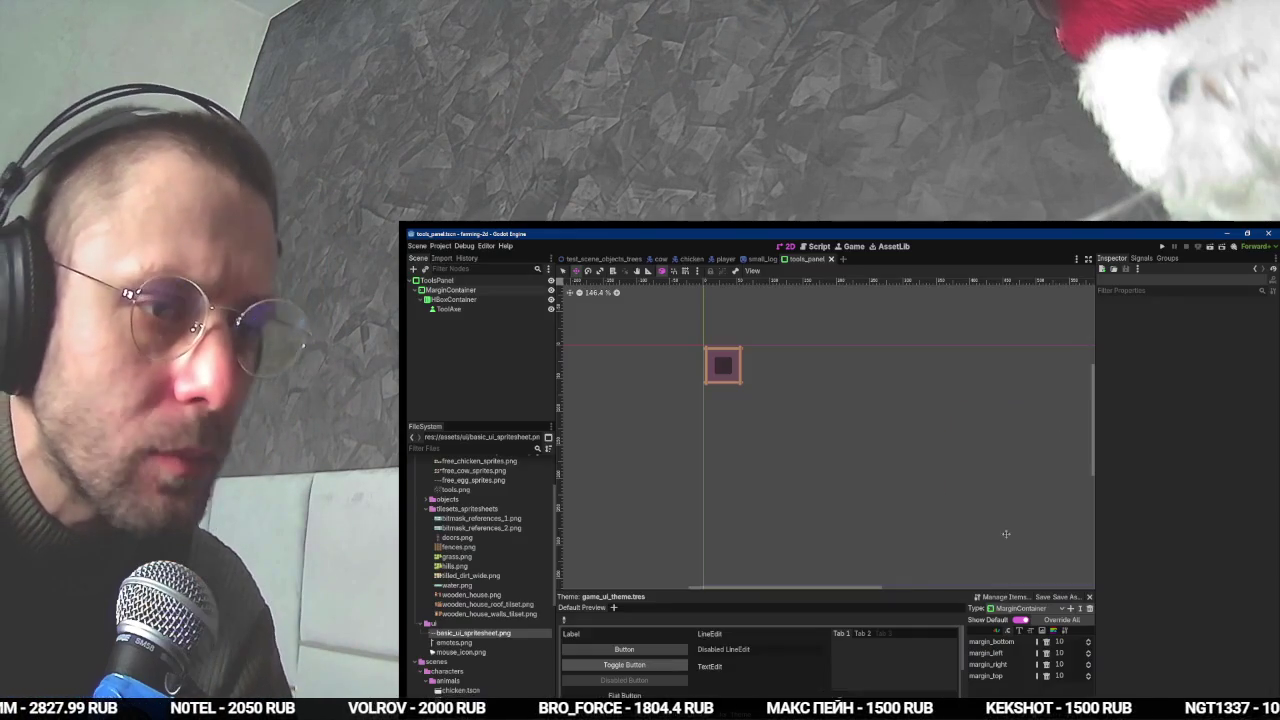
click(1070, 608)
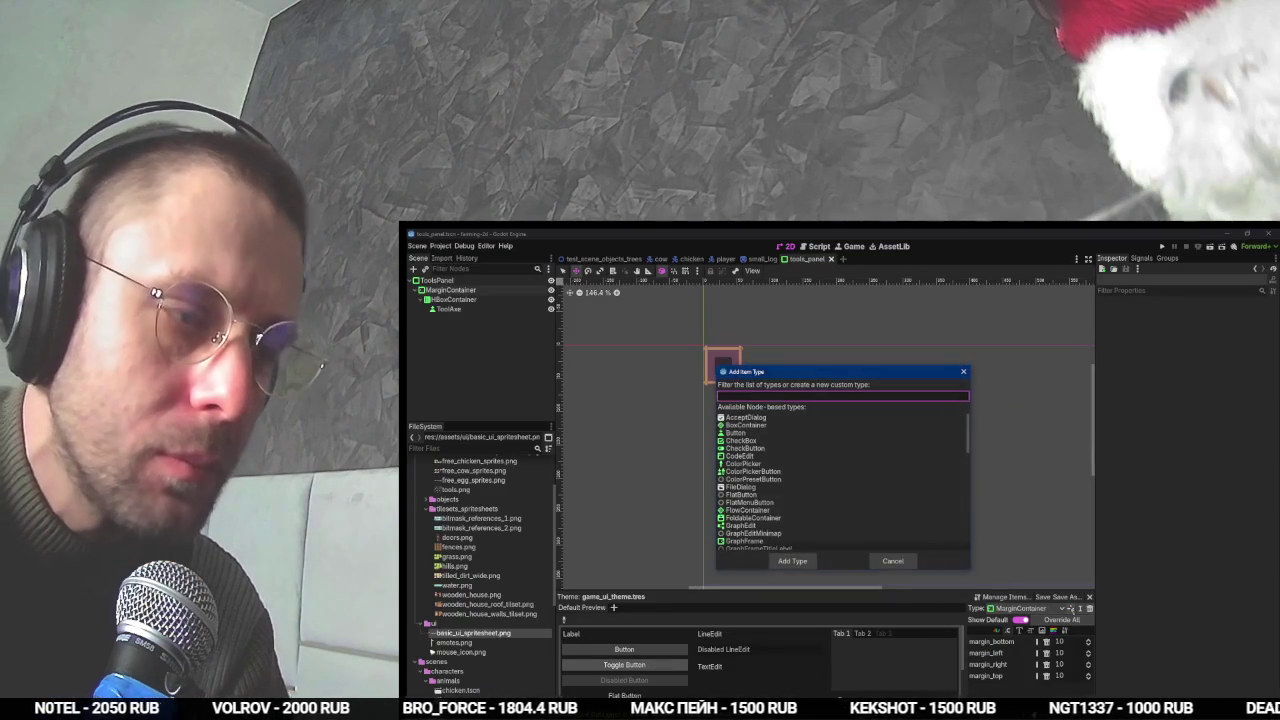
key(alt+Tab)
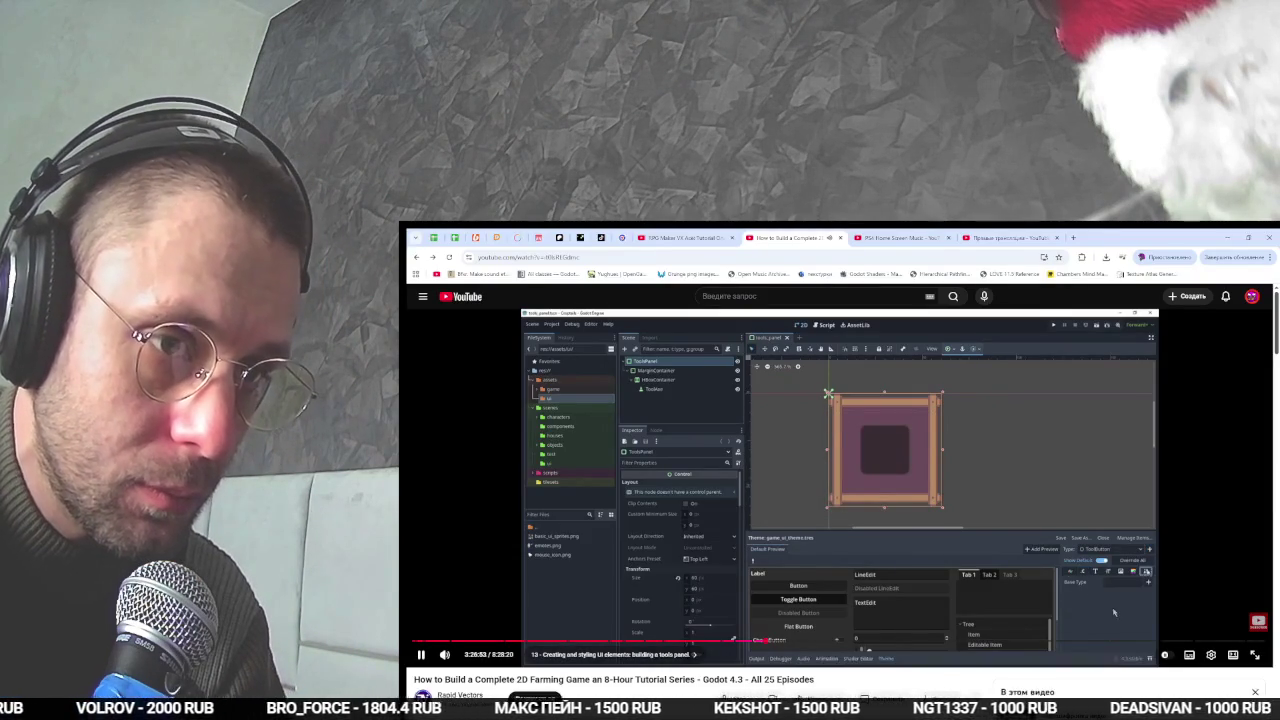
- Add a ToolButton type to game_ui_theme and drag the bottom panel taller for the preview
key(alt+Tab)
text(T)
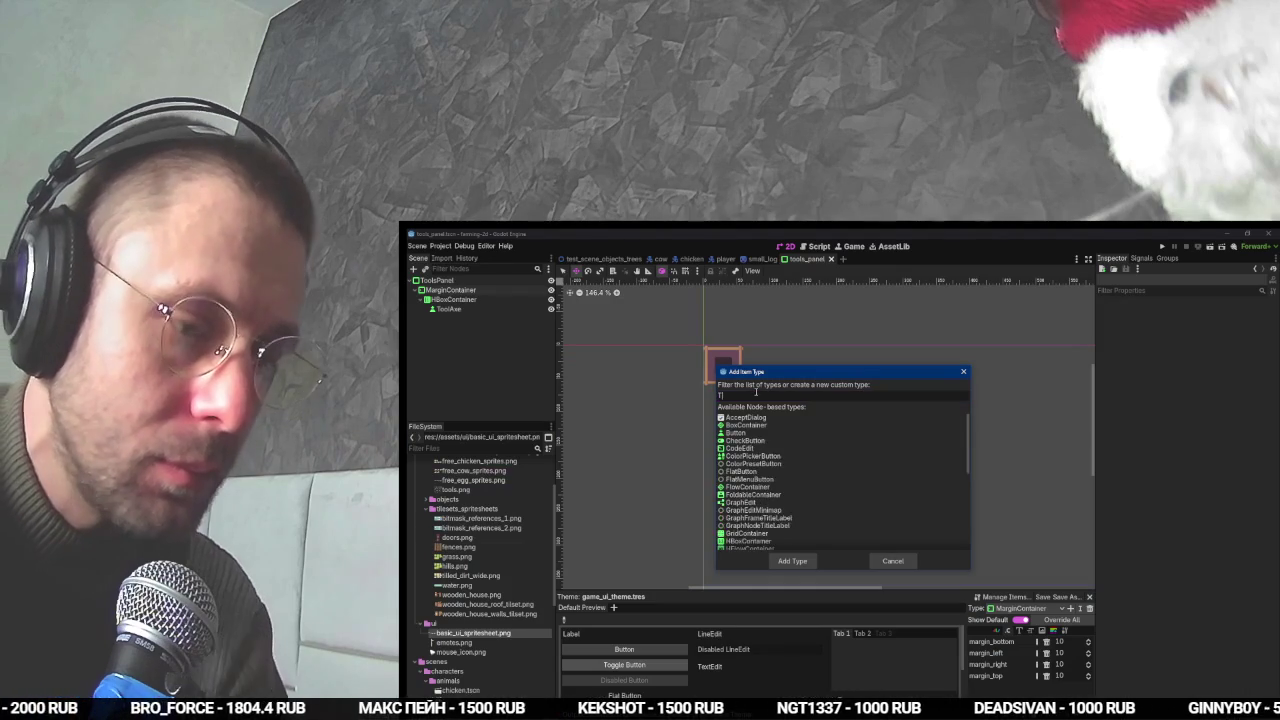
text(oolButton)
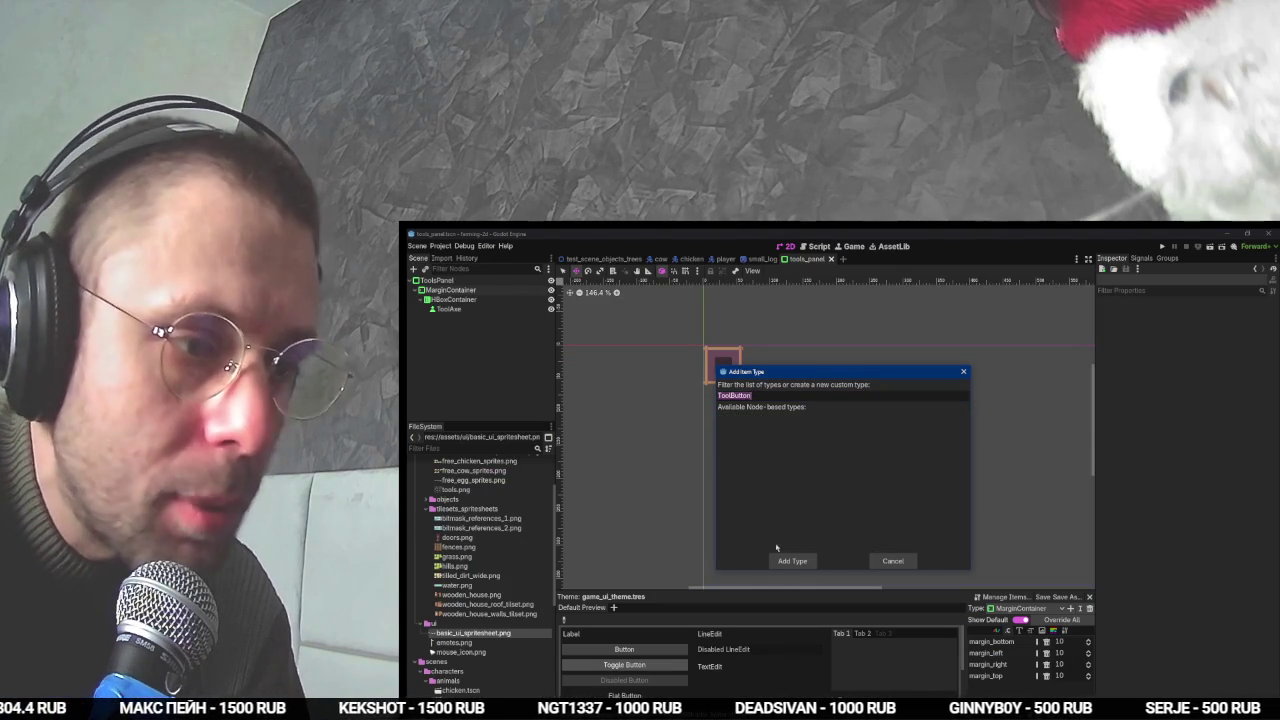
click(792, 561)
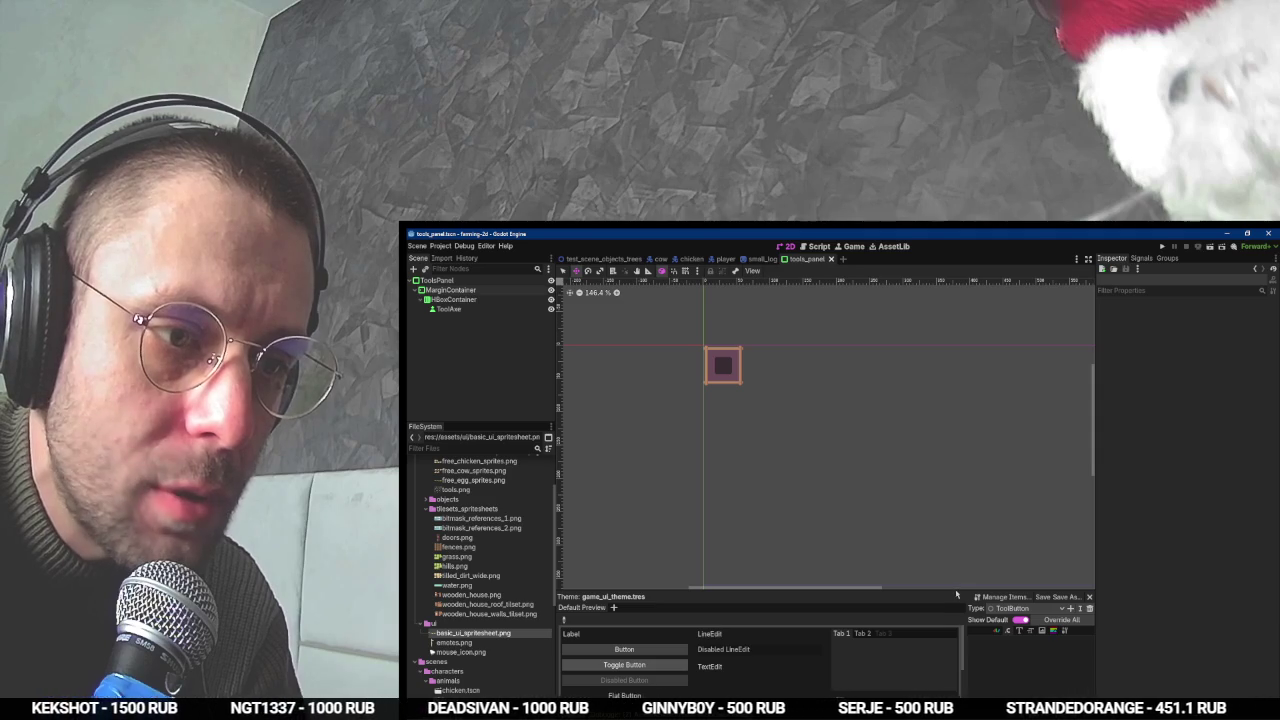
drag(956, 590, 957, 505)
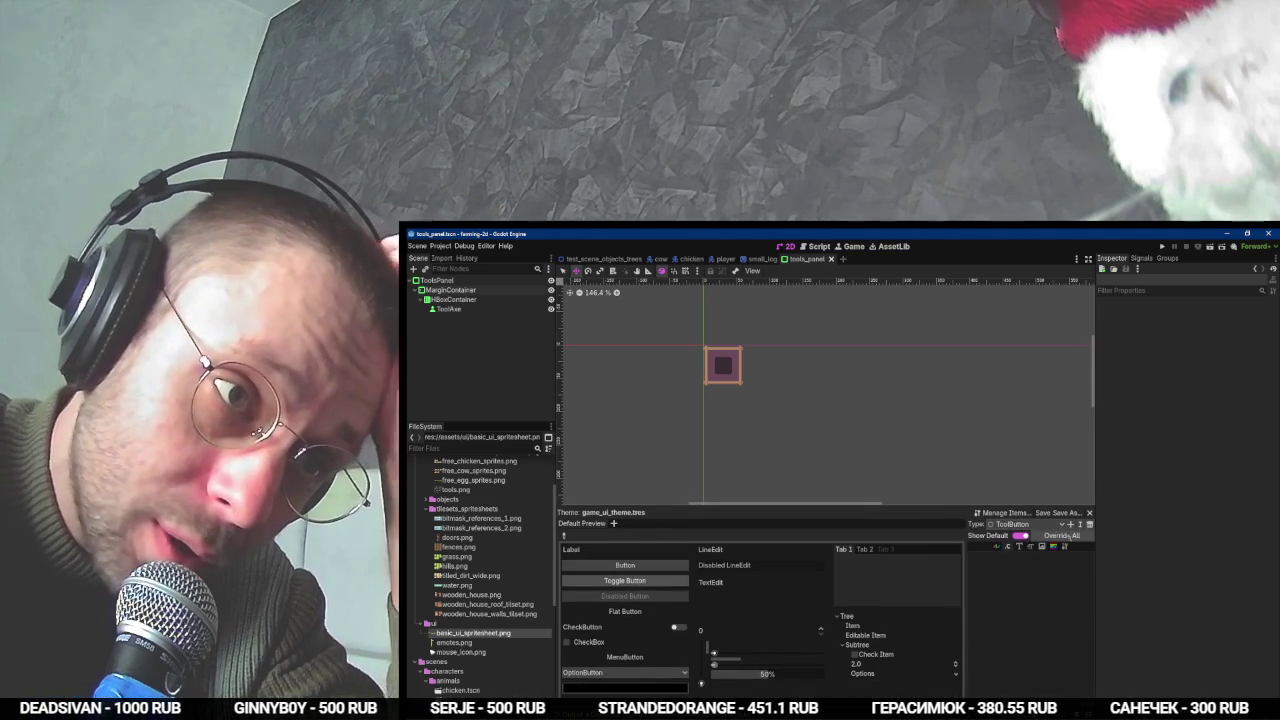
- Set Button as the base type of the ToolButton variation
click(1063, 547)
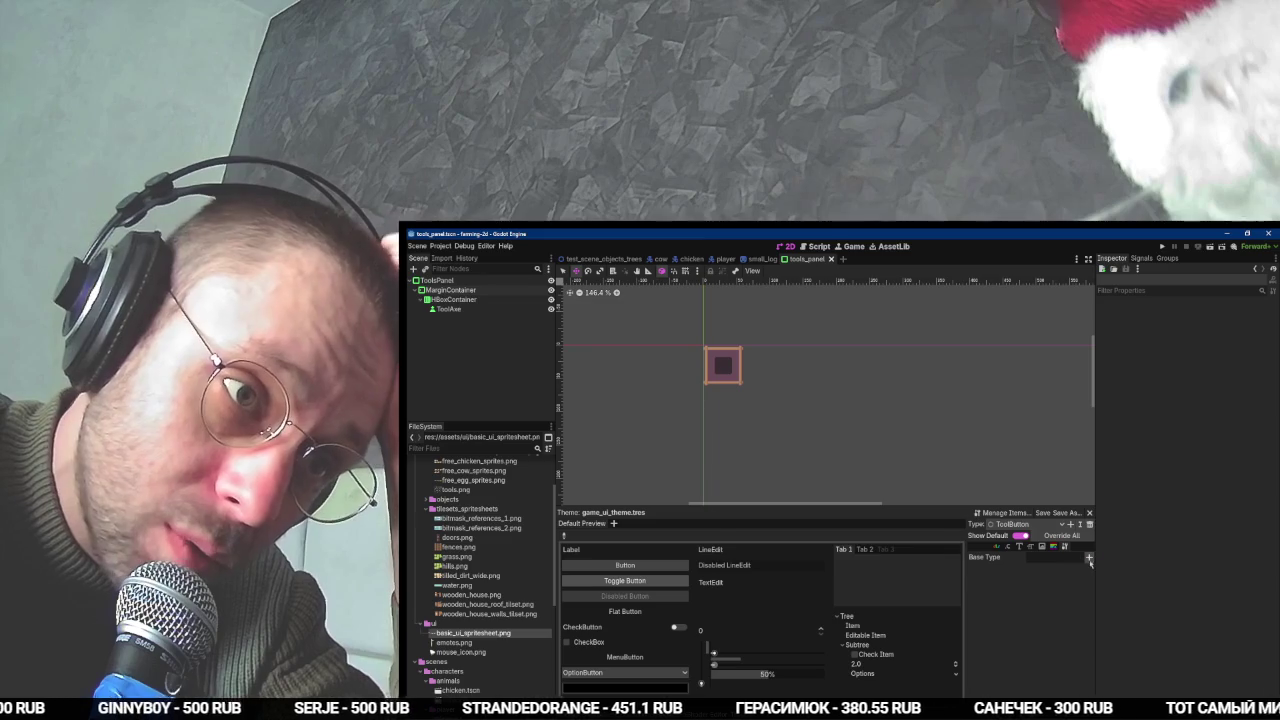
click(1089, 557)
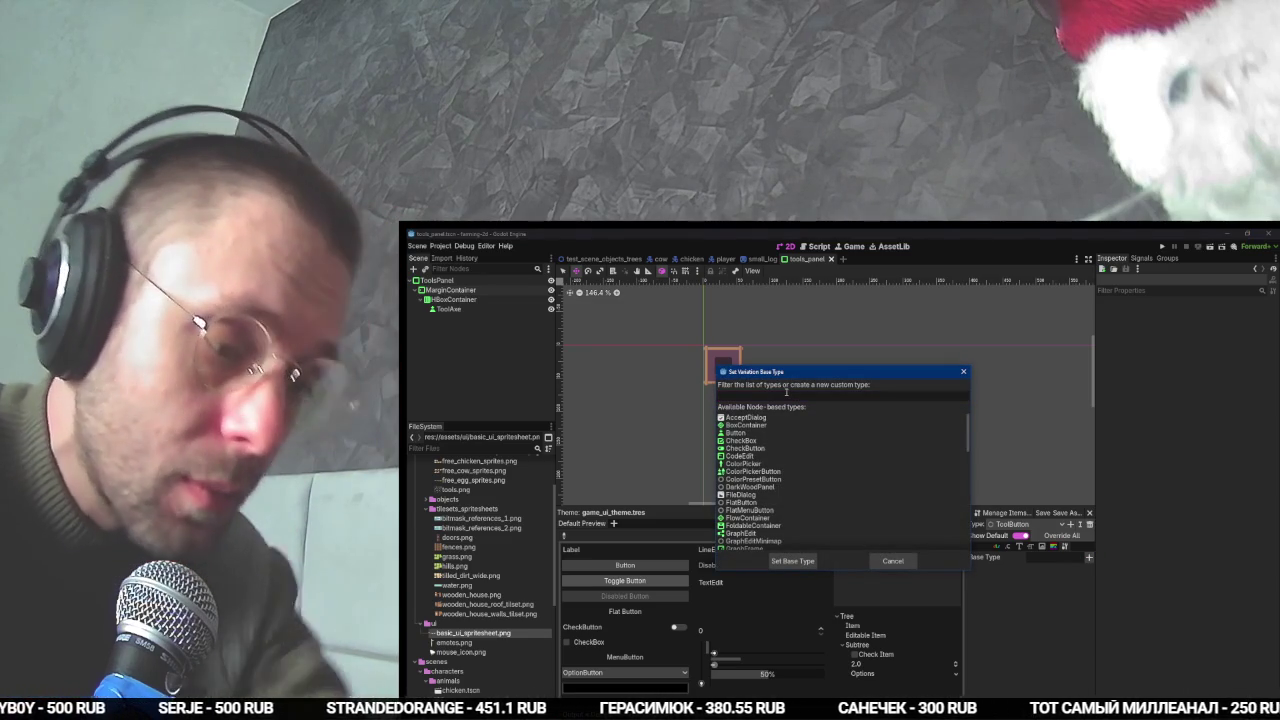
text(bu)
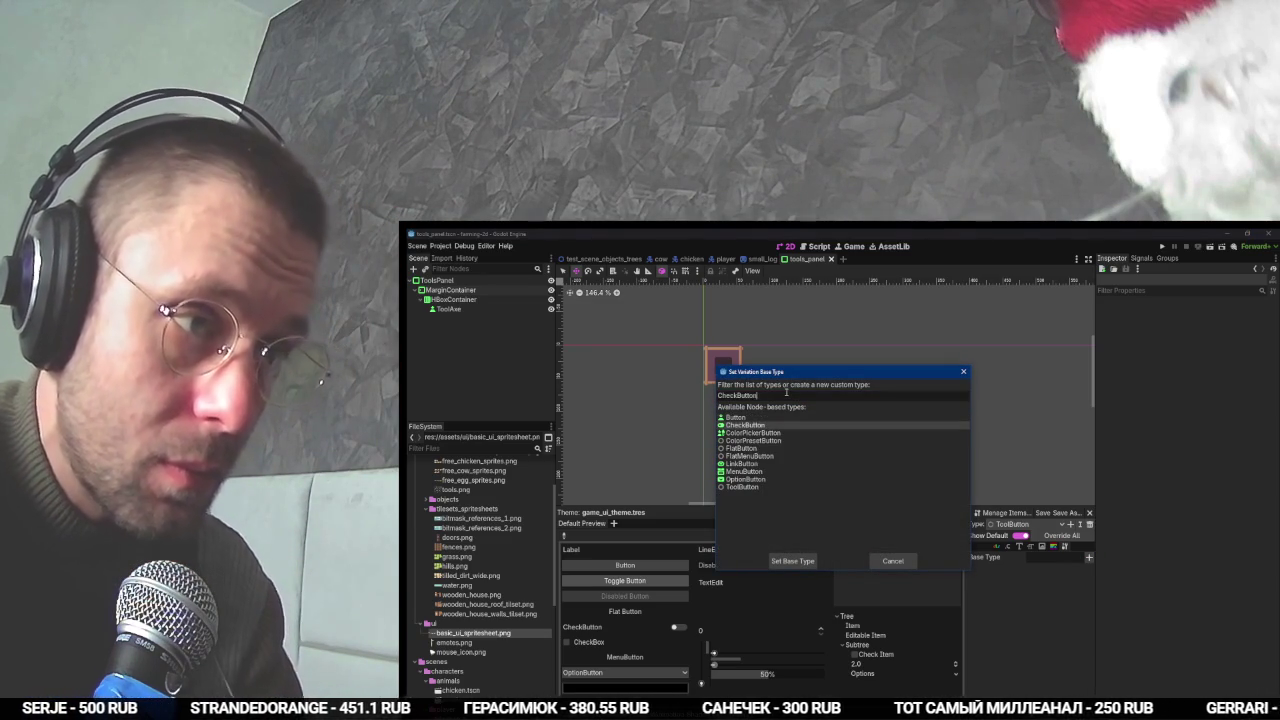
key(Return)
- Pause the tutorial video and return to the Godot editor
key(alt+Tab)
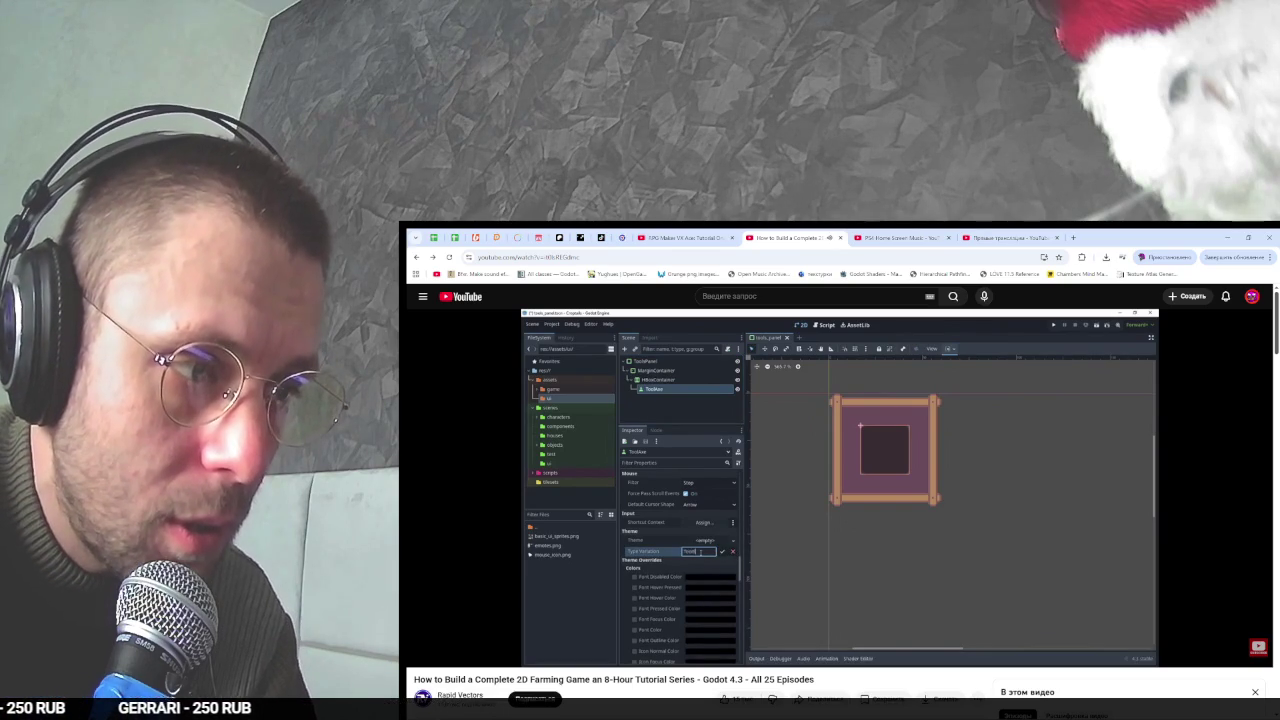
mouse_move(824, 461)
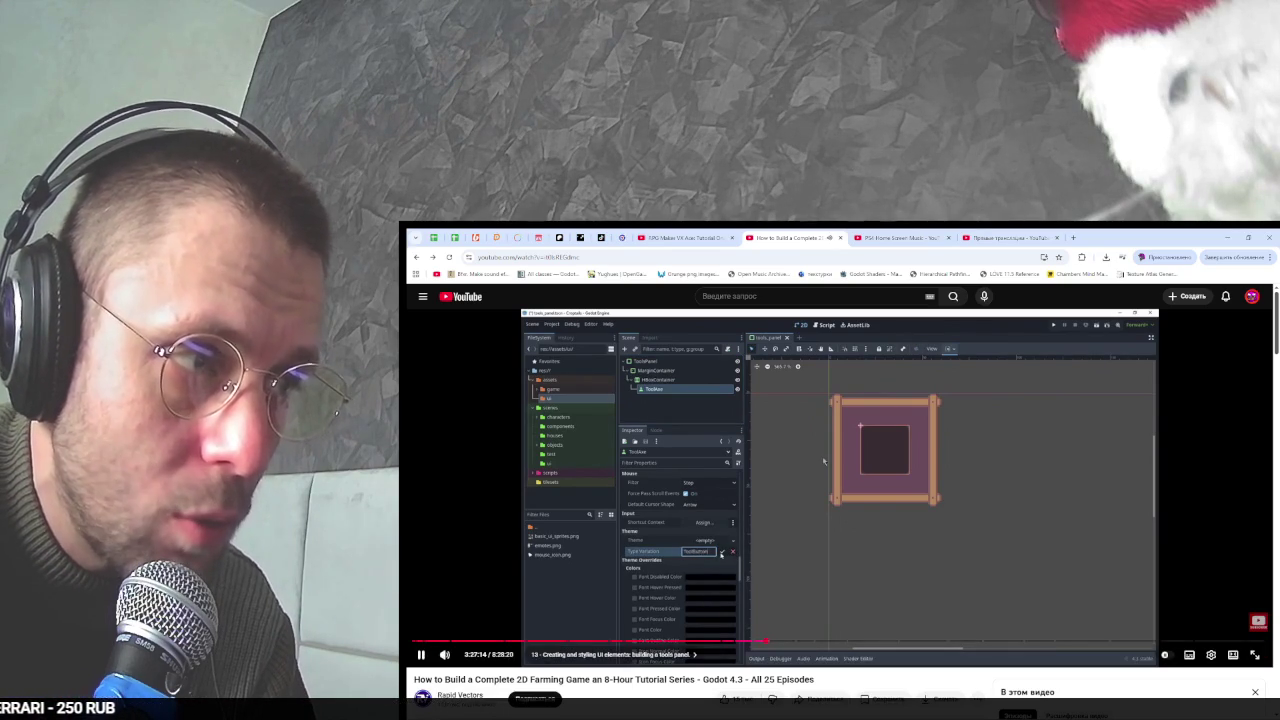
click(824, 461)
key(alt+Tab)
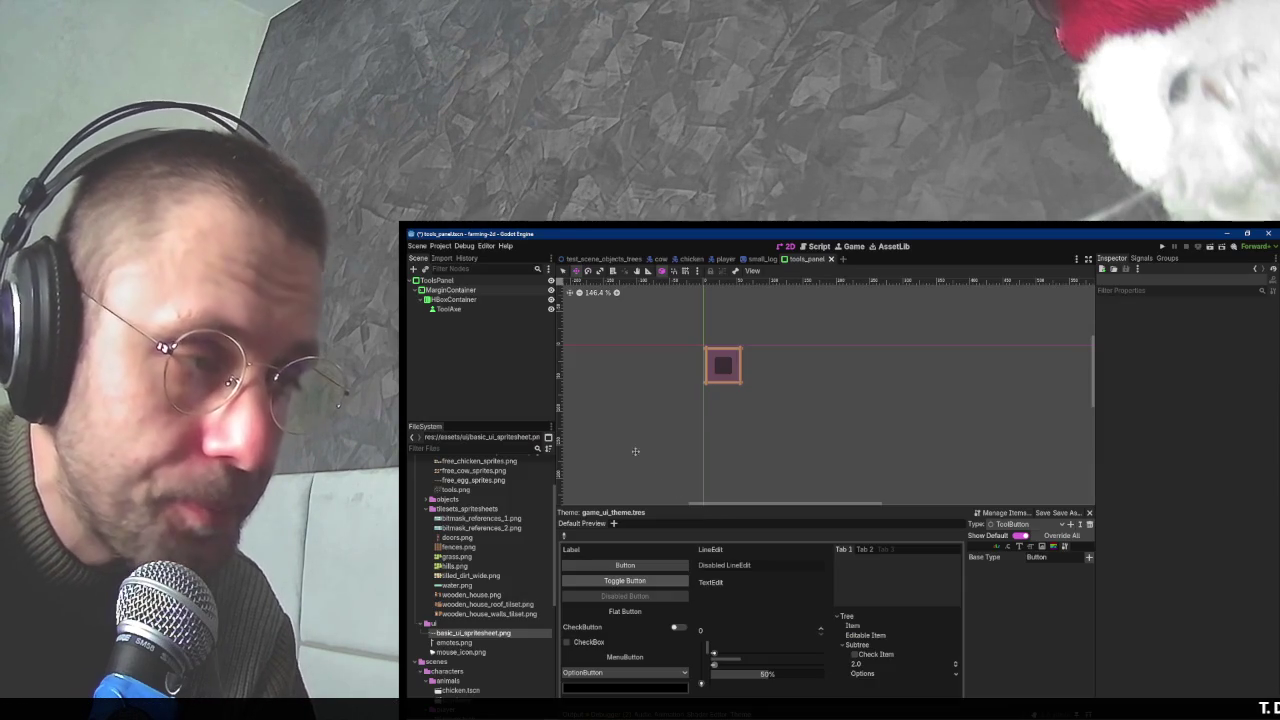
- Set the ToolAxe button's Theme Type Variation to ToolButton
click(470, 312)
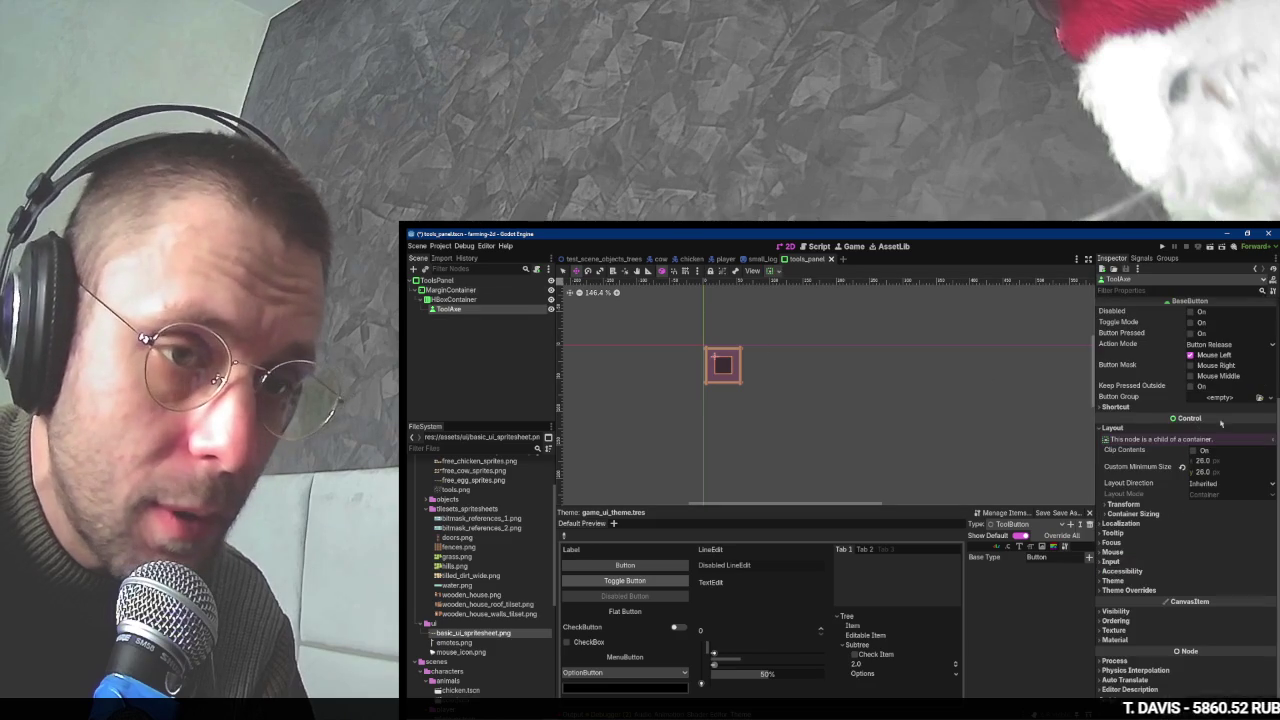
click(1130, 590)
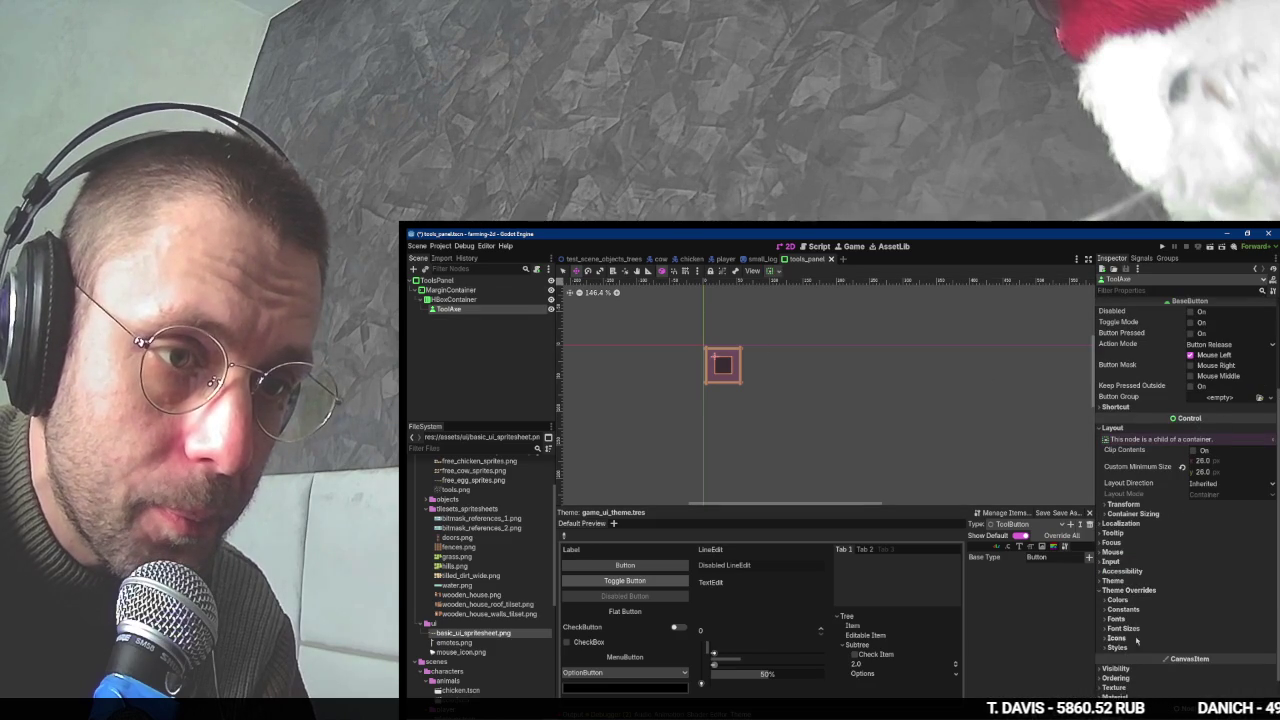
scroll(1150, 640, down, 5)
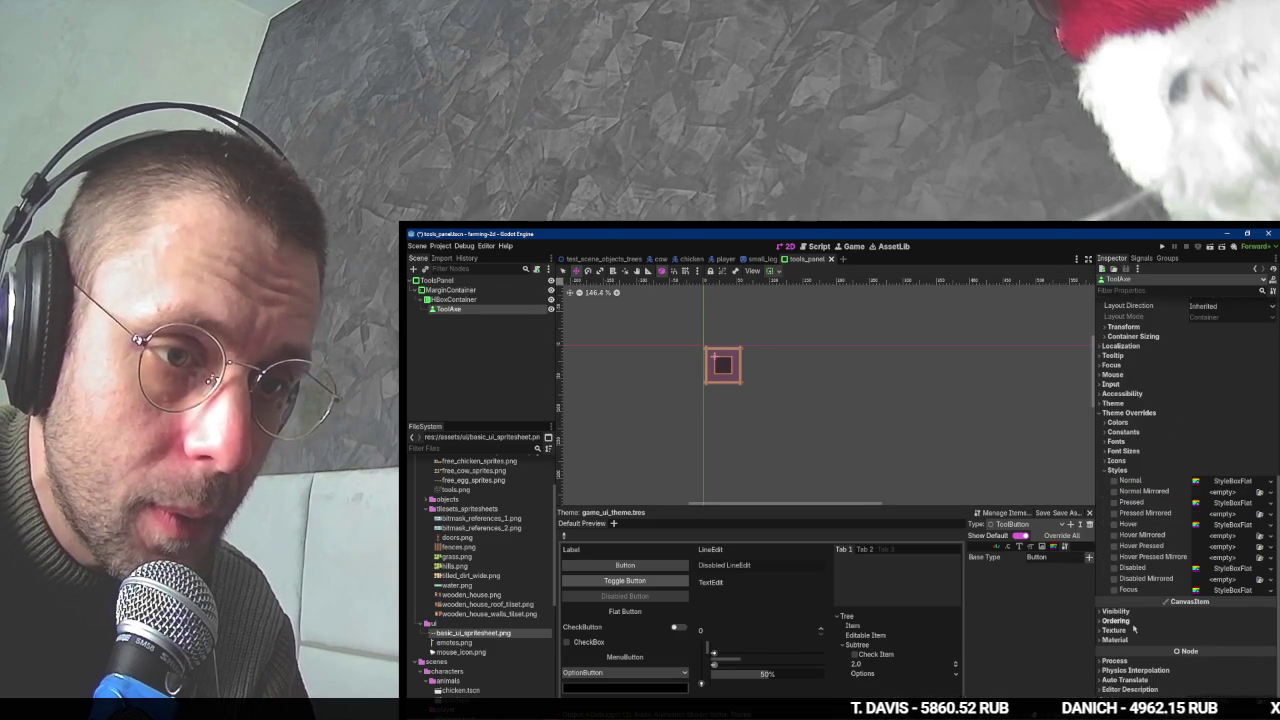
click(1113, 403)
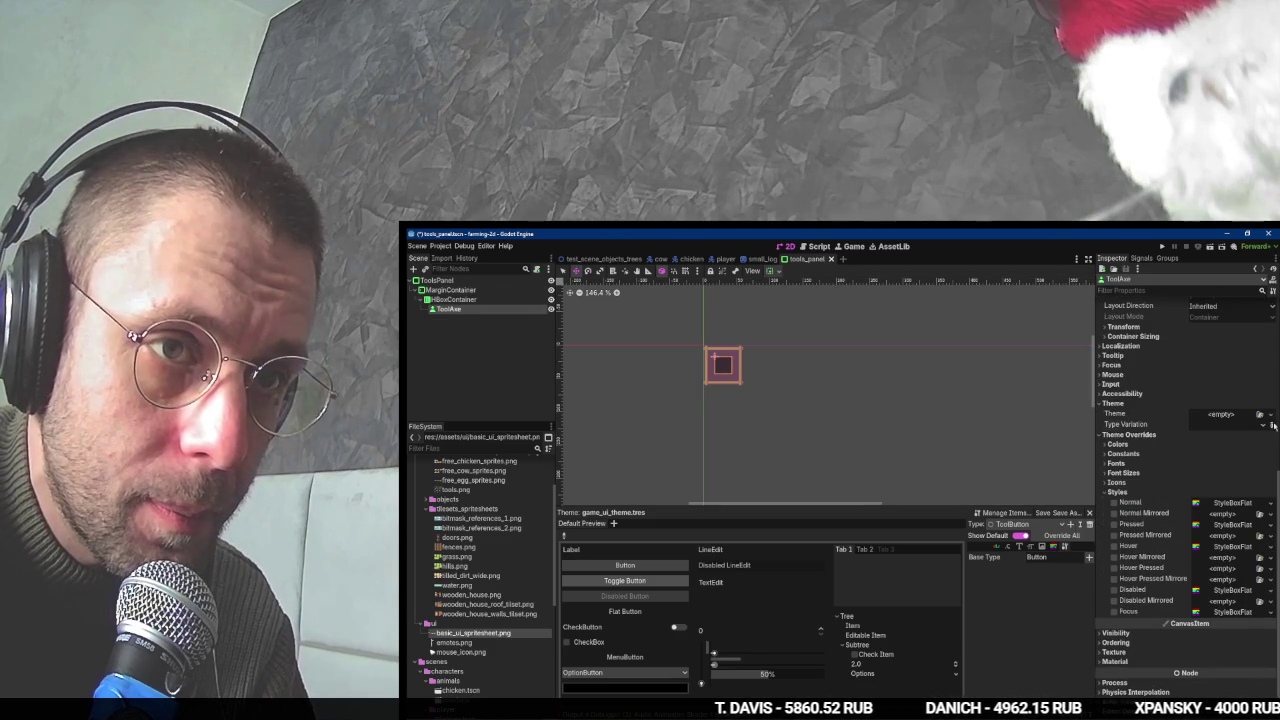
click(1268, 432)
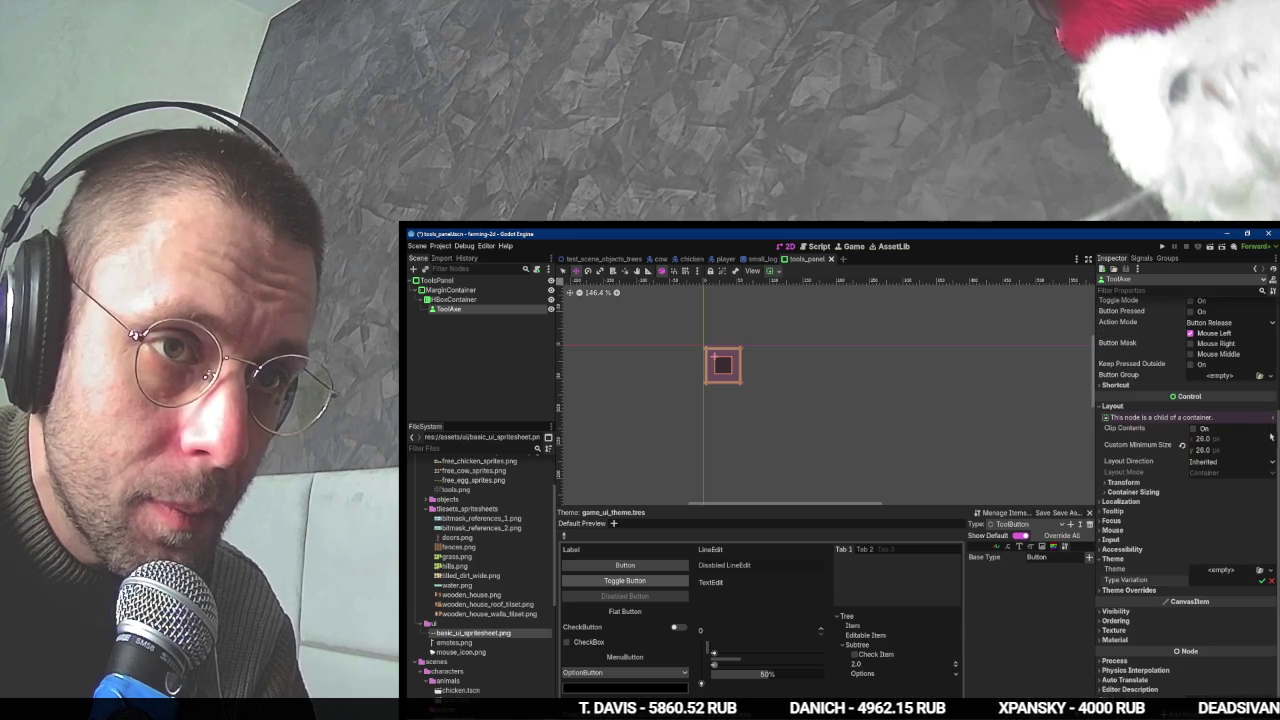
click(1270, 580)
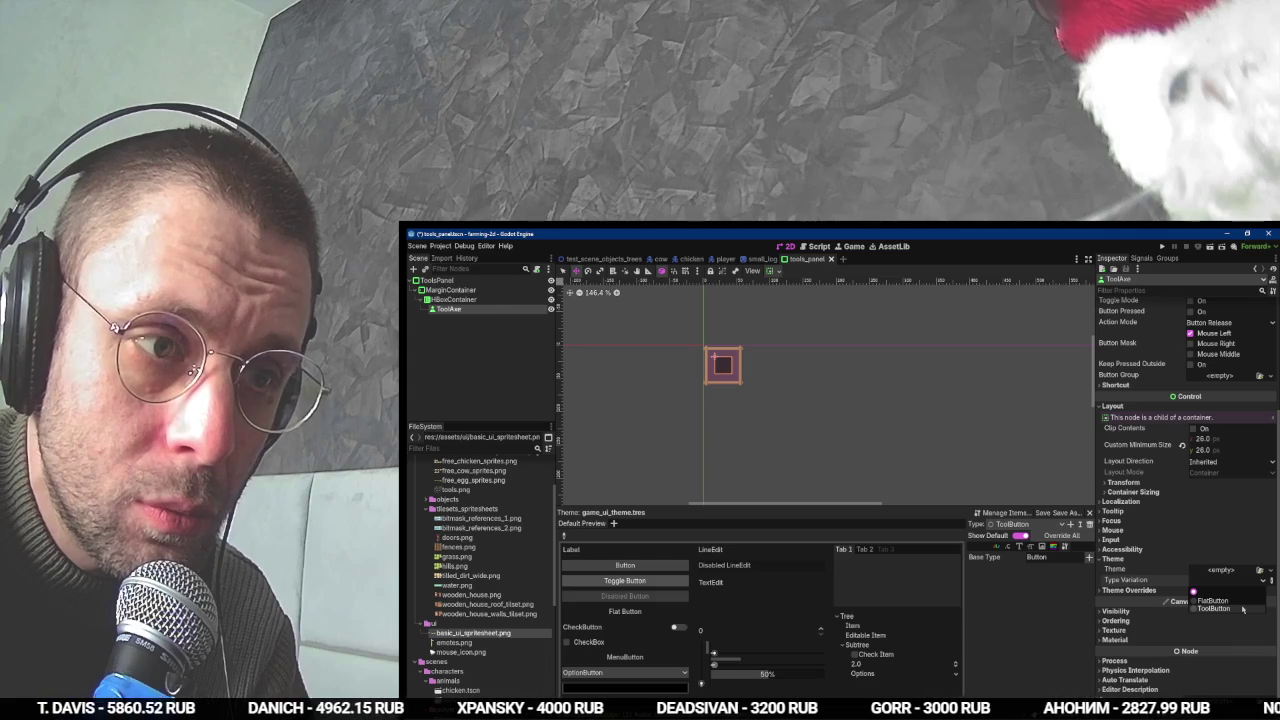
click(1243, 608)
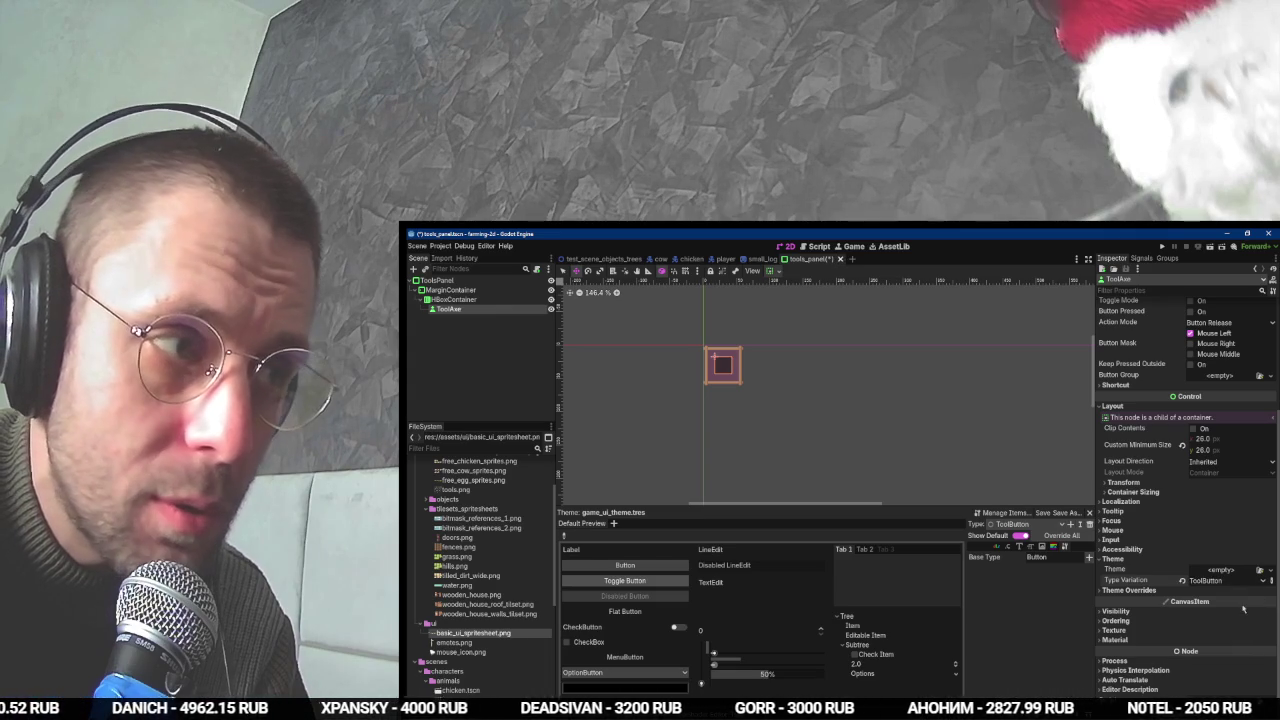
- Rewind the tutorial video a few seconds and resume playback
key(alt+Tab)
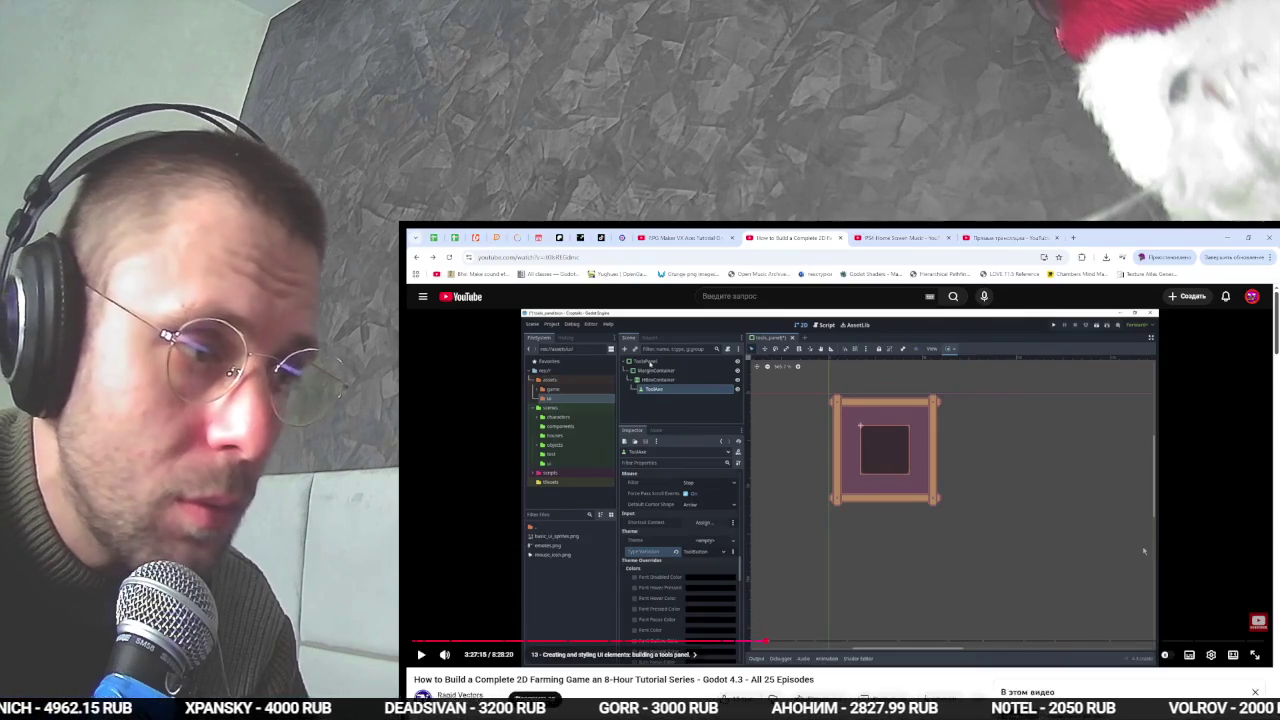
key(Left)
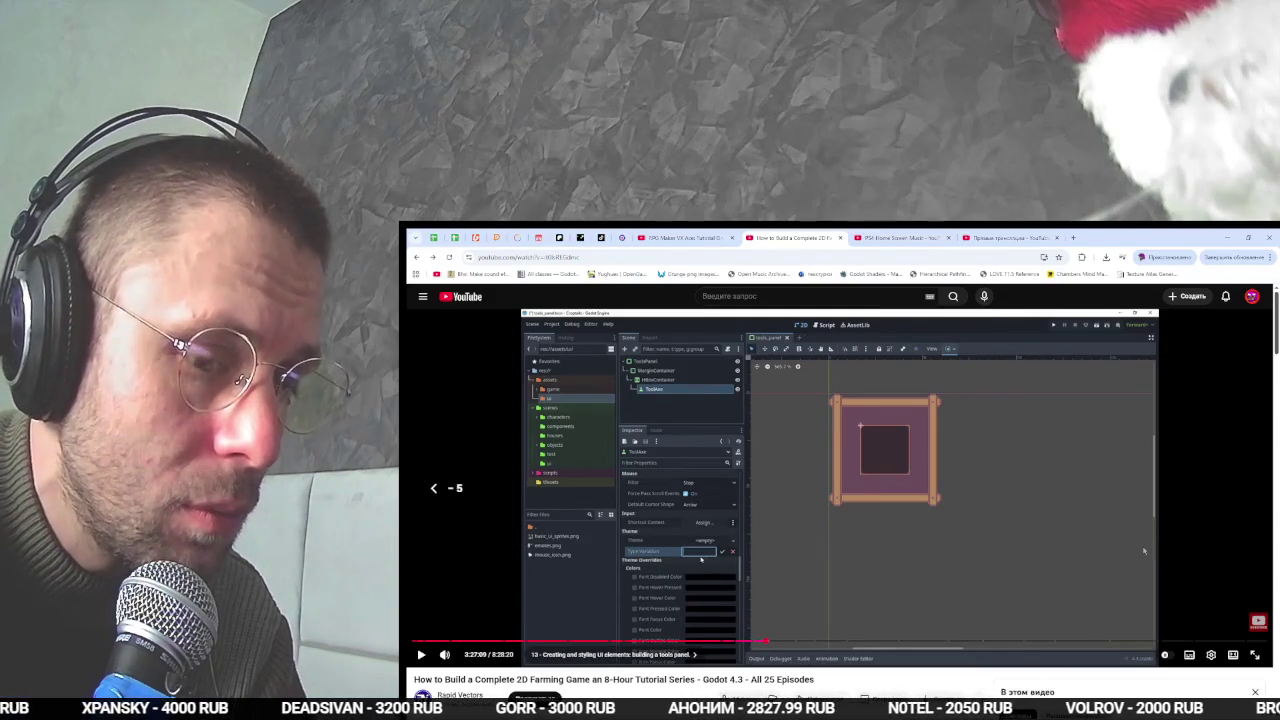
key(space)
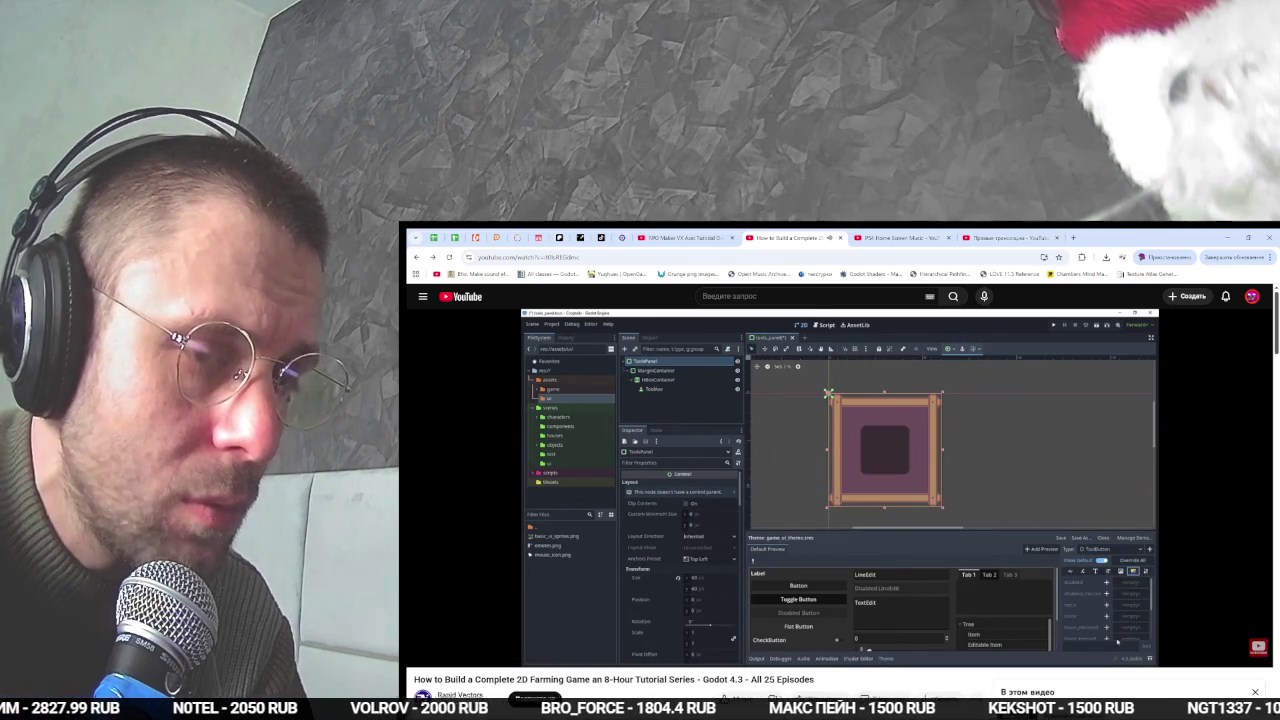
mouse_move(1198, 497)
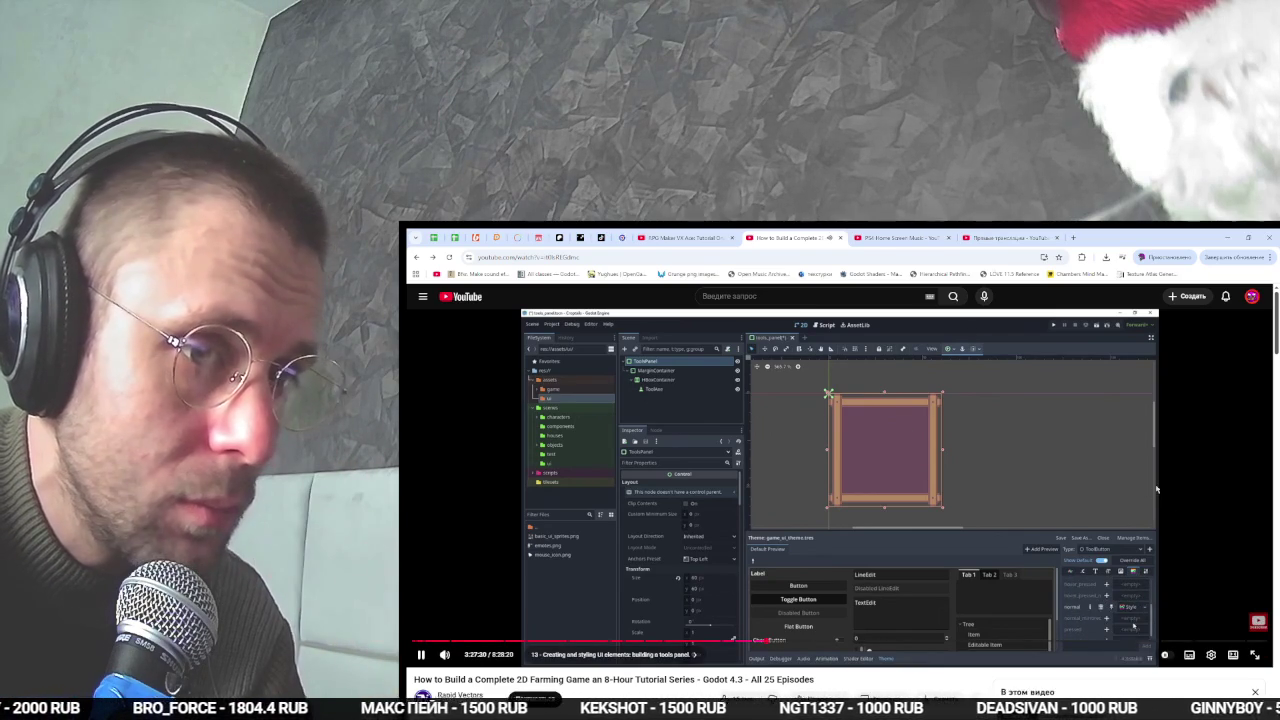
- Override ToolButton's normal style with a new StyleBoxTexture
click(1093, 478)
key(alt+Tab)
click(1053, 548)
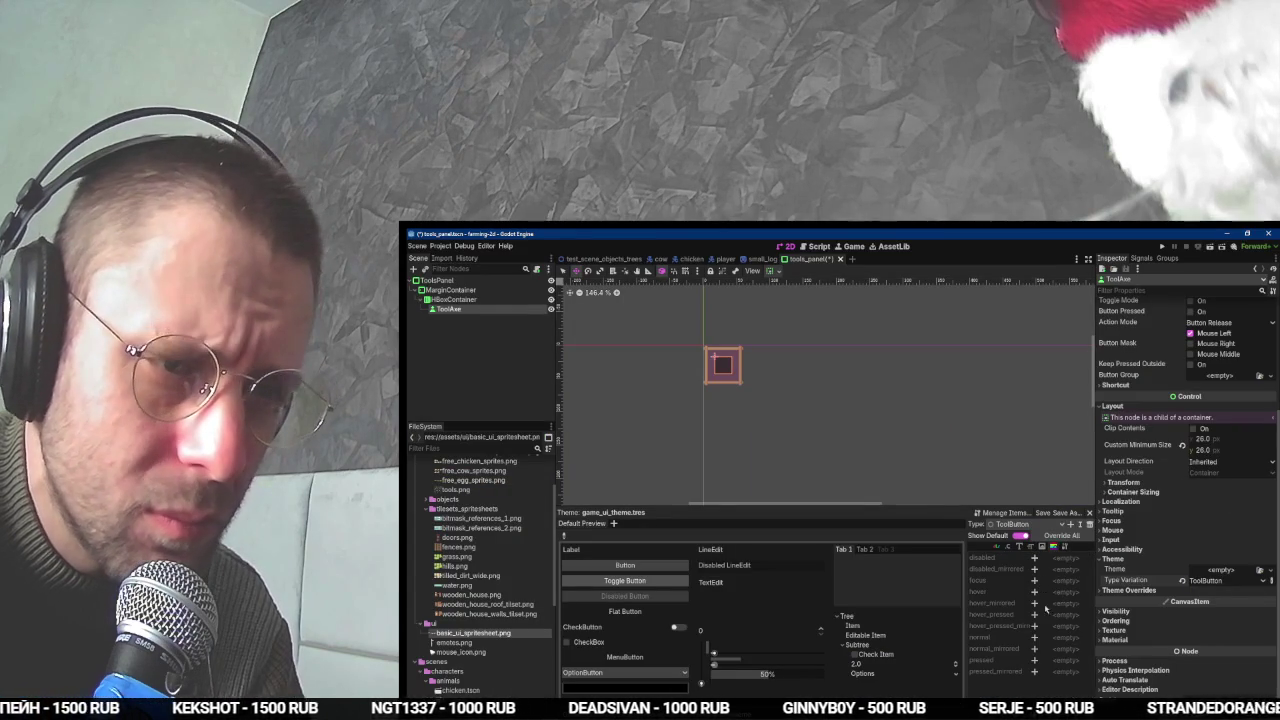
click(1070, 640)
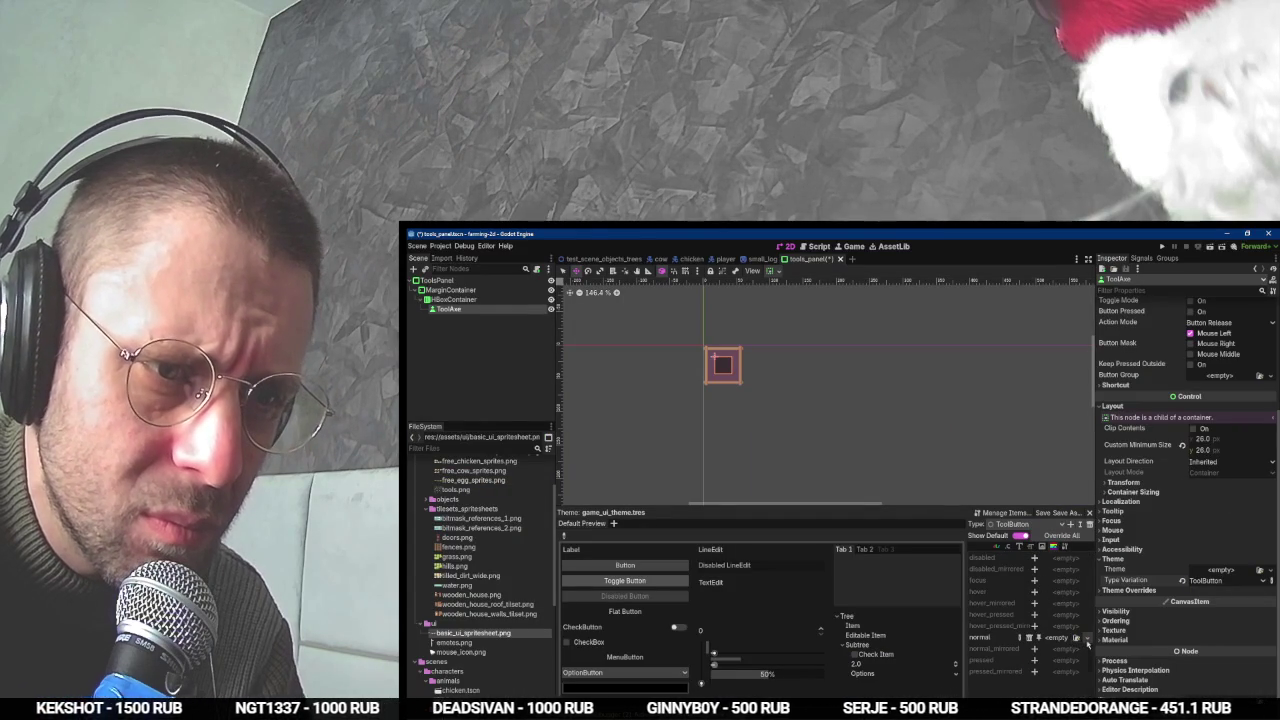
click(1078, 664)
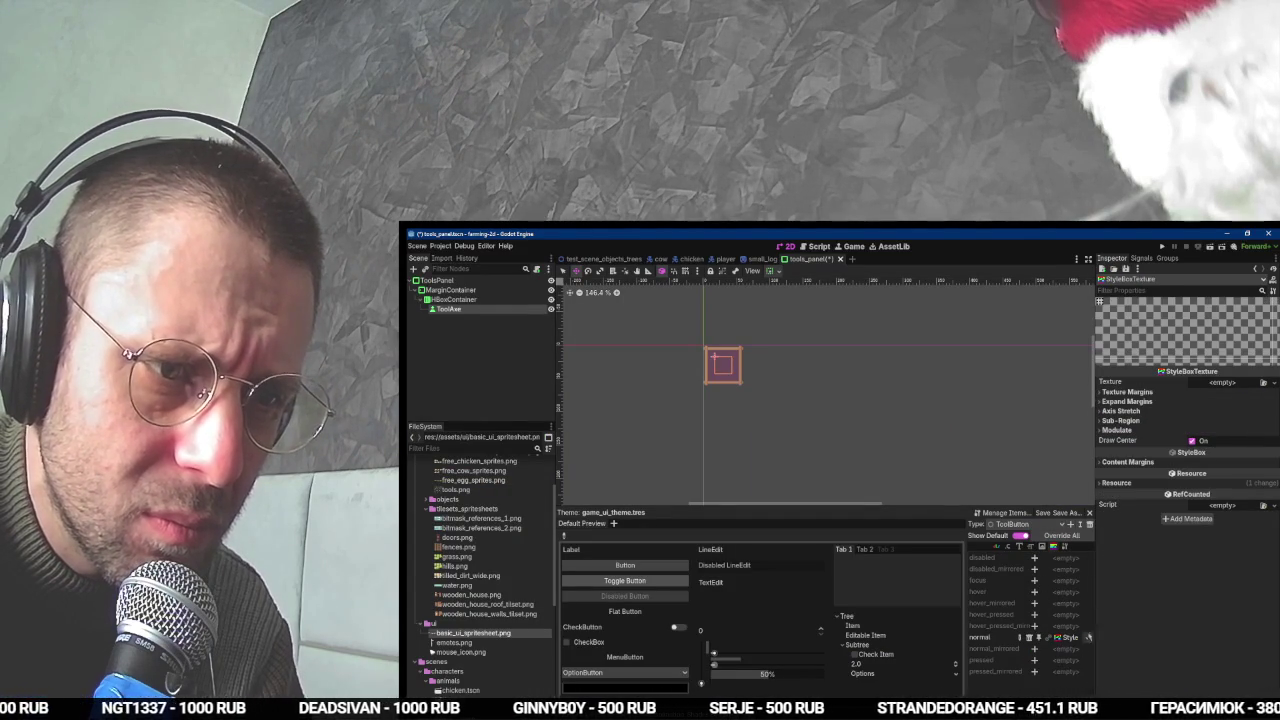
- Give it a new AtlasTexture using basic_ui_spritesheet.png and open its region editor
click(1222, 384)
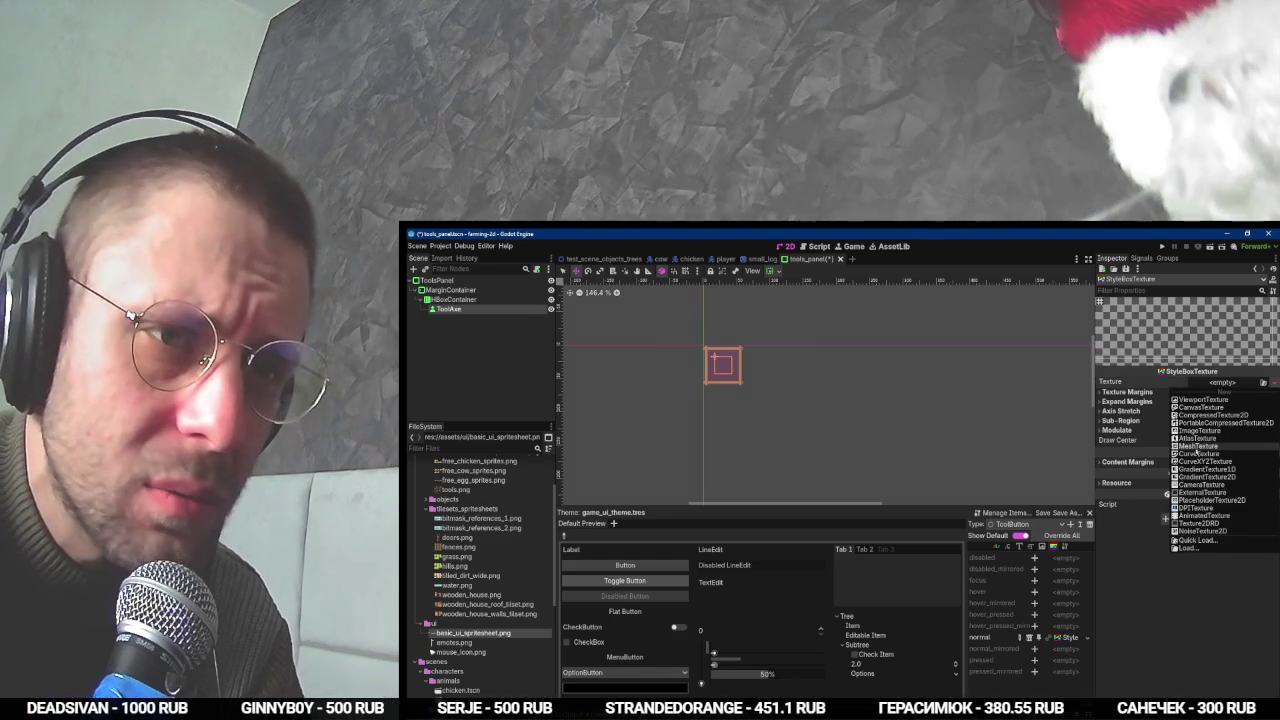
click(1199, 438)
click(1222, 382)
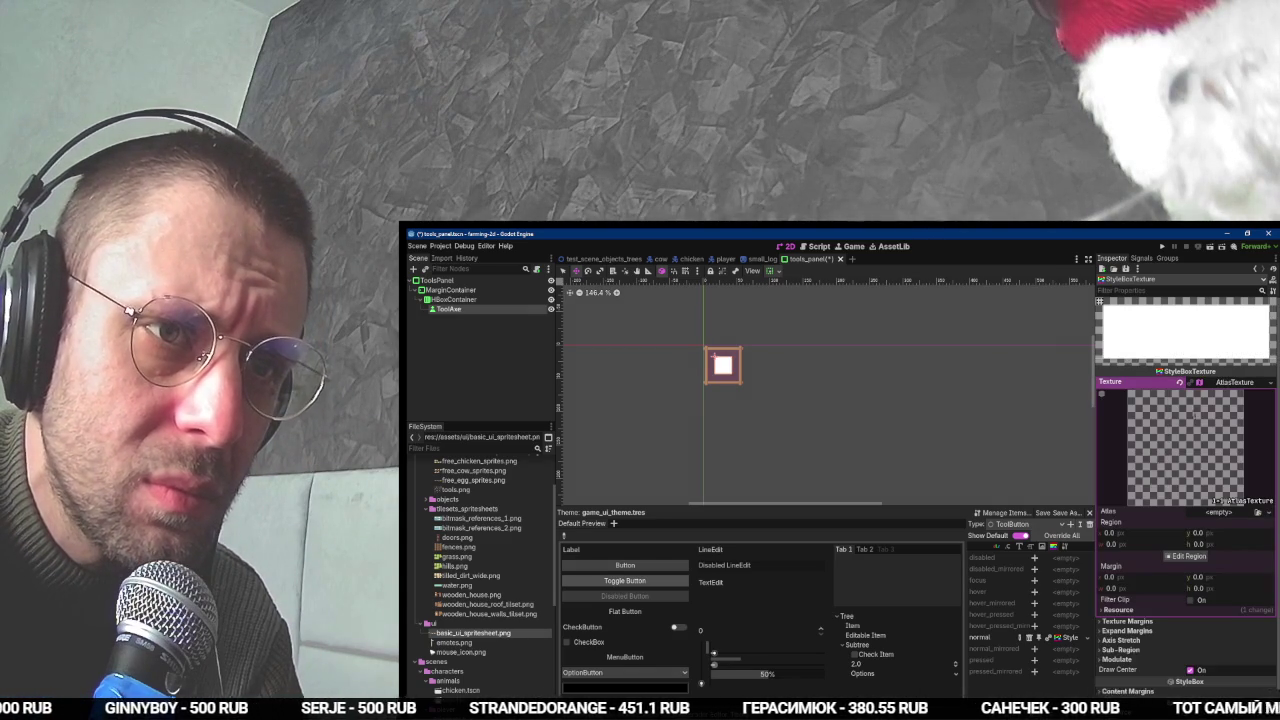
mouse_move(703, 587)
mouse_down()
mouse_move(1075, 593)
mouse_move(1245, 520)
mouse_move(1225, 514)
mouse_up()
click(1187, 574)
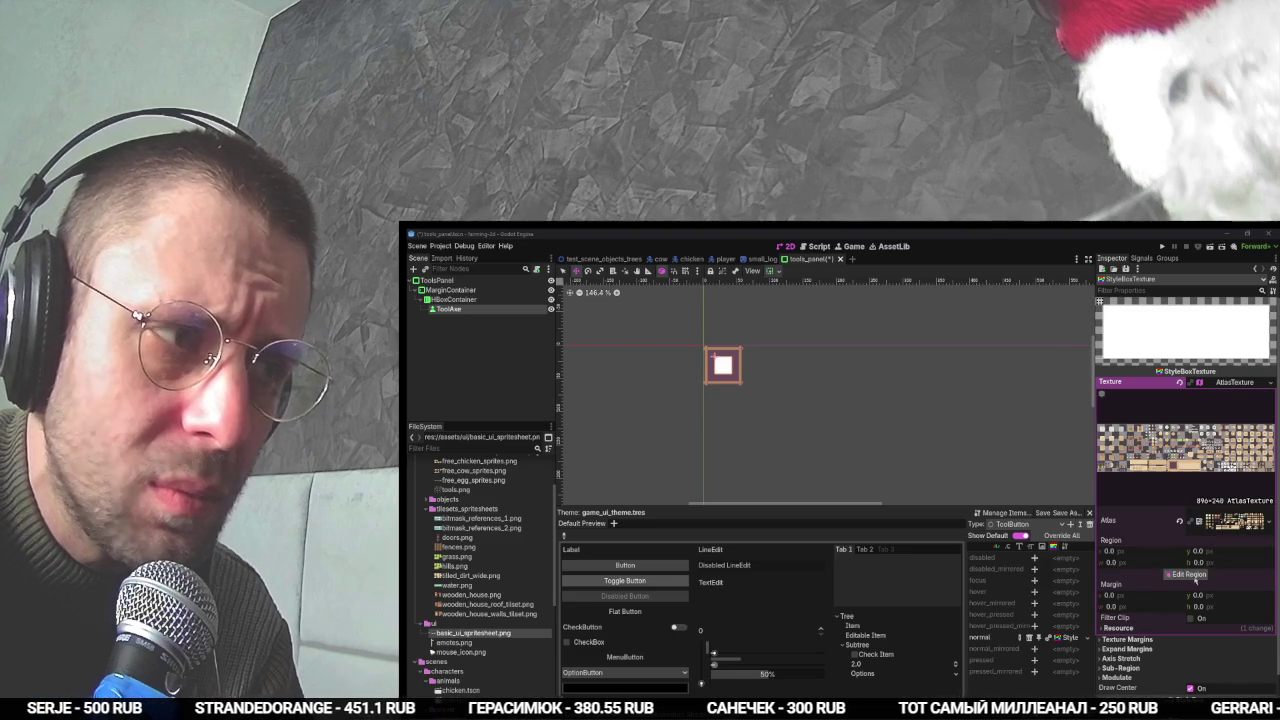
scroll(843, 489, down, 3)
scroll(821, 431, down, 2)
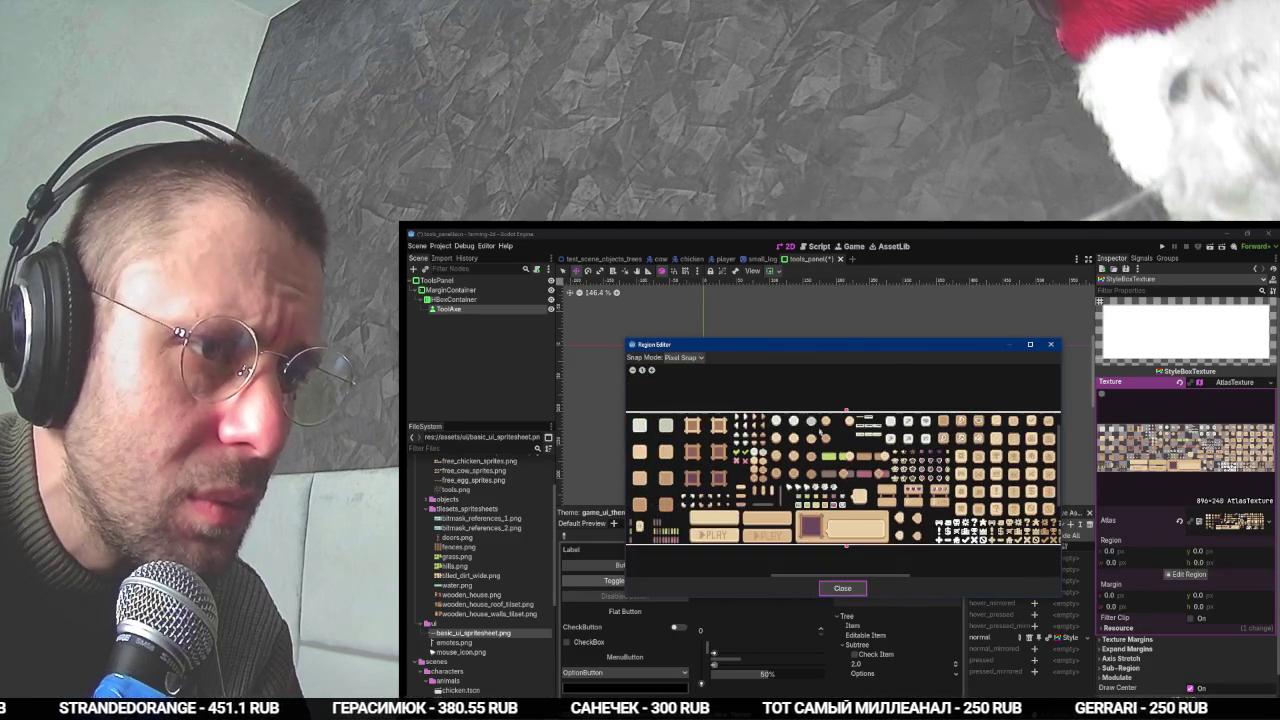
- With Auto Slice snapping, pick the beige square tile as the atlas region
click(684, 357)
click(679, 390)
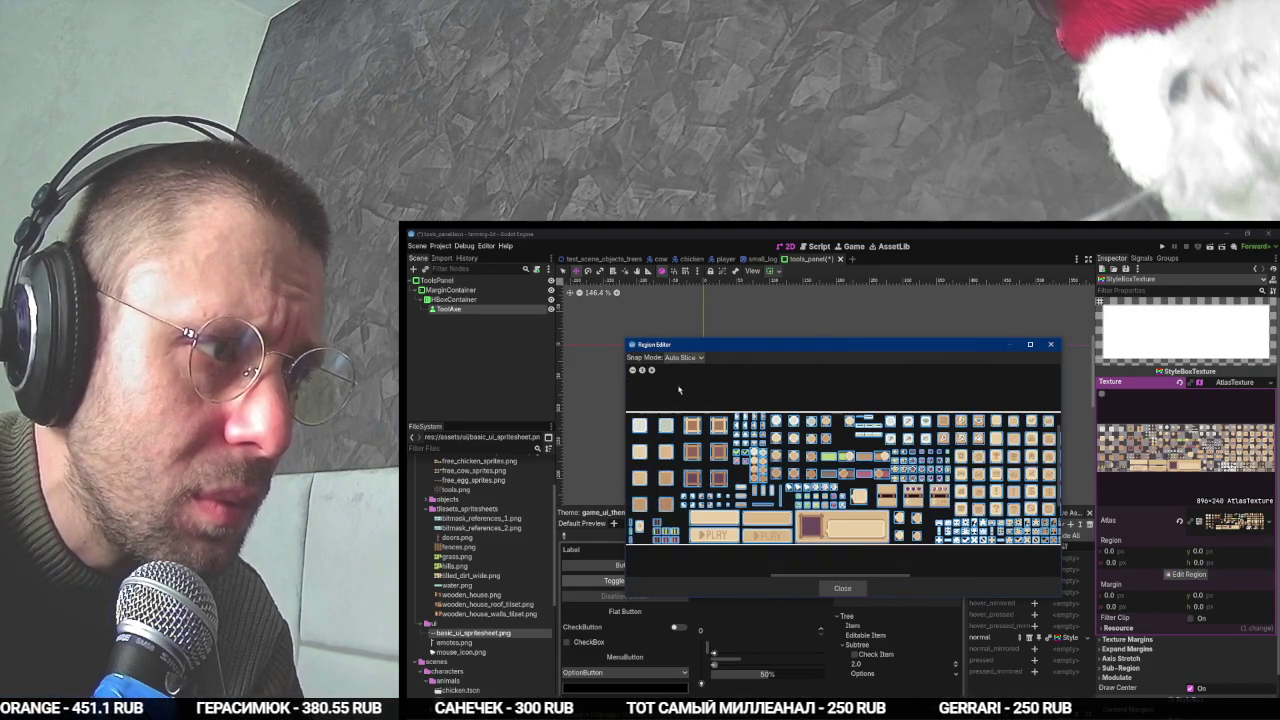
key(alt+Tab)
click(764, 489)
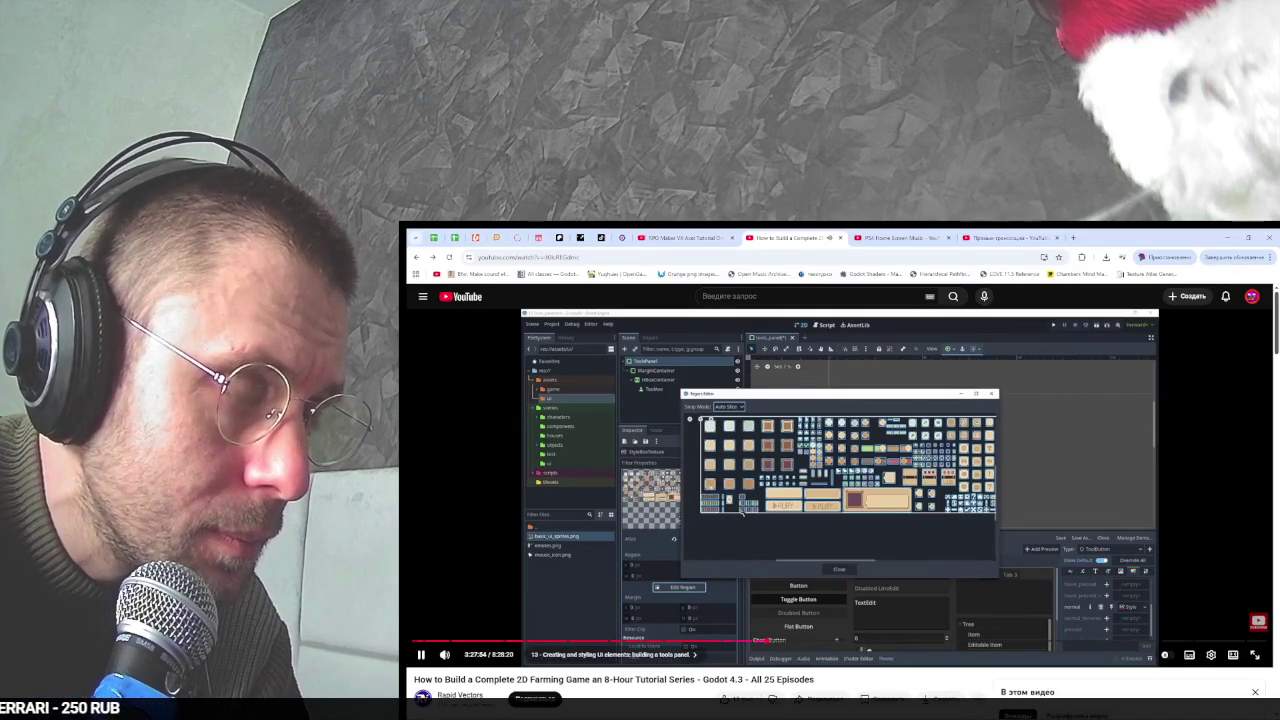
key(alt+Tab)
click(716, 502)
key(alt+Tab)
key(alt+Tab)
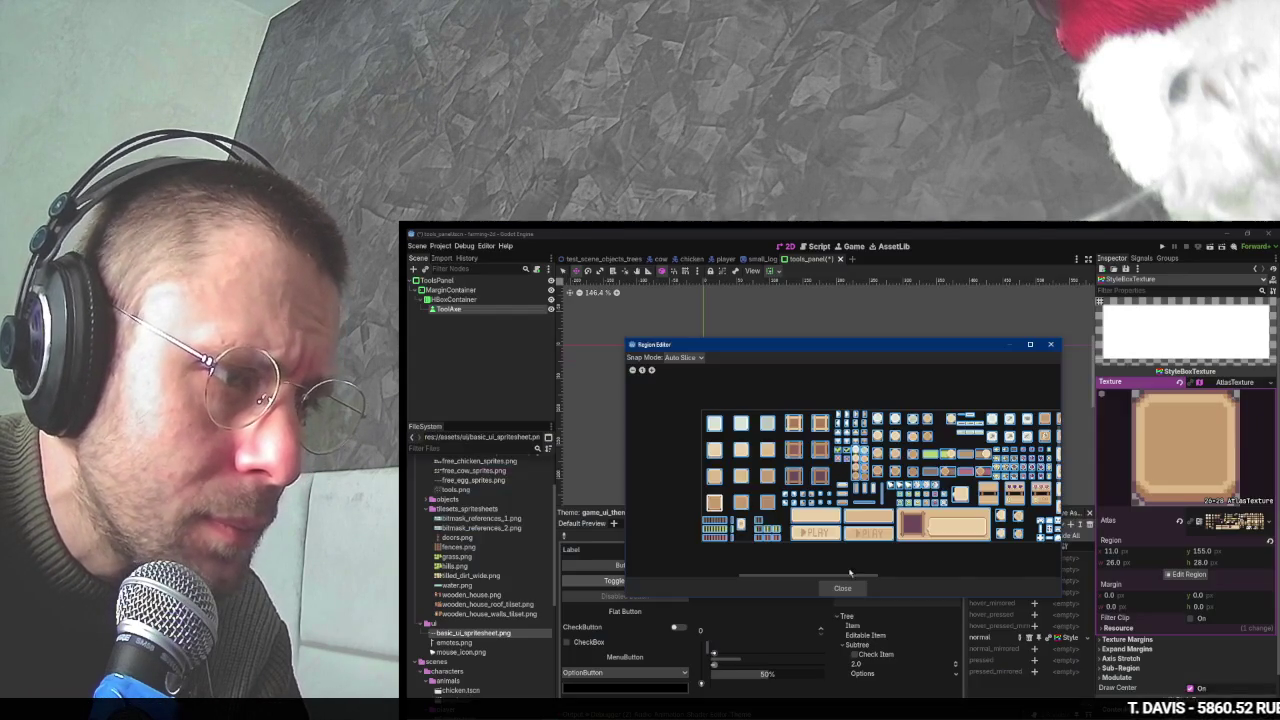
key(alt+Tab)
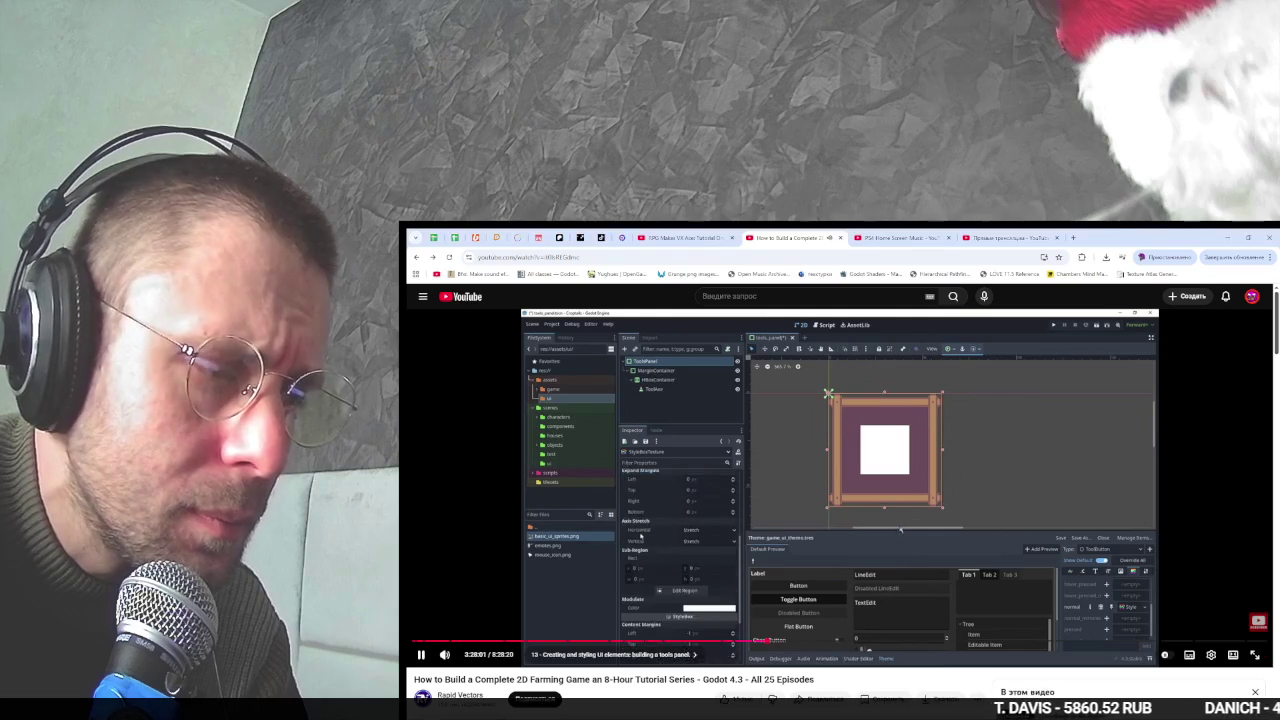
key(alt+Tab)
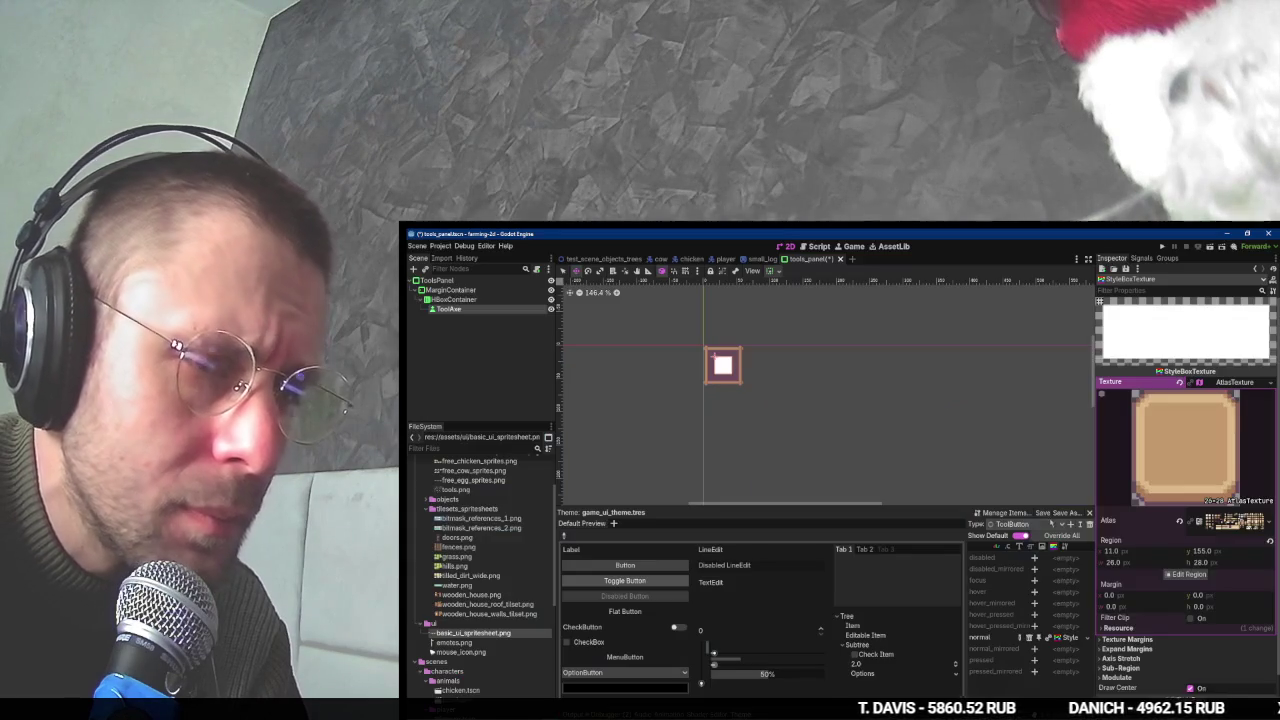
- With Pixel Snap, fit the sub-region edges to the tile, giving region 11, 155, 26×28
scroll(1180, 560, down, 2)
click(1120, 616)
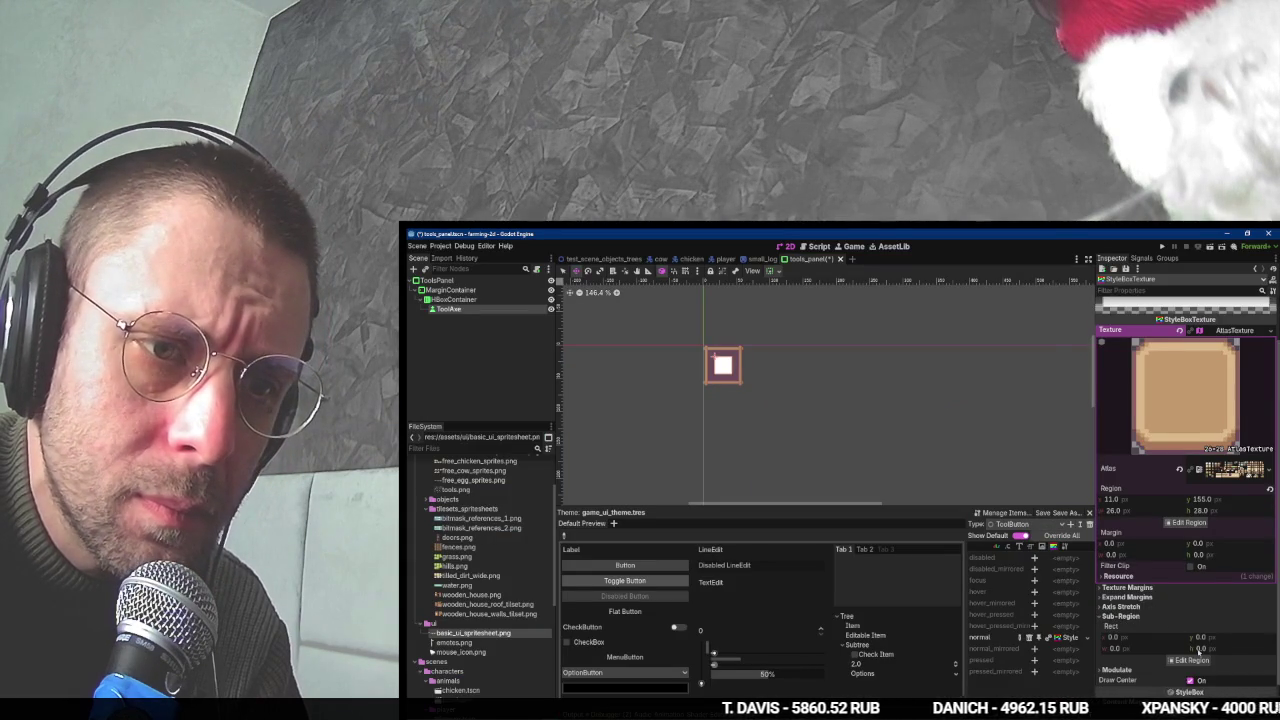
click(1190, 660)
scroll(830, 482, up, 4)
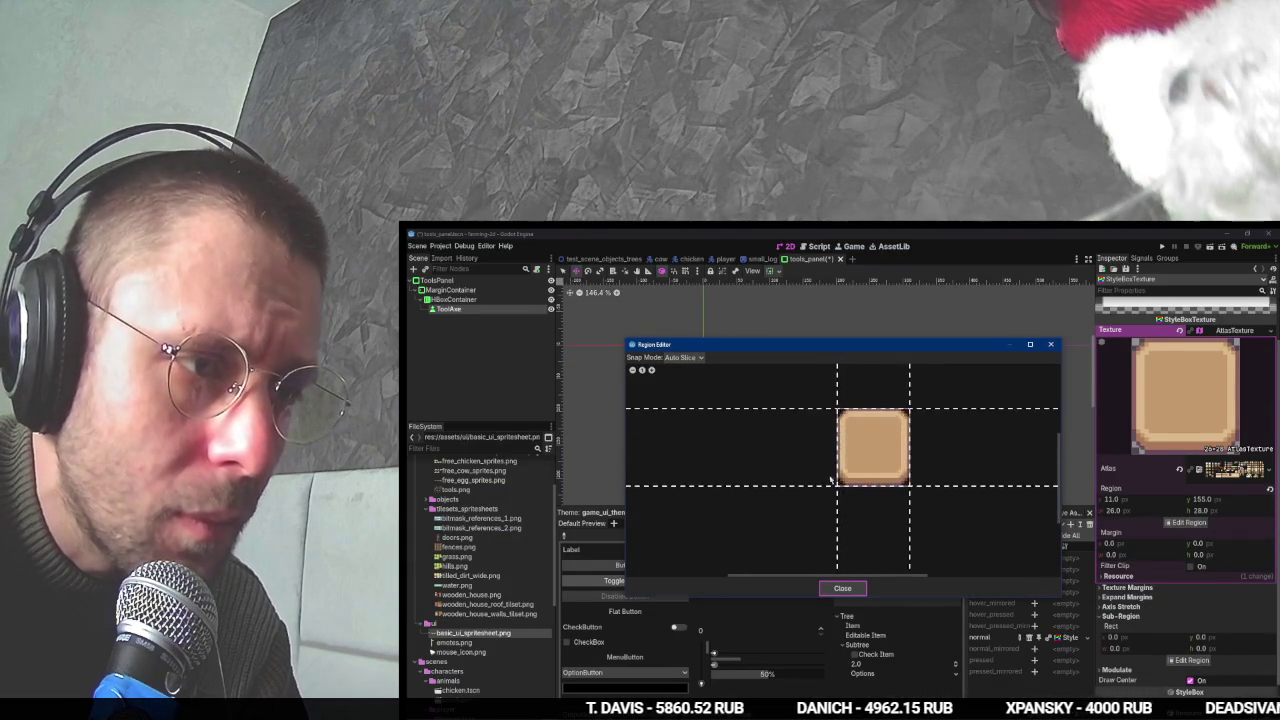
scroll(830, 482, up, 1)
drag(830, 482, 830, 476)
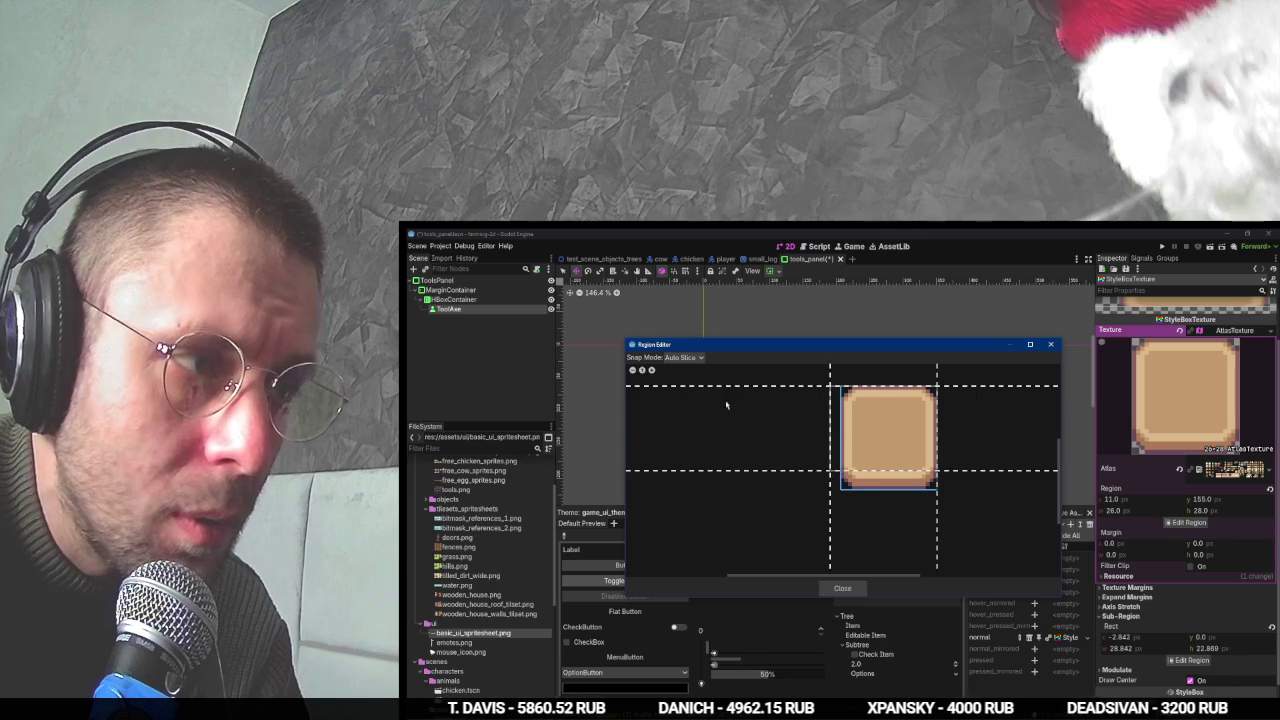
click(684, 357)
click(684, 380)
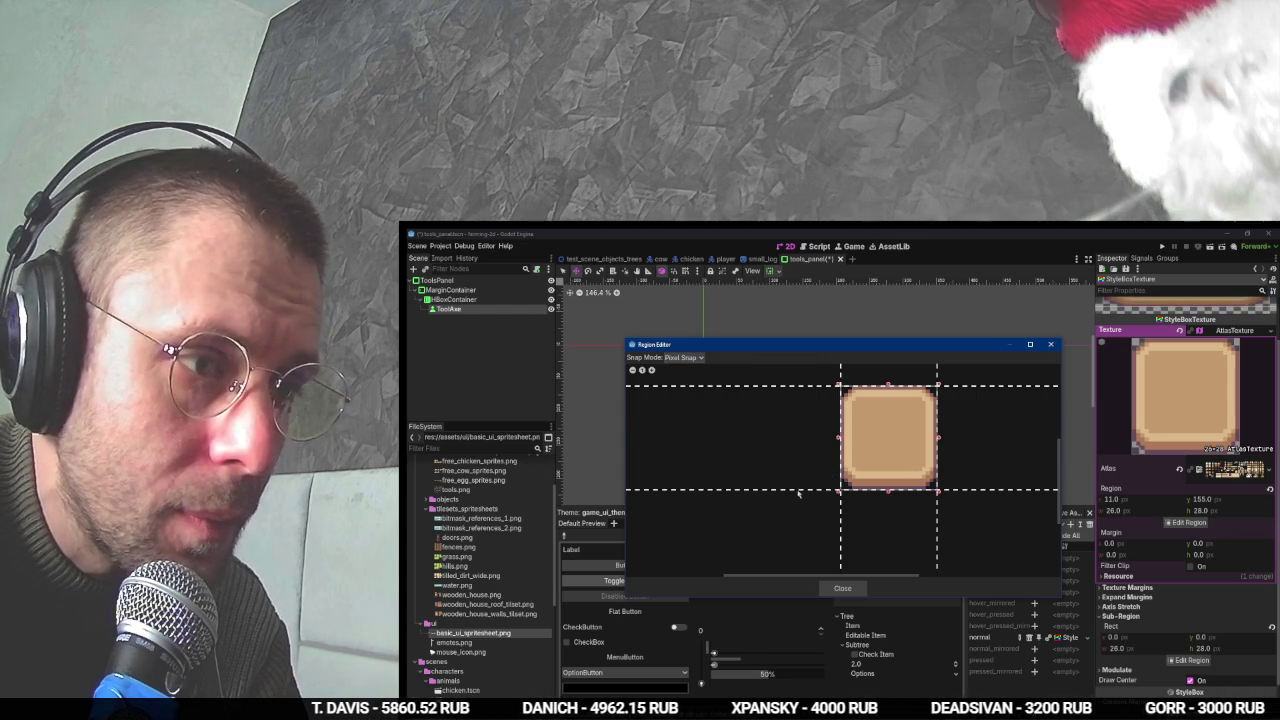
drag(808, 492, 818, 473)
mouse_move(811, 392)
mouse_down()
mouse_move(814, 402)
mouse_move(853, 385)
mouse_up()
drag(938, 540, 923, 538)
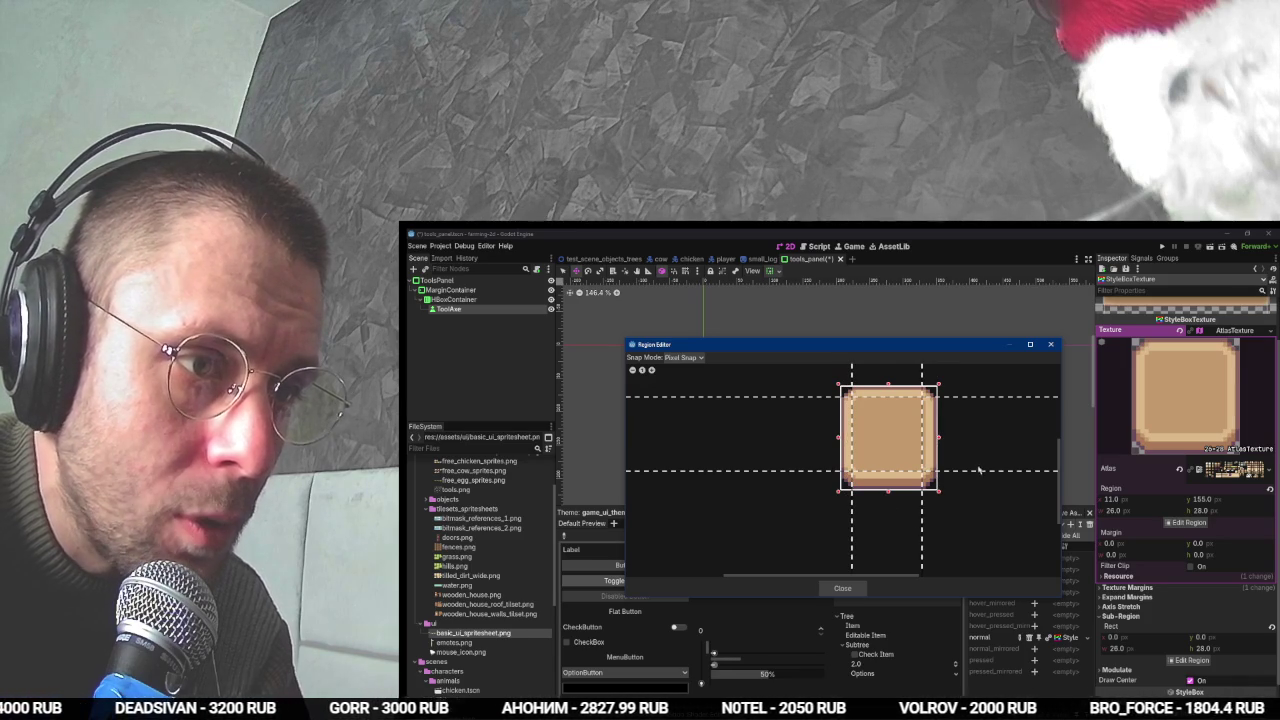
drag(852, 494, 855, 503)
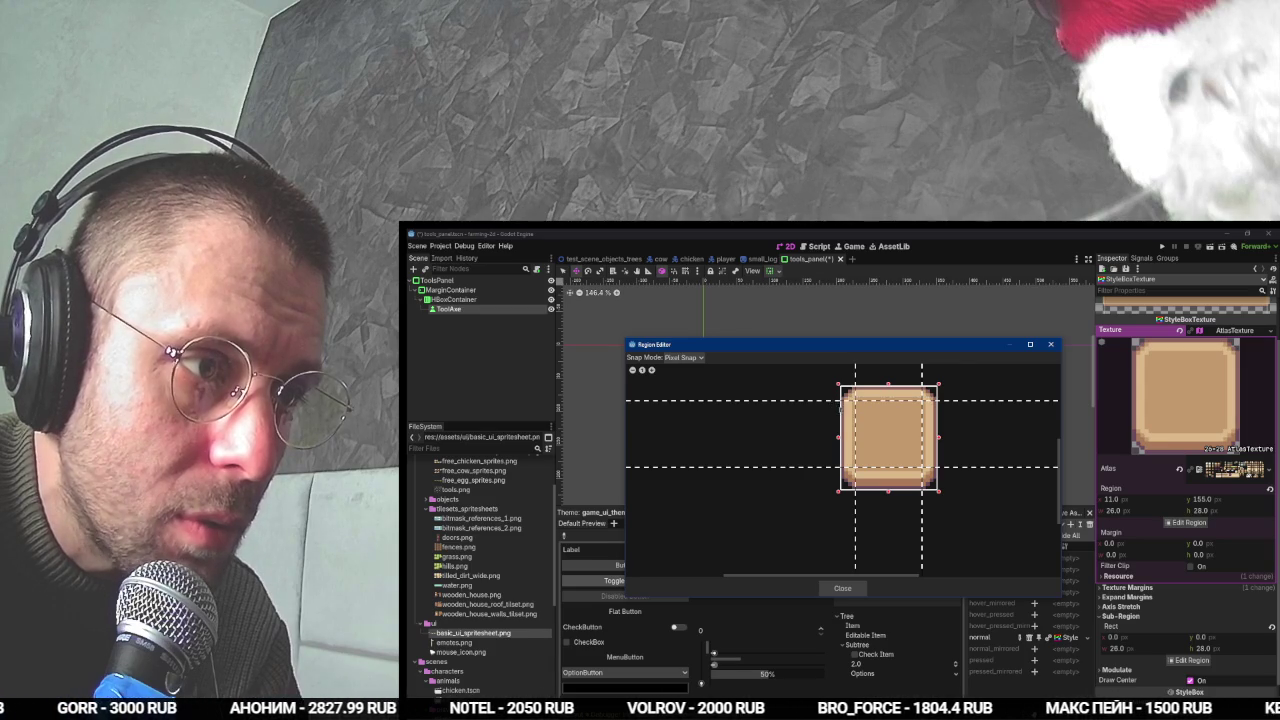
click(857, 586)
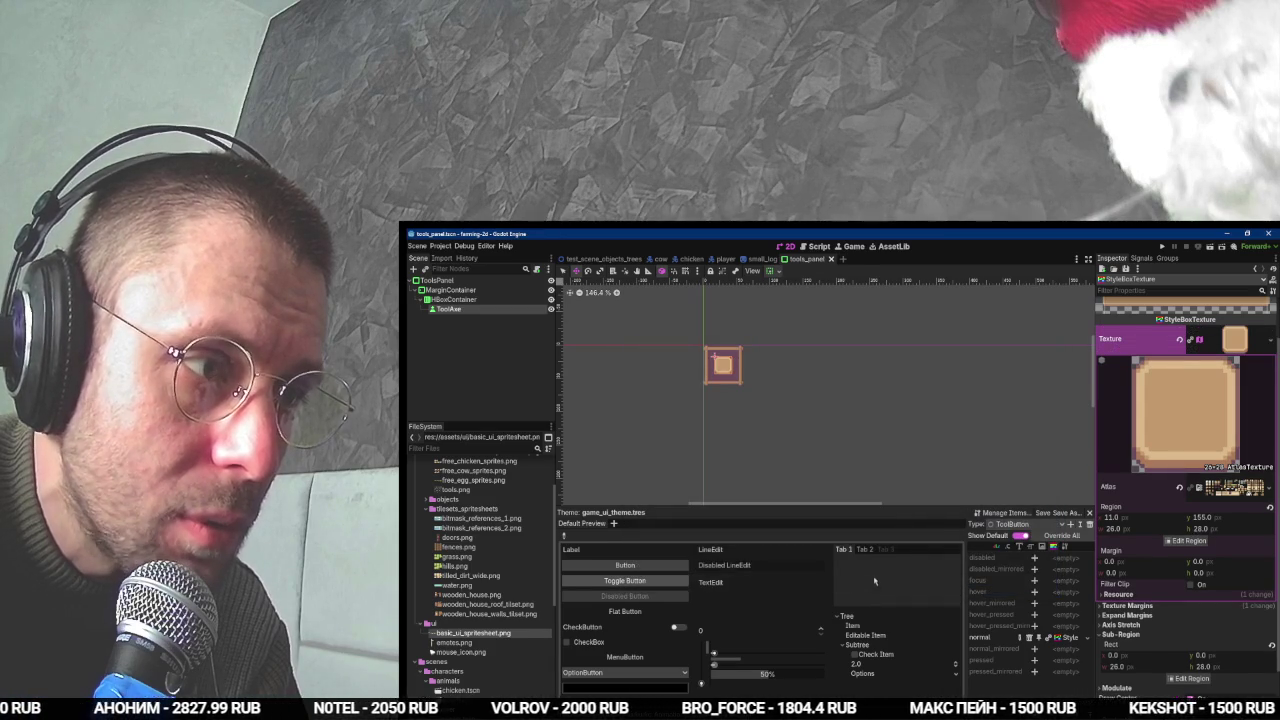
key(alt+Tab)
click(845, 443)
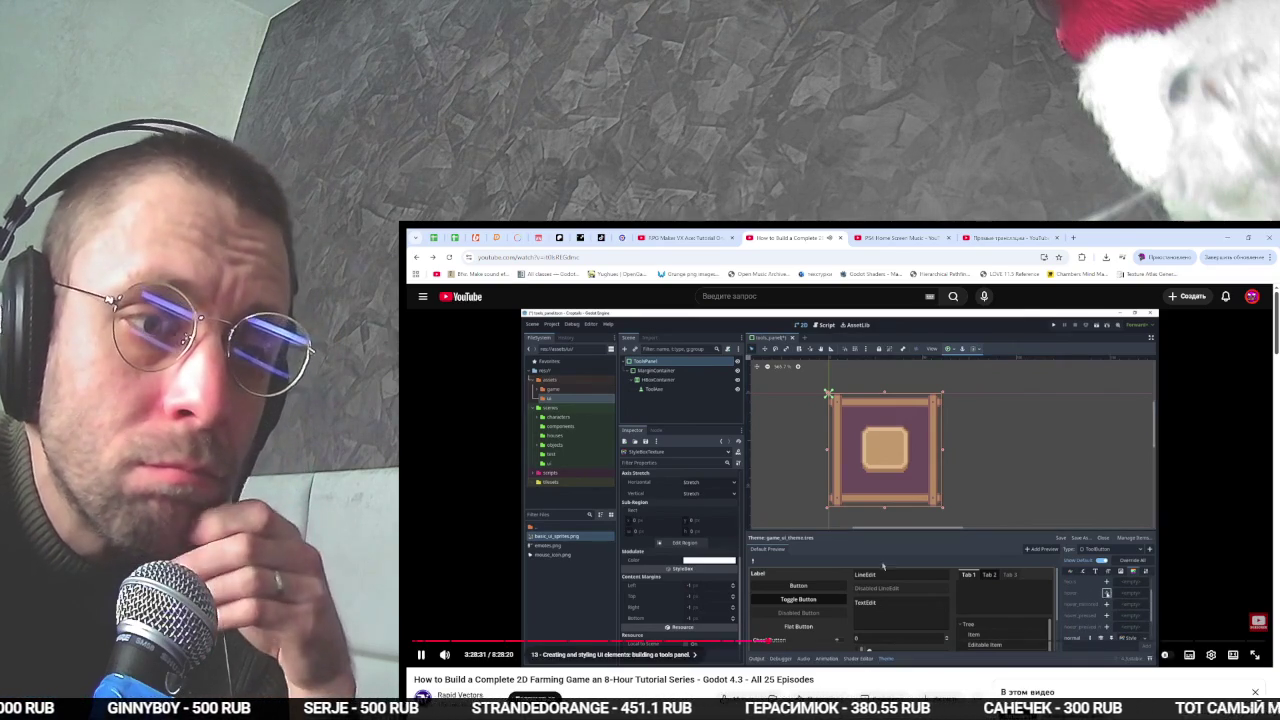
key(alt+Tab)
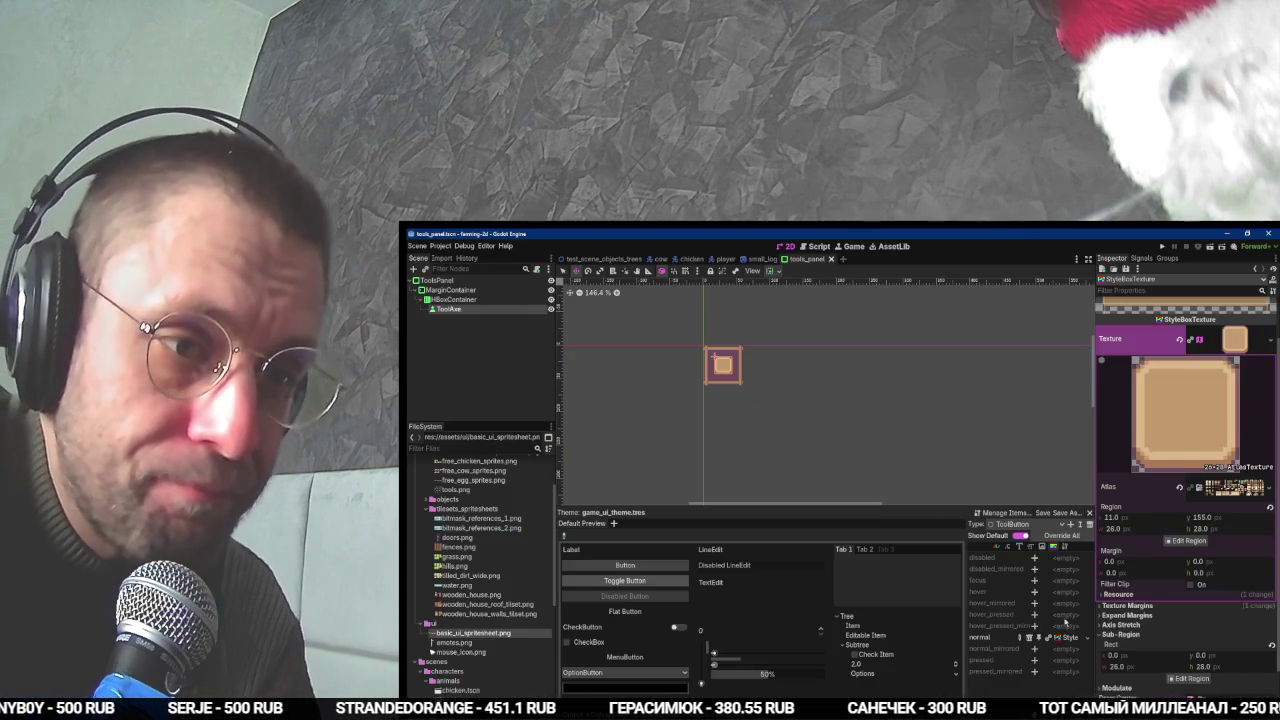
click(1034, 592)
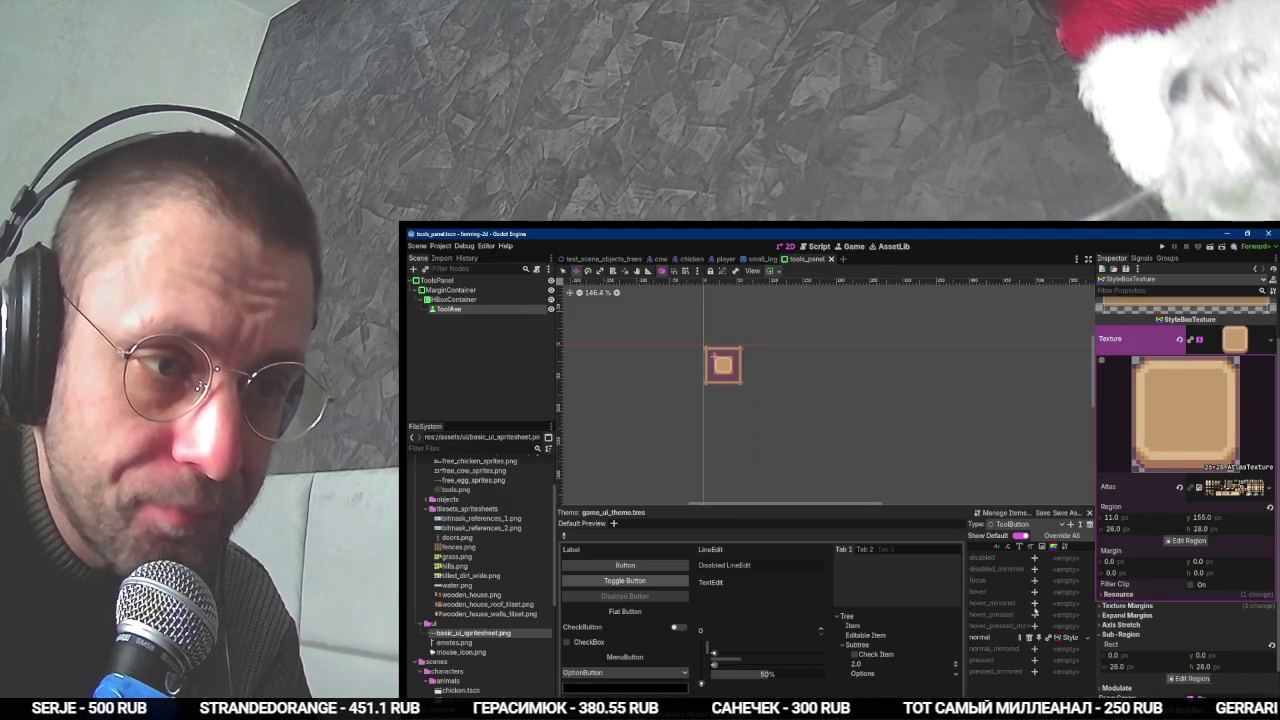
- Override ToolButton's hover style and paste the copied StyleBoxTexture into it
click(1034, 592)
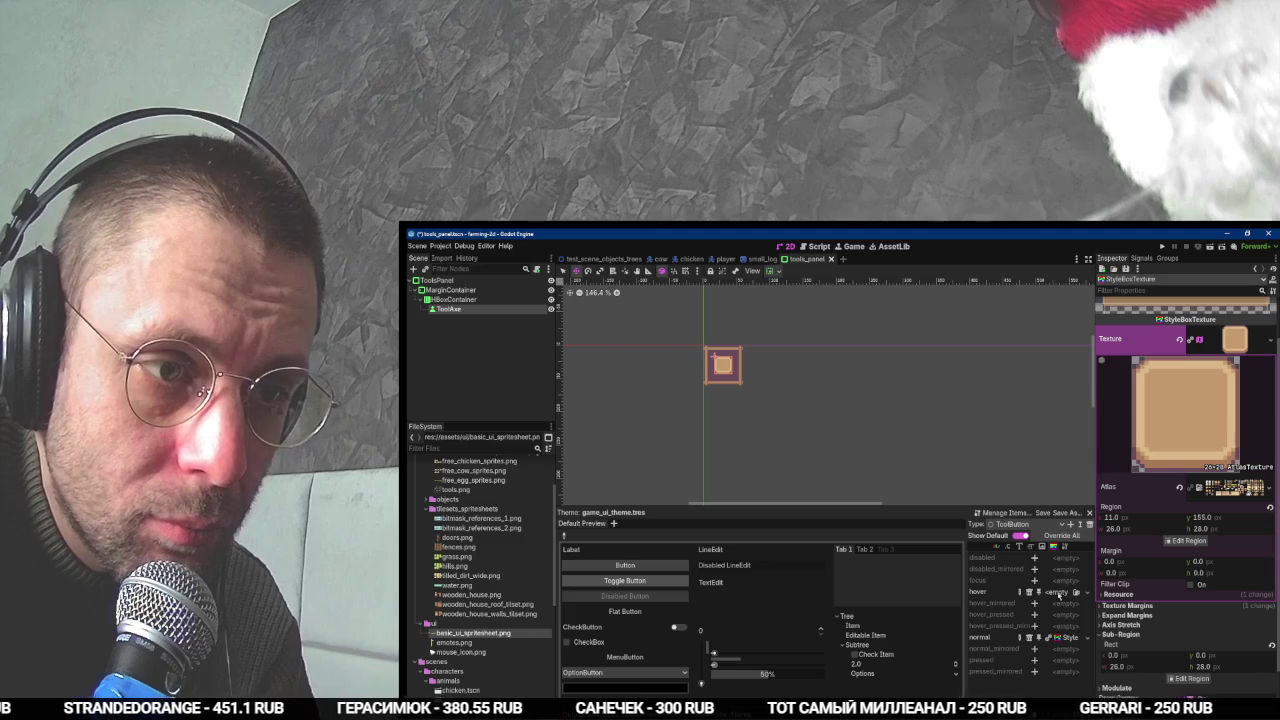
click(1075, 592)
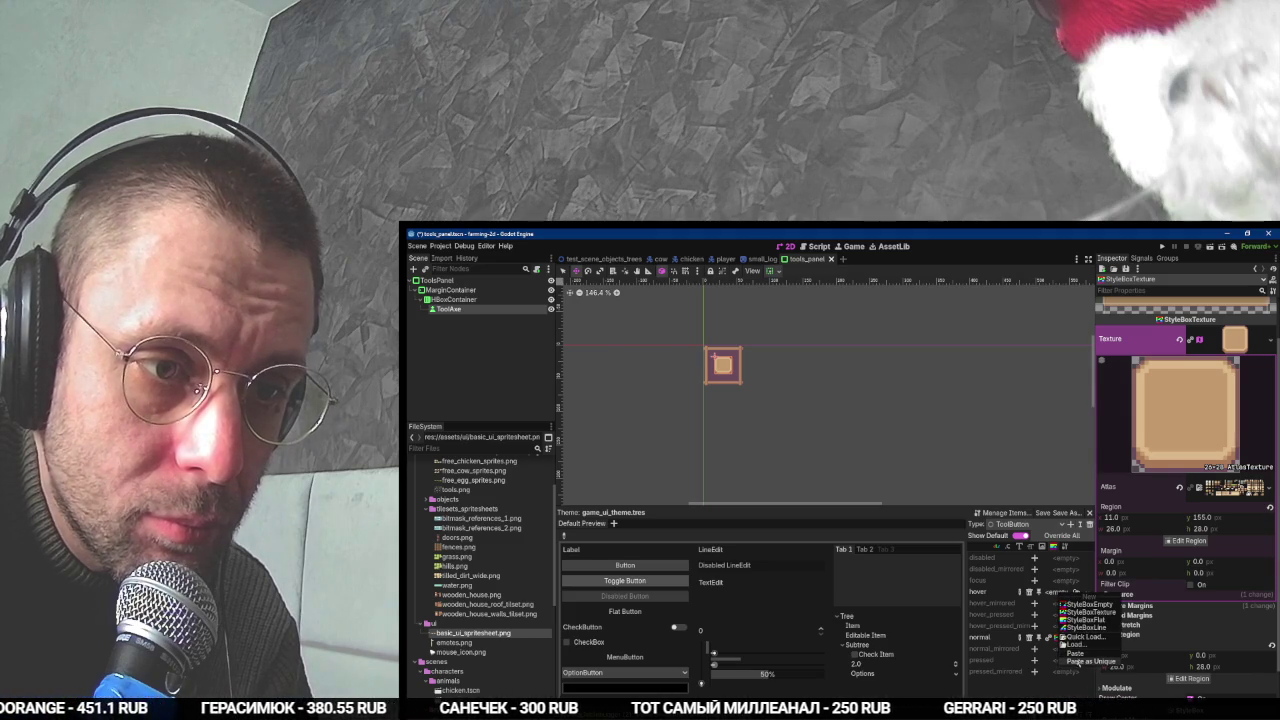
click(1072, 636)
key(Escape)
key(alt+Tab)
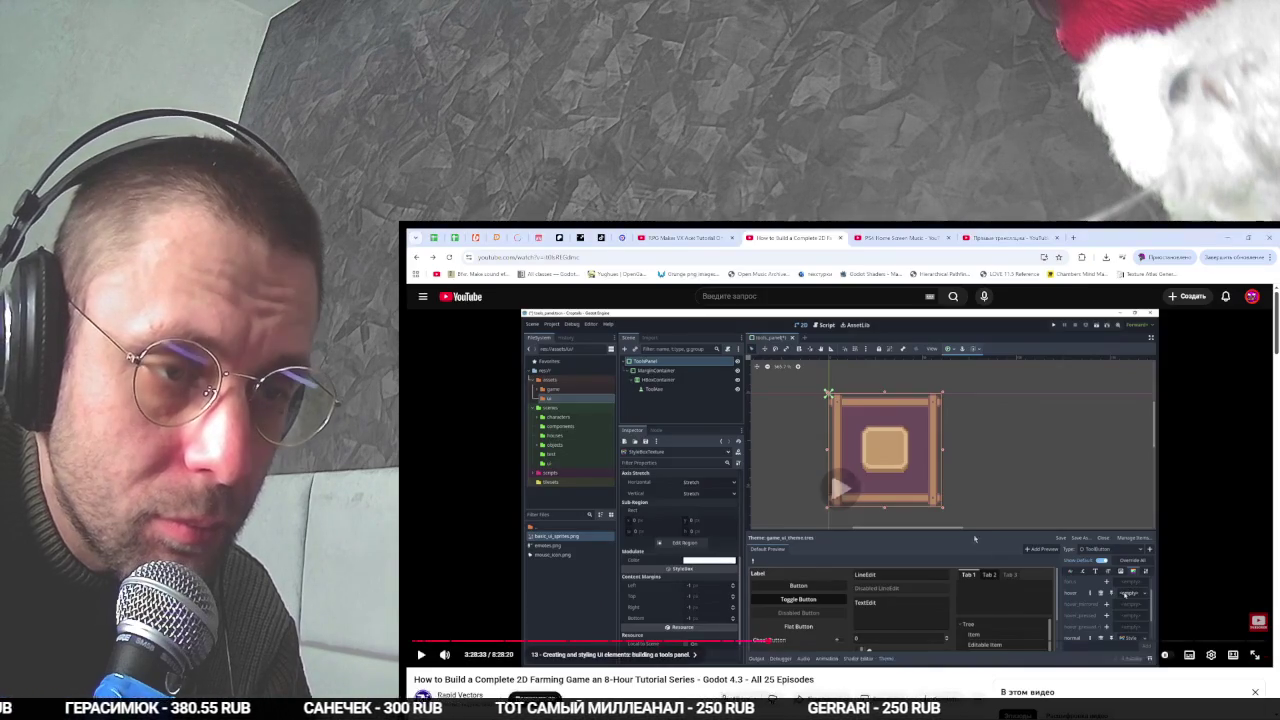
click(975, 538)
key(alt+Tab)
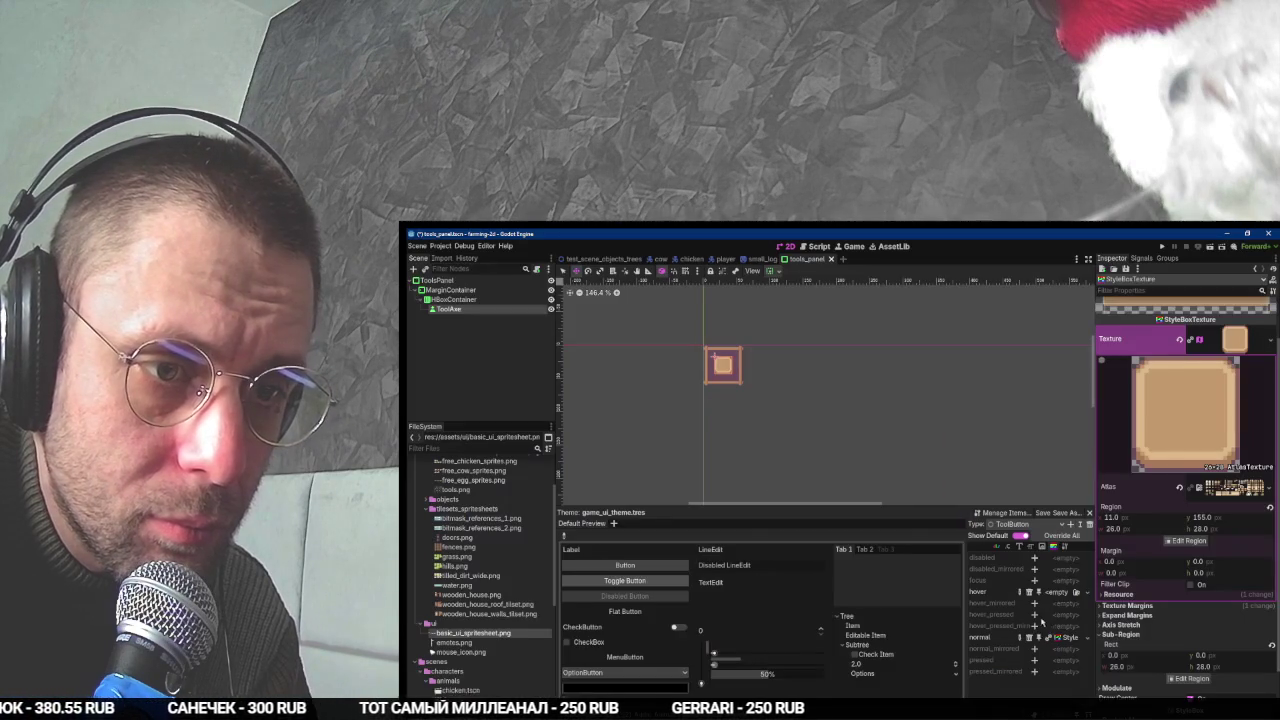
click(1062, 592)
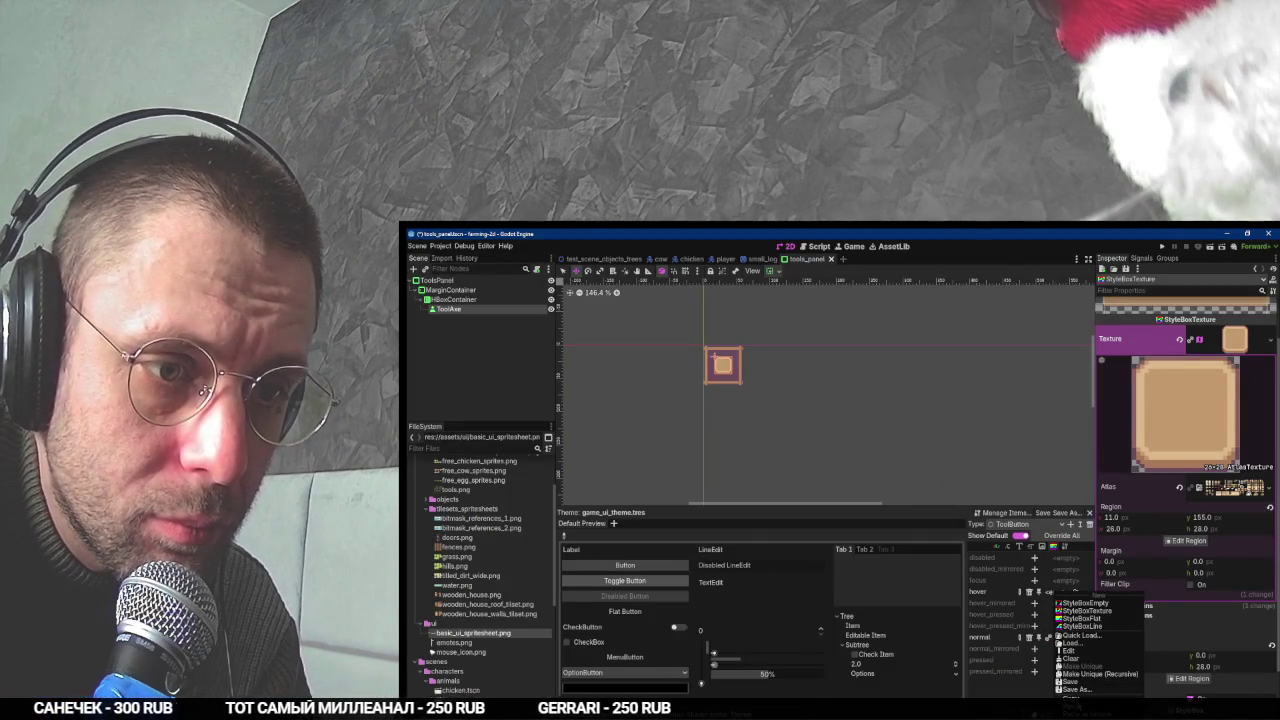
key(alt+Tab)
key(alt+Tab)
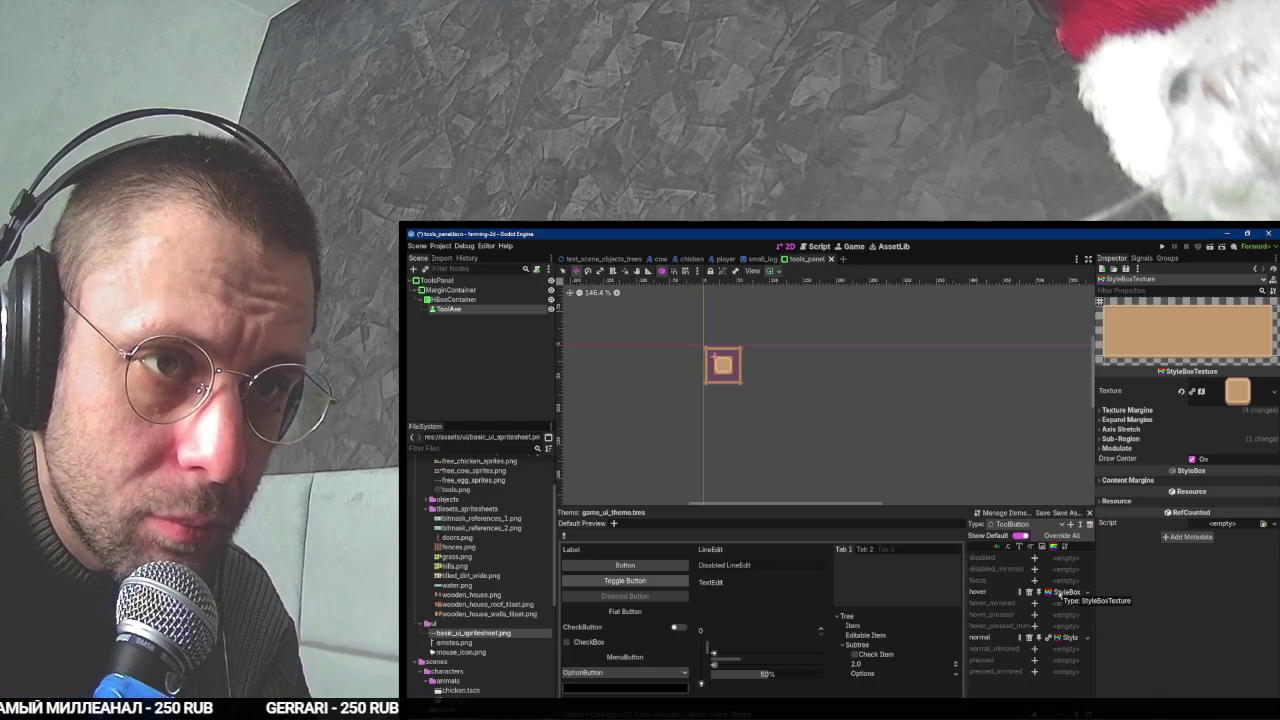
- Apply Make Unique (Recursive) to the hover StyleBoxTexture, keeping AtlasTexture checked
key(alt+Tab)
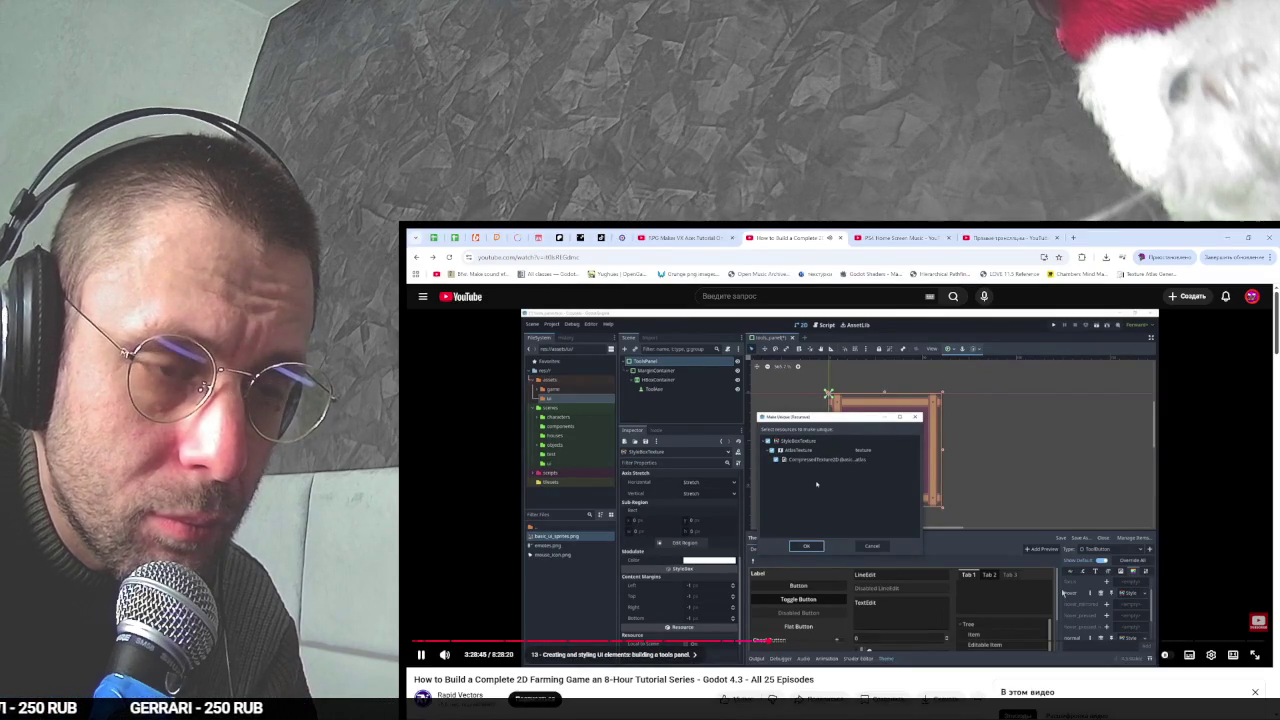
key(alt+Tab)
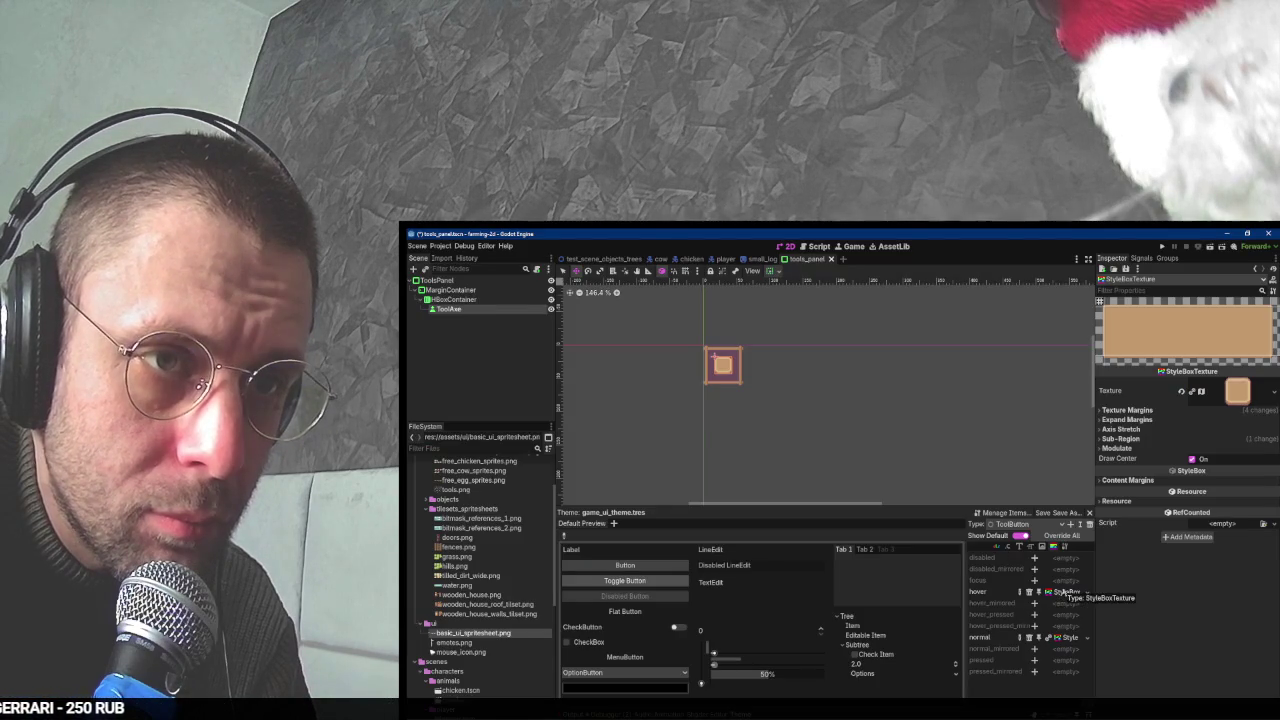
key(alt+Tab)
key(alt+Tab)
click(1063, 592)
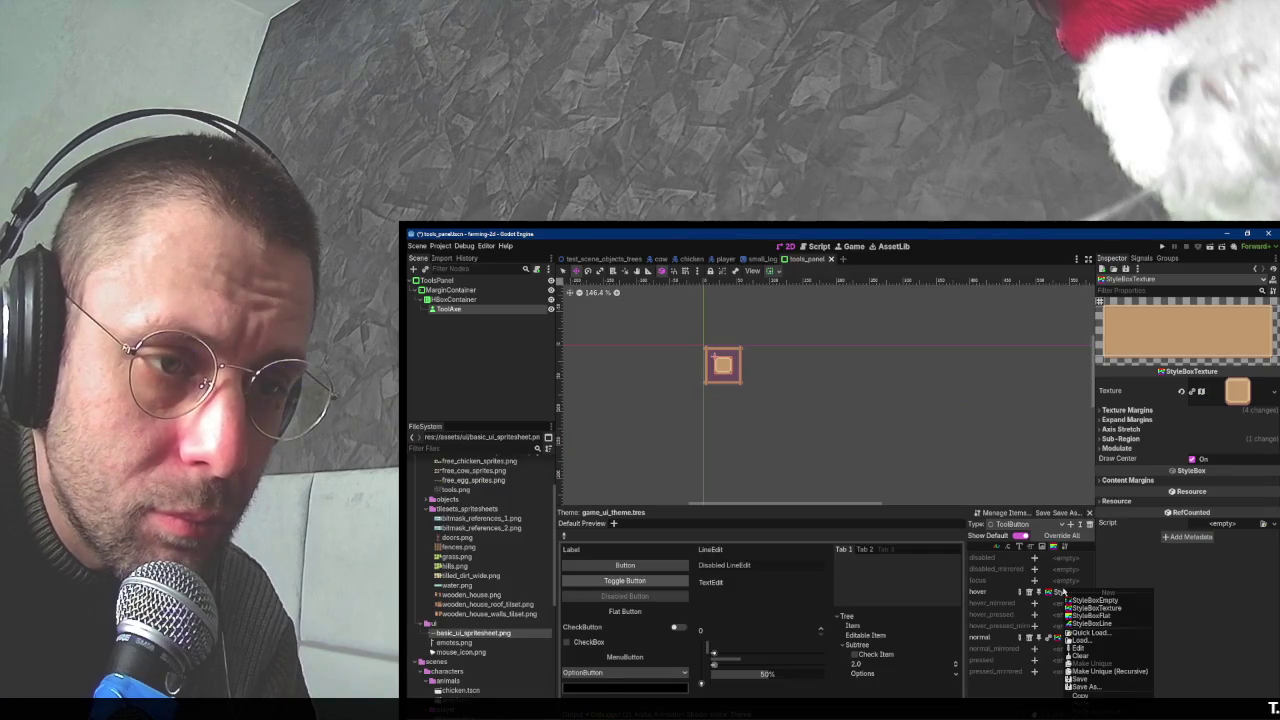
click(1105, 671)
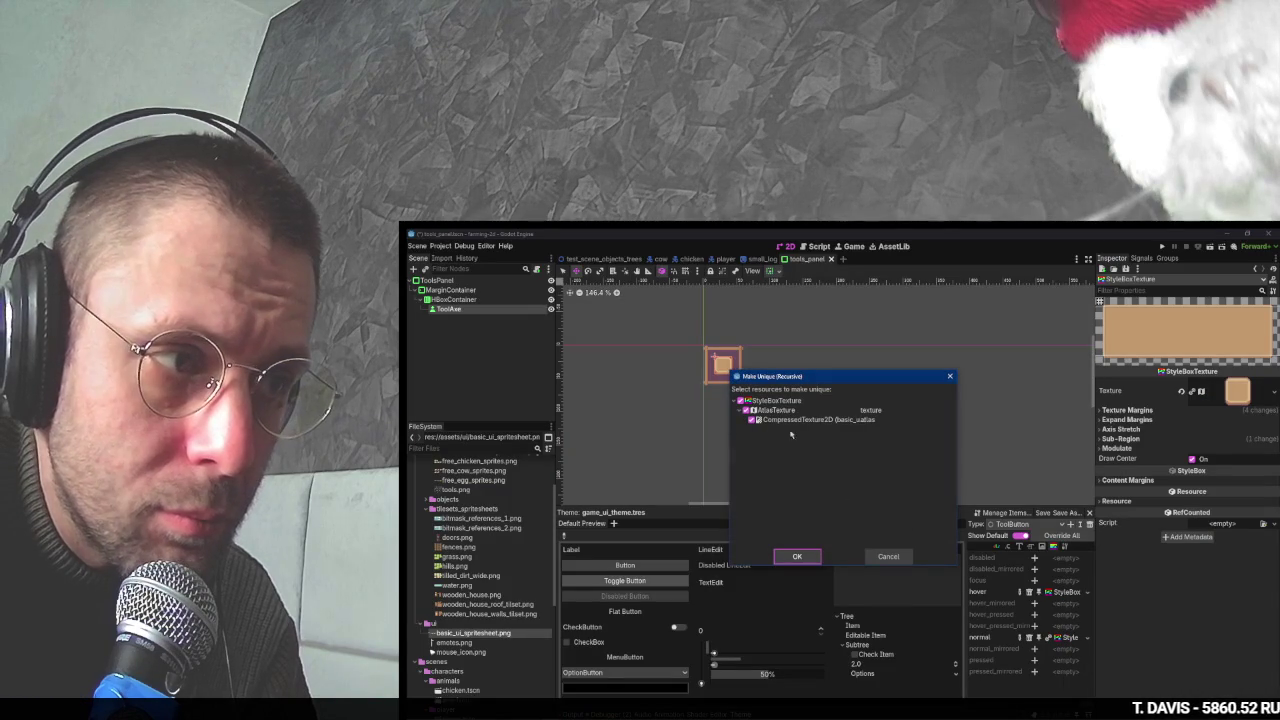
click(798, 557)
key(alt+Tab)
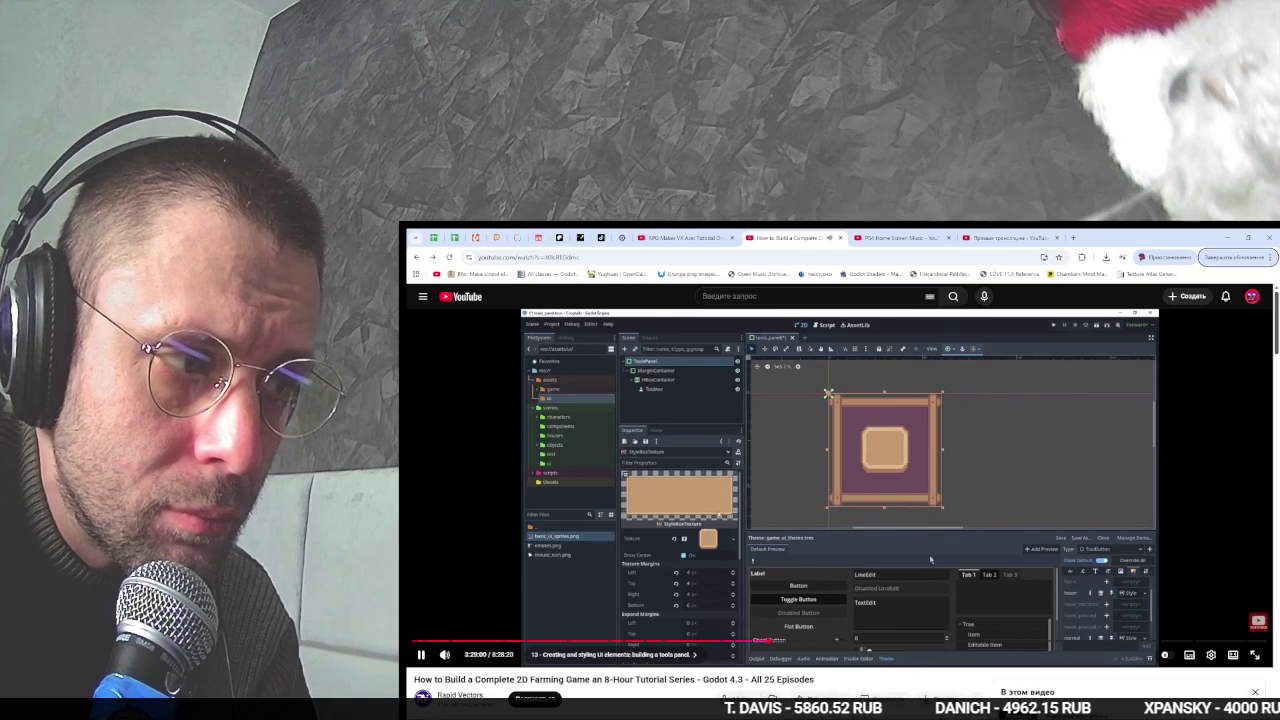
key(alt+Tab)
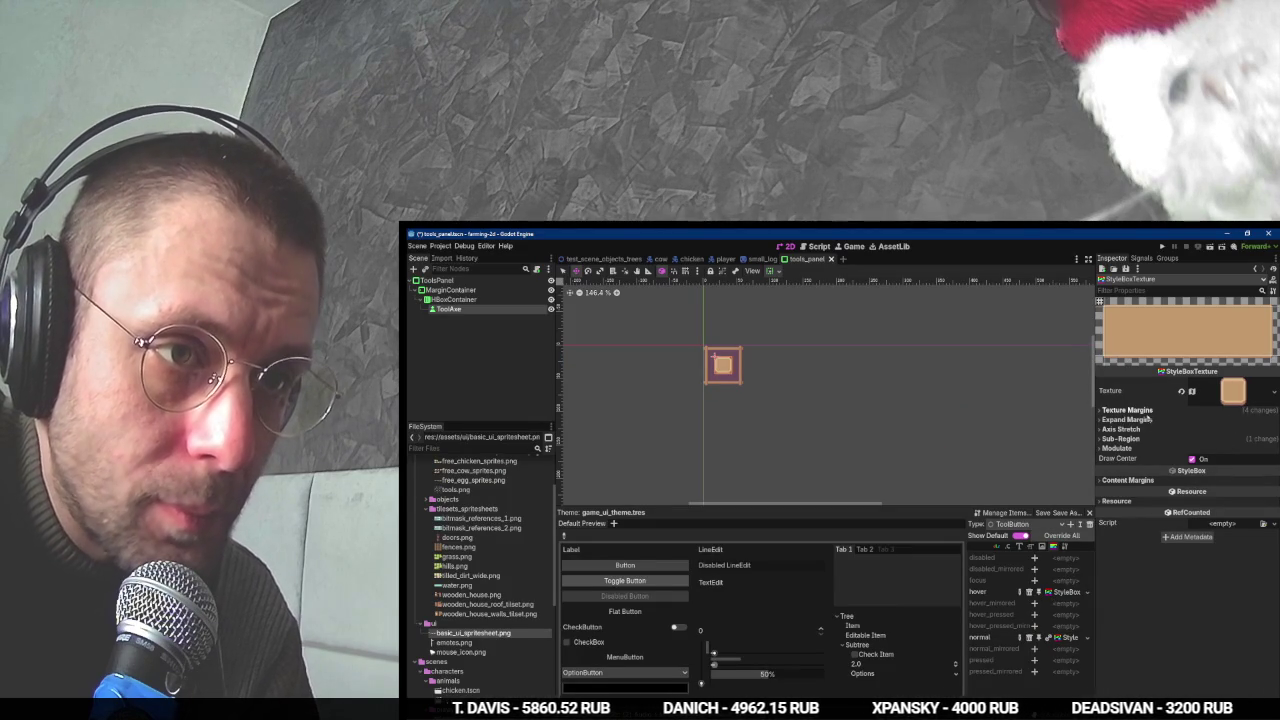
- With Auto Slice, set the hover atlas region to the tile at 11, 107 (26×28)
click(1233, 392)
click(1188, 592)
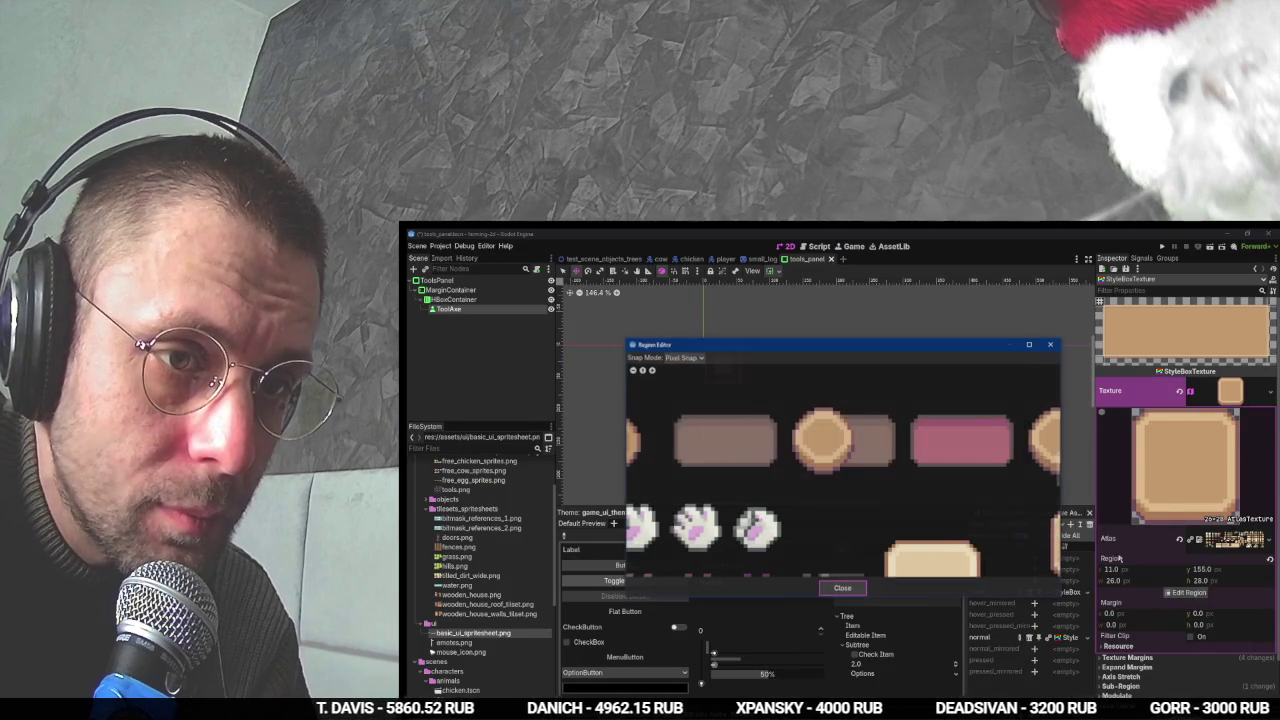
scroll(722, 485, down, 3)
scroll(841, 468, up, 4)
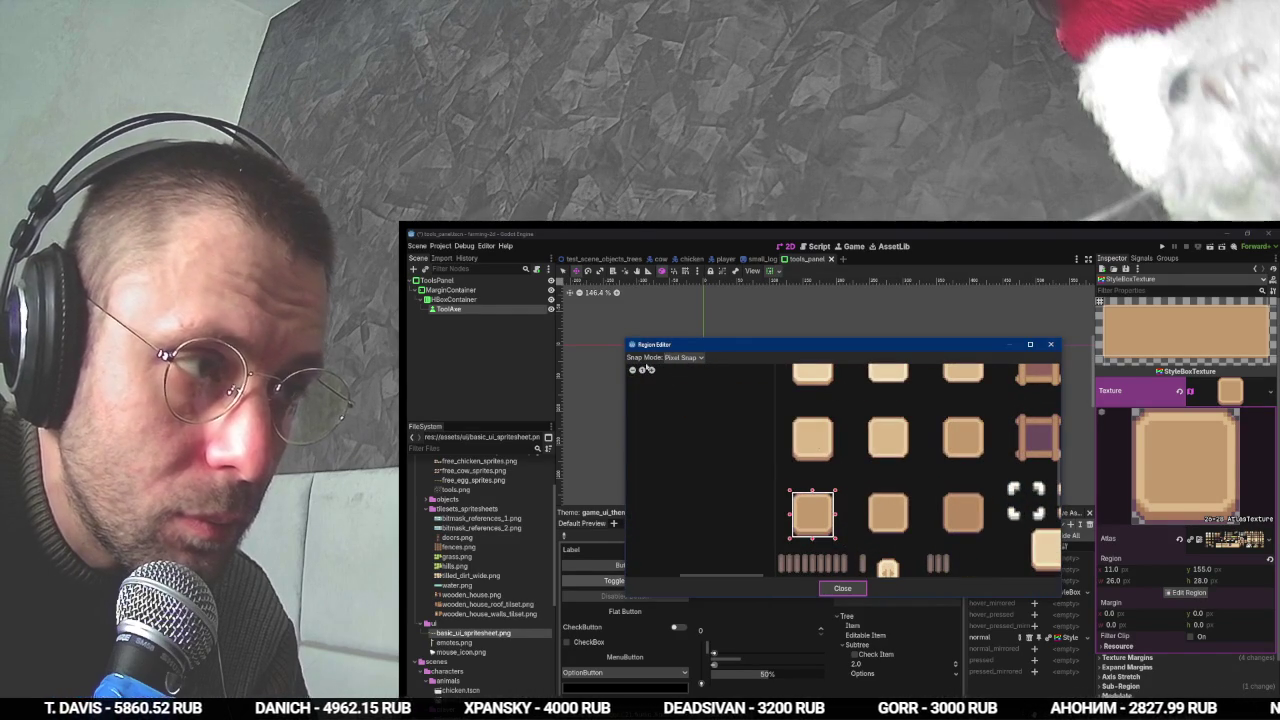
click(686, 357)
click(686, 393)
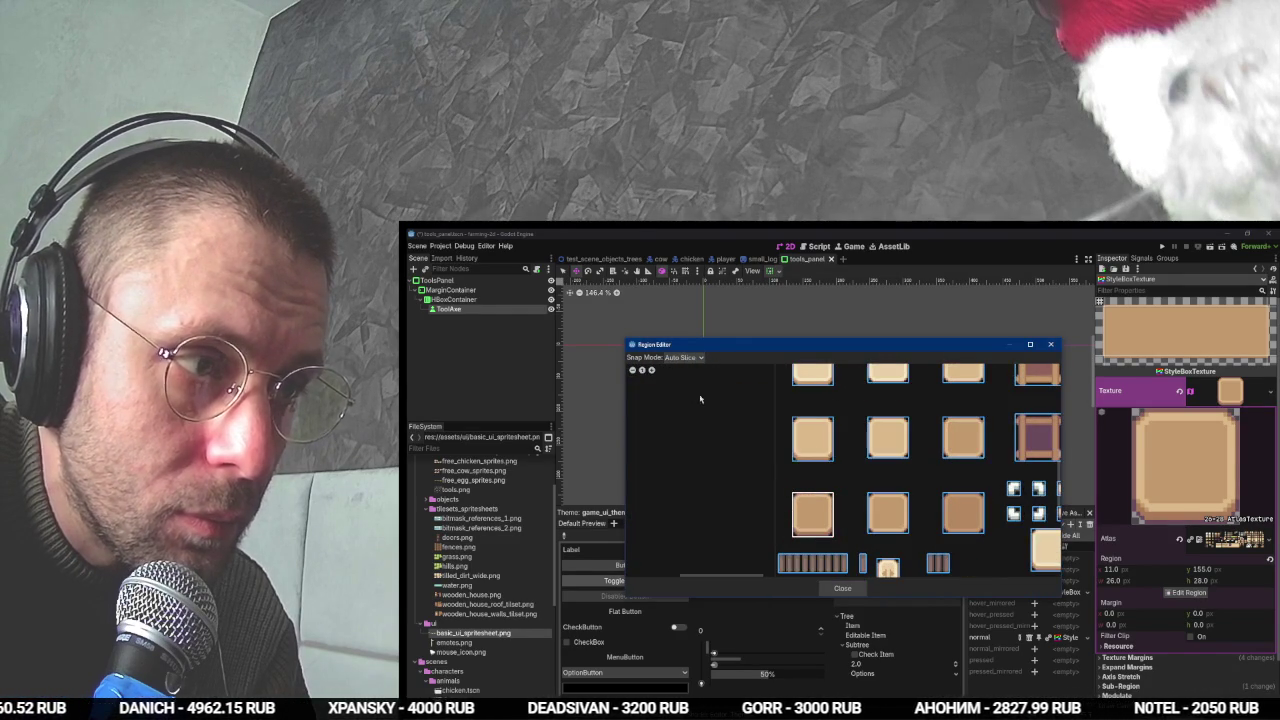
click(816, 450)
click(843, 588)
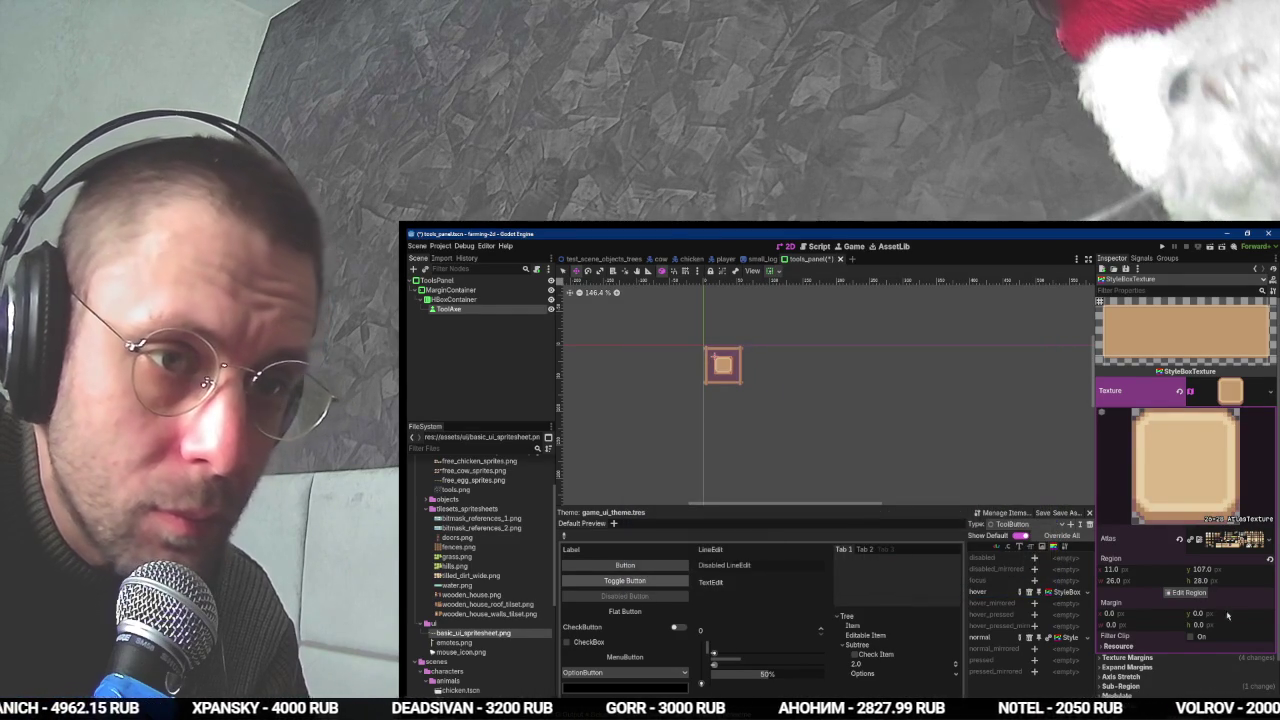
- Check the hover sub-region in its region editor and close it
click(1121, 616)
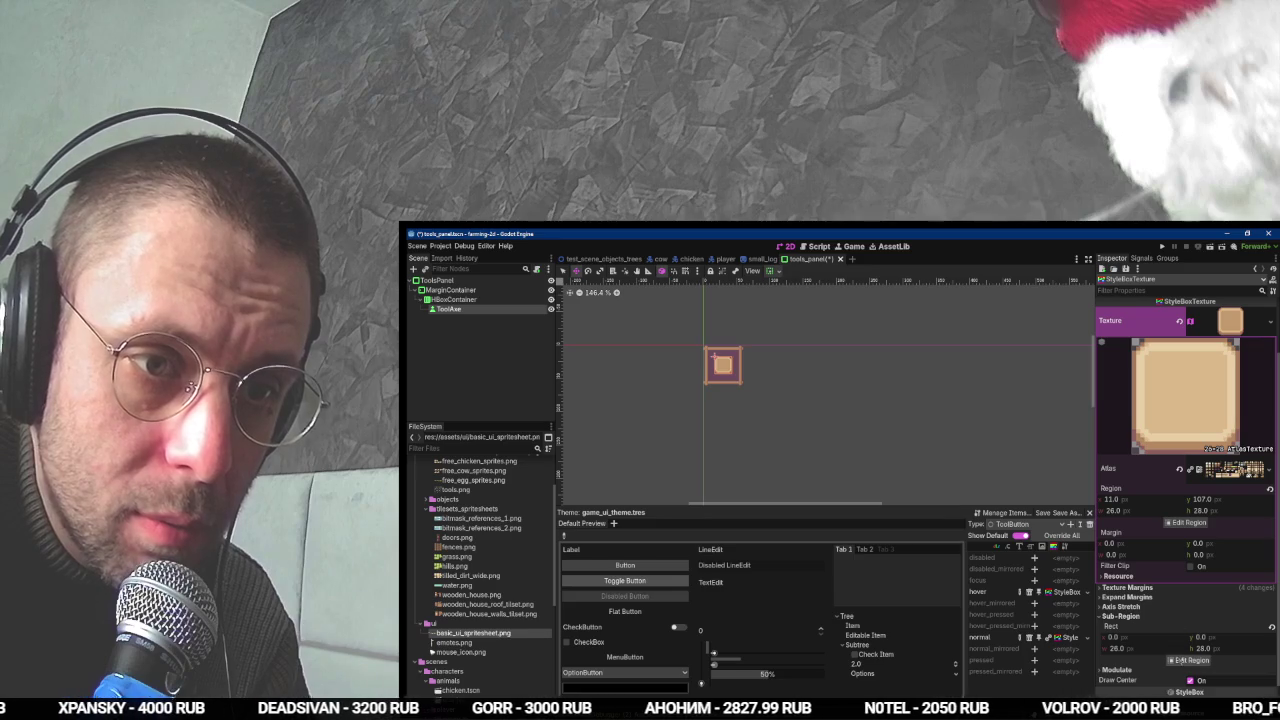
click(1180, 660)
click(843, 589)
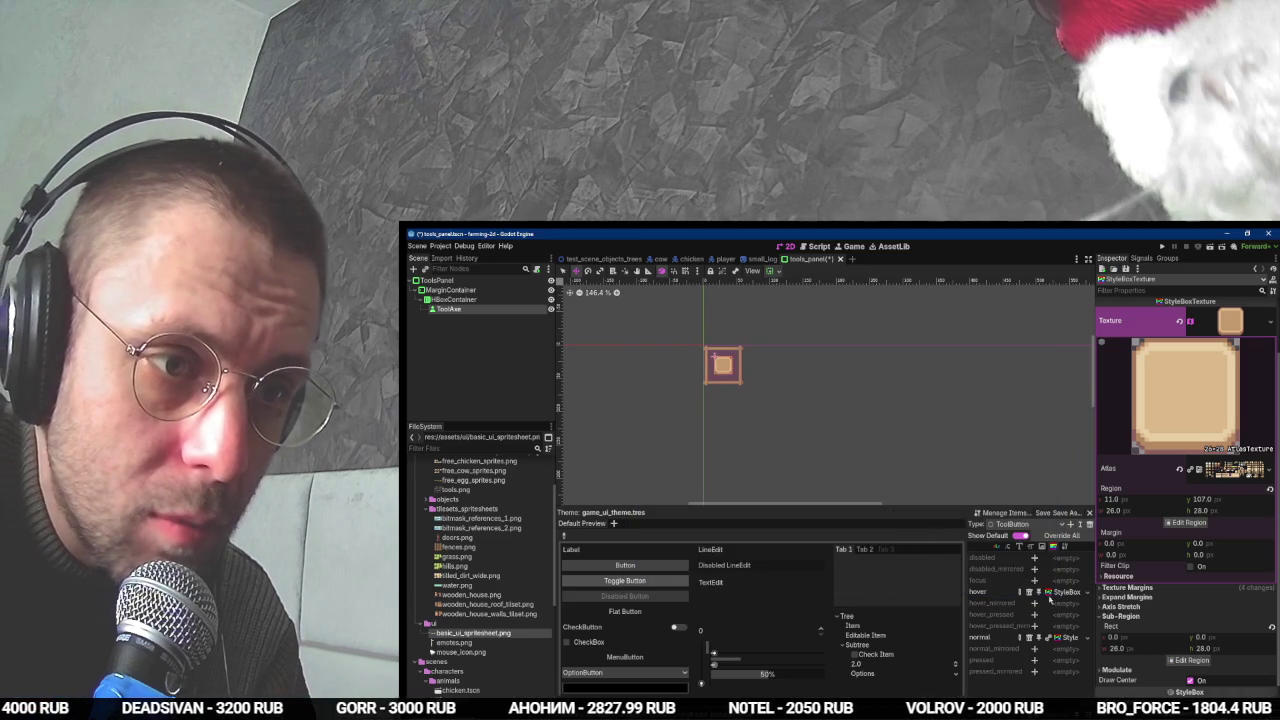
key(alt+Tab)
key(alt+Tab)
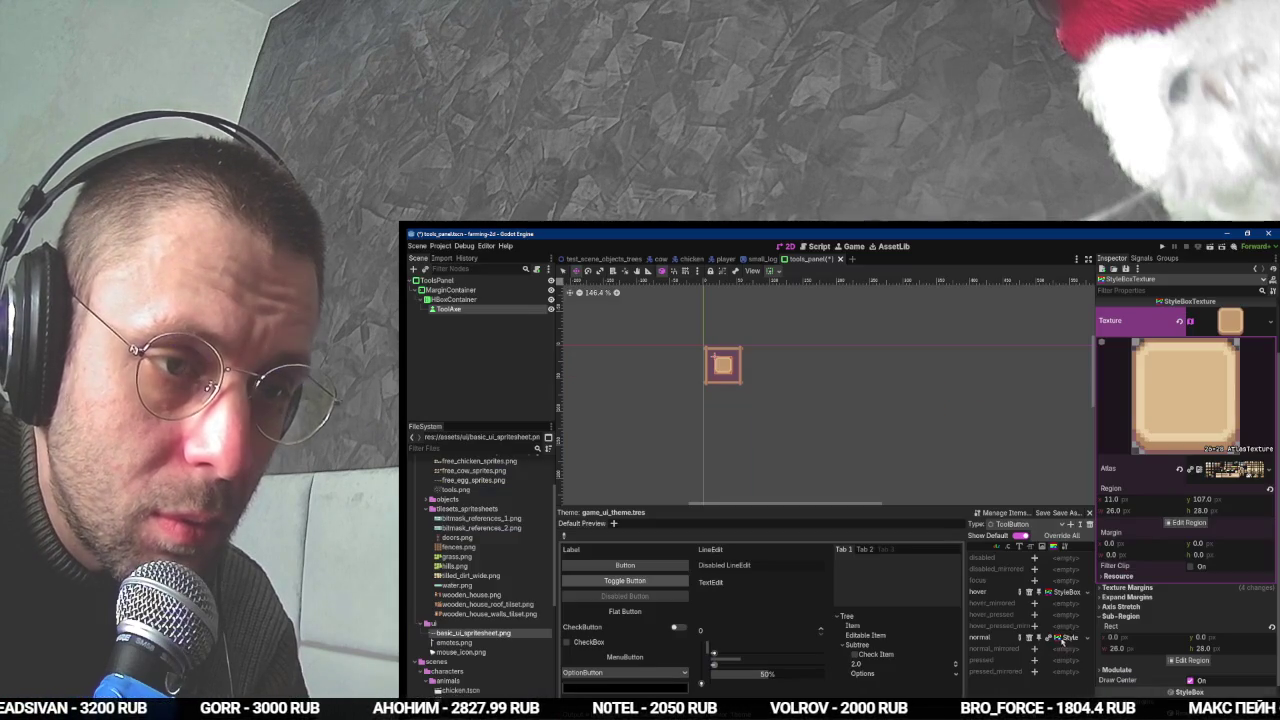
key(alt+Tab)
key(alt+Tab)
key(alt+Tab)
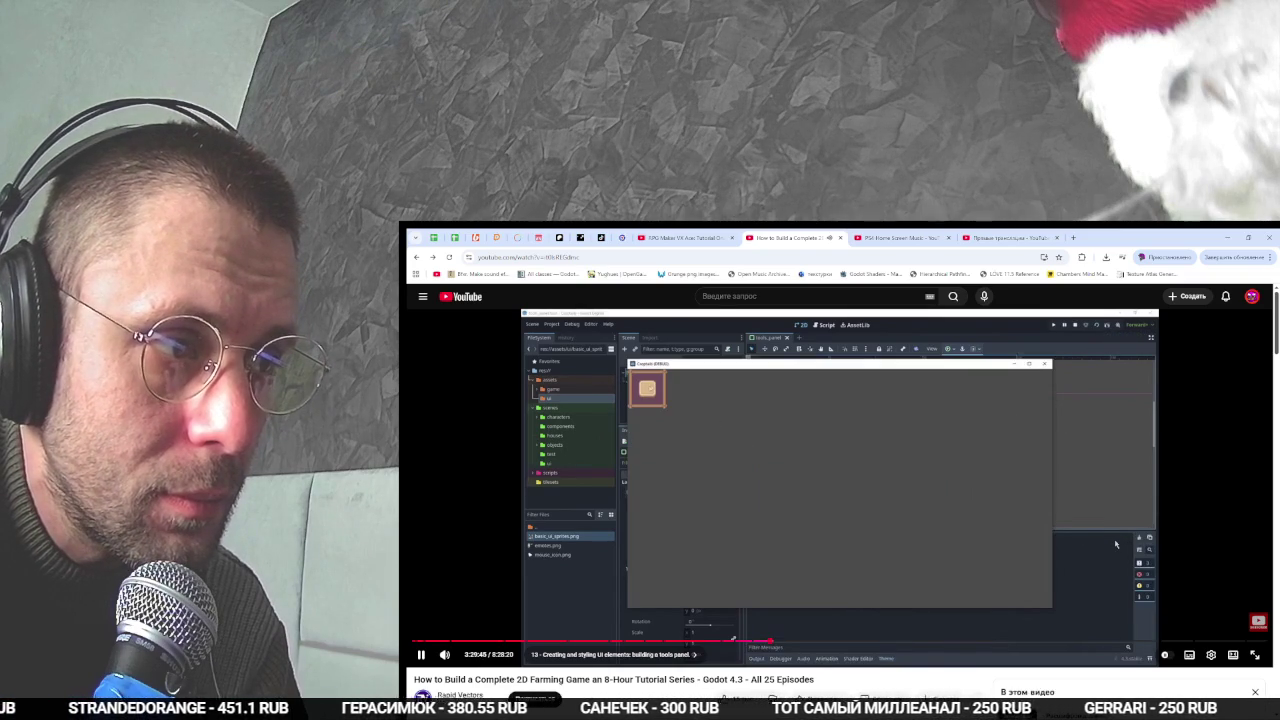
- Run the tools panel scene with F6, test the tool button, then stop it
click(1116, 544)
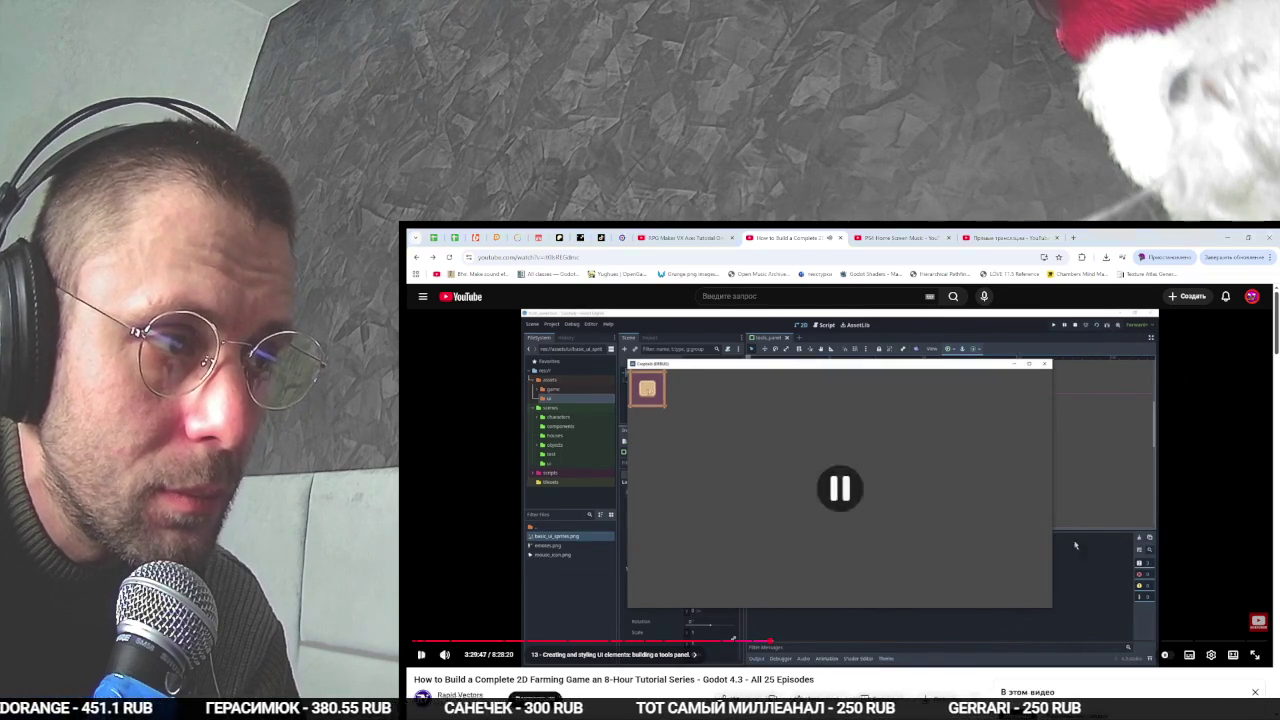
key(alt+Tab)
key(F6)
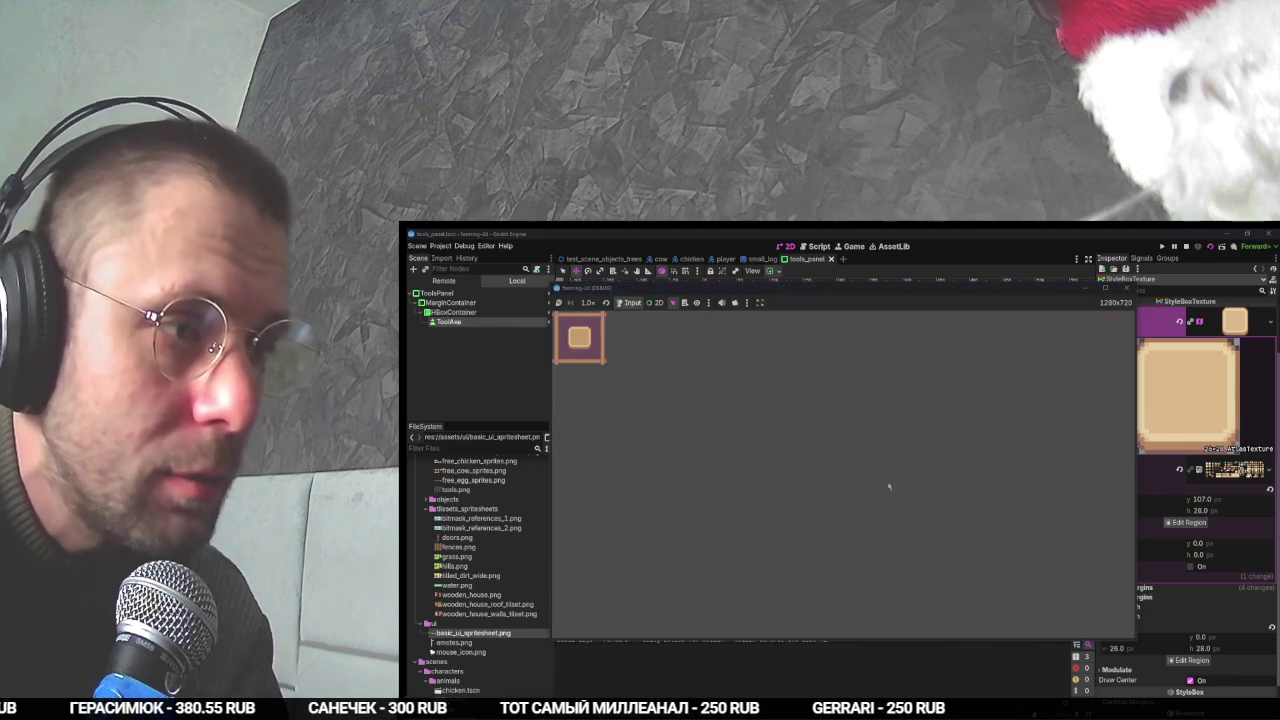
click(582, 337)
key(F8)
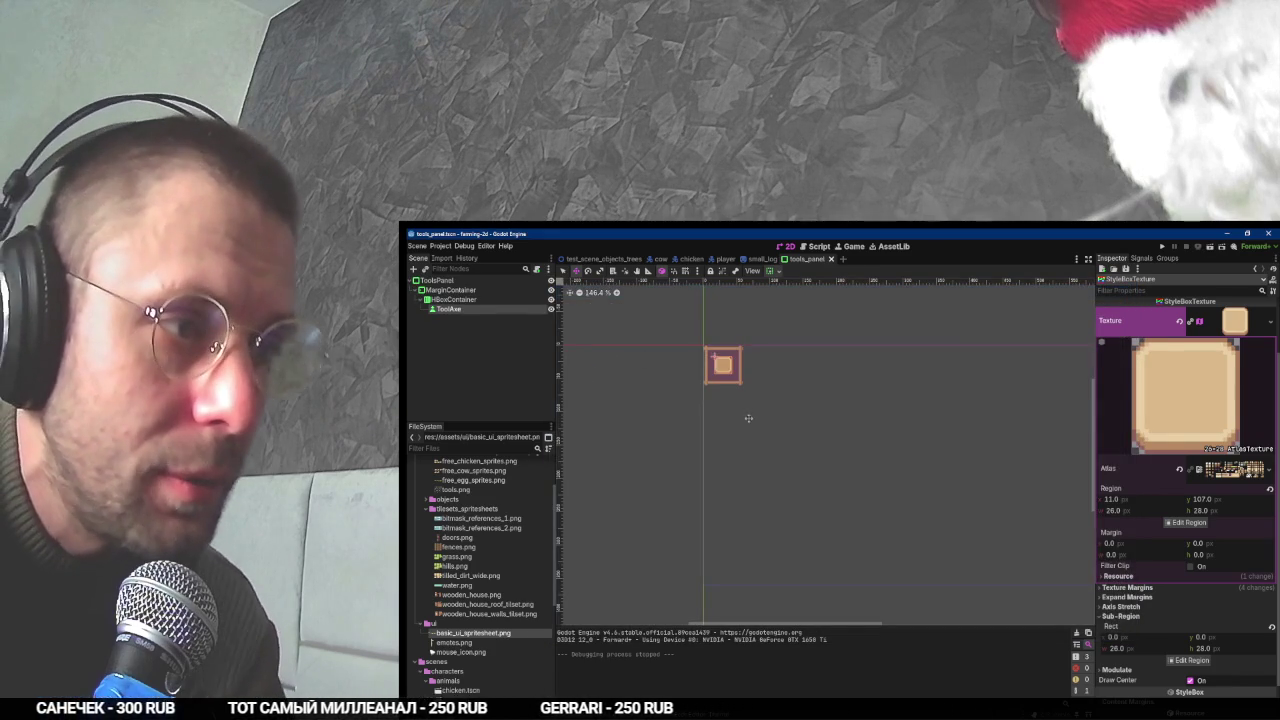
- Bring the OBS Studio window to the front
key(alt+Tab)
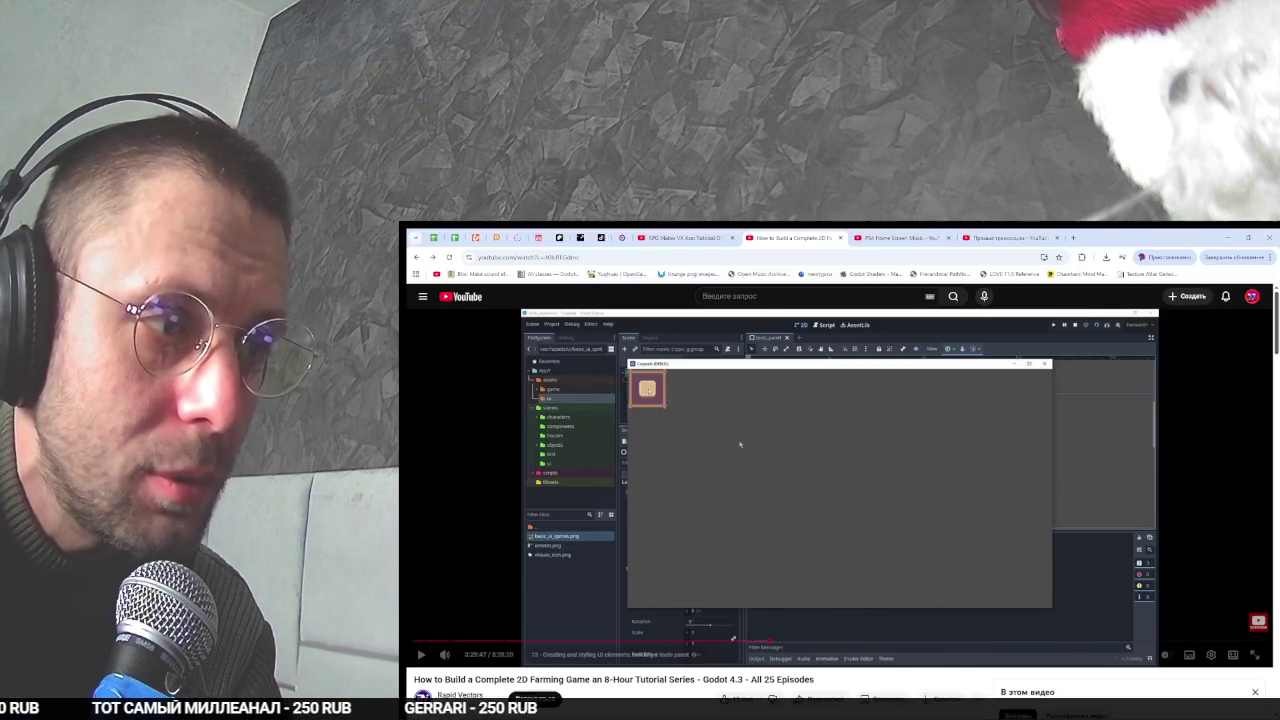
key(alt+Tab)
click(815, 430)
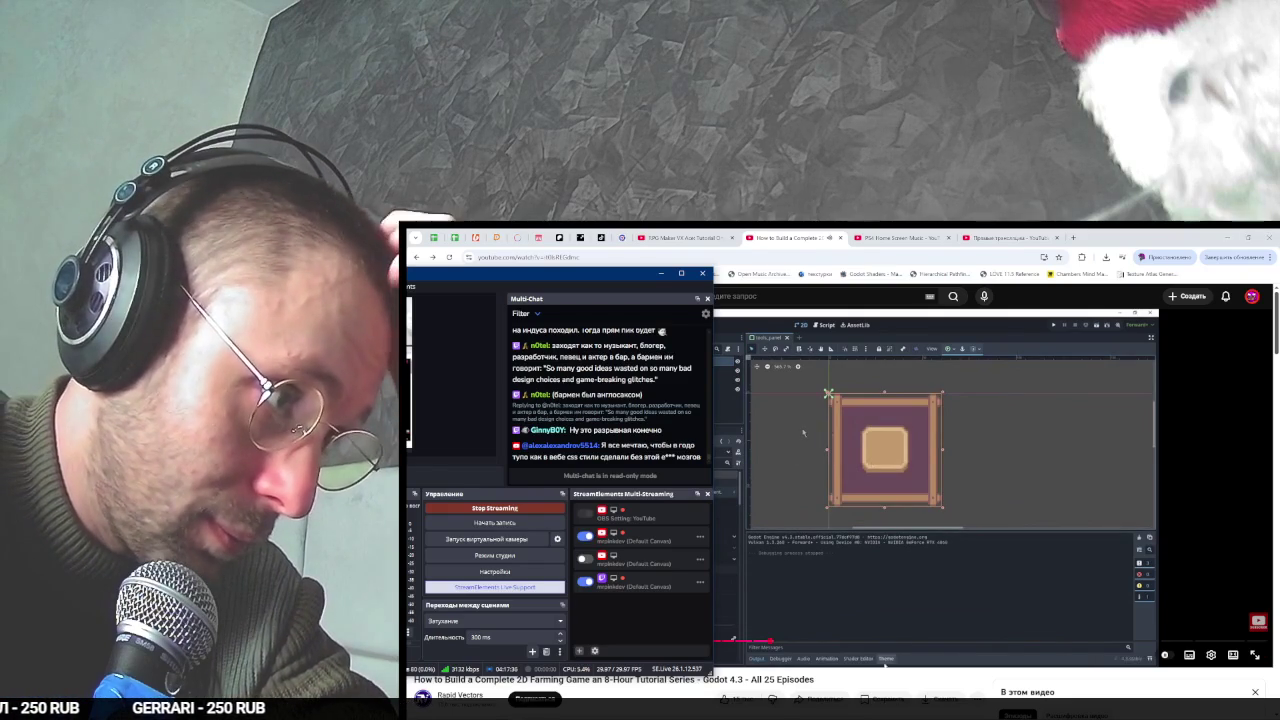
- Pause the tutorial and read through the OBS multi-chat messages
click(803, 433)
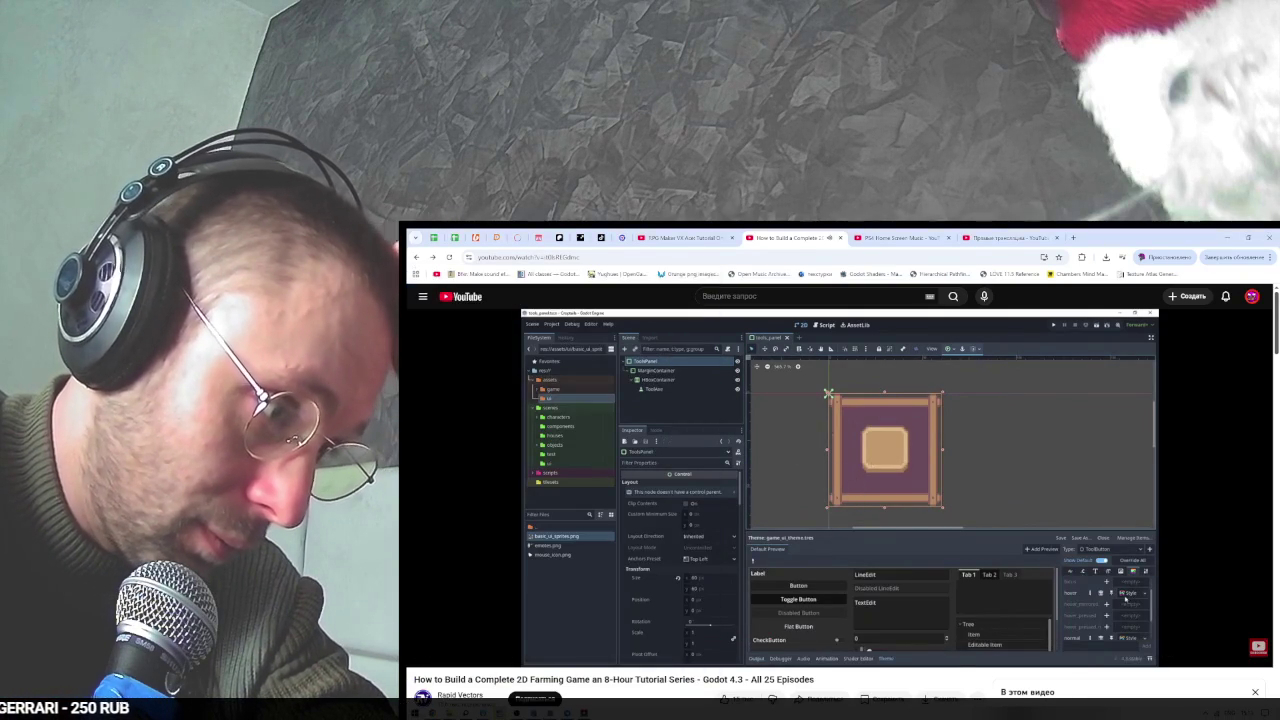
key(alt+Tab)
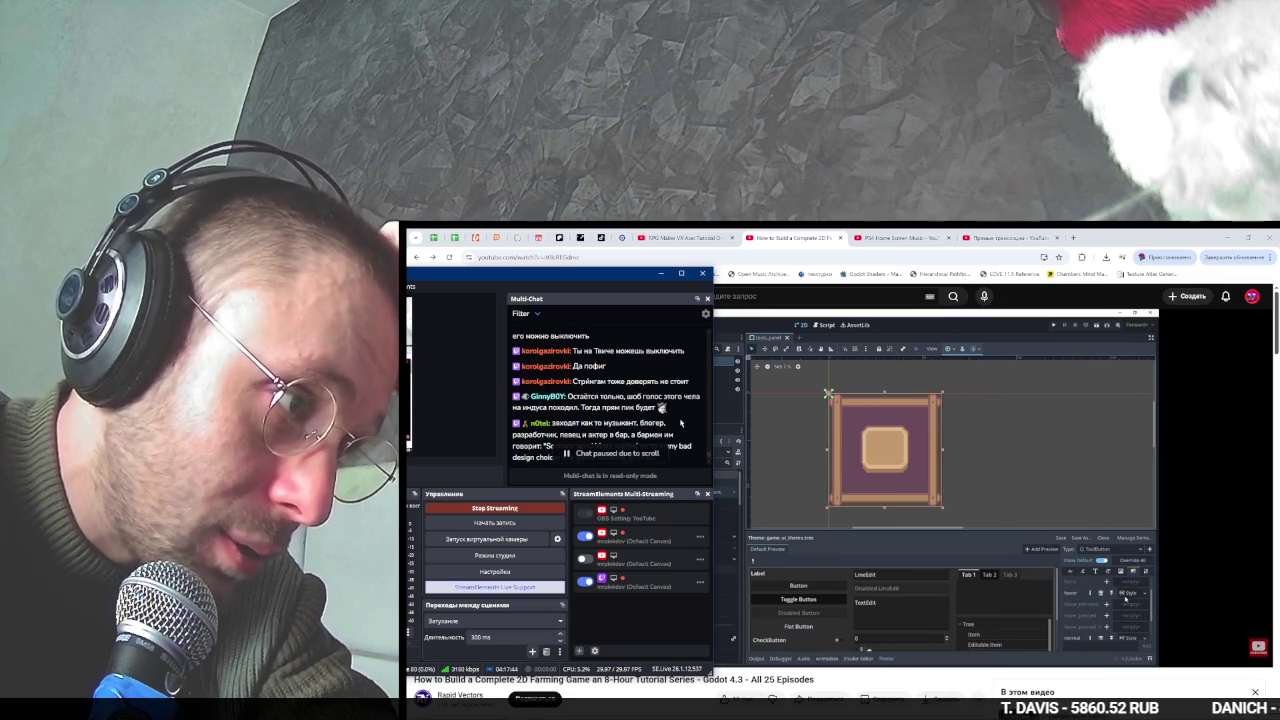
scroll(688, 424, down, 2)
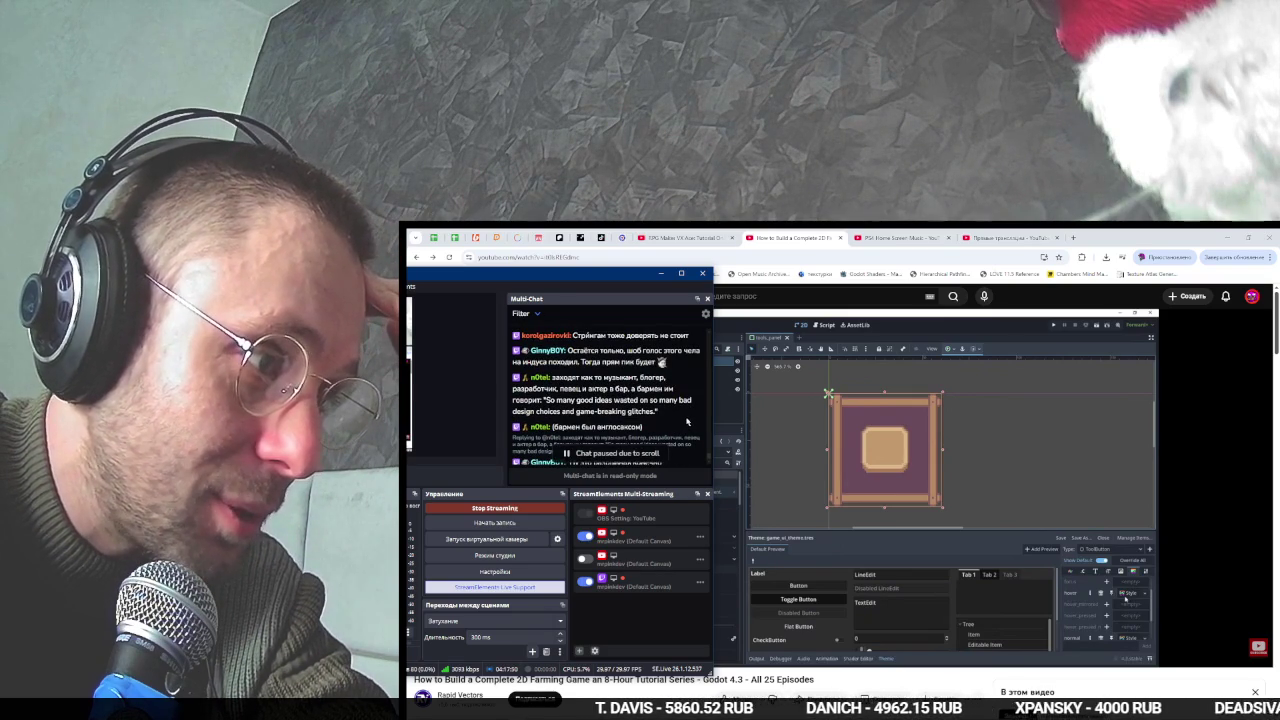
scroll(687, 422, down, 2)
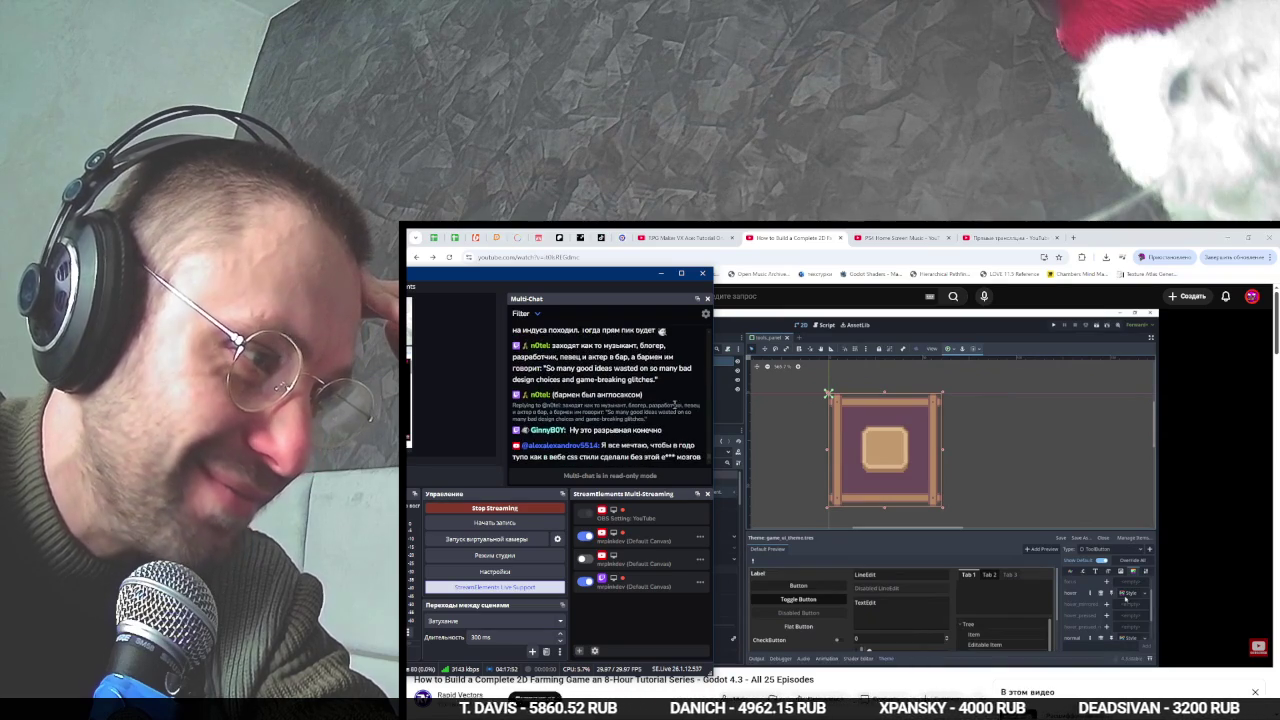
mouse_move(663, 381)
mouse_down()
mouse_move(551, 353)
mouse_move(650, 368)
mouse_up()
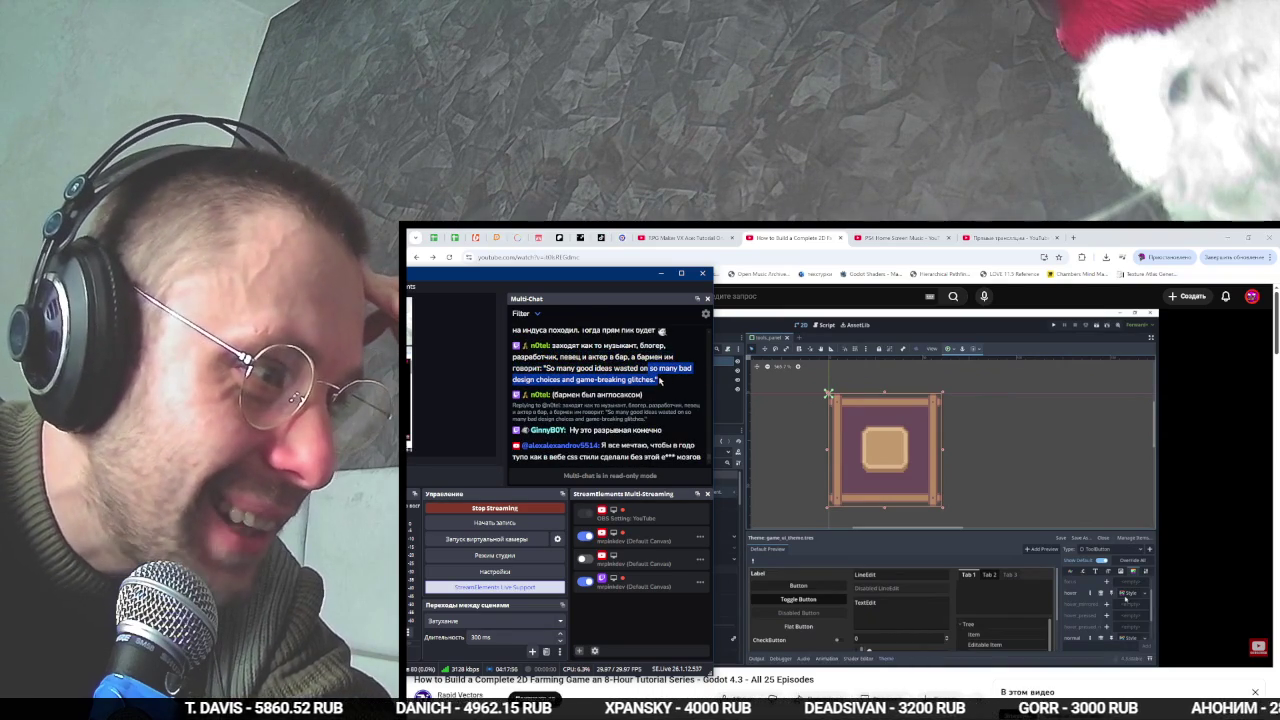
drag(669, 392, 665, 401)
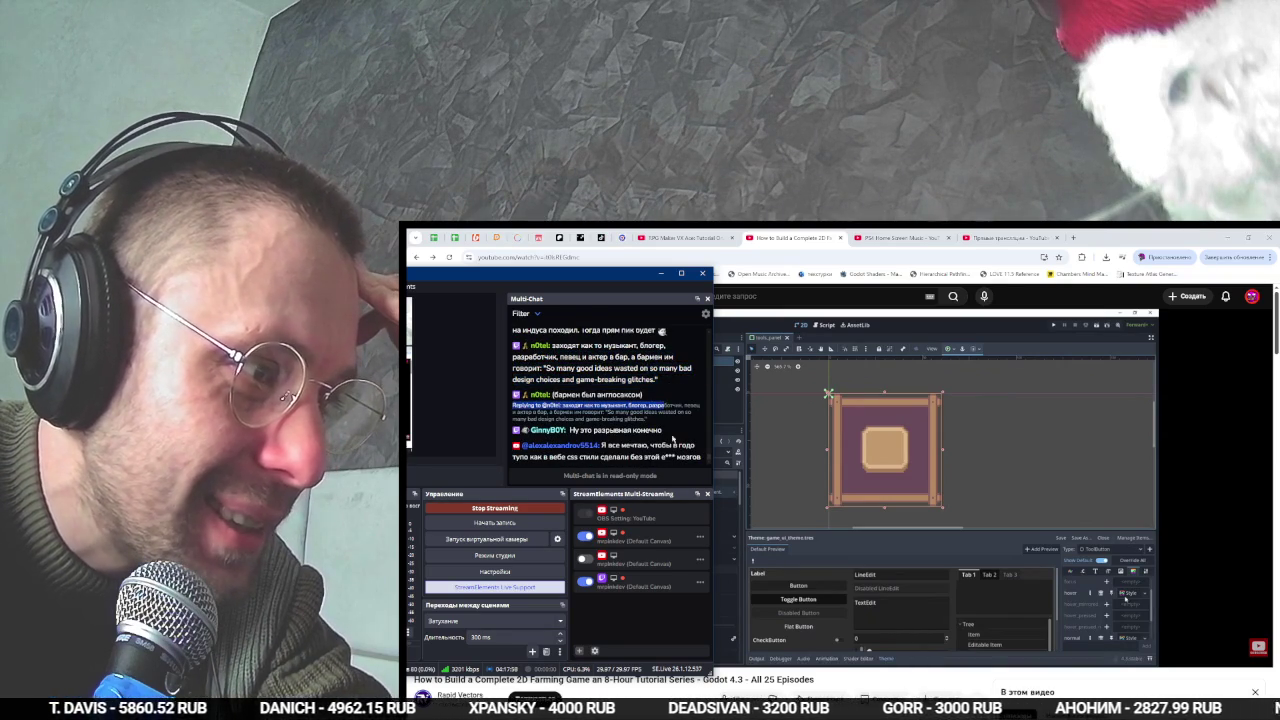
click(628, 442)
drag(608, 445, 678, 459)
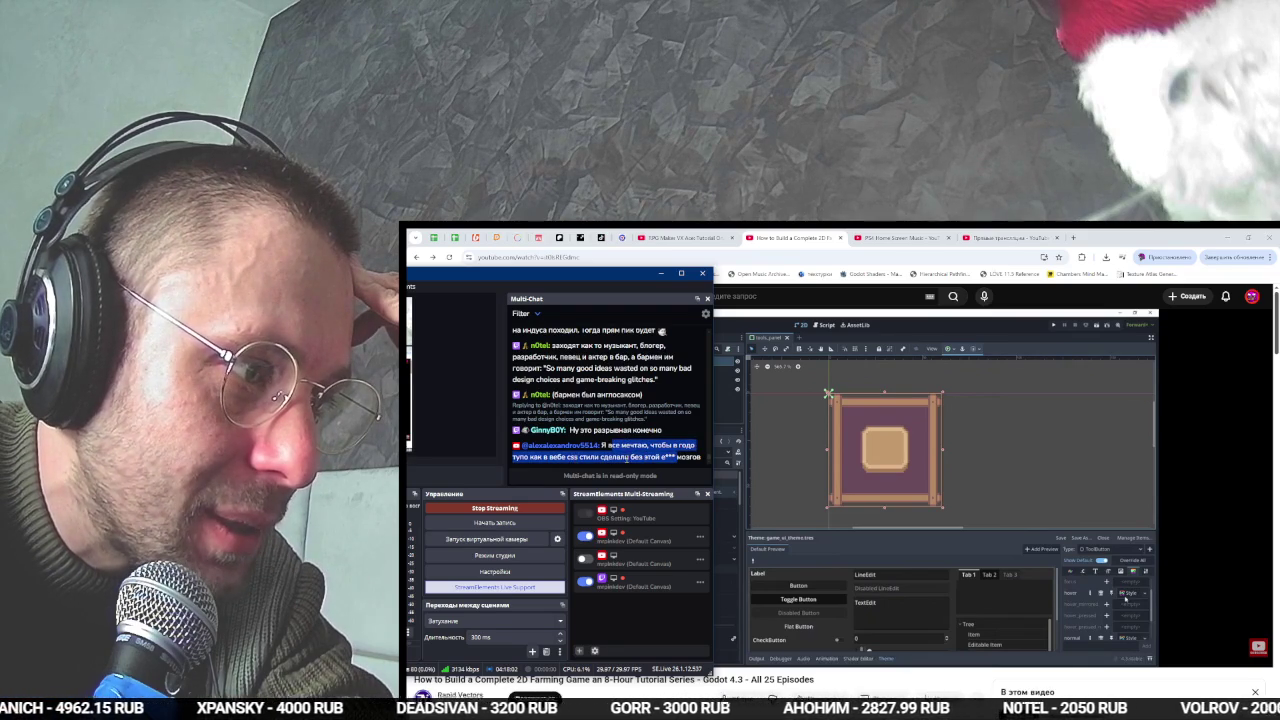
click(688, 453)
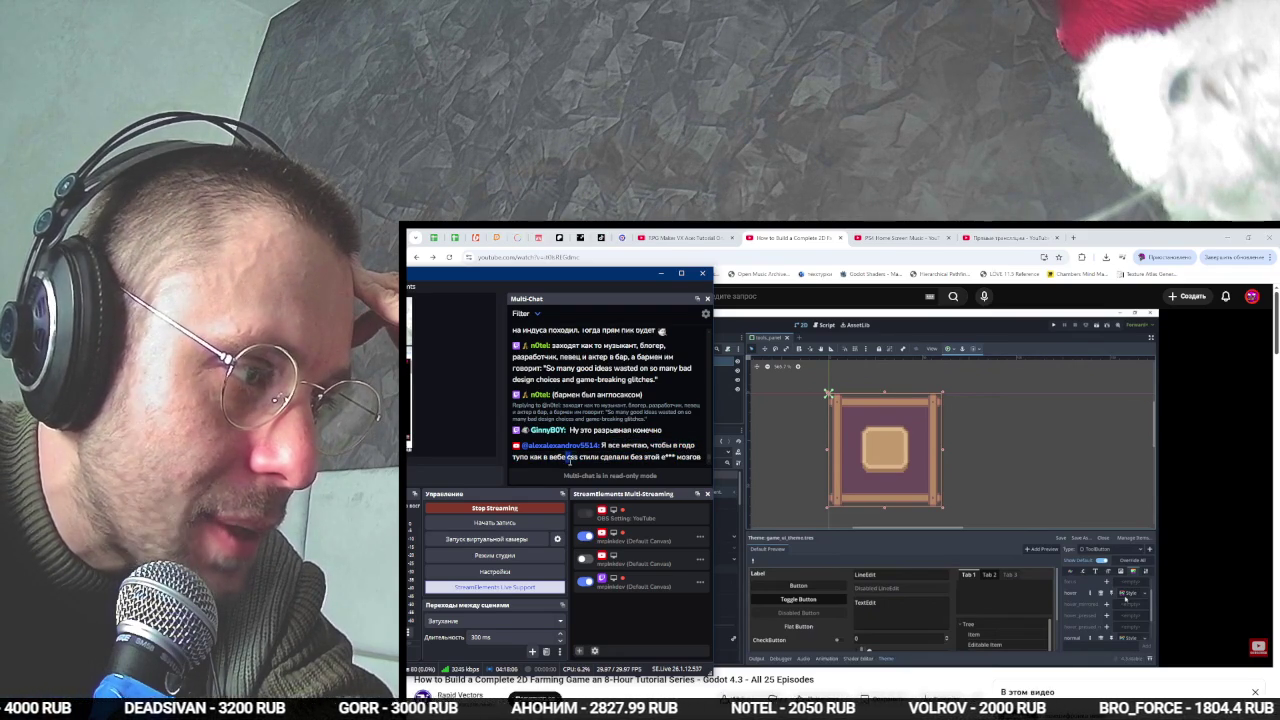
- Select the word 'css' in the chat and return to the Godot editor
double_click(569, 459)
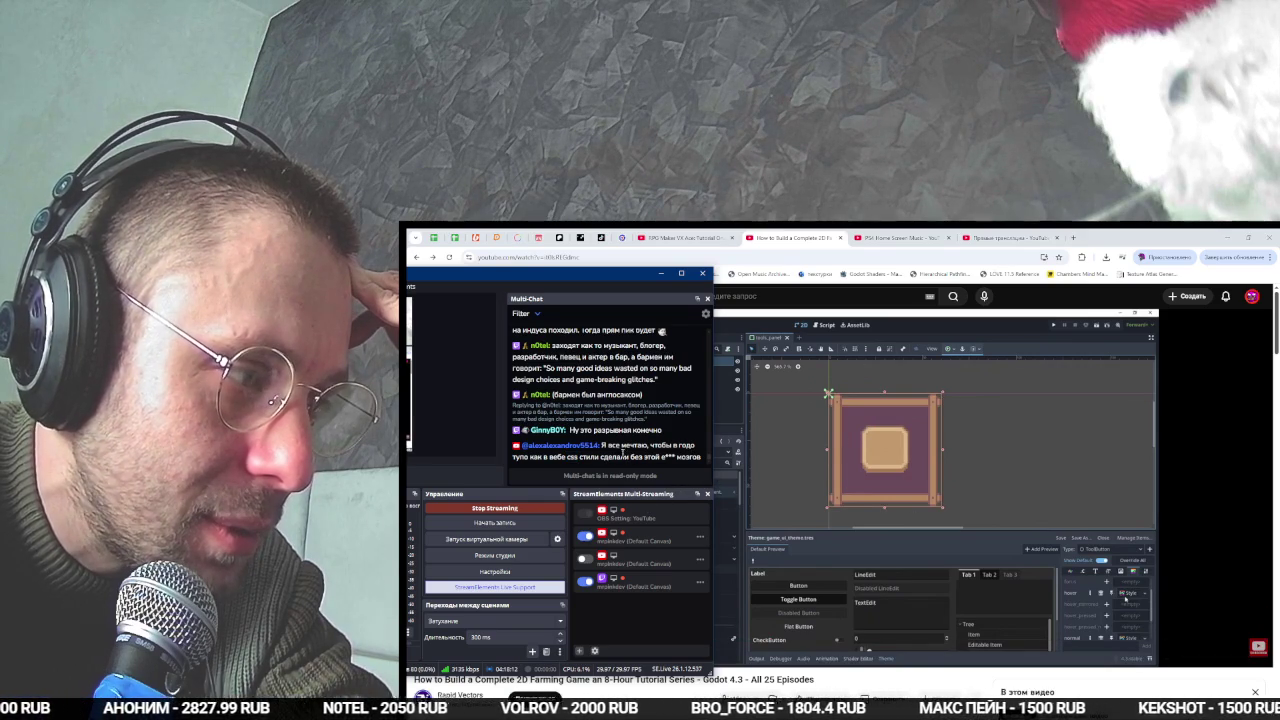
double_click(572, 456)
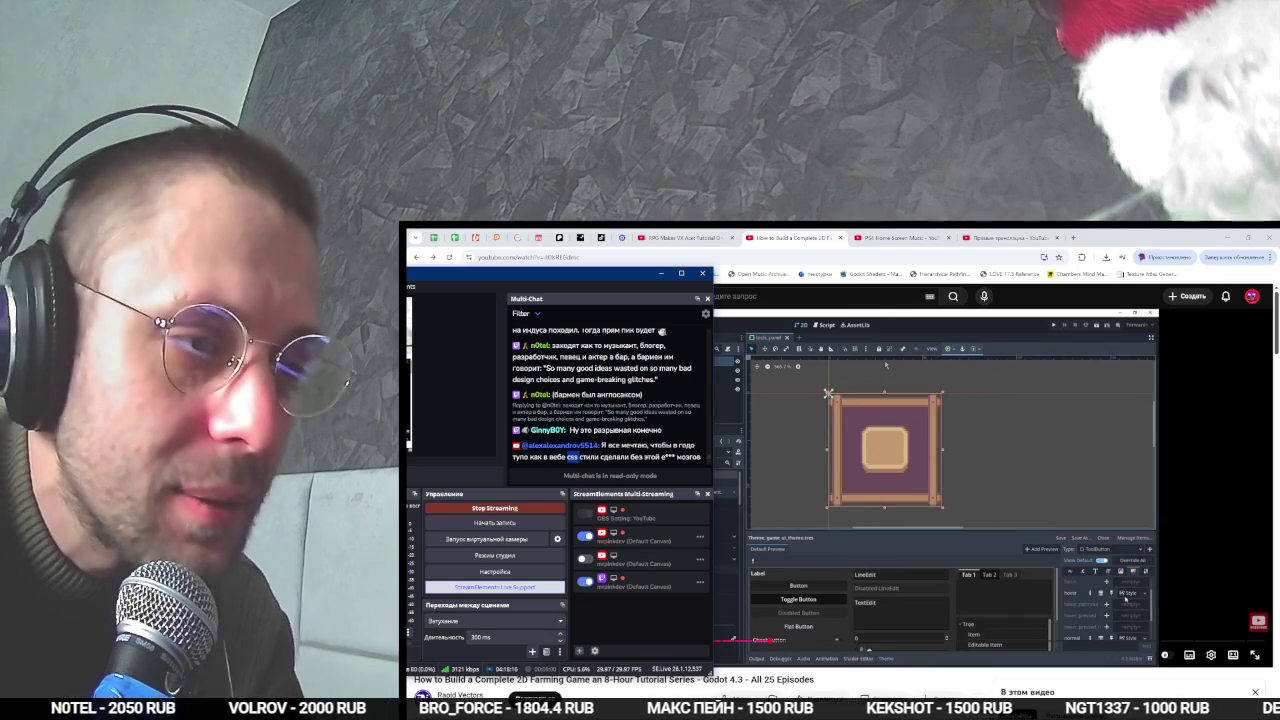
key(alt+Tab)
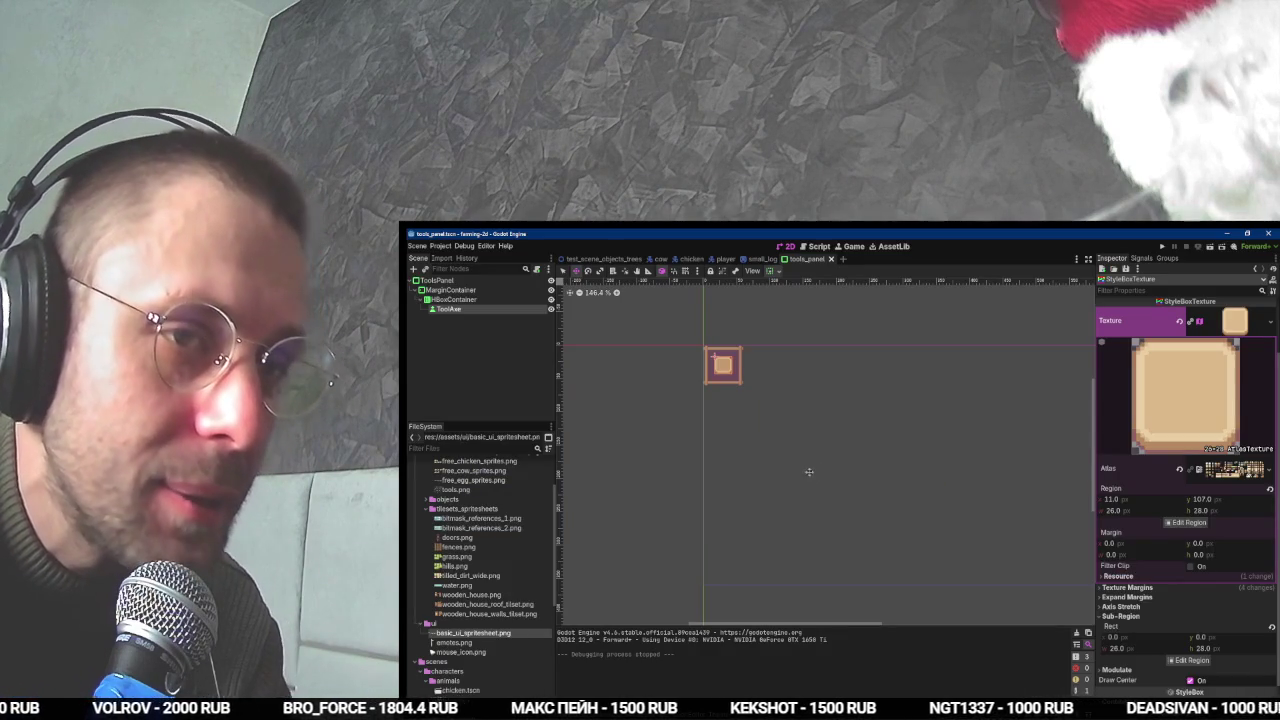
- Play a bit more of the YouTube tutorial, then return to Godot
key(alt+Tab)
key(space)
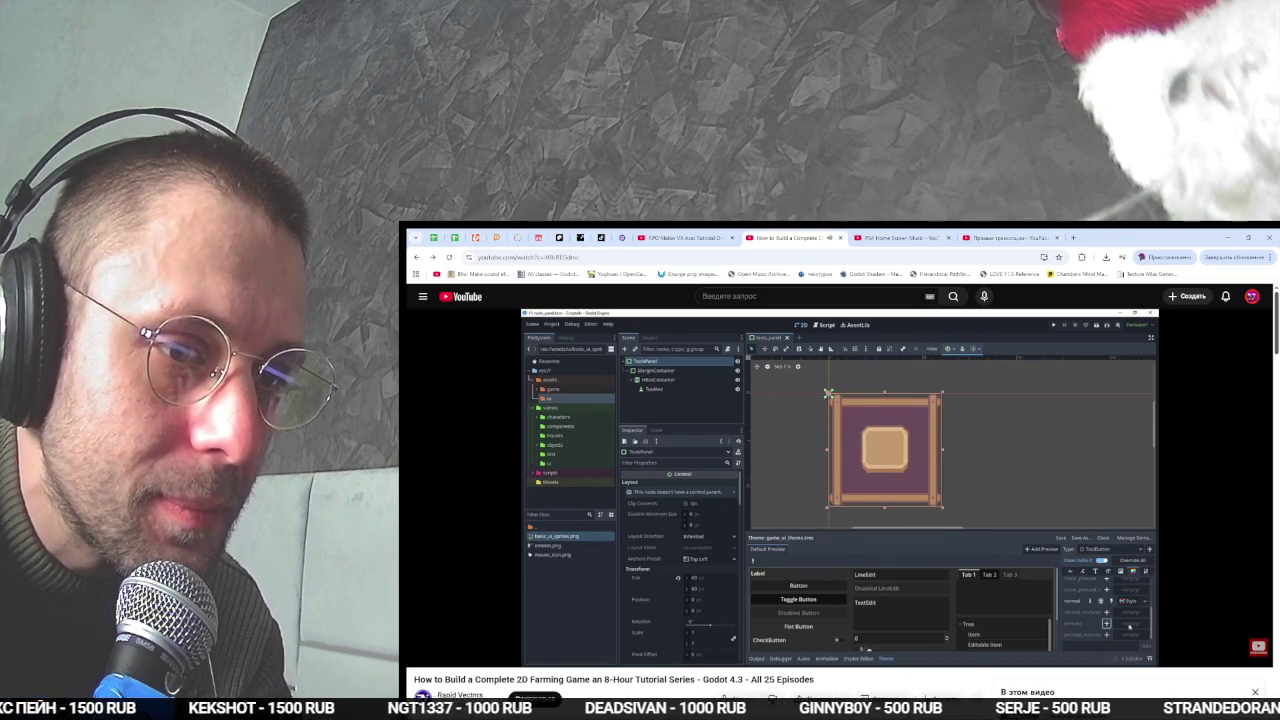
key(alt+Tab)
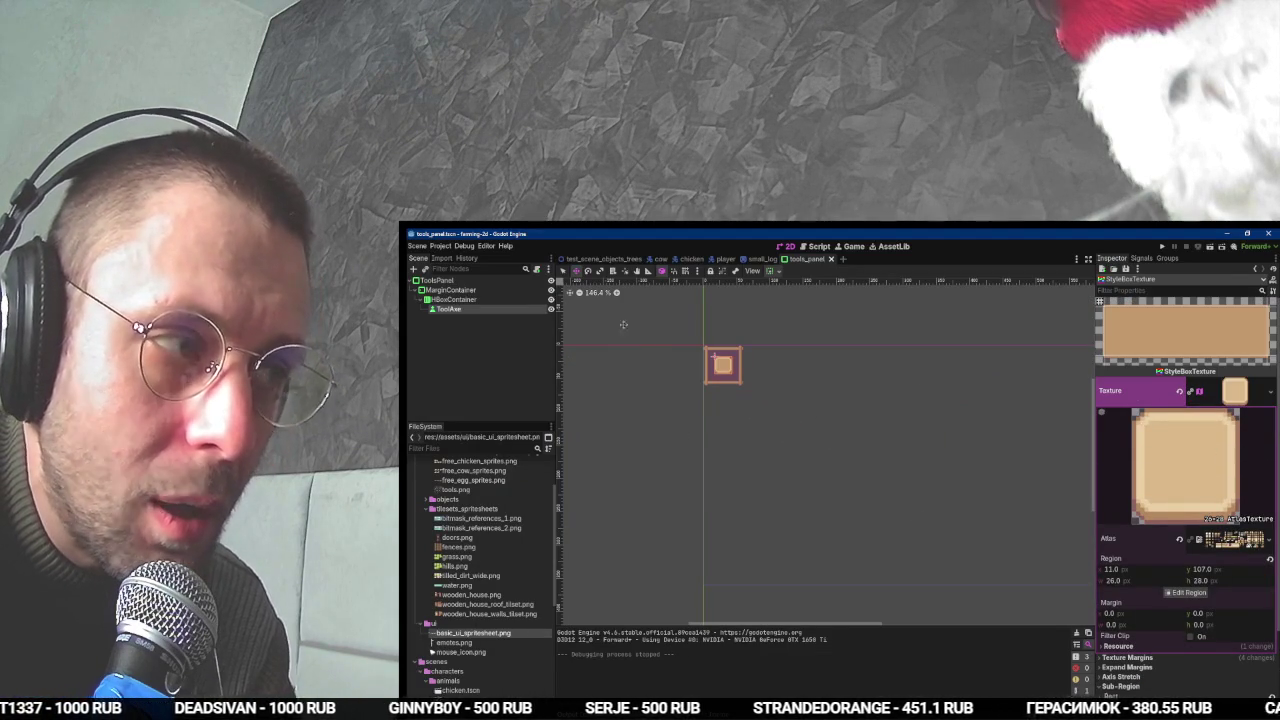
- Open ToolsPanel's game_ui_theme.tres in the Theme editor and select the ToolAxe node
click(437, 280)
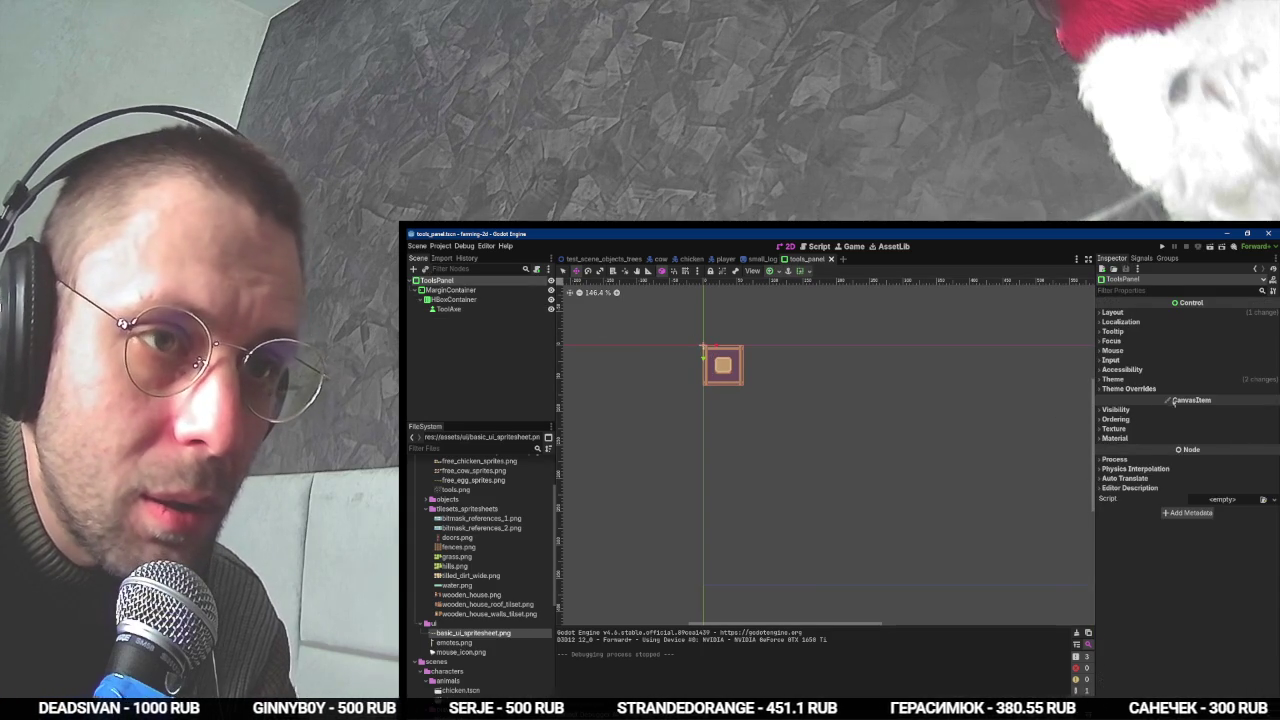
click(1140, 380)
click(1230, 390)
key(alt+Tab)
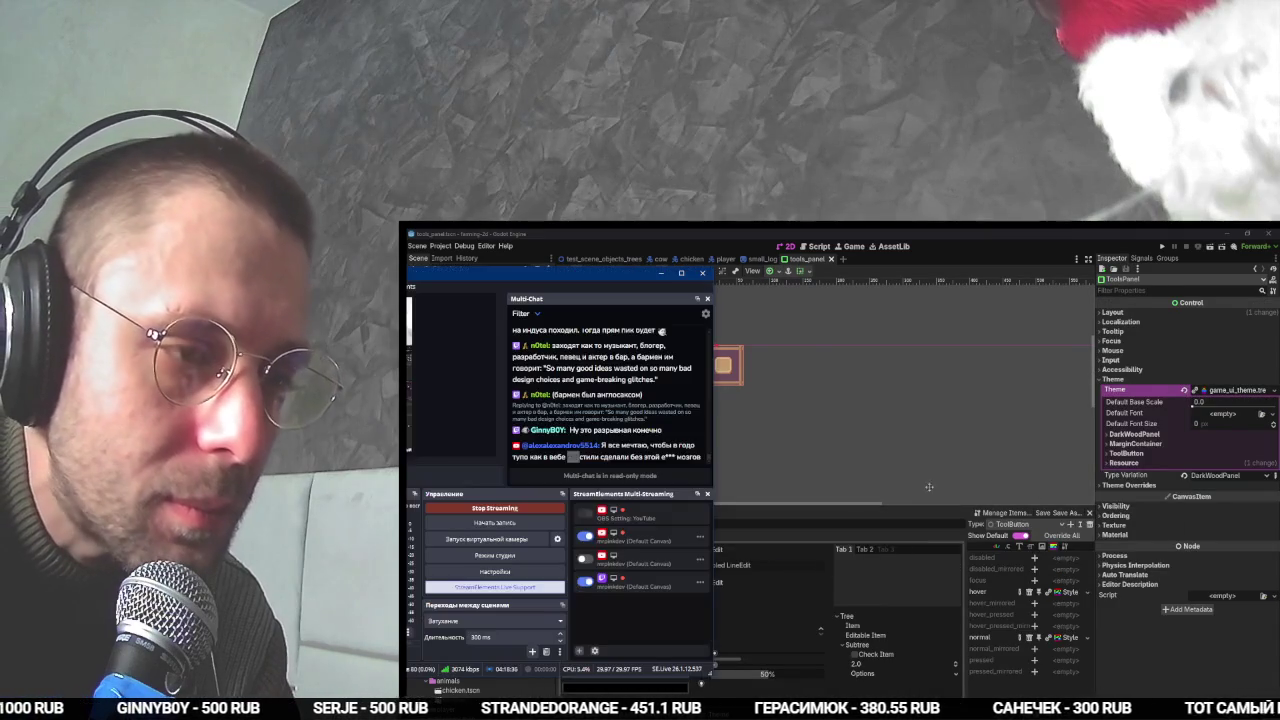
key(alt+Tab)
key(alt+Tab)
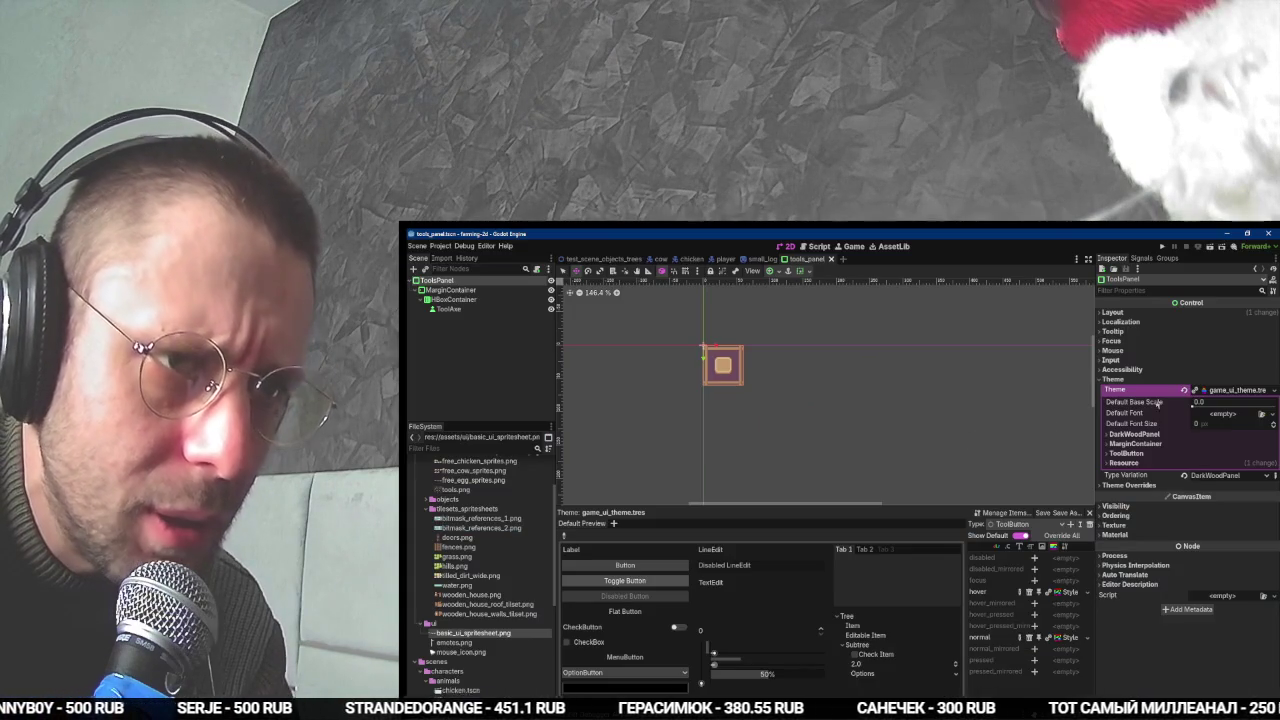
click(448, 308)
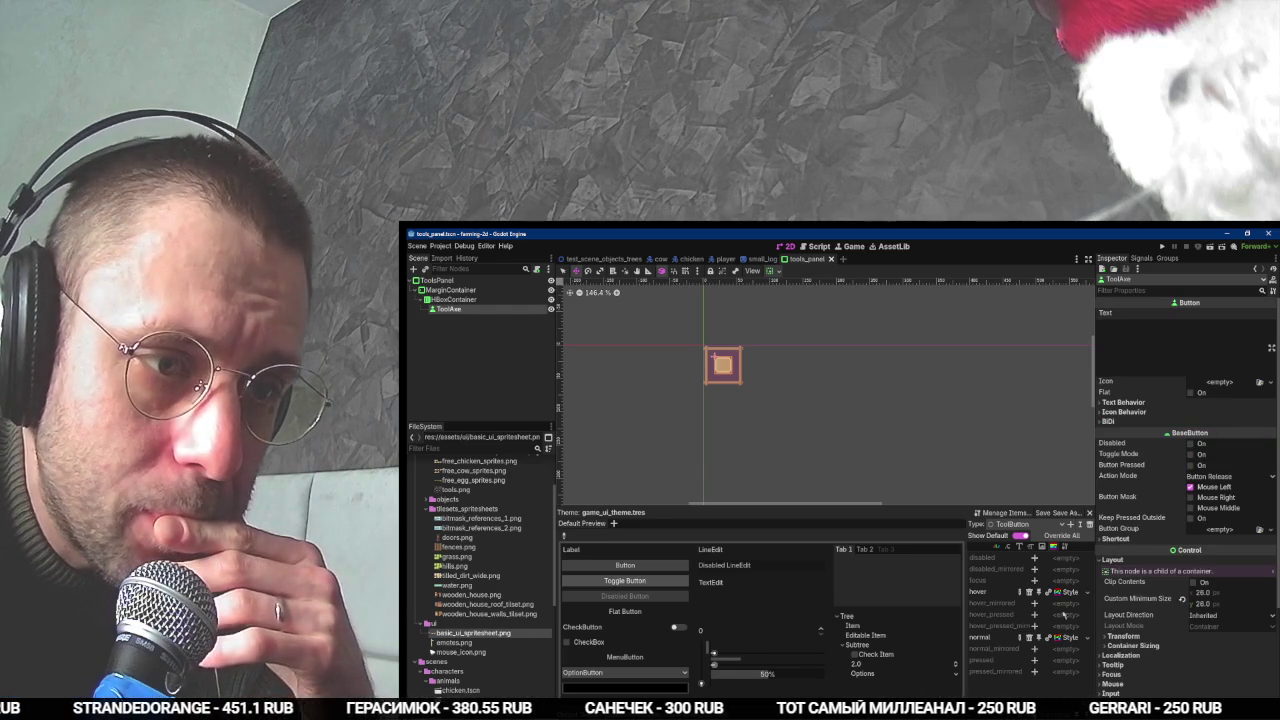
- Add a pressed StyleBox override to ToolButton and make it unique (recursive)
click(1066, 591)
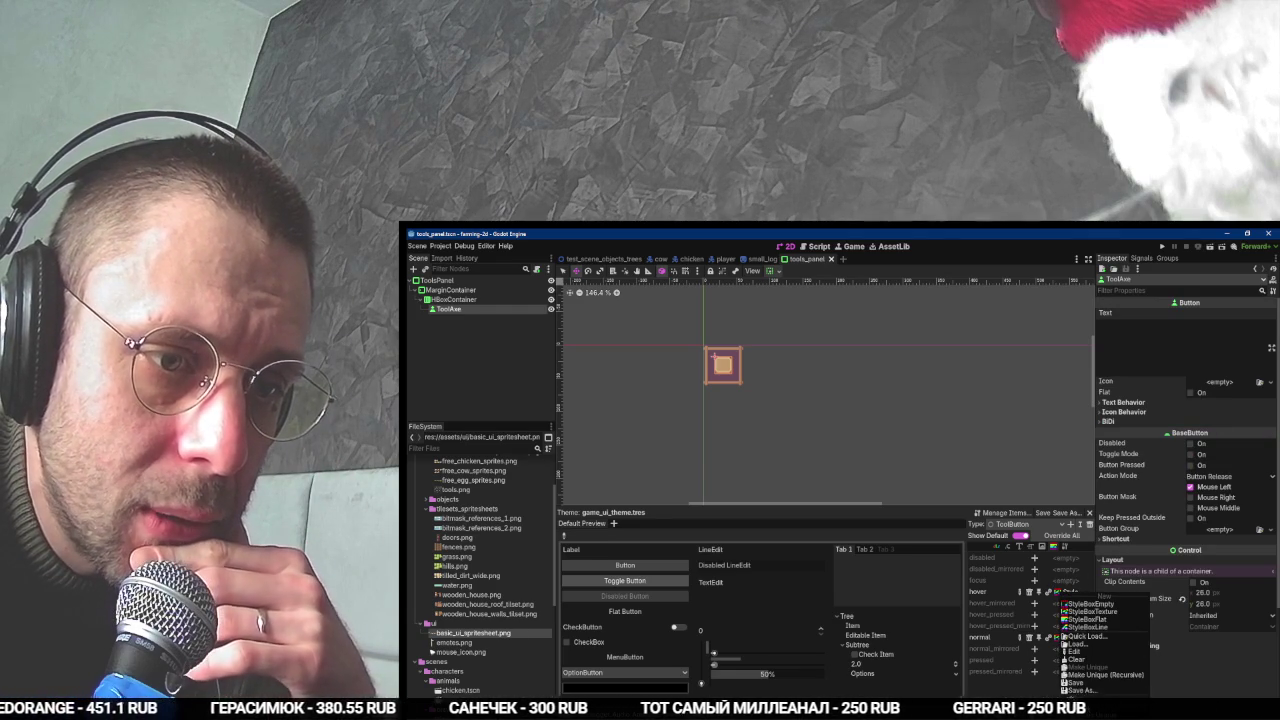
key(Escape)
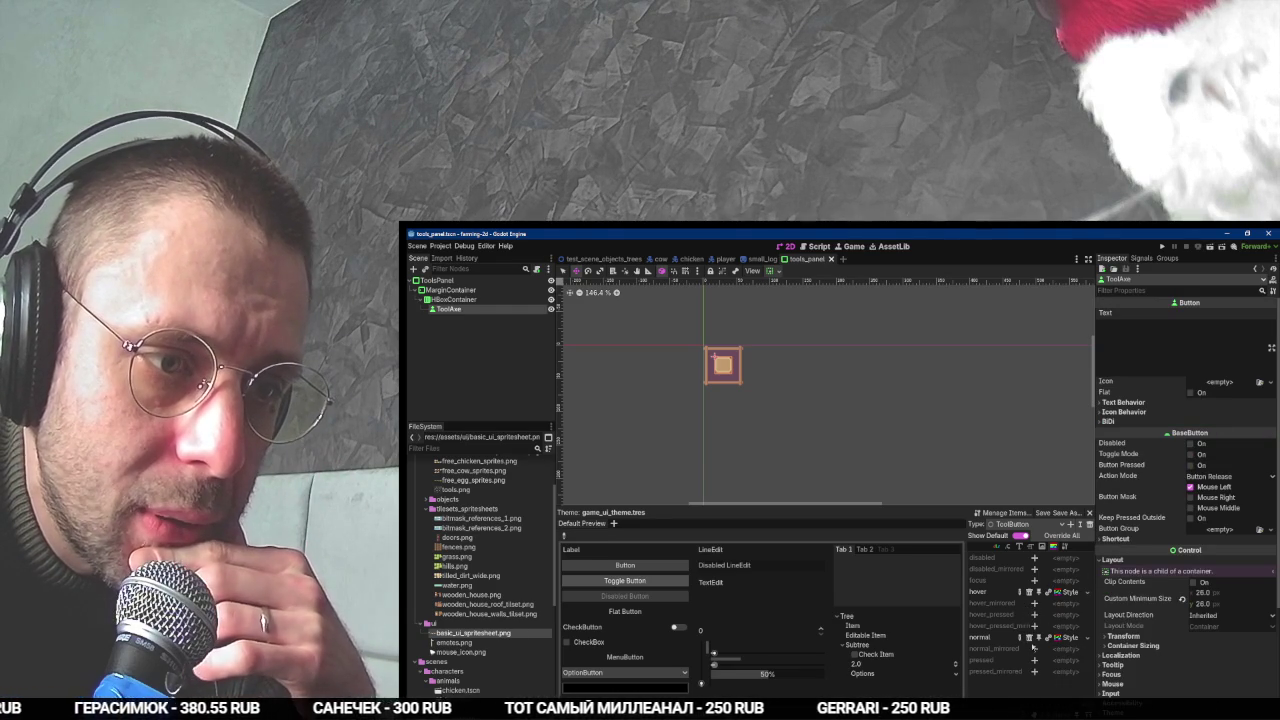
click(1034, 659)
click(1066, 660)
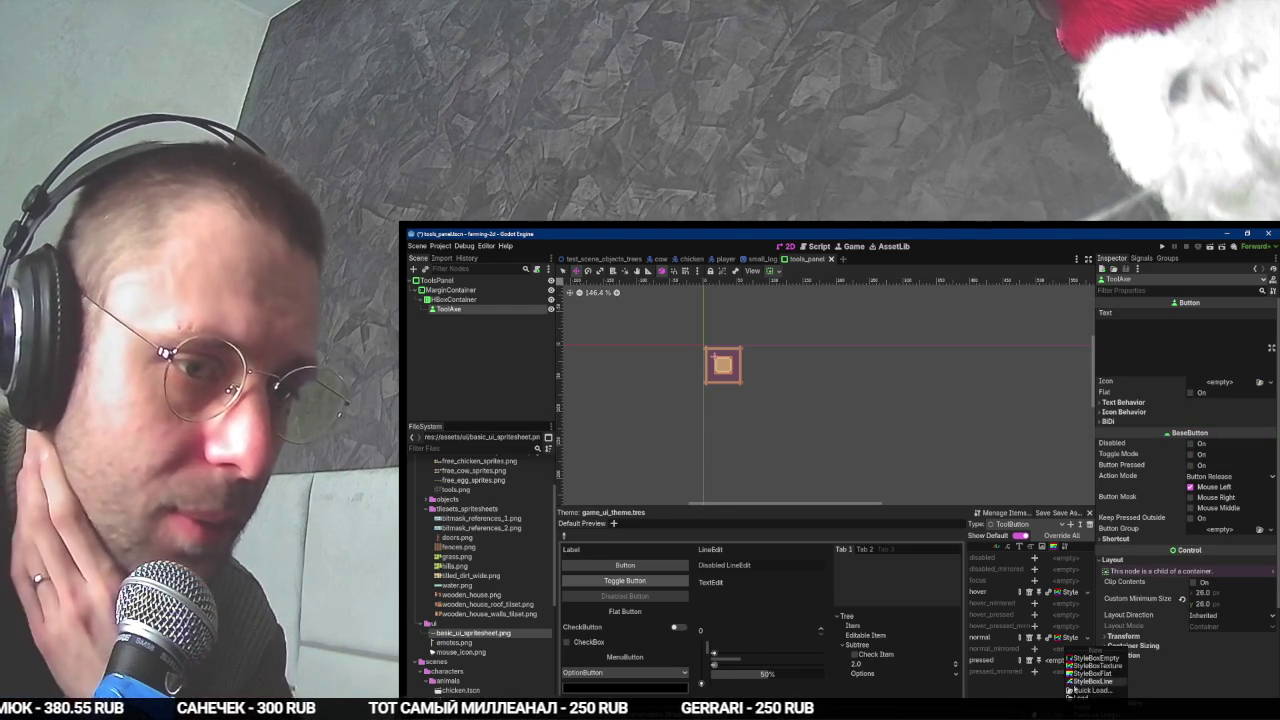
click(1090, 712)
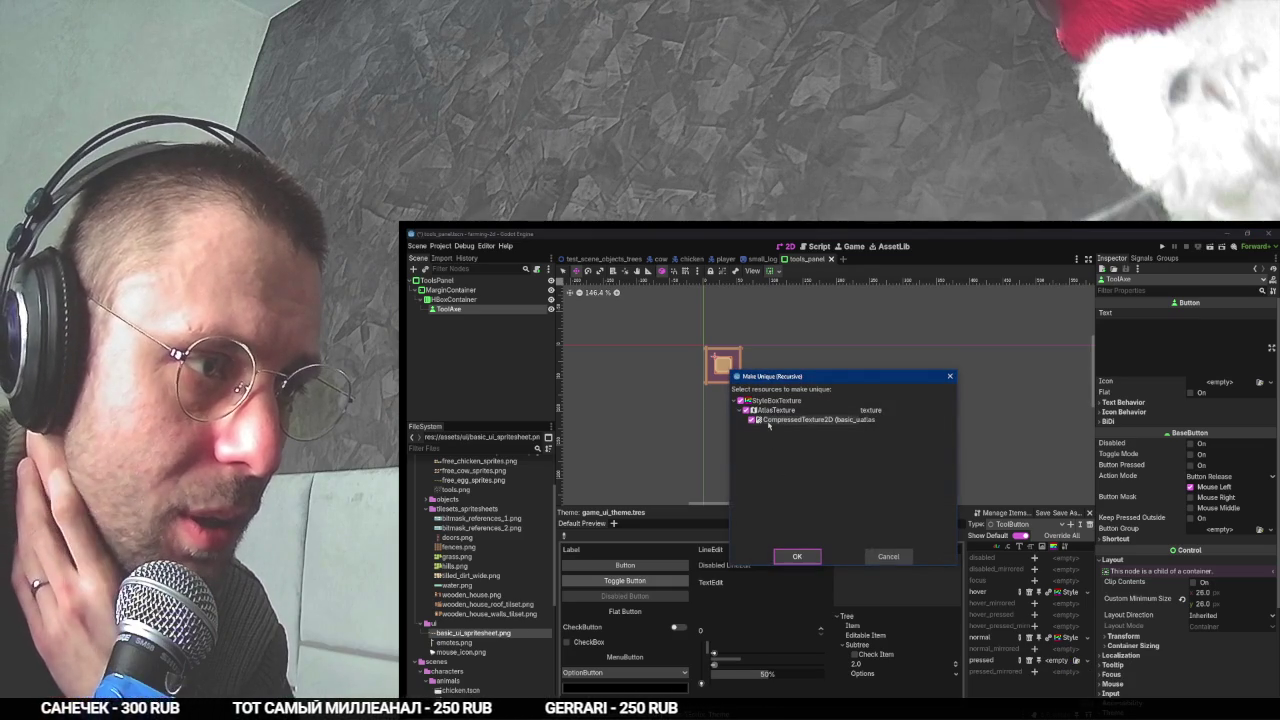
click(797, 556)
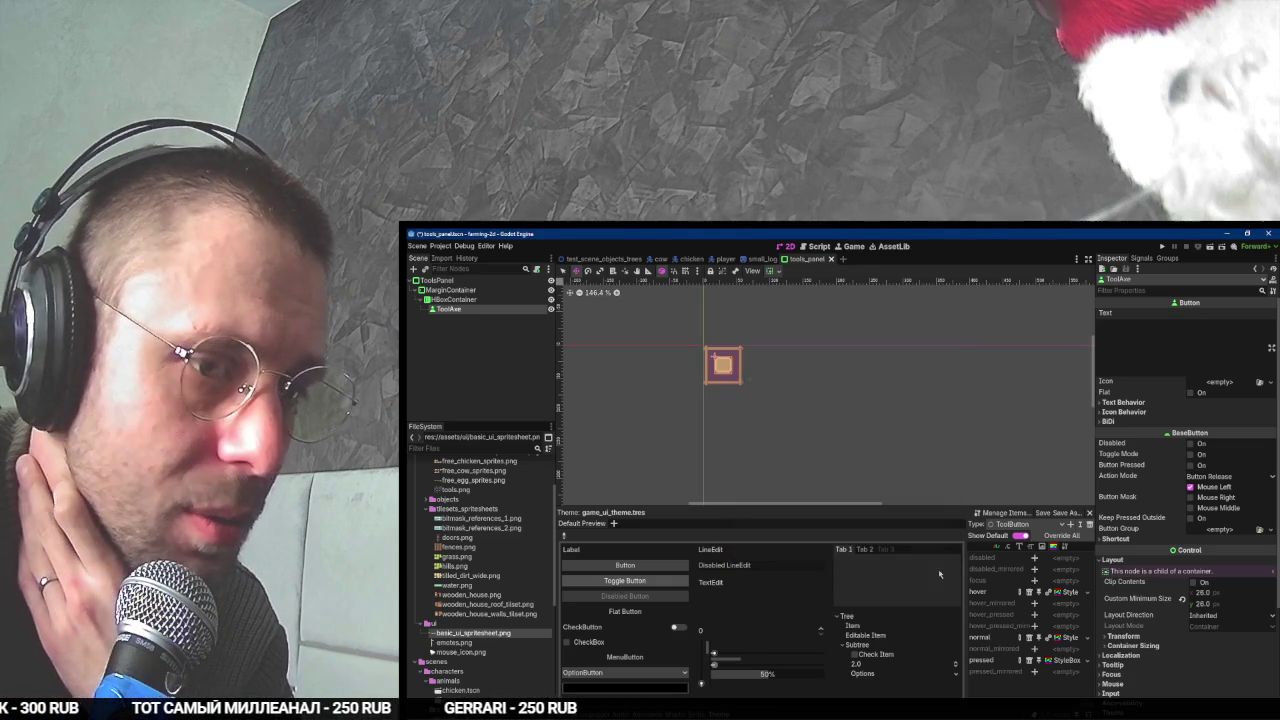
- Repick the pressed stylebox's atlas region on a different spritesheet tile, then run the scene with F6
click(1066, 661)
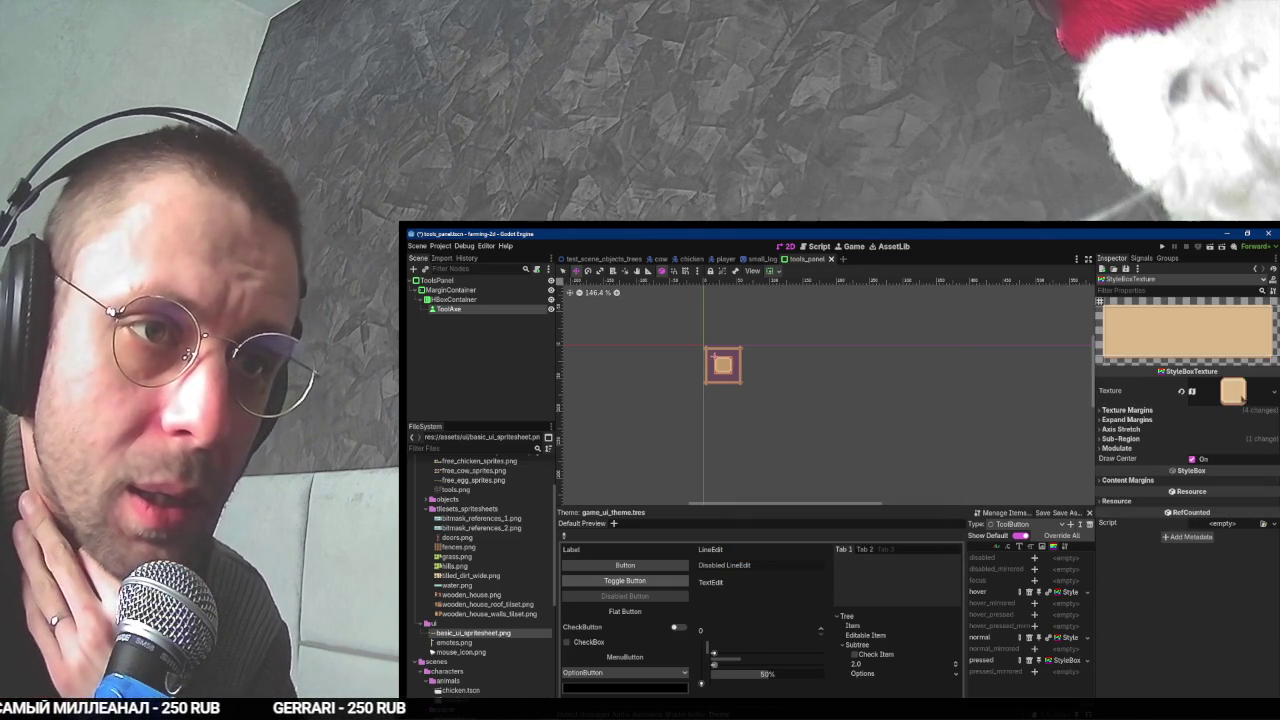
click(1230, 391)
click(1188, 592)
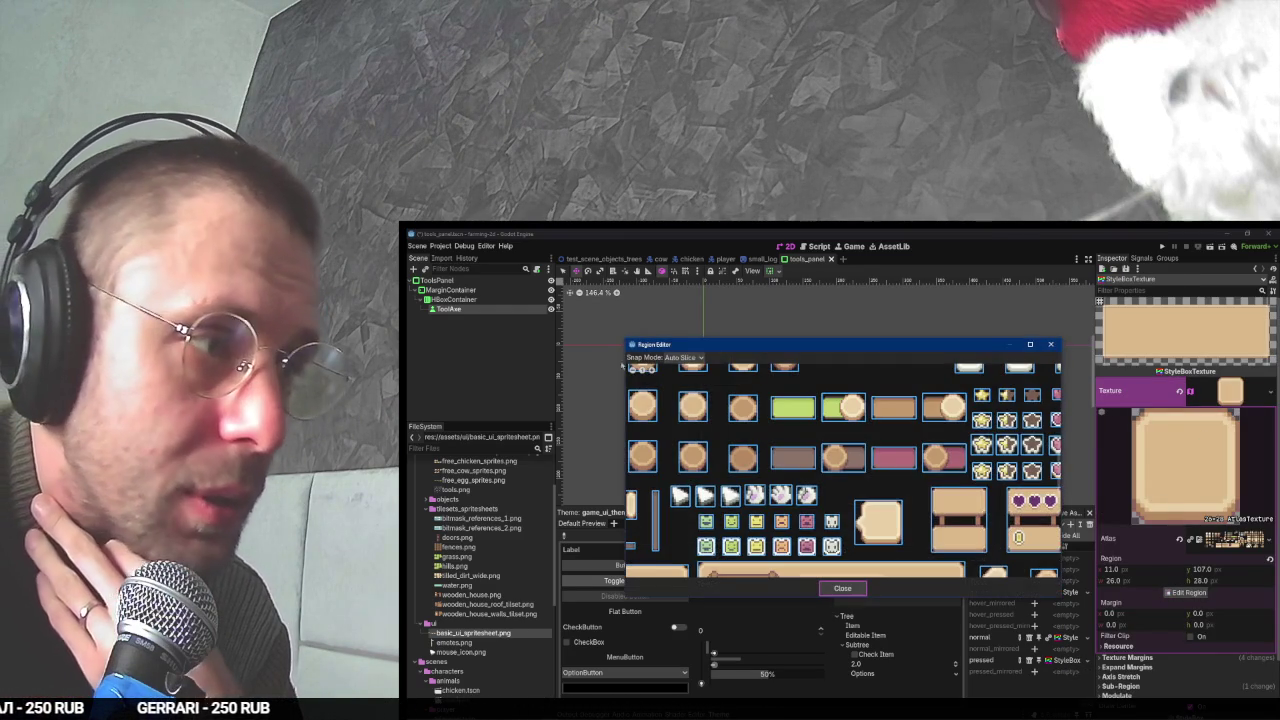
scroll(985, 522, up, 3)
scroll(950, 460, up, 2)
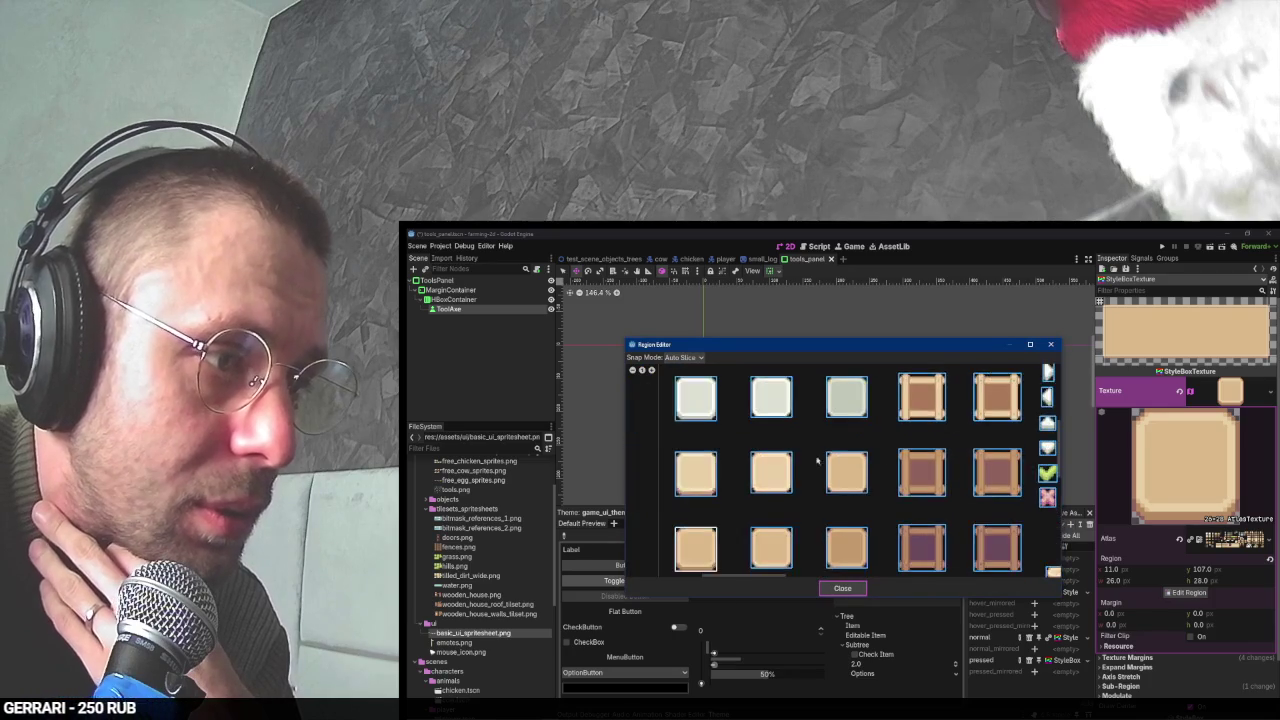
scroll(920, 440, down, 3)
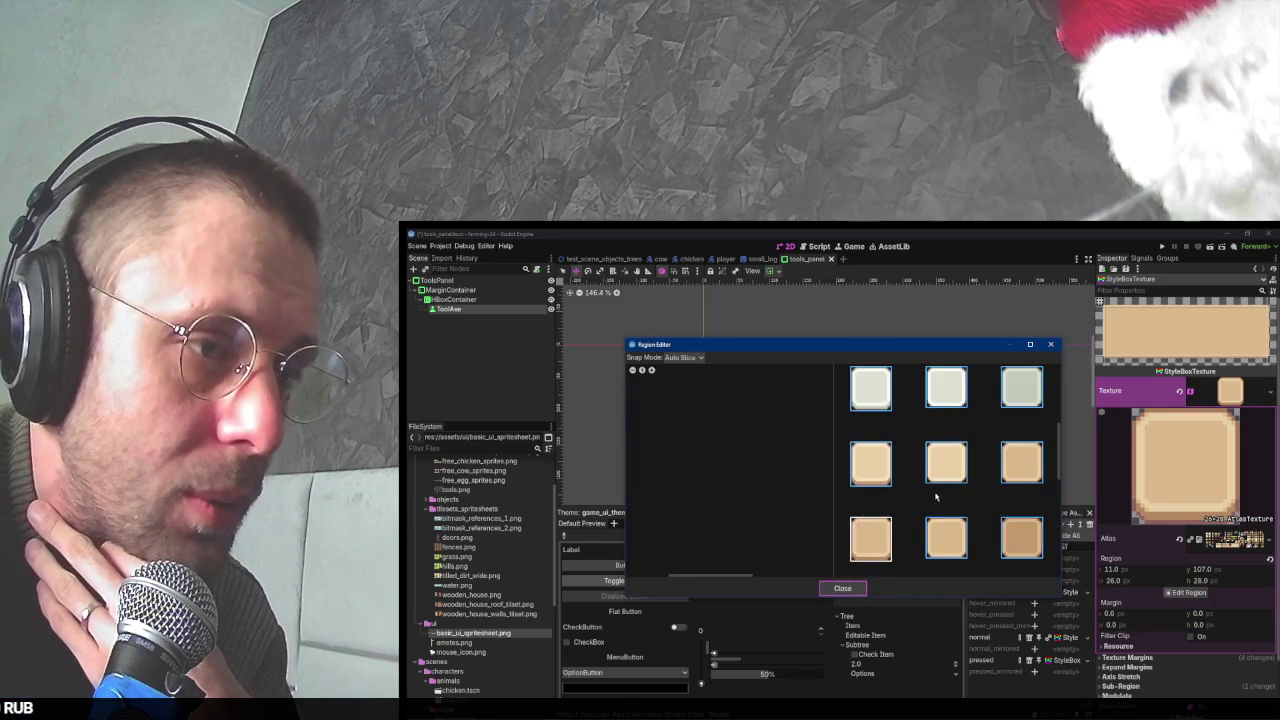
click(887, 469)
click(846, 588)
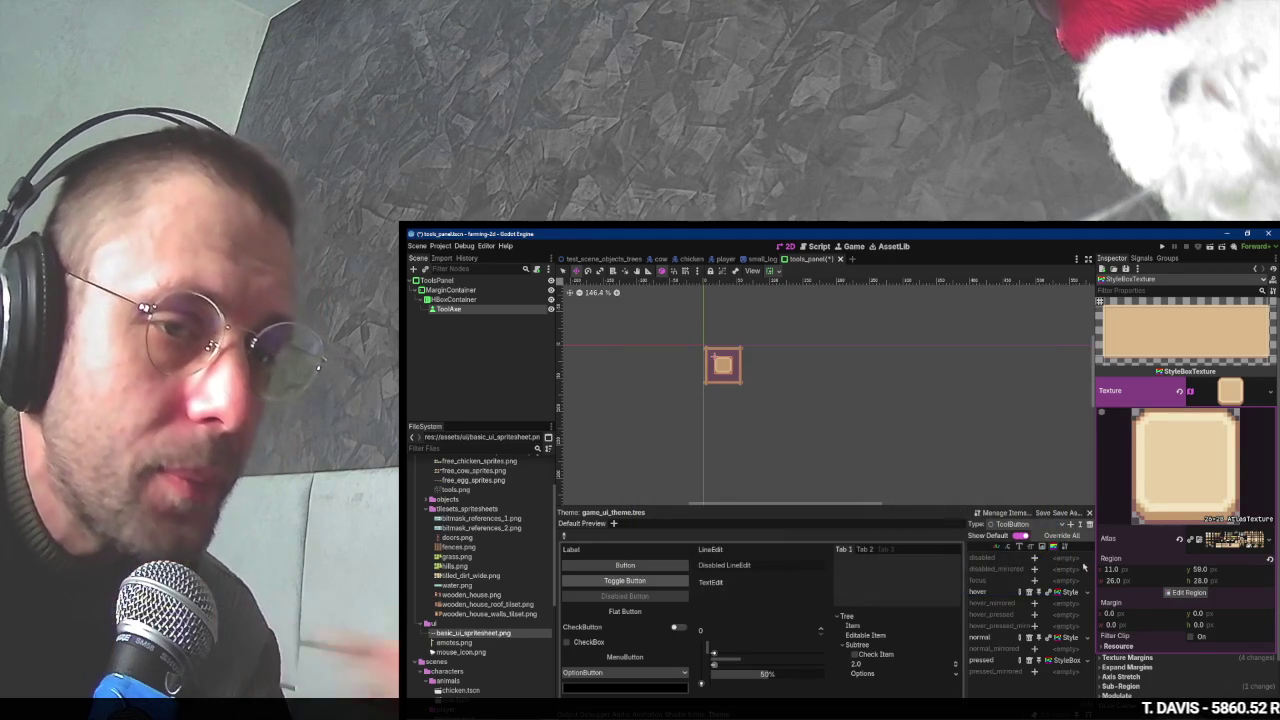
key(F6)
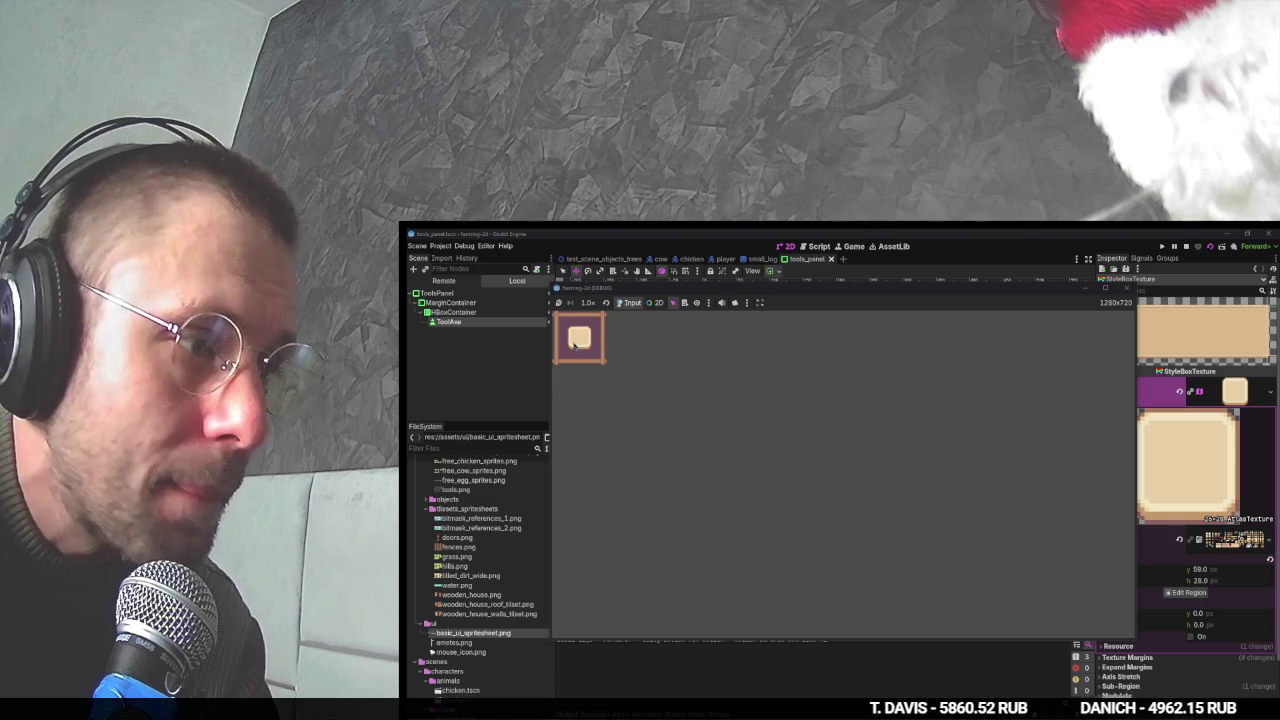
- Stop the running tools panel preview and resume the YouTube tutorial
key(F8)
key(alt+Tab)
key(space)
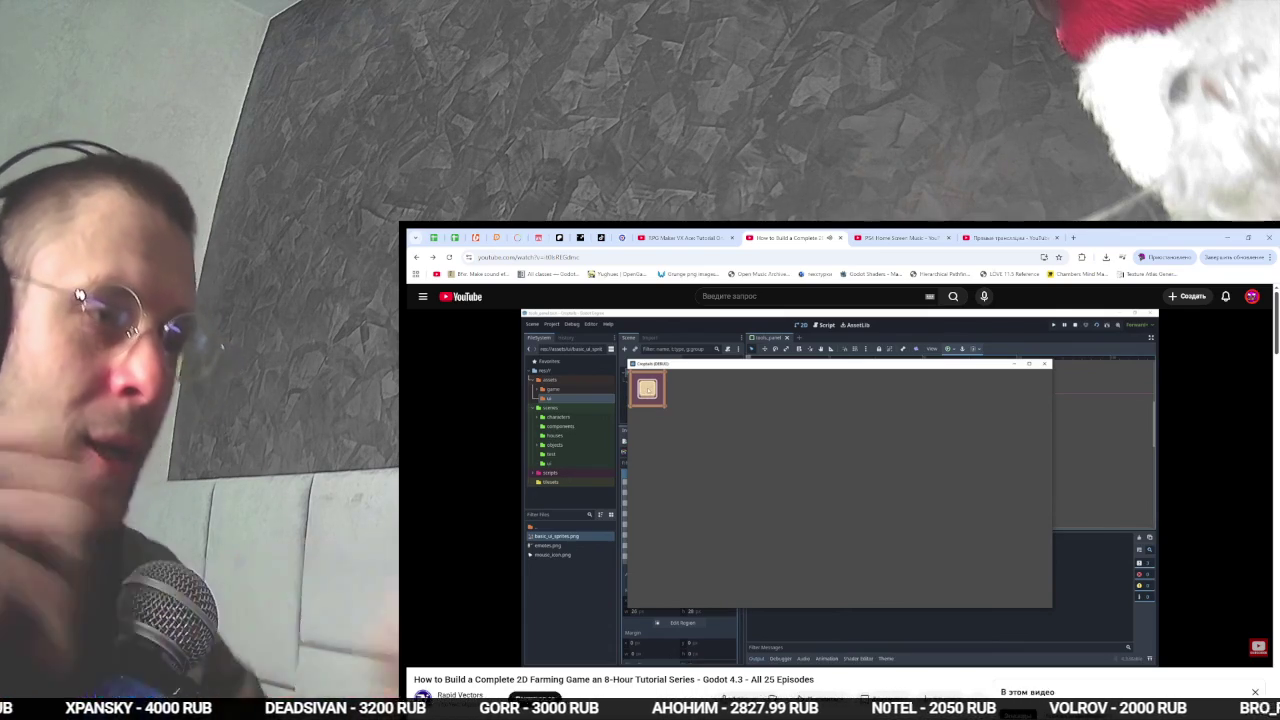
- Pause and replay the tutorial, then run the tools_panel scene in Godot with F6
key(space)
key(alt+Tab)
key(alt+Tab)
key(space)
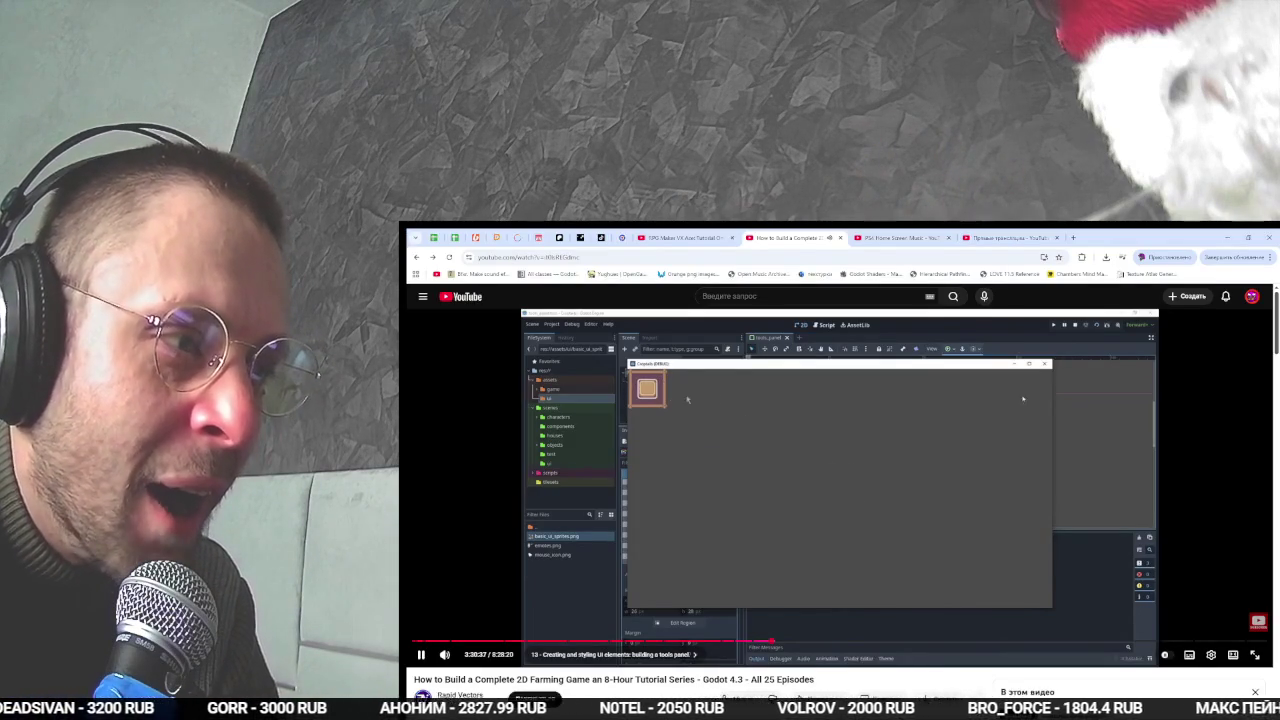
key(alt+Tab)
key(F6)
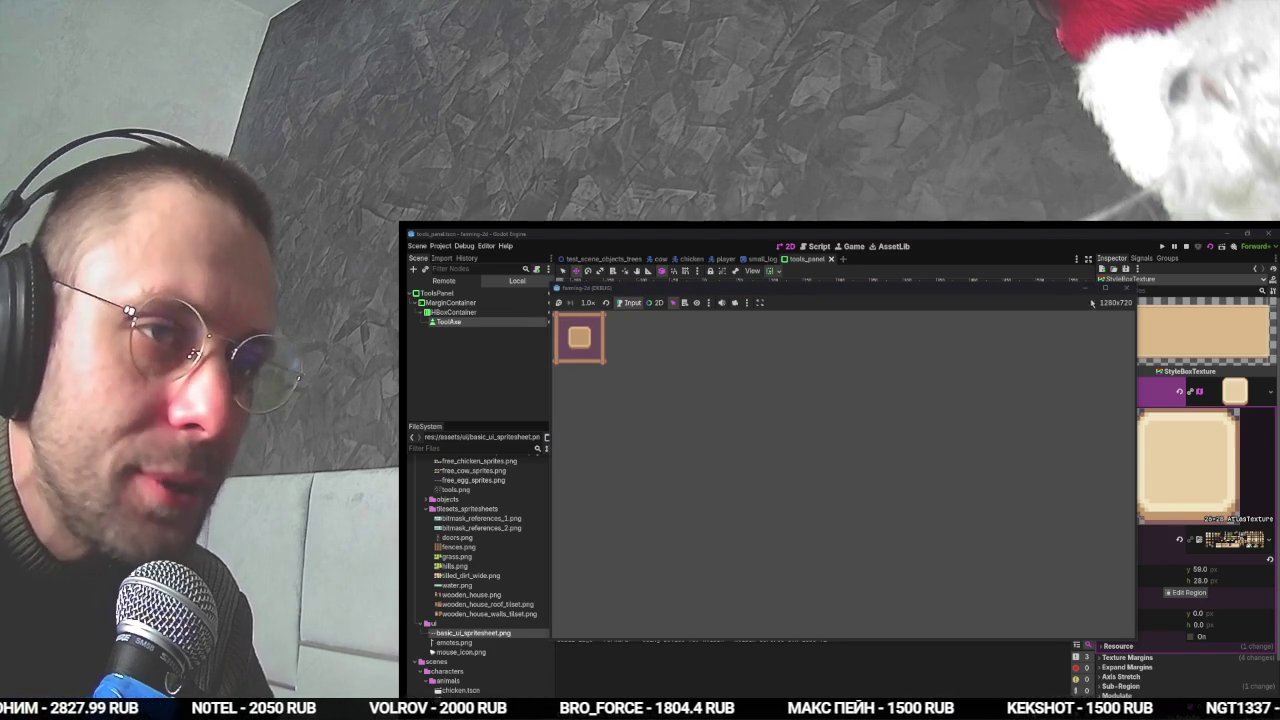
- Close the scene preview, watch the tutorial briefly, and reopen the game_ui_theme.tres Theme editor
click(1126, 287)
key(alt+Tab)
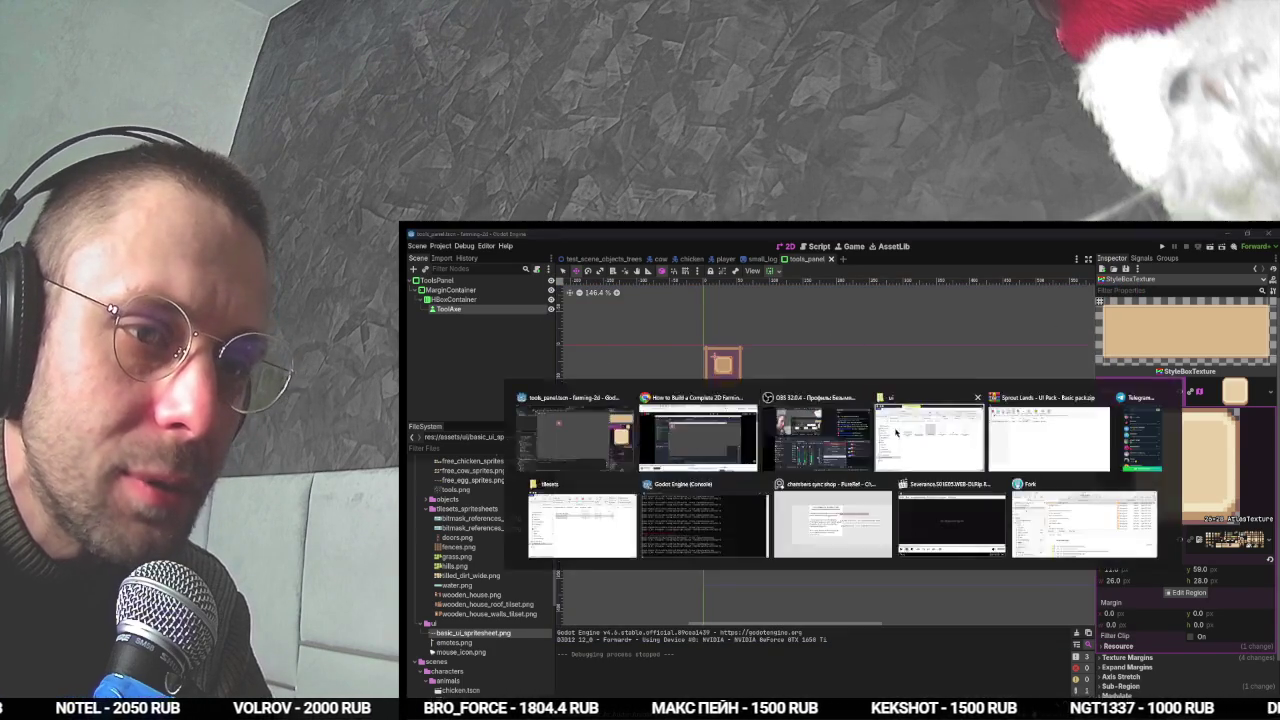
click(827, 427)
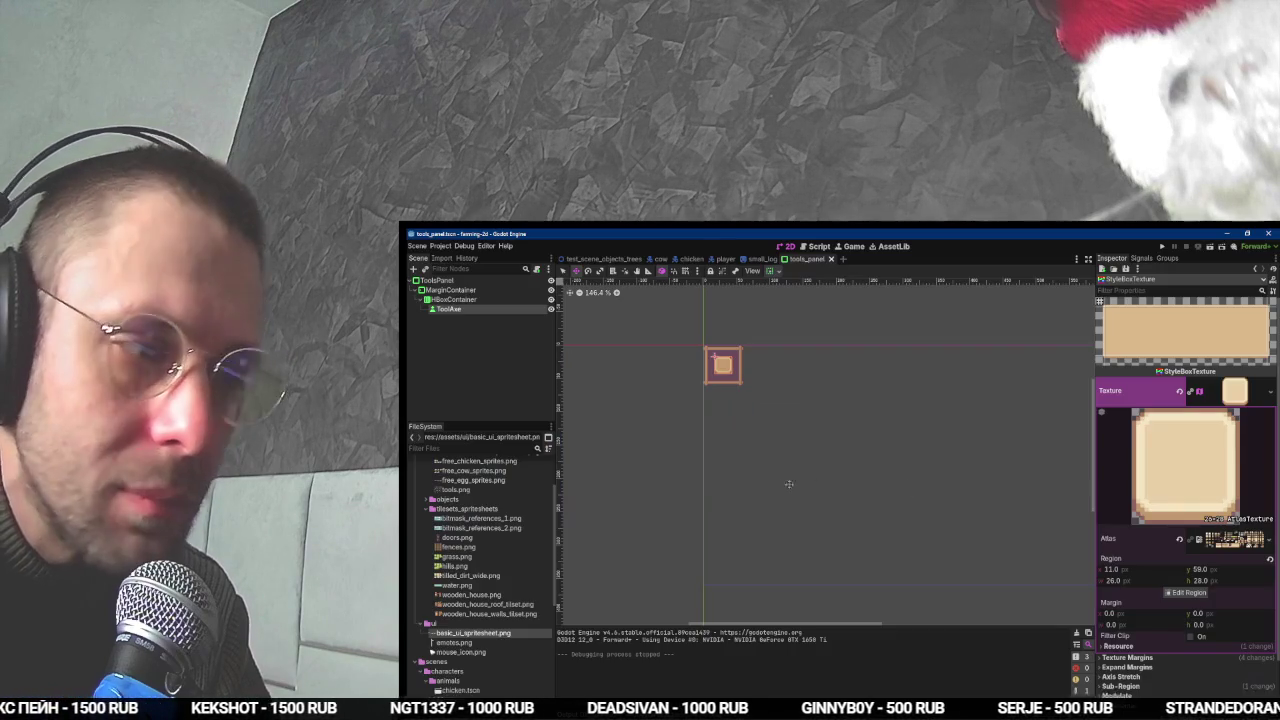
key(alt+Tab)
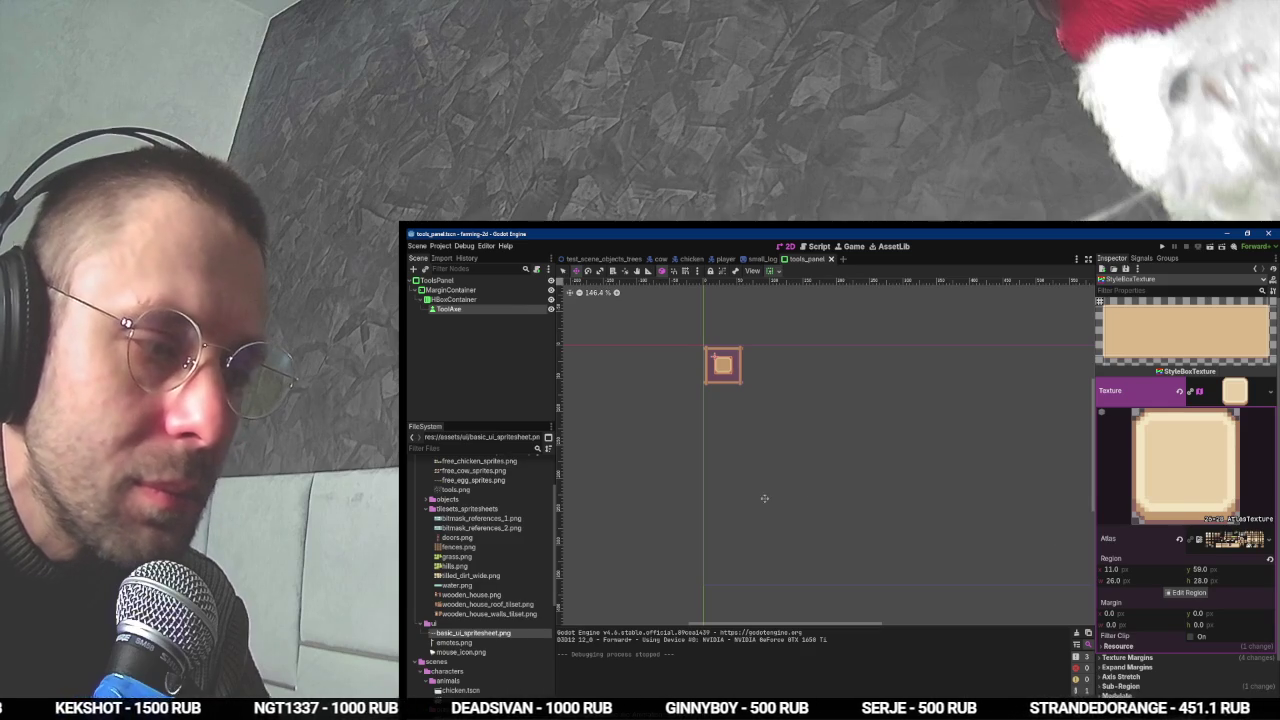
click(820, 706)
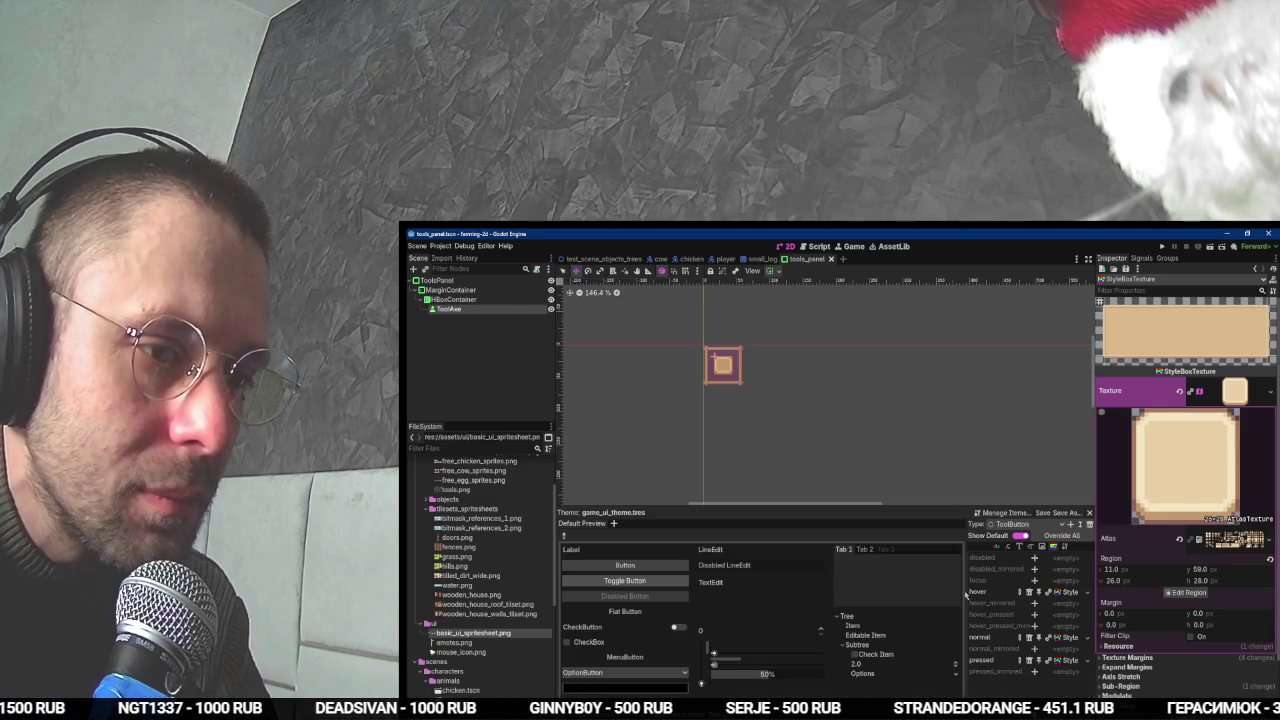
- Add a focus StyleBox override to ToolButton and make it unique (recursive)
click(1068, 591)
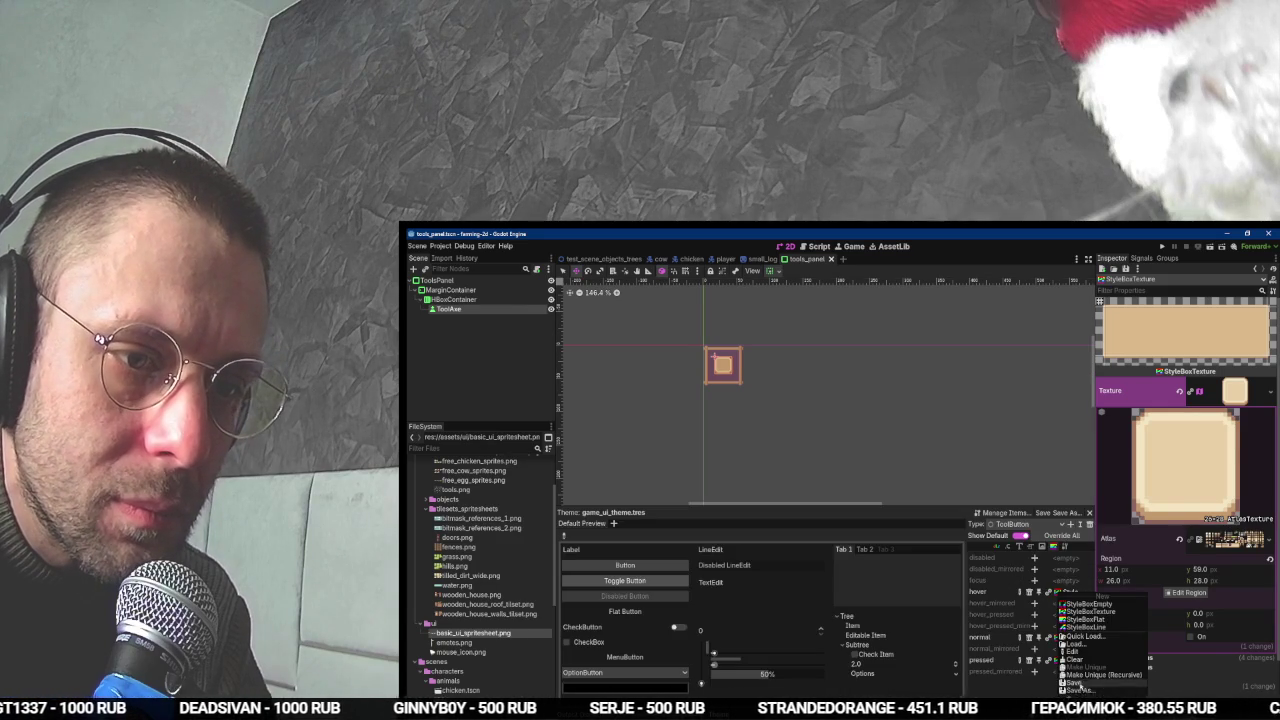
key(Escape)
click(1035, 580)
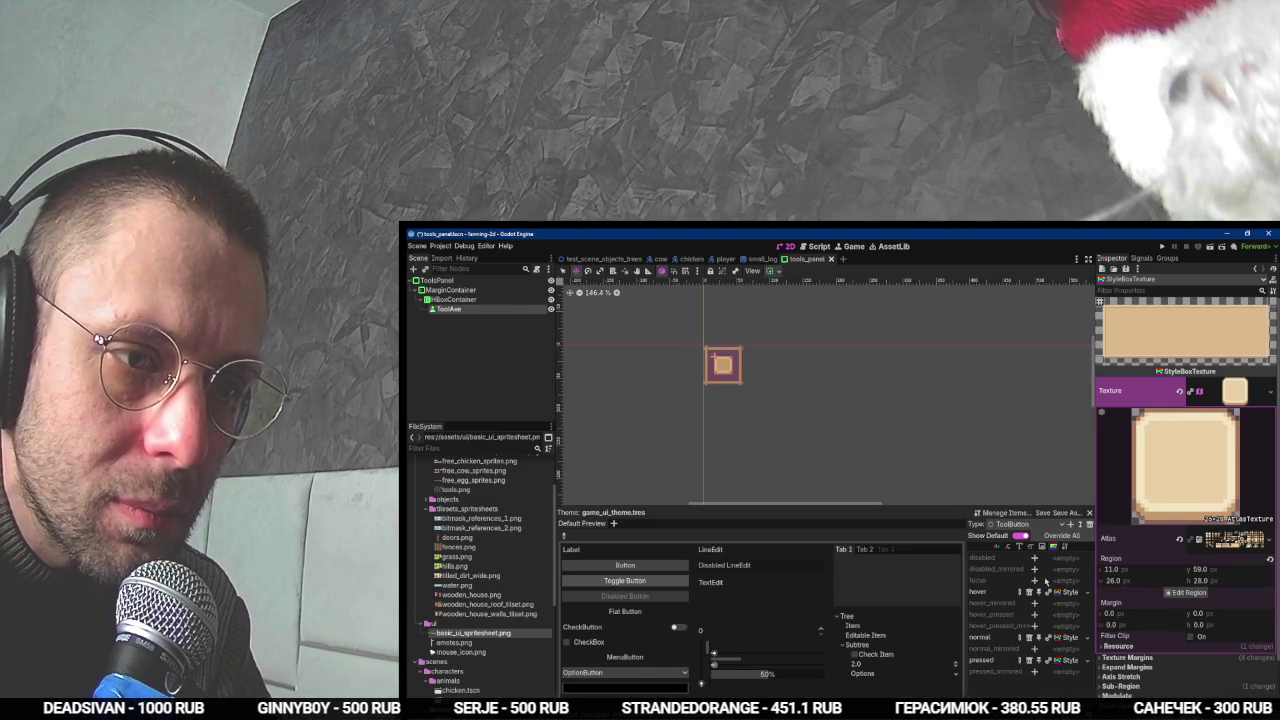
click(1068, 582)
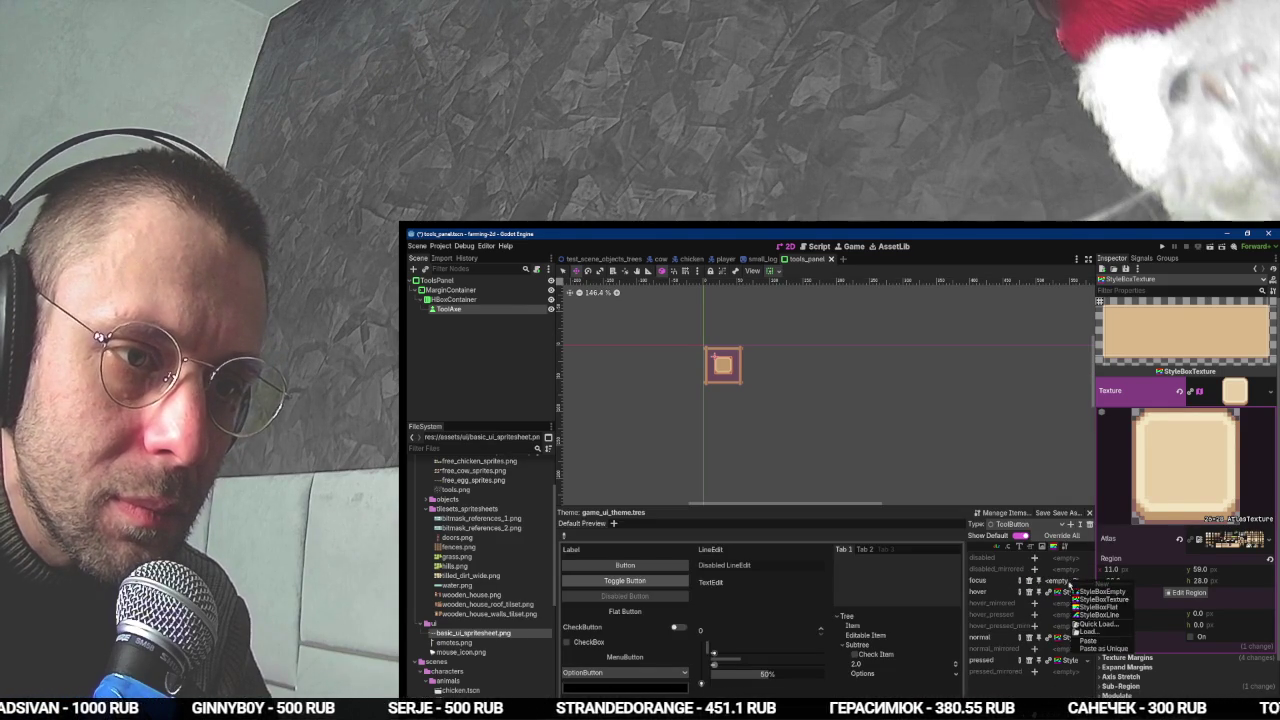
click(1101, 648)
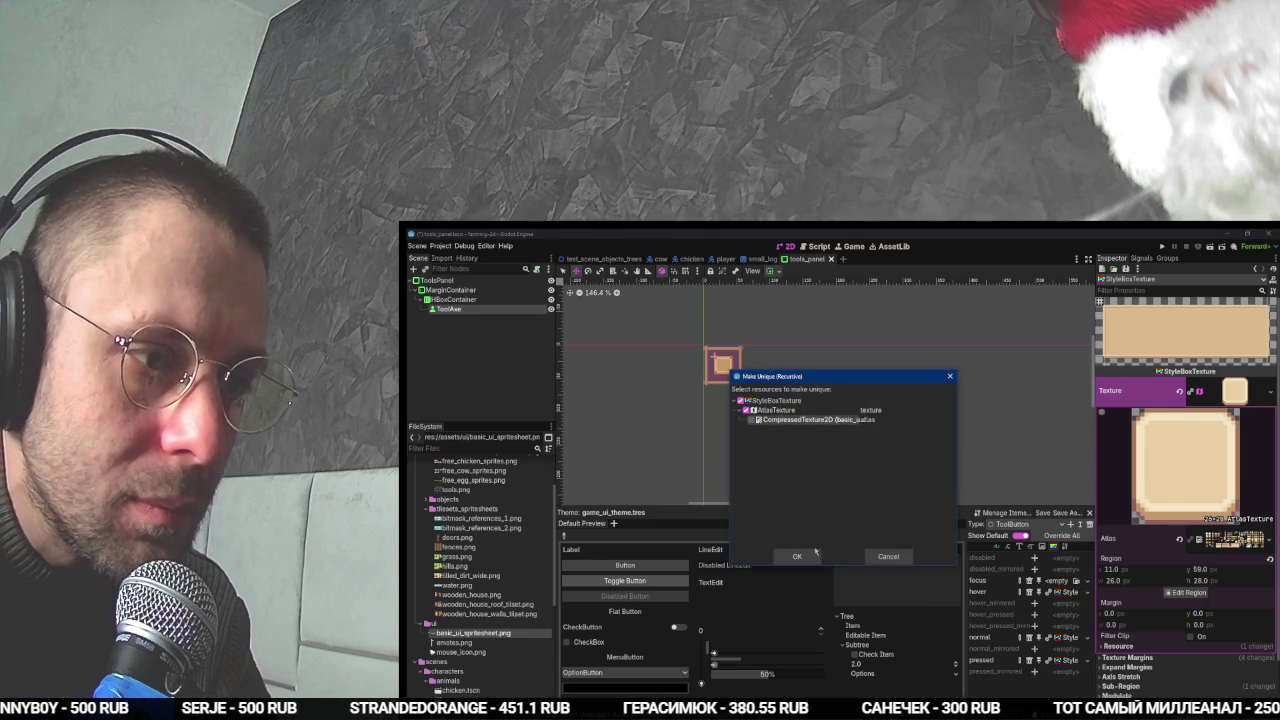
click(799, 556)
- Follow along with the YouTube tutorial, then return to Godot
key(alt+Tab)
key(space)
key(alt+Tab)
key(alt+Tab)
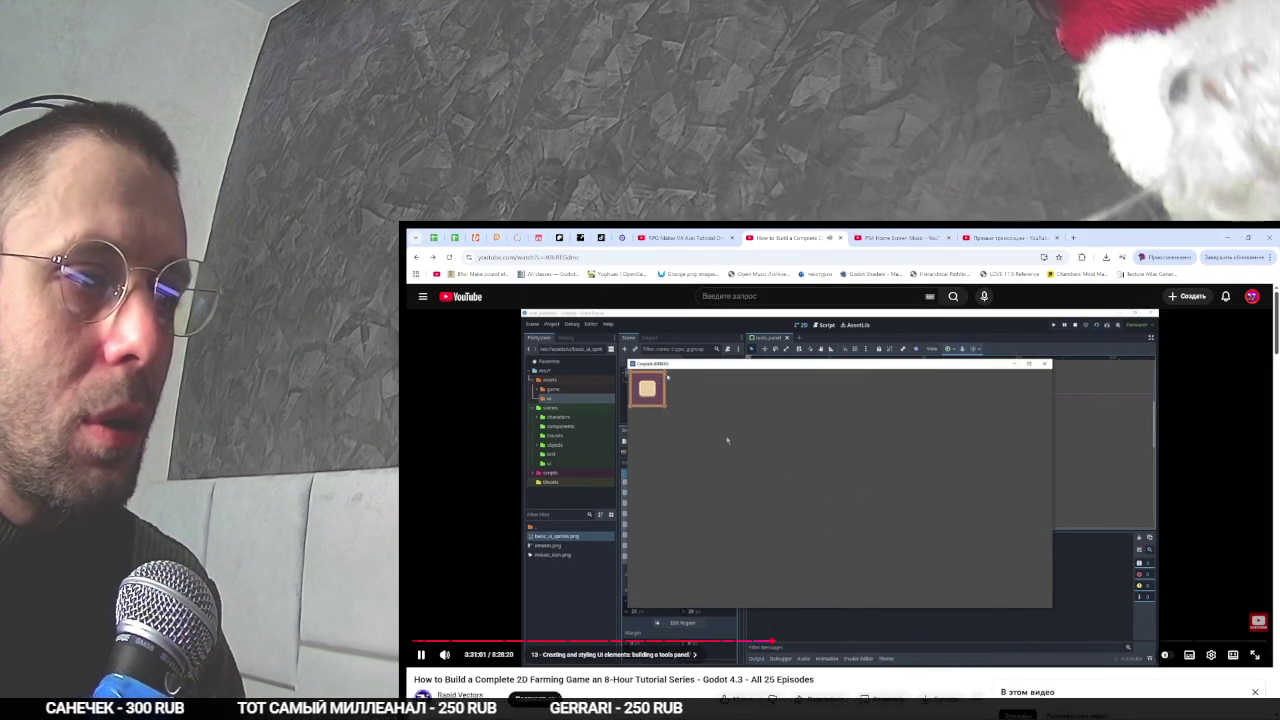
key(alt+Tab)
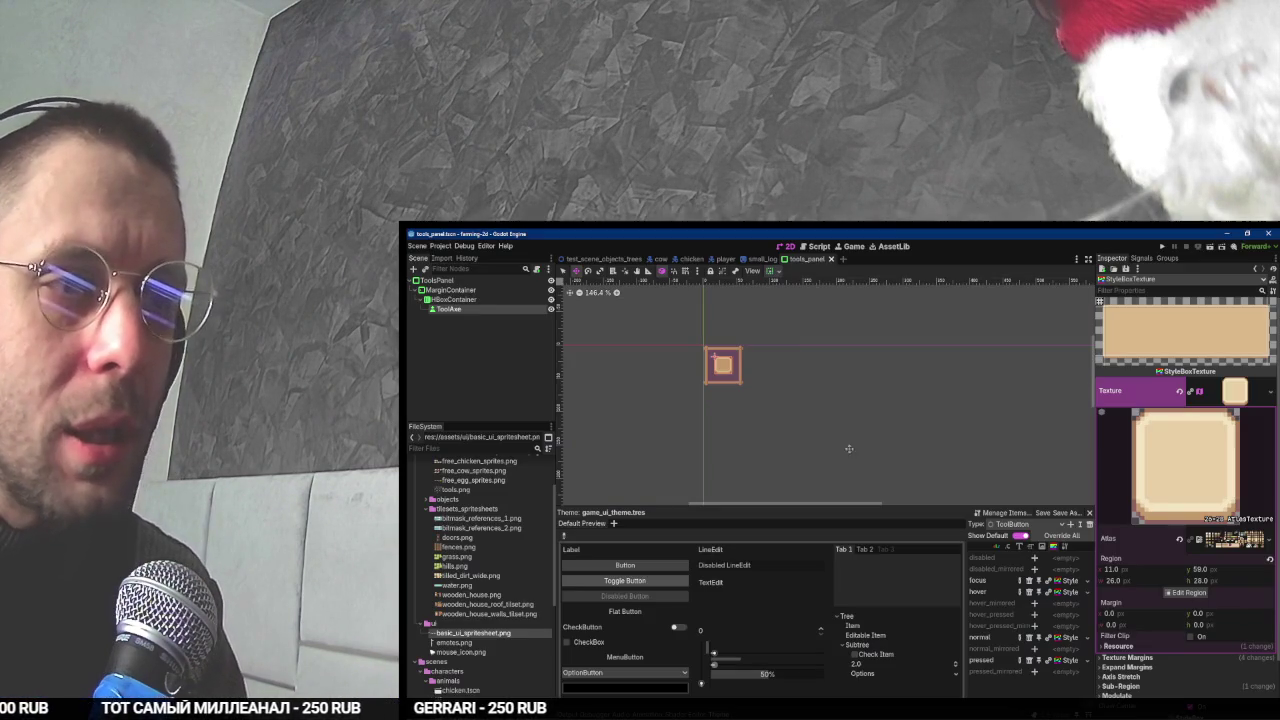
- Run the whole project, then the tools_panel scene alone, stopping each with F8
key(F5)
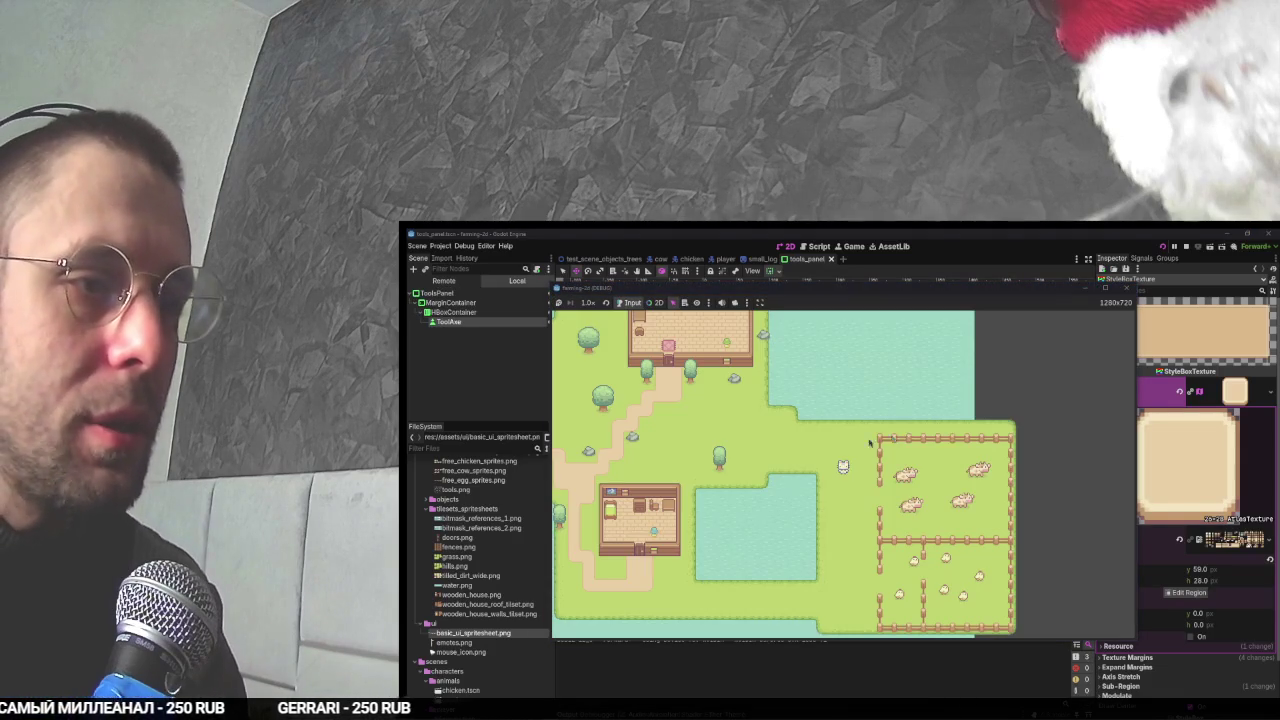
key(F5)
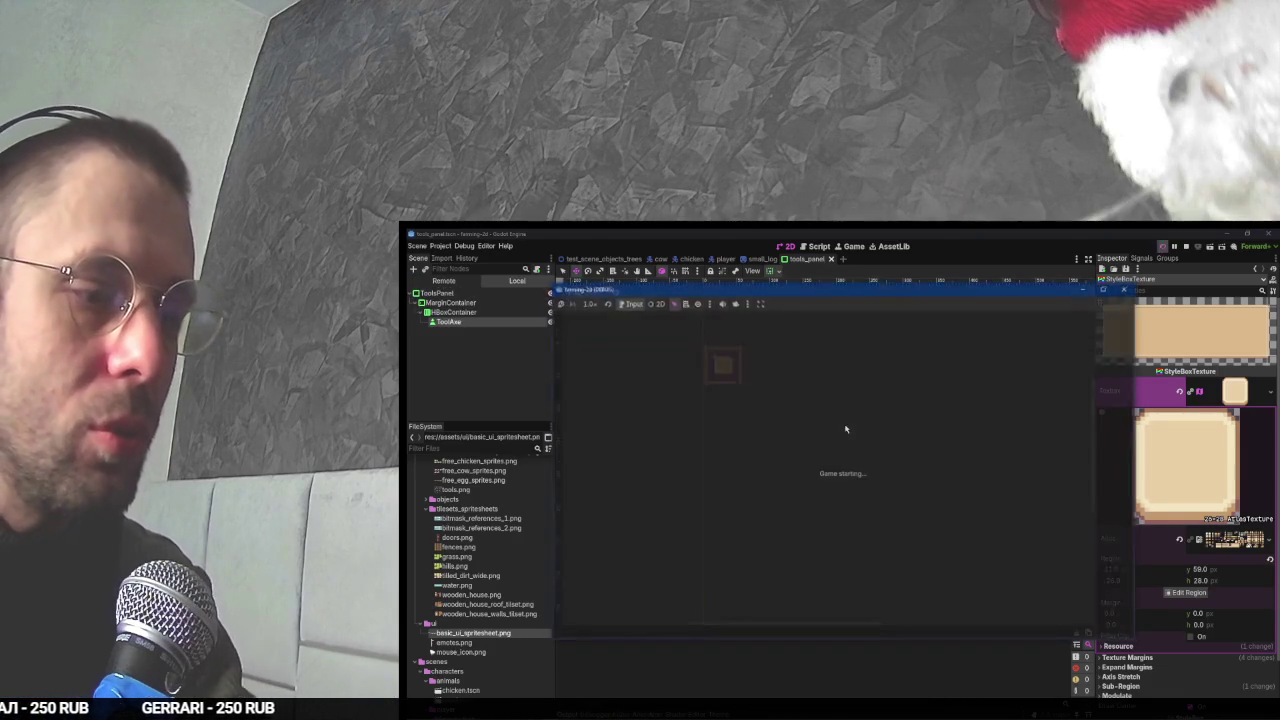
key(F8)
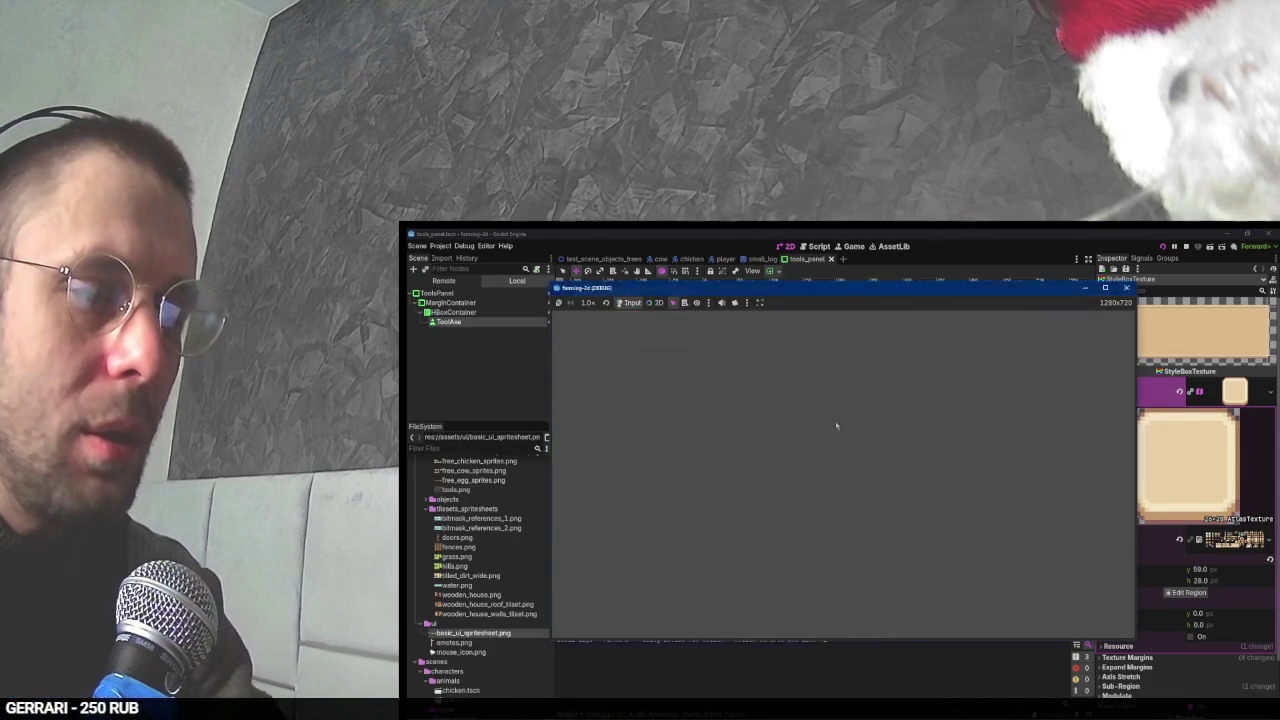
key(F6)
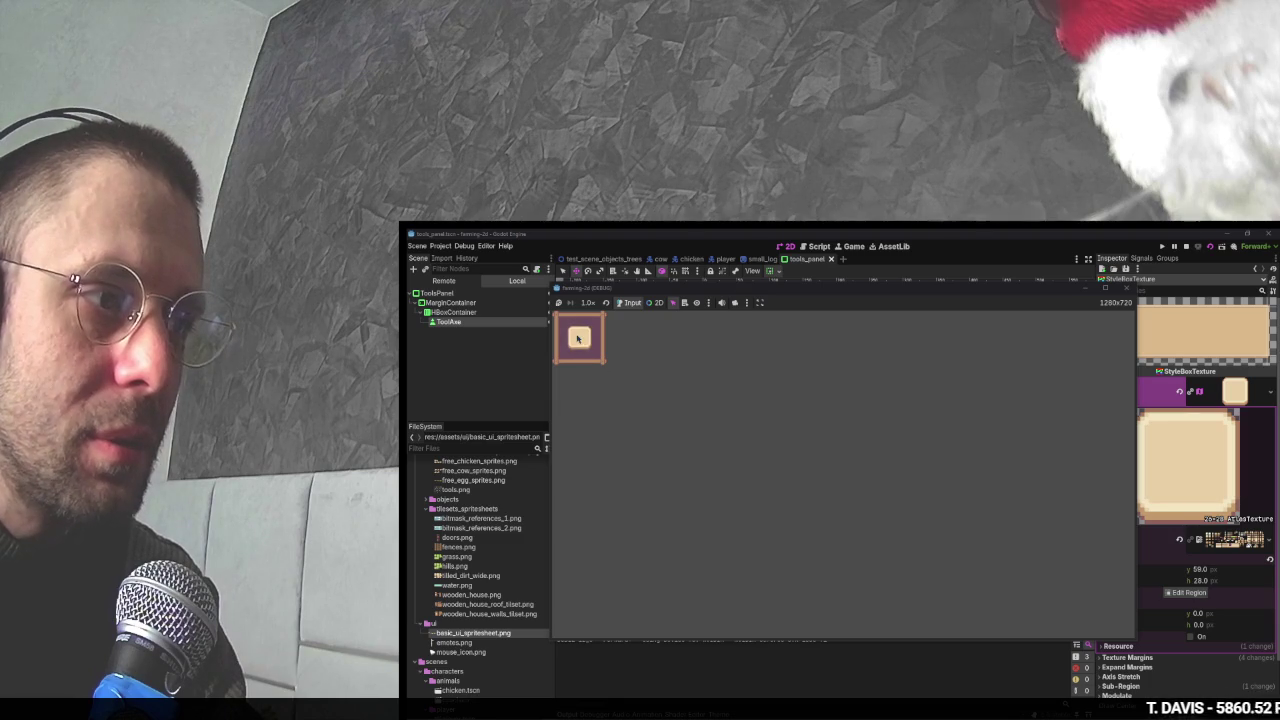
key(F8)
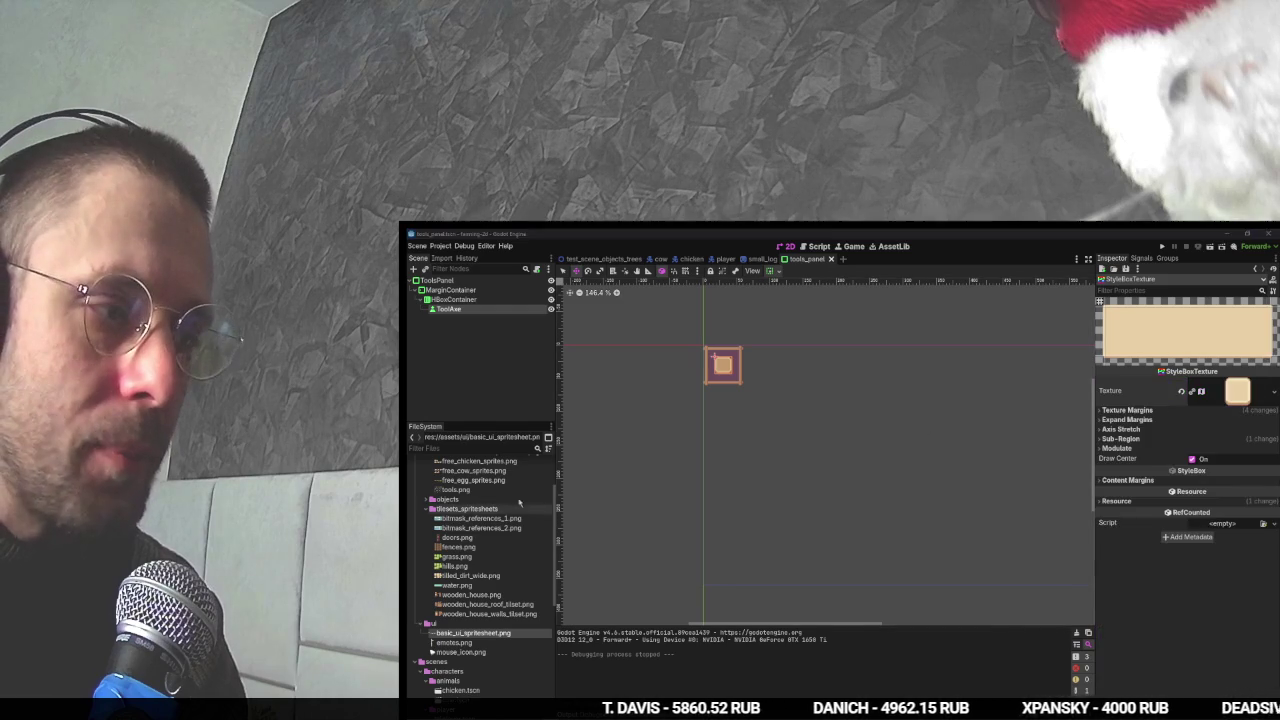
- Watch more of the tutorial video, then return to Godot
key(alt+Tab)
click(831, 416)
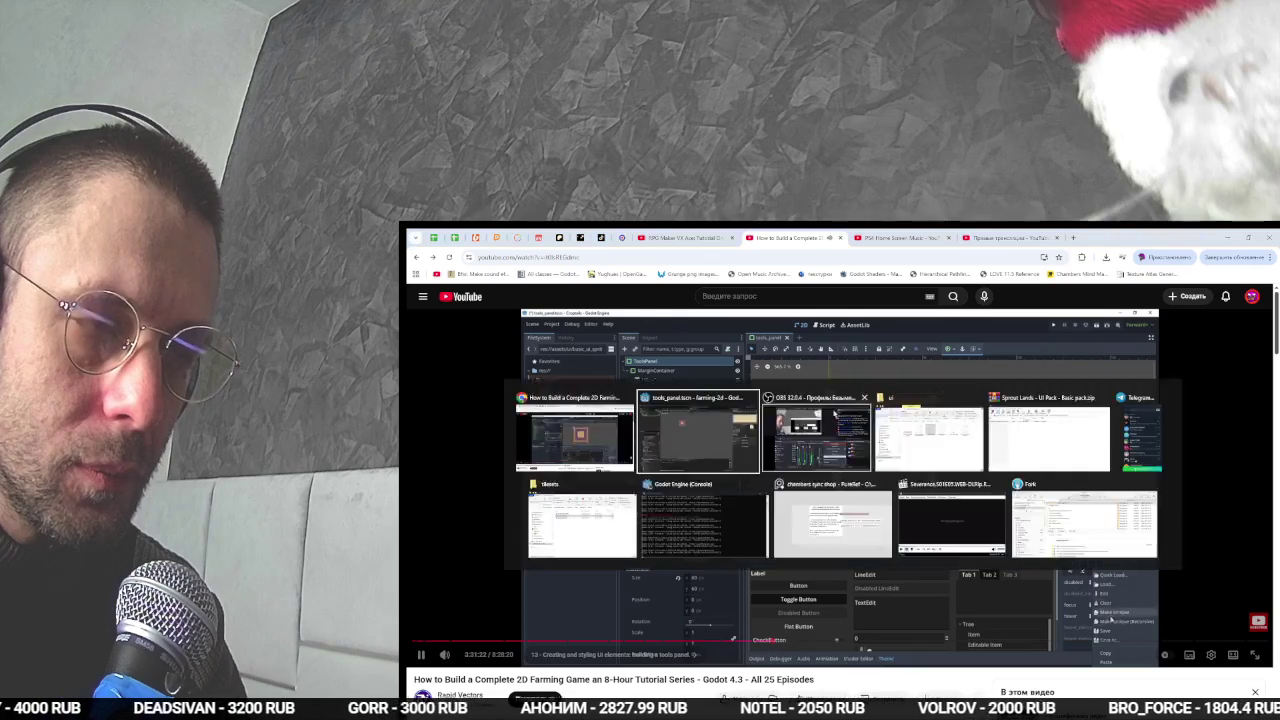
key(alt+Tab)
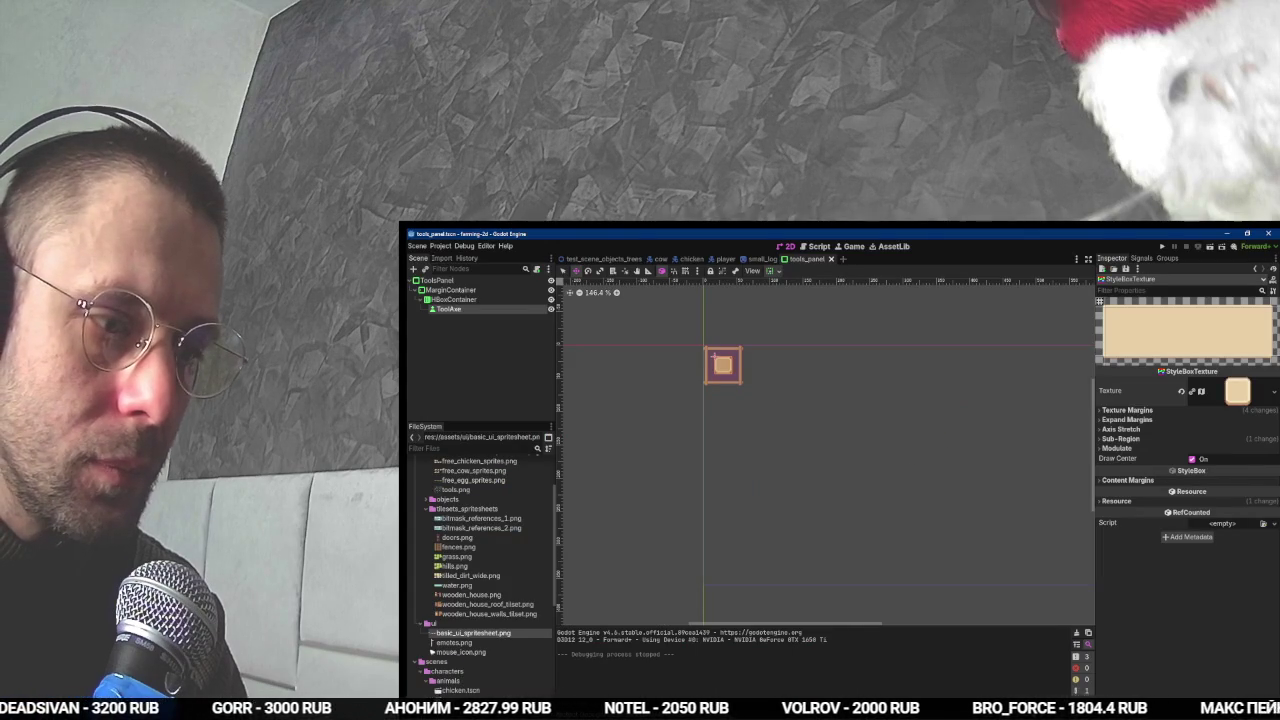
- Add a disabled StyleBox override to ToolButton and make it unique (recursive)
click(860, 705)
click(1035, 561)
click(1062, 559)
click(1079, 625)
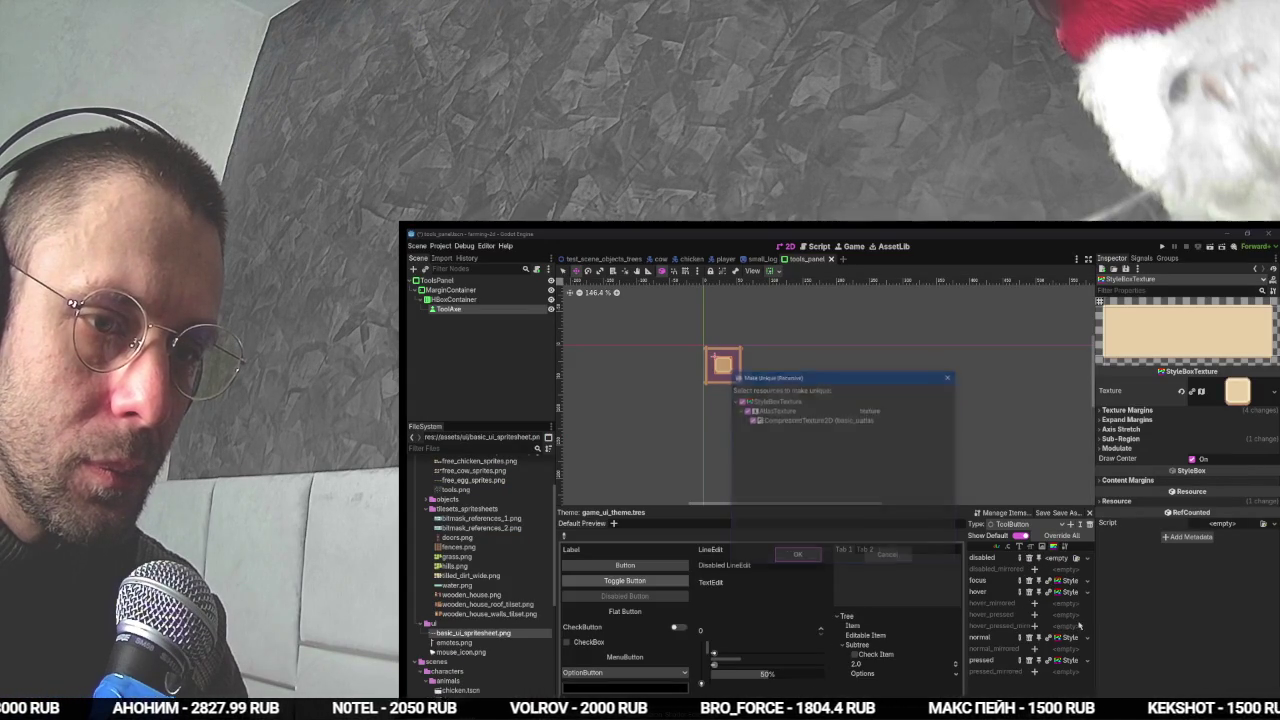
click(805, 558)
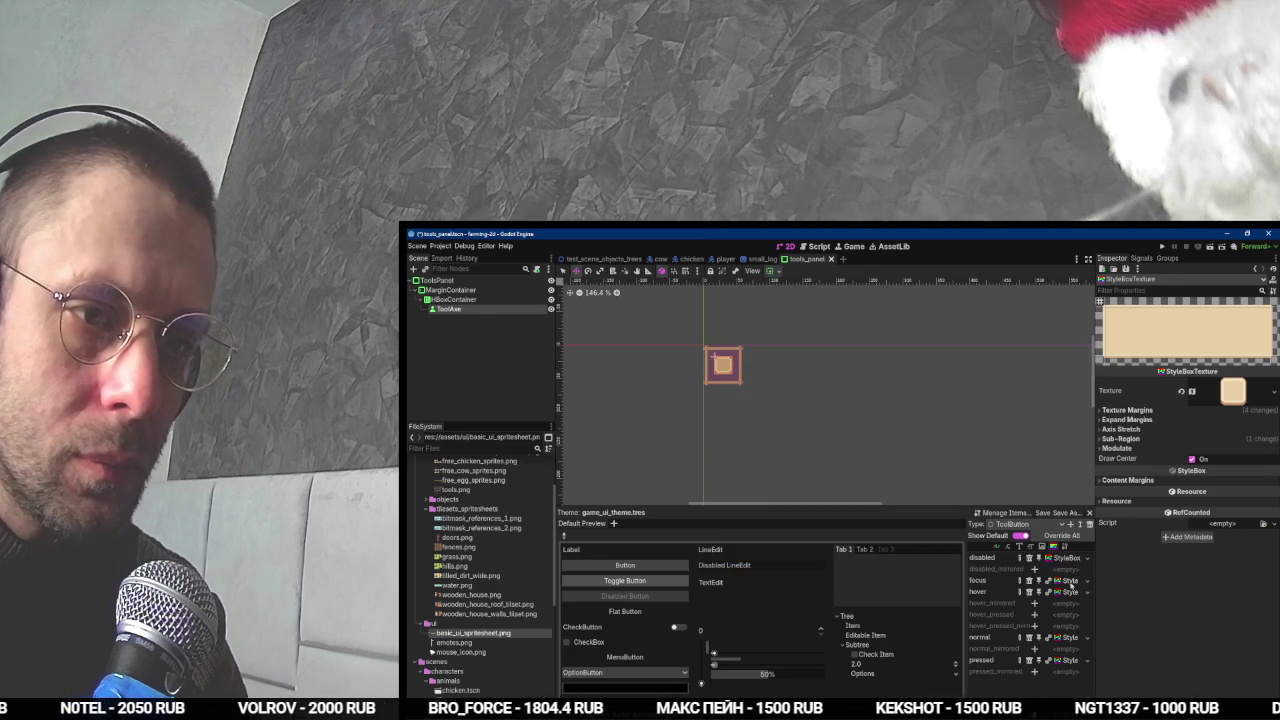
- Set the disabled stylebox's atlas region to the top-left white tile of the spritesheet
click(1224, 396)
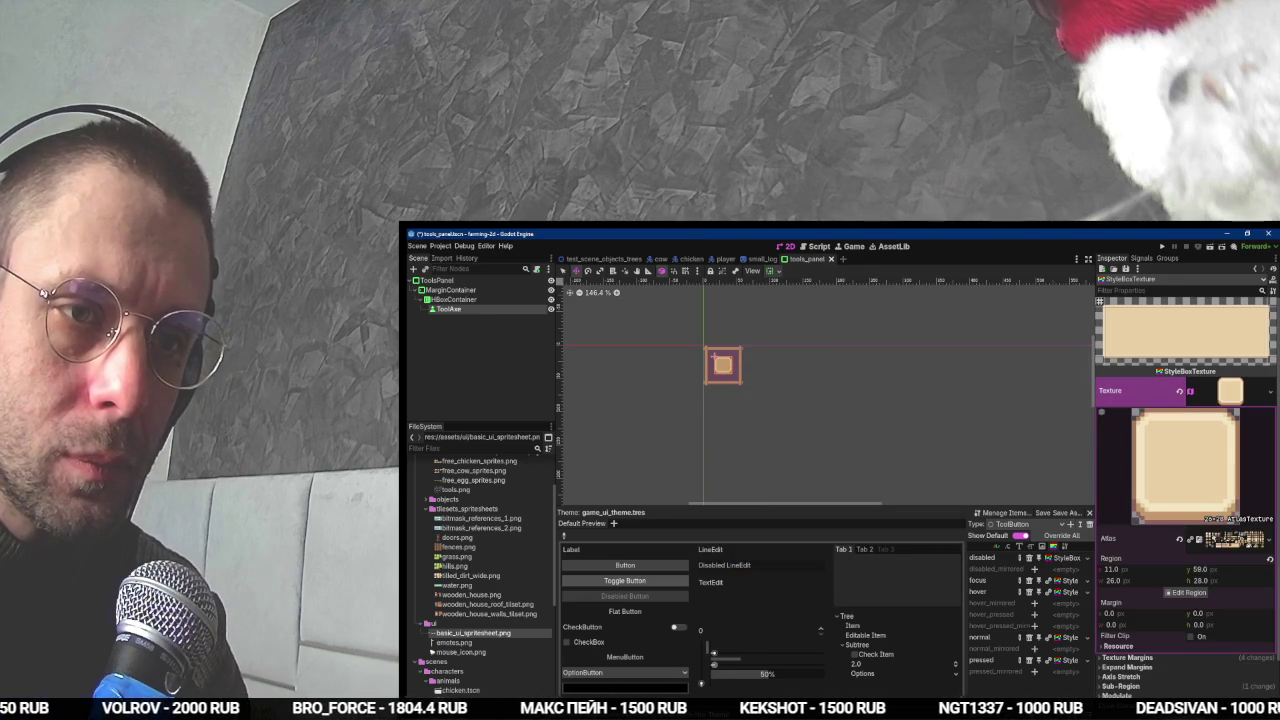
click(1188, 593)
scroll(826, 452, down, 3)
scroll(826, 452, up, 5)
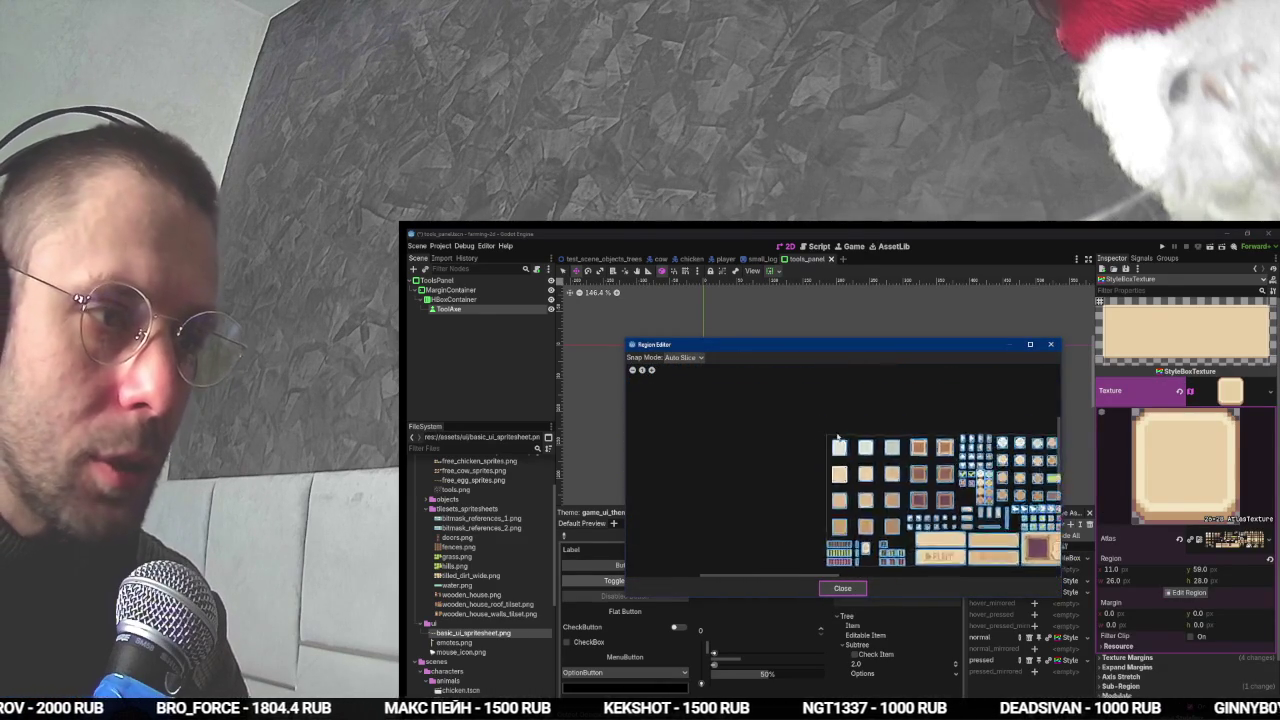
scroll(826, 452, up, 2)
click(860, 466)
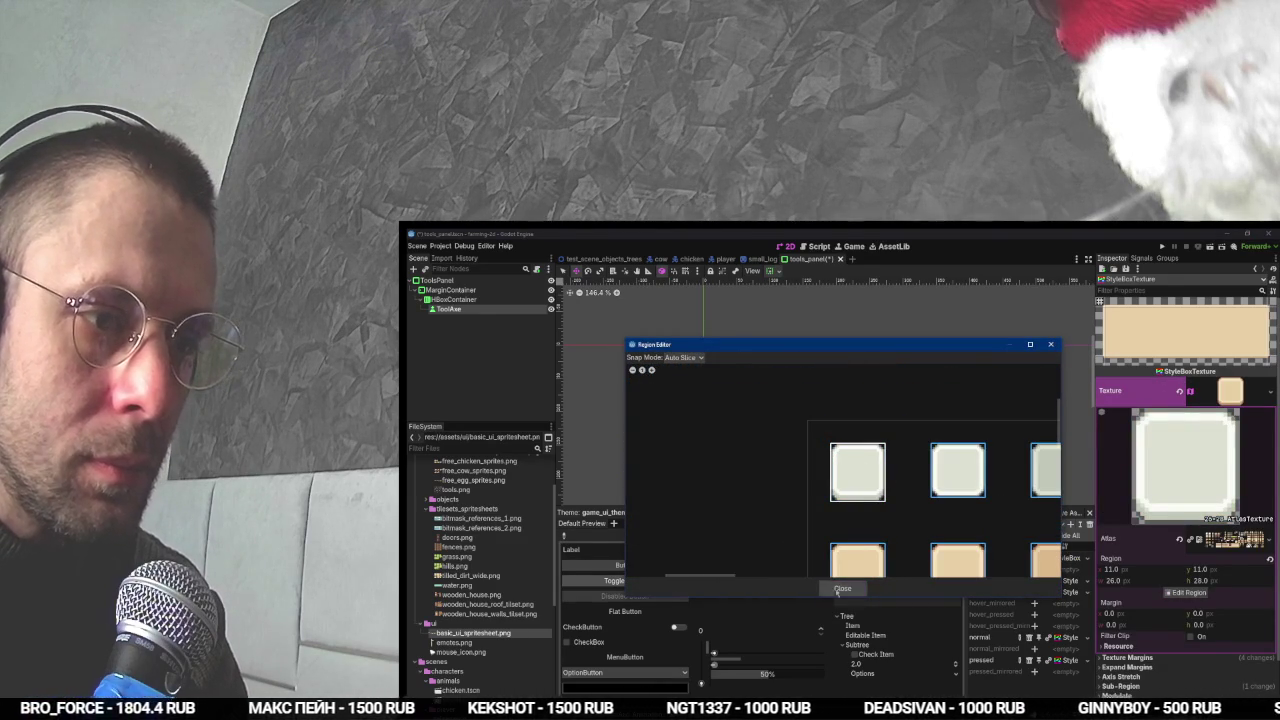
click(839, 589)
- Glance at the tutorial, collapse the atlas settings, and reselect the ToolAxe node
key(alt+Tab)
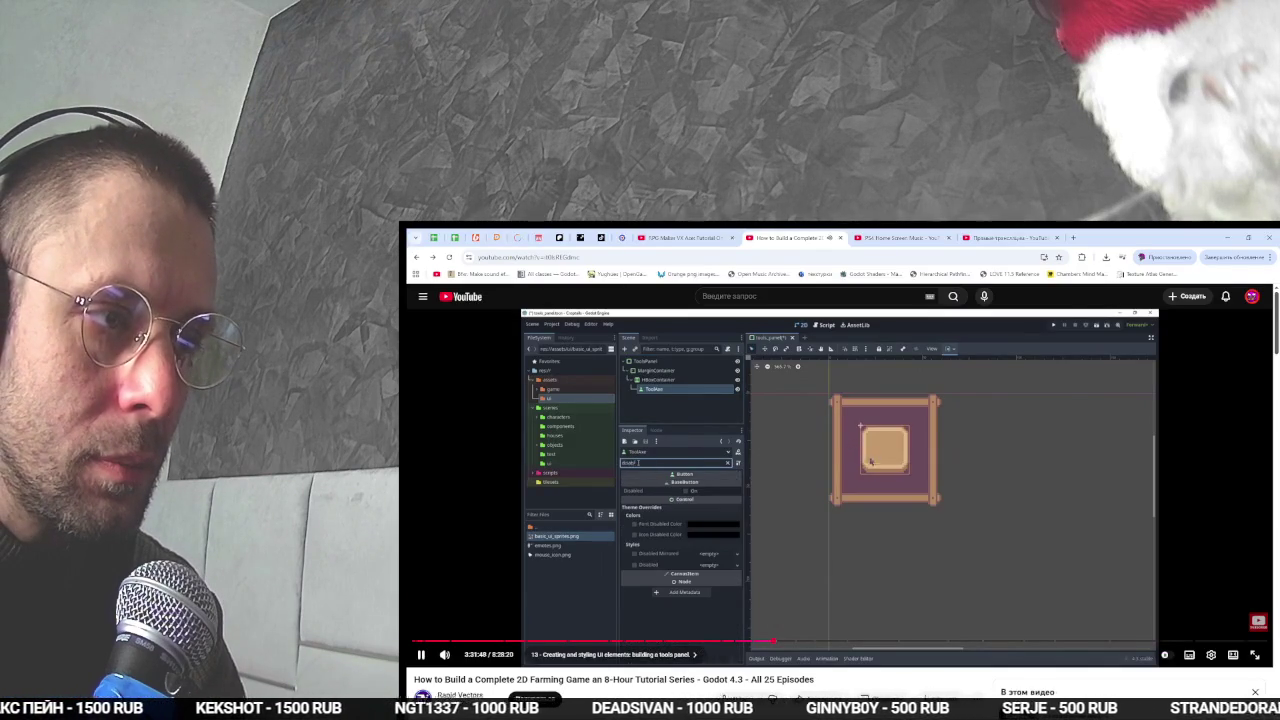
key(alt+Tab)
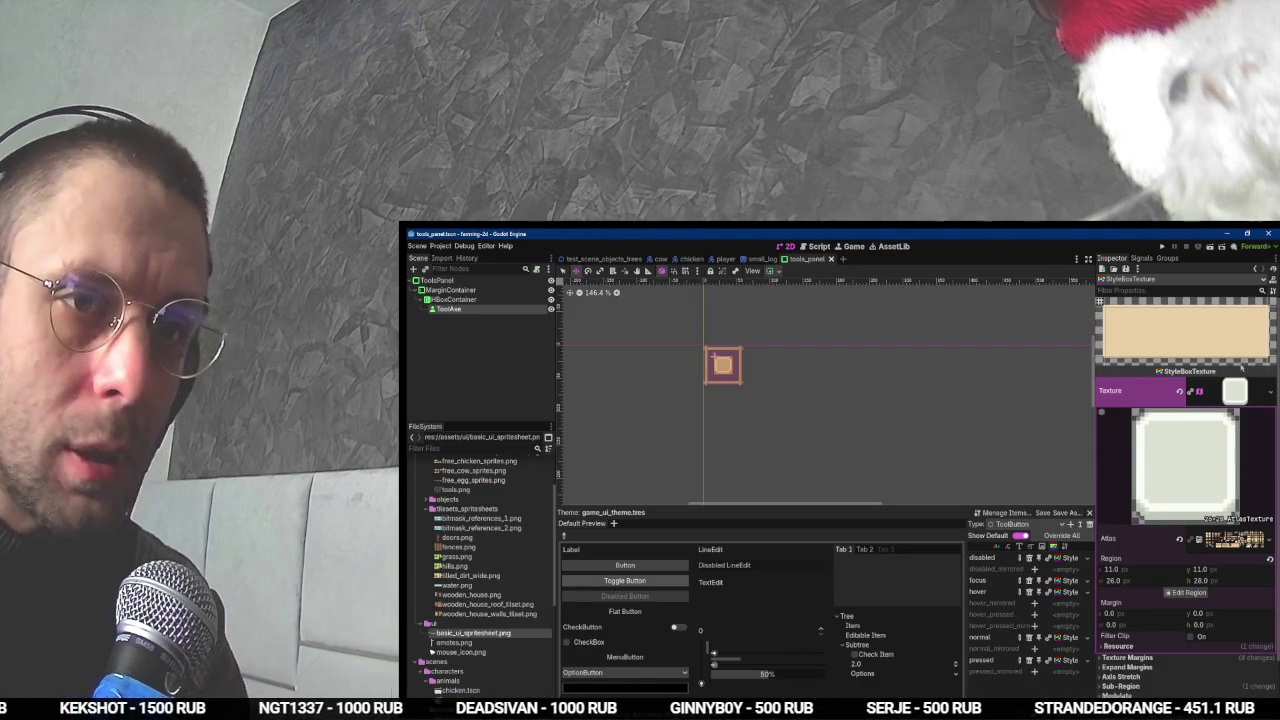
click(1253, 394)
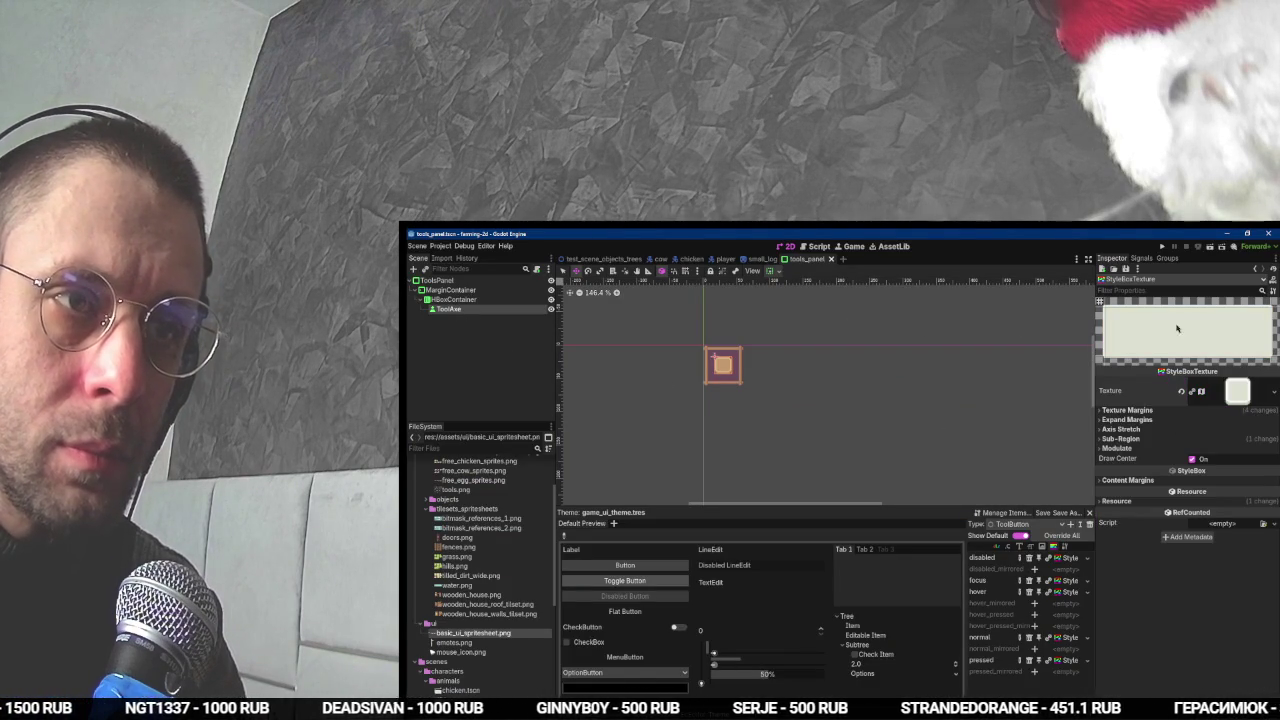
click(455, 299)
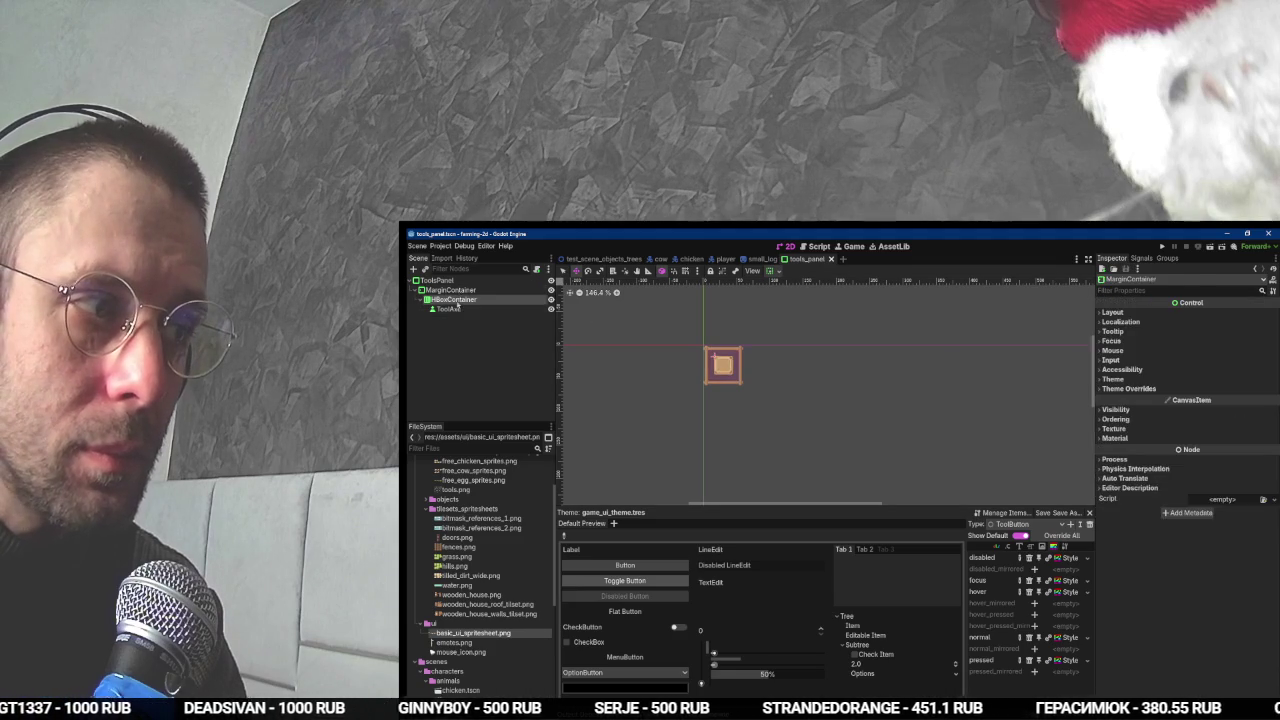
click(449, 309)
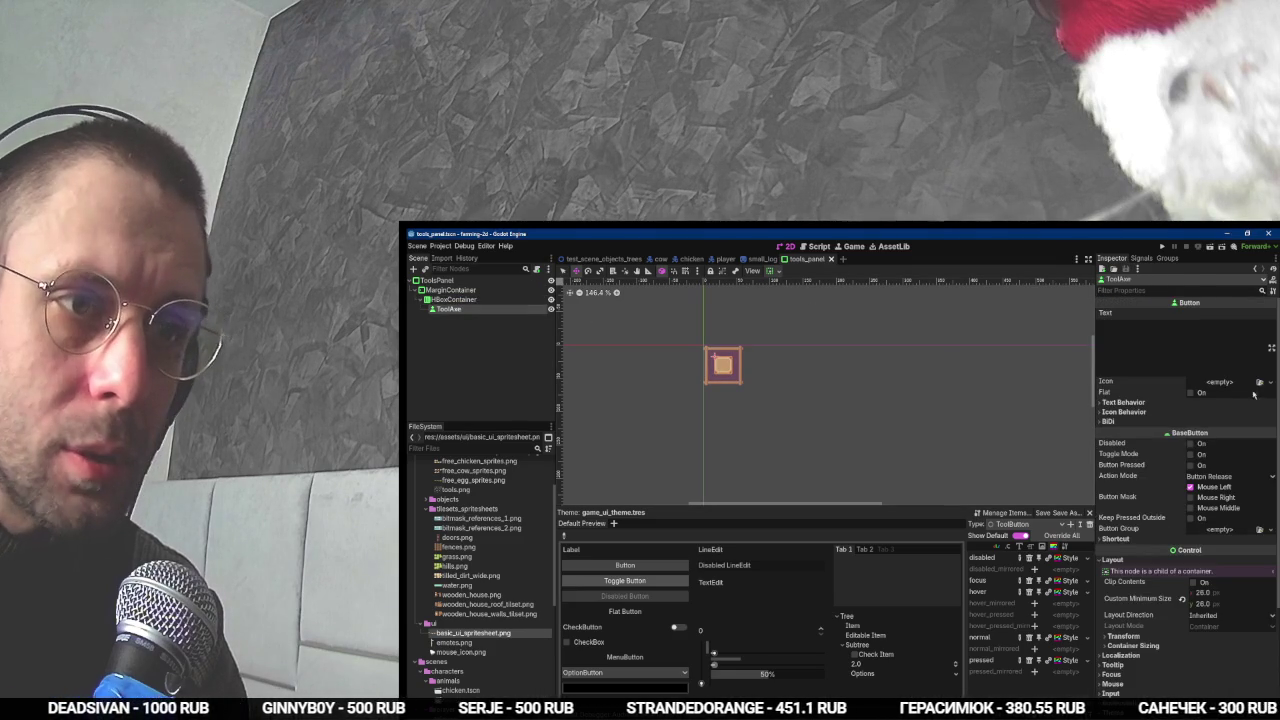
scroll(1205, 476, down, 3)
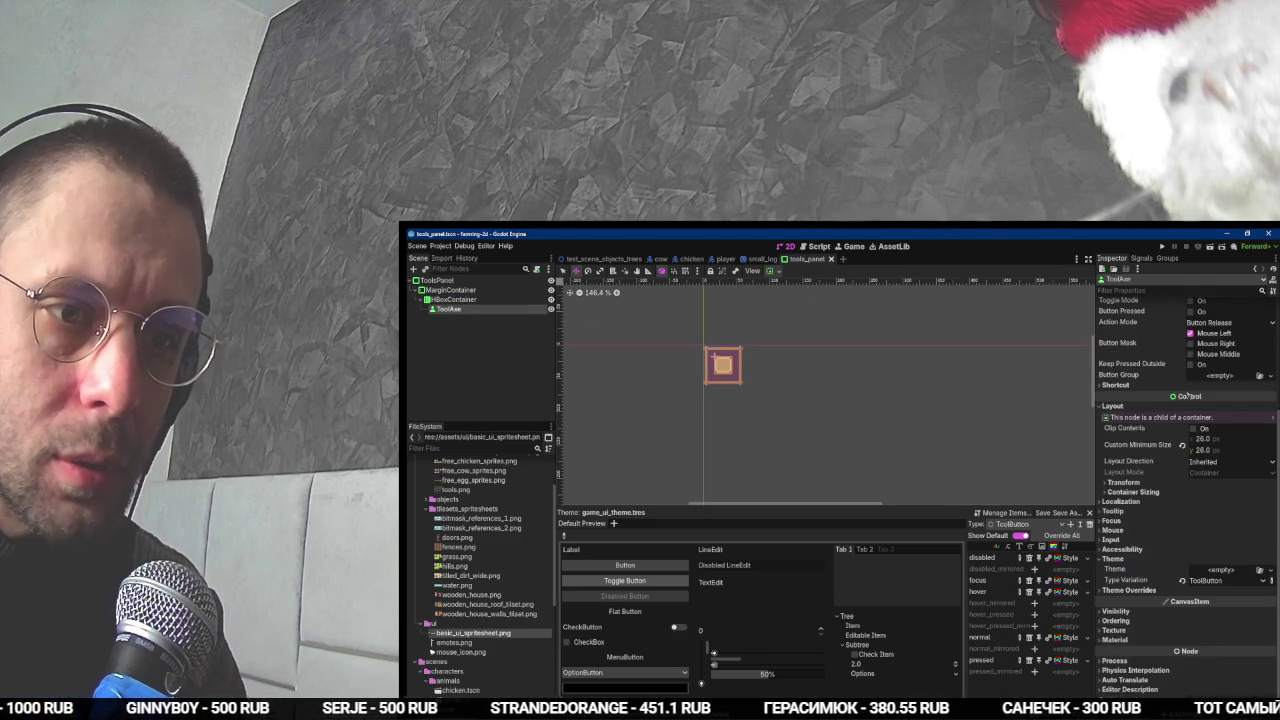
- Filter the Inspector by 'disa' and tick ToolAxe's Disabled property
scroll(1186, 396, up, 3)
click(1158, 290)
text(dds)
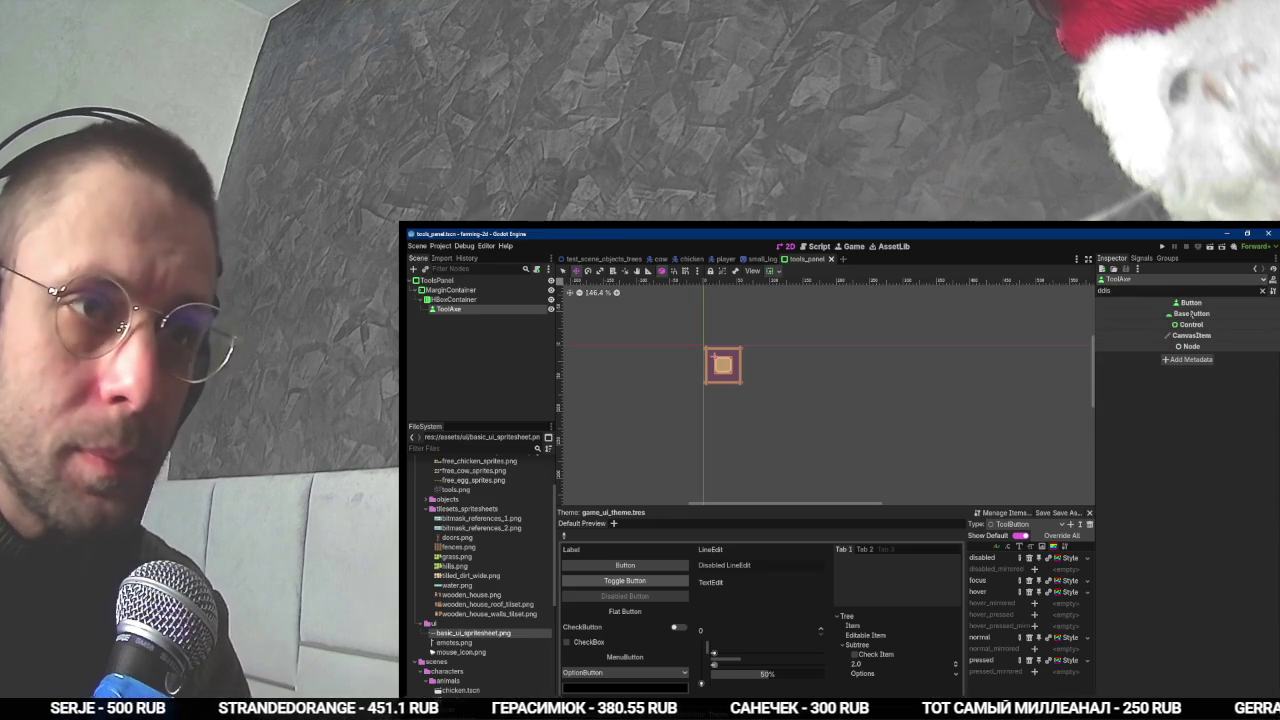
key(BackSpace)
text(isa)
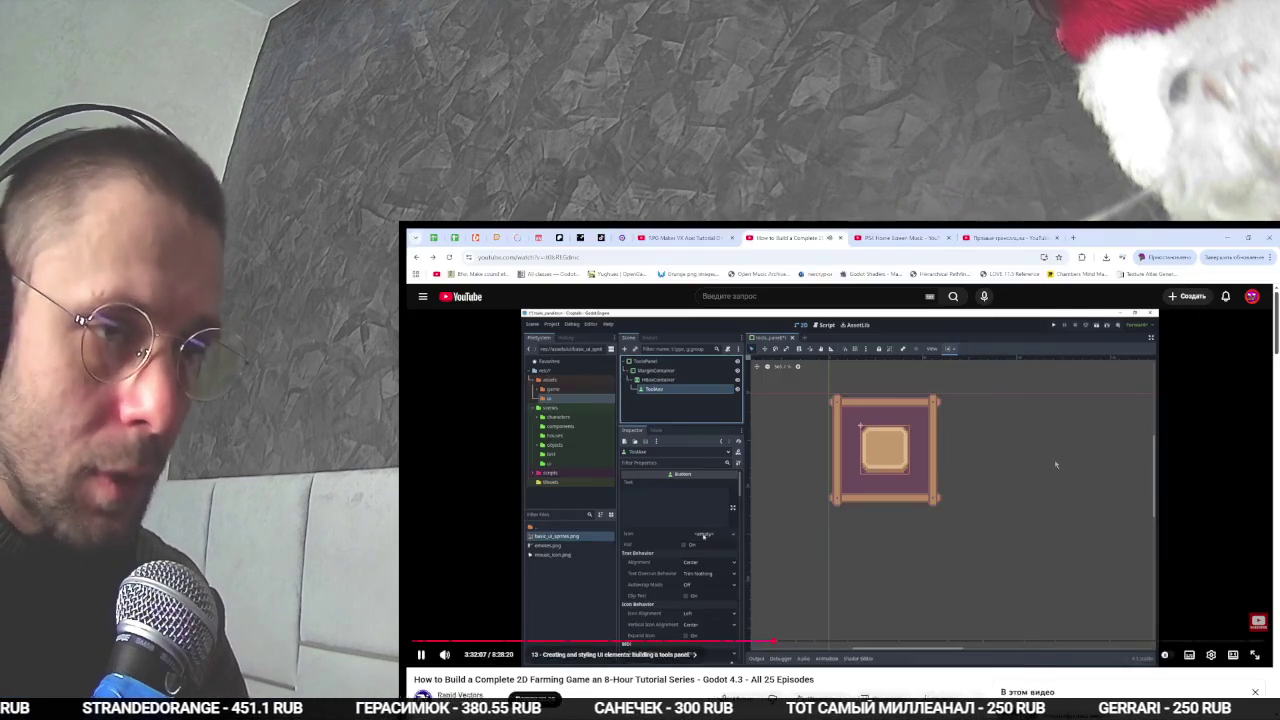
key(ctrl+a)
text(disa)
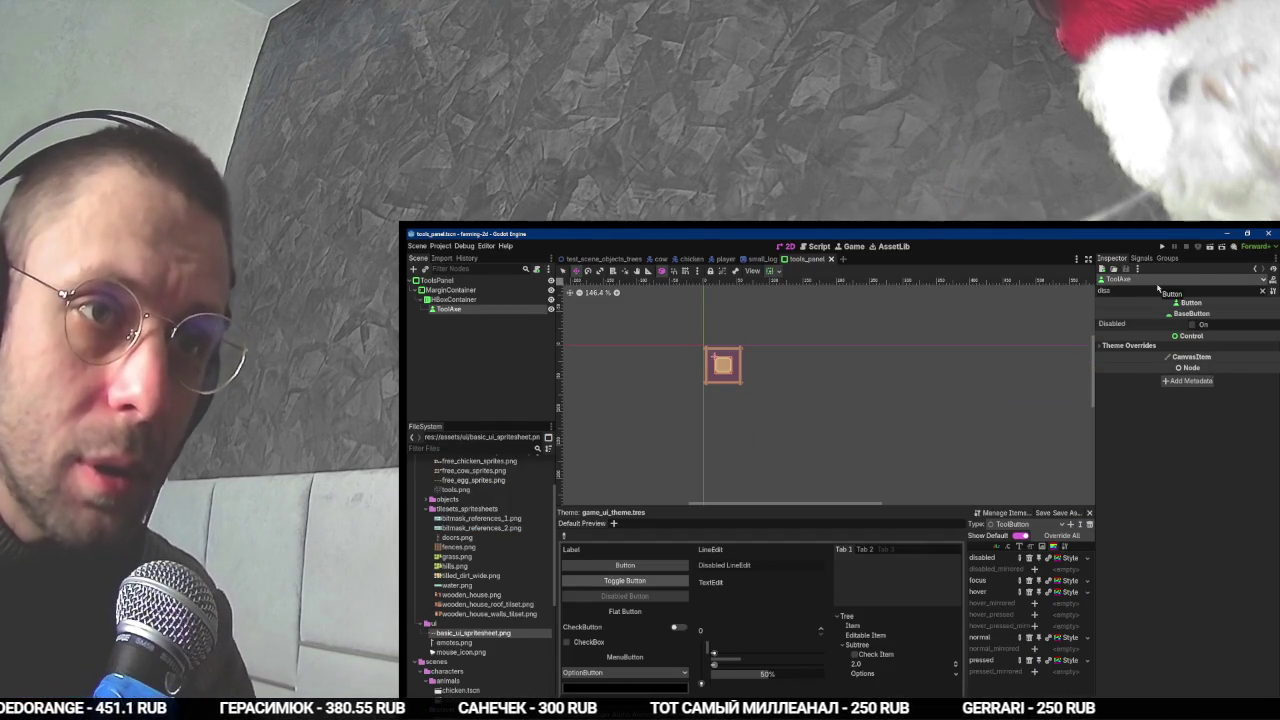
click(1200, 325)
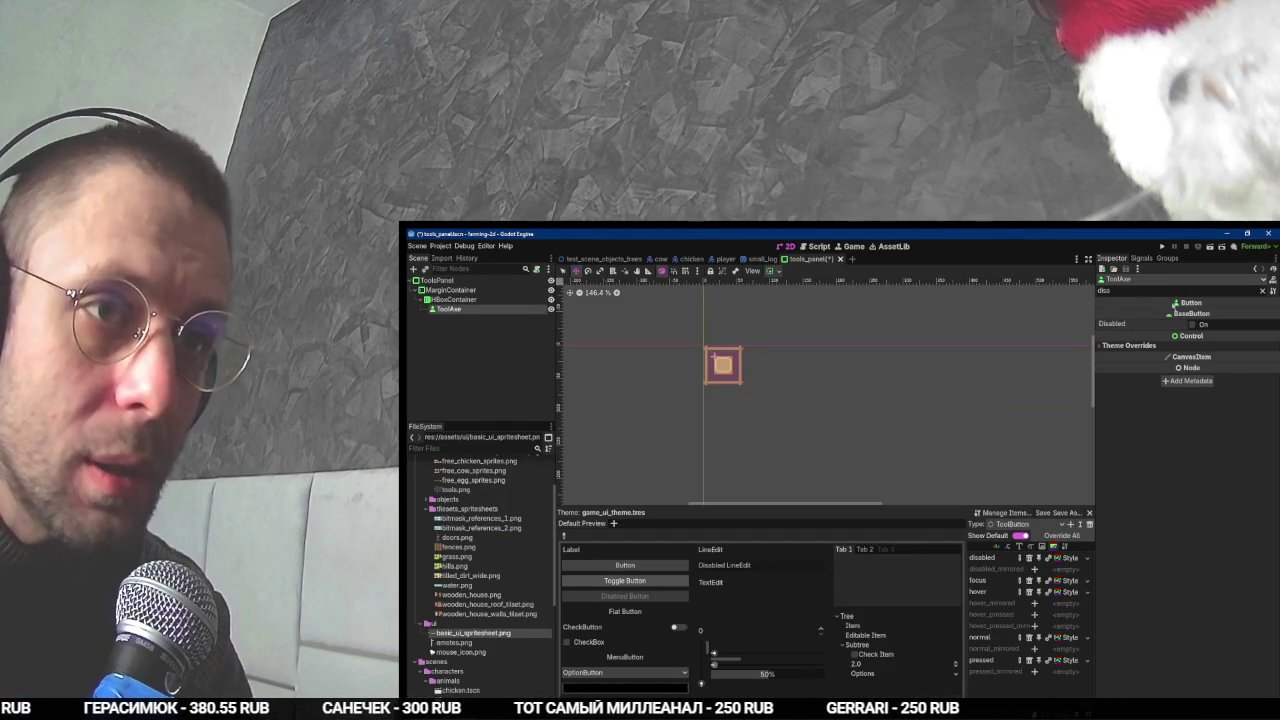
- Check the tutorial, then expand the new AtlasTexture on ToolAxe's Icon
key(alt+Tab)
click(862, 401)
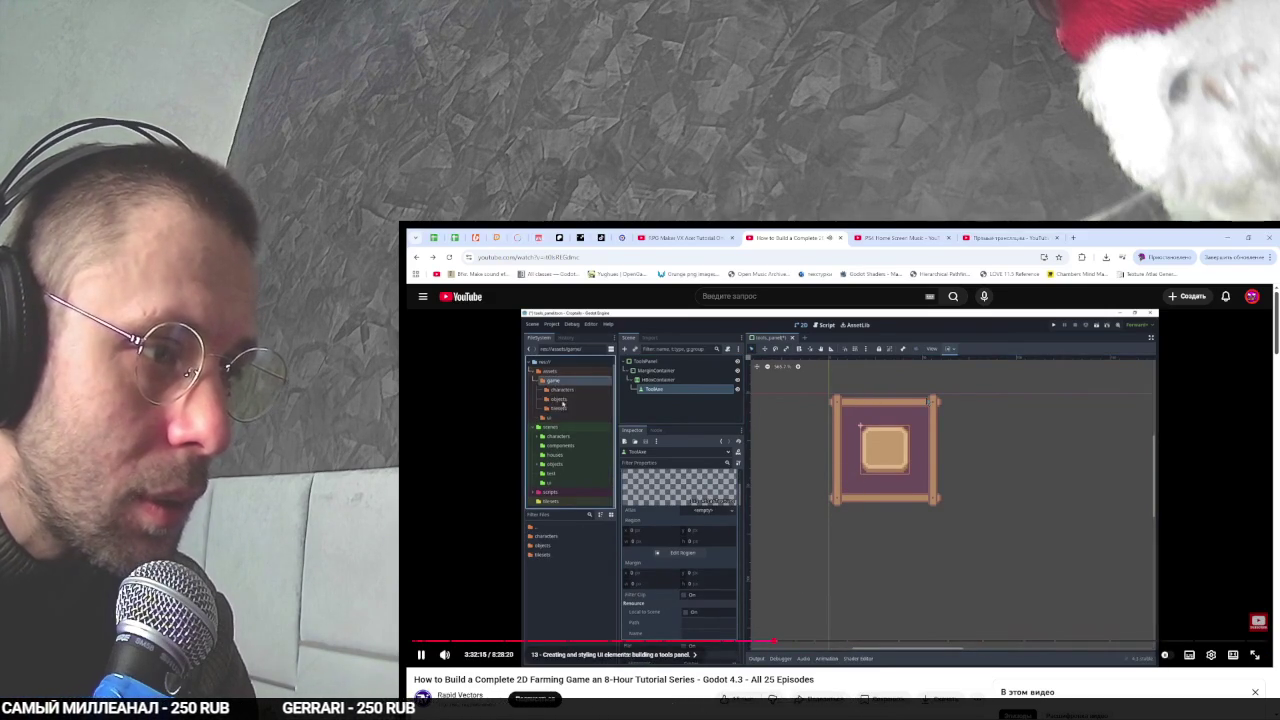
click(919, 352)
key(alt+Tab)
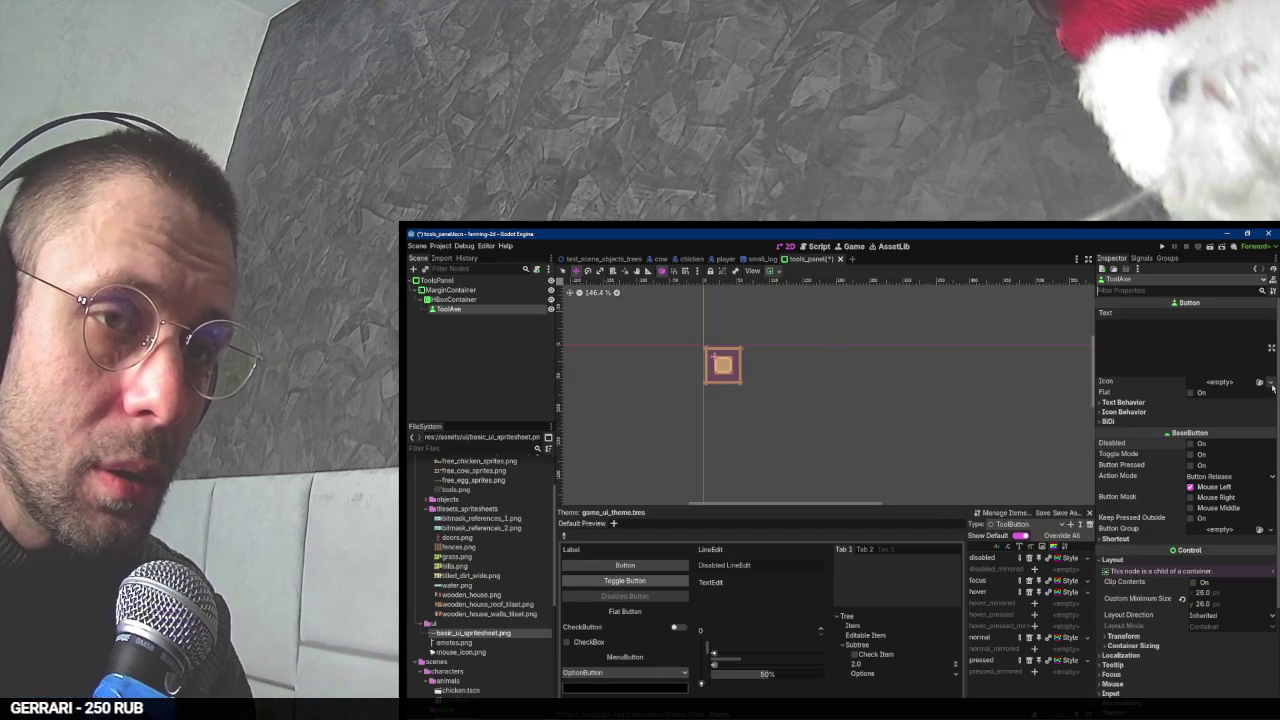
key(alt+Tab)
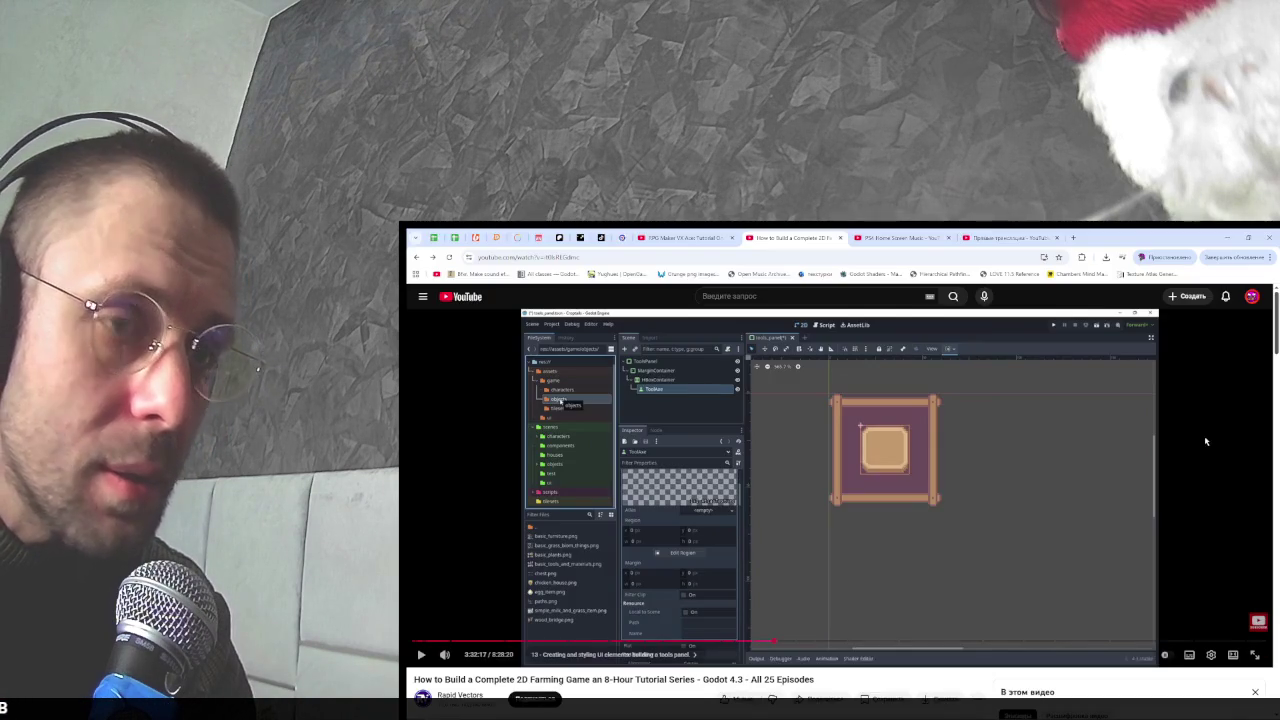
key(alt+Tab)
click(1220, 383)
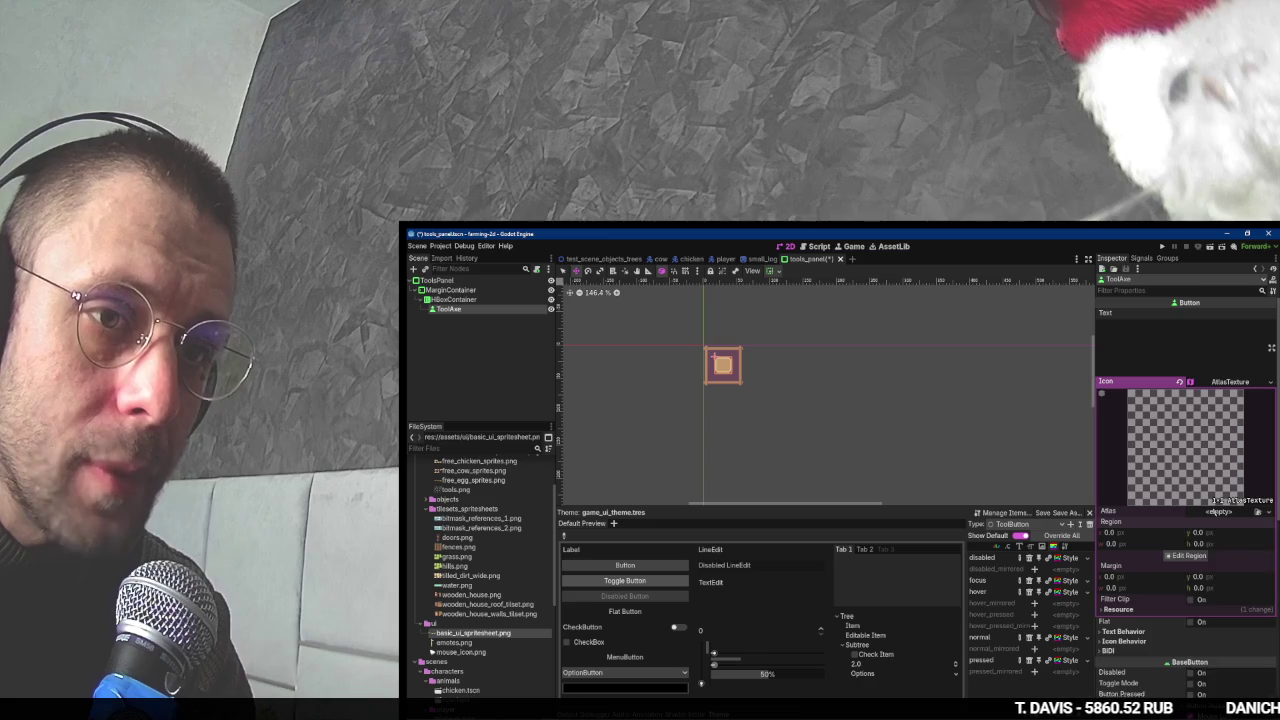
- Load tools.png as the icon's atlas and select the axe sprite as its region
click(1219, 512)
click(1198, 661)
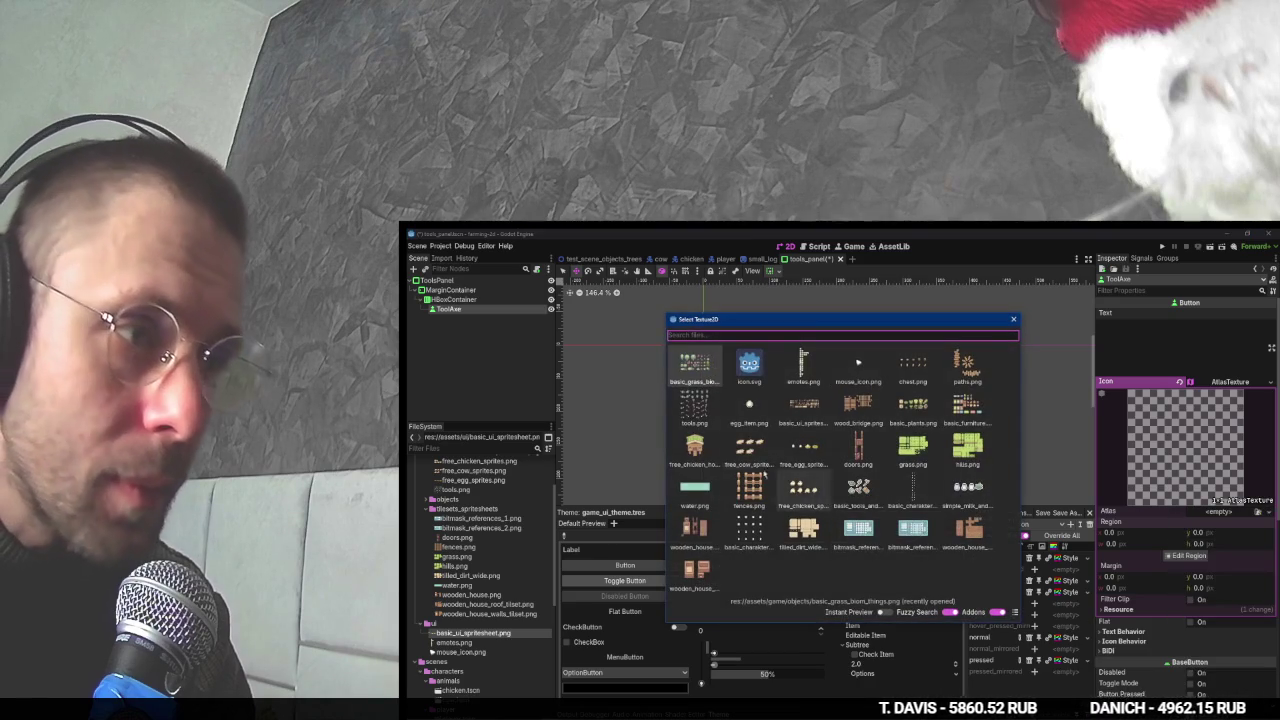
double_click(690, 419)
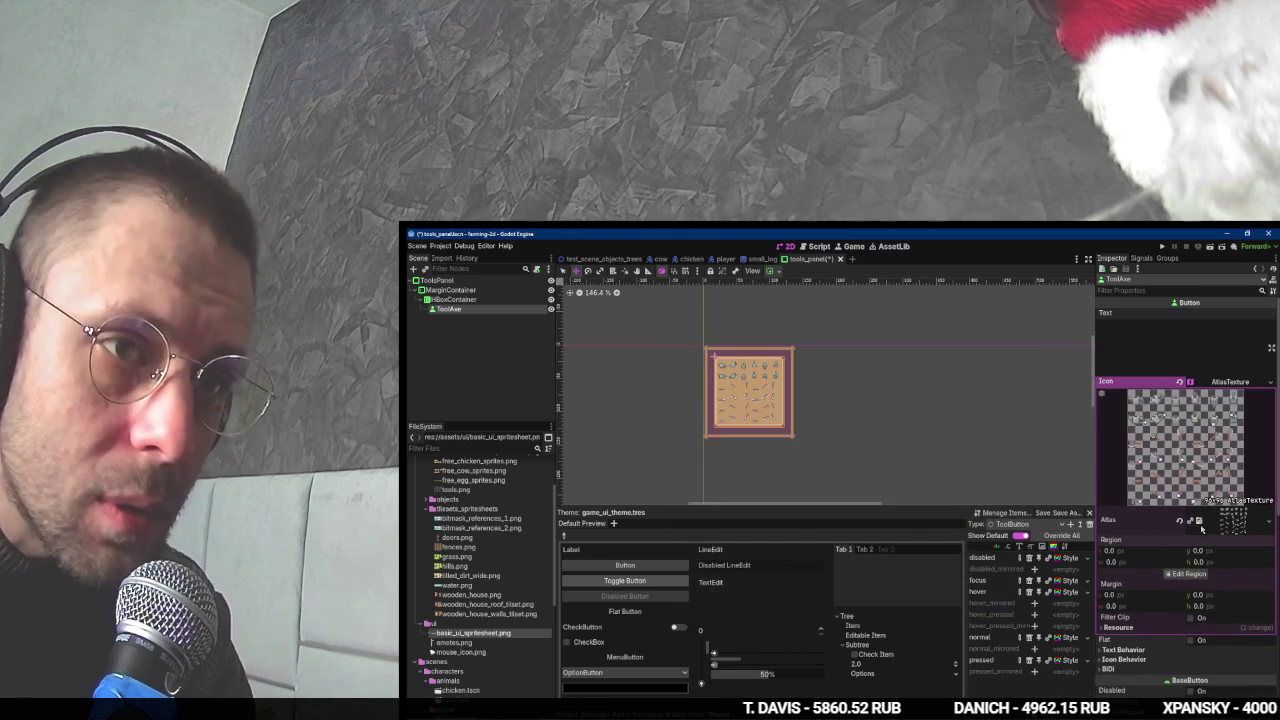
click(1188, 574)
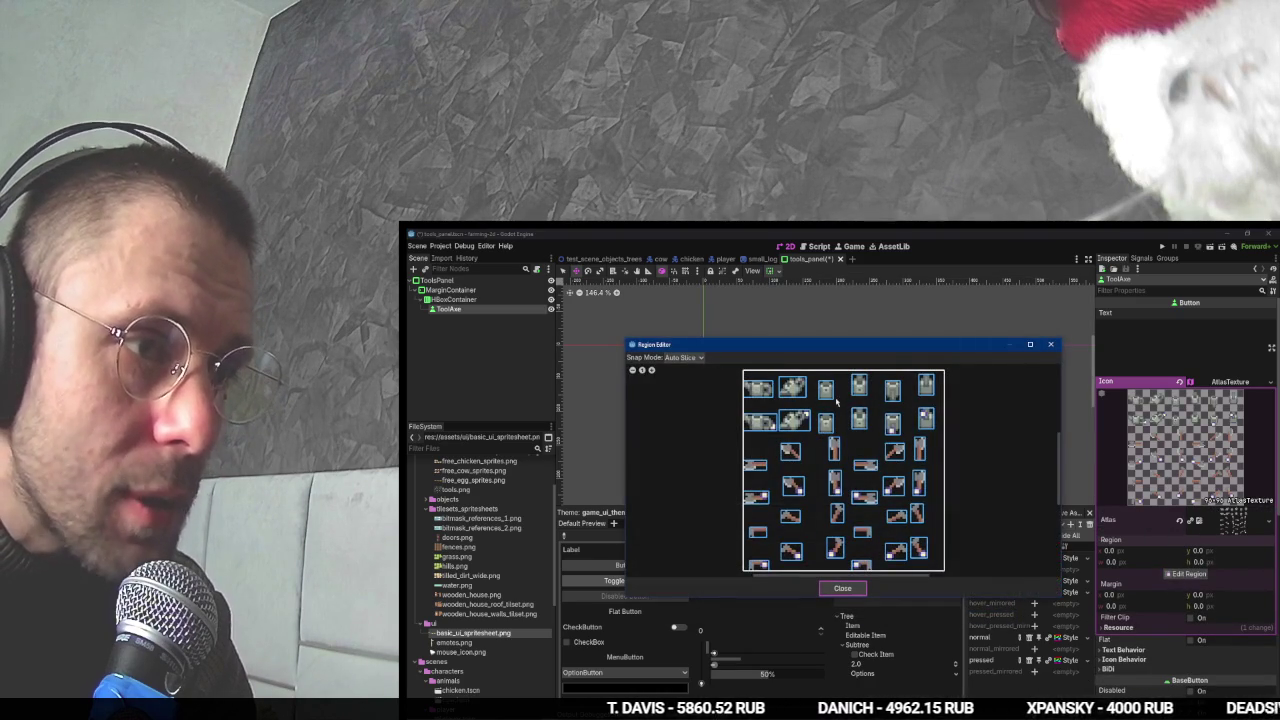
mouse_move(866, 352)
mouse_down()
mouse_move(906, 625)
mouse_move(875, 365)
mouse_up()
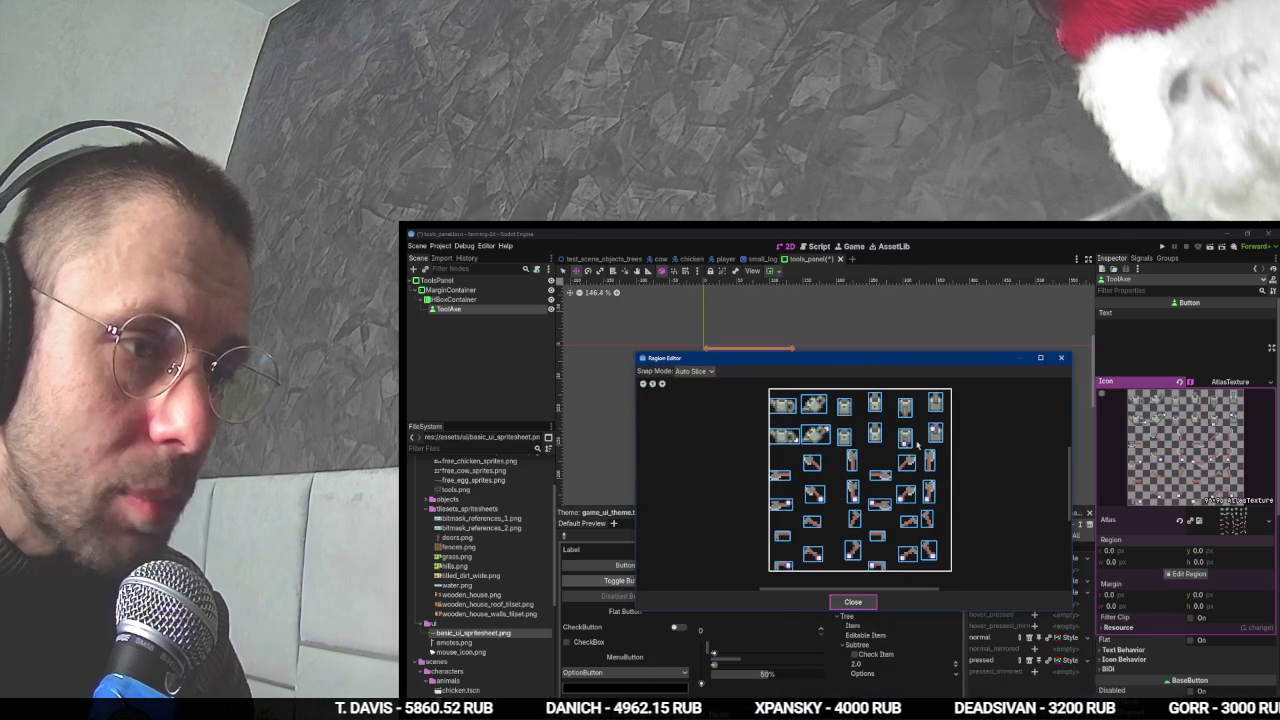
scroll(844, 517, up, 2)
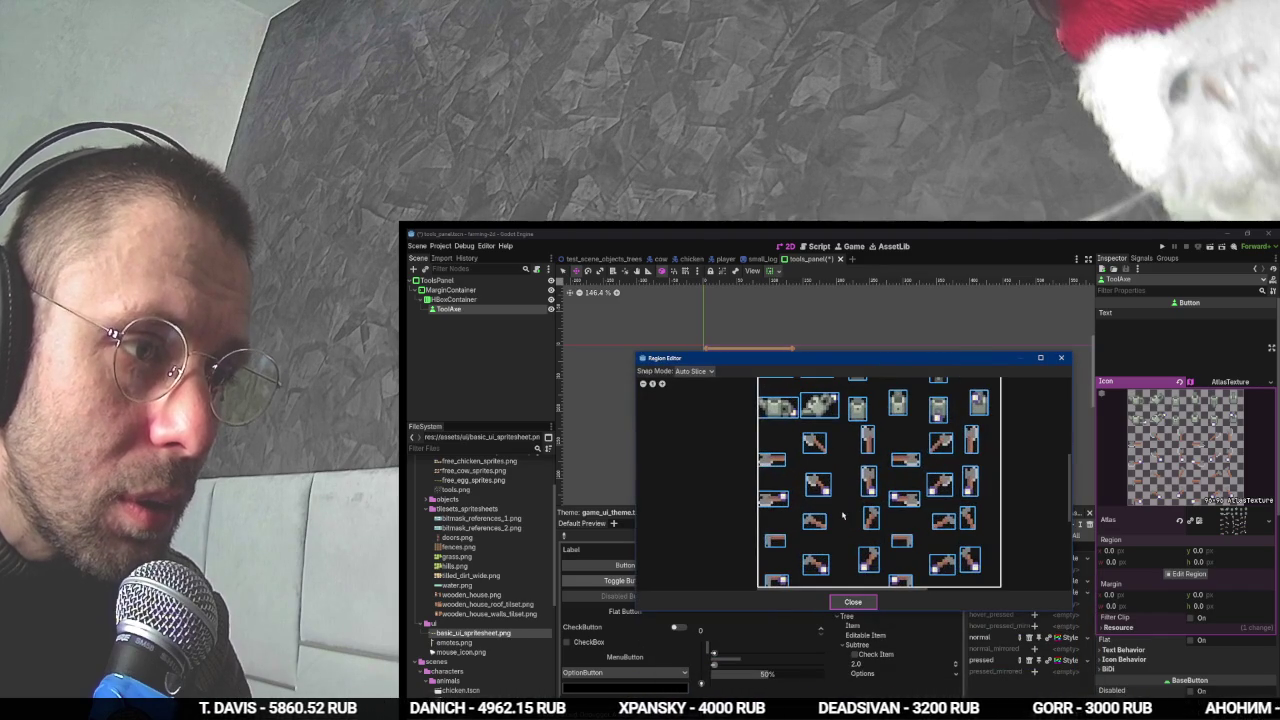
click(814, 442)
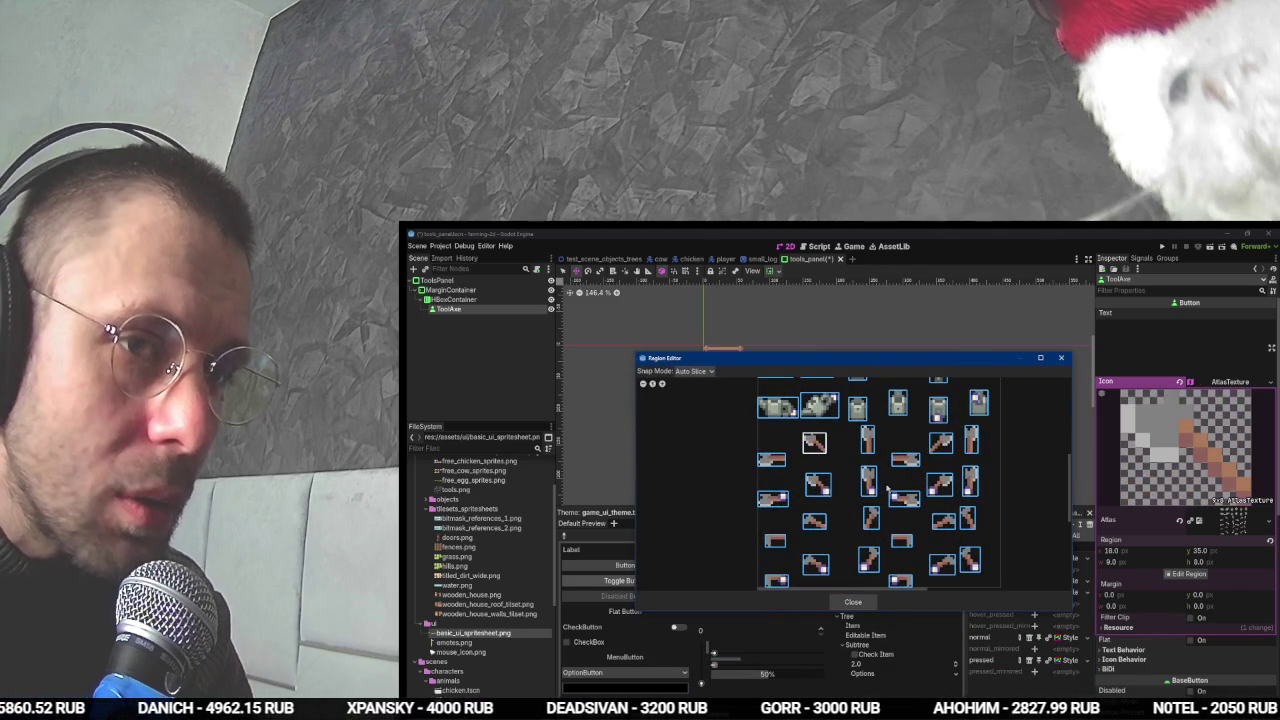
click(853, 602)
- Turn on Expand Icon so the axe fills the button, then check the tutorial
scroll(768, 407, up, 5)
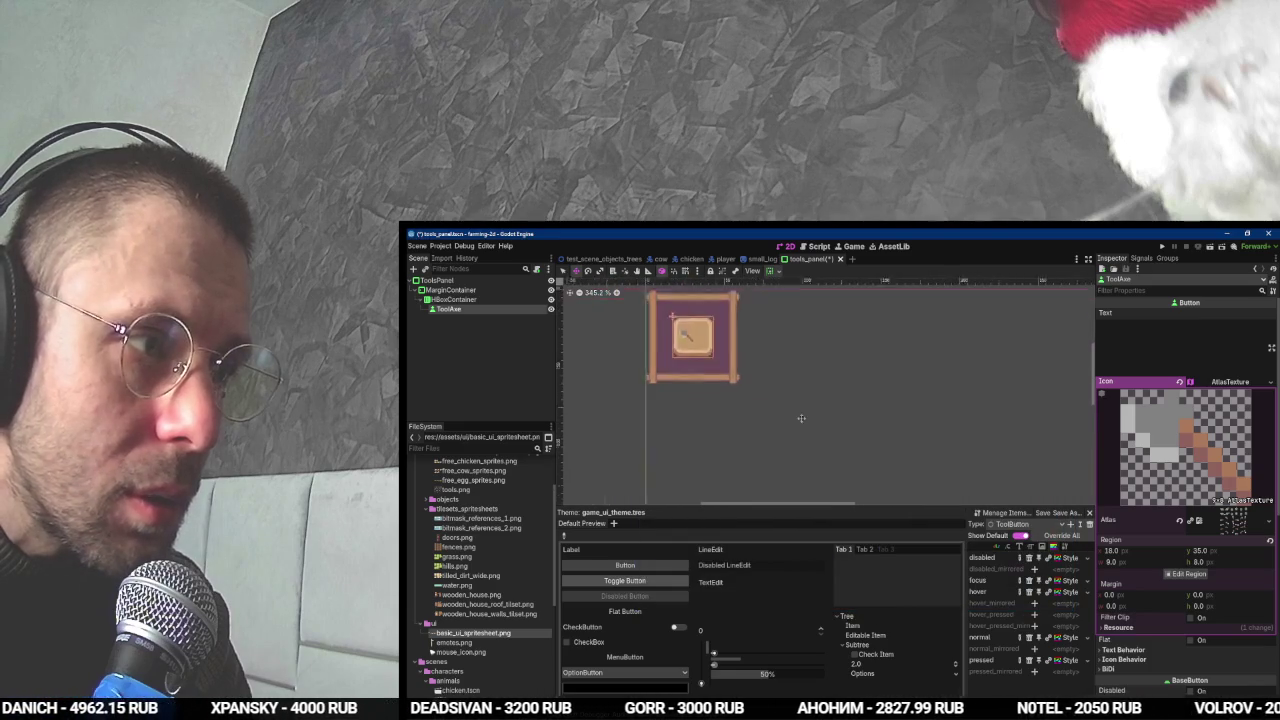
drag(768, 407, 881, 447)
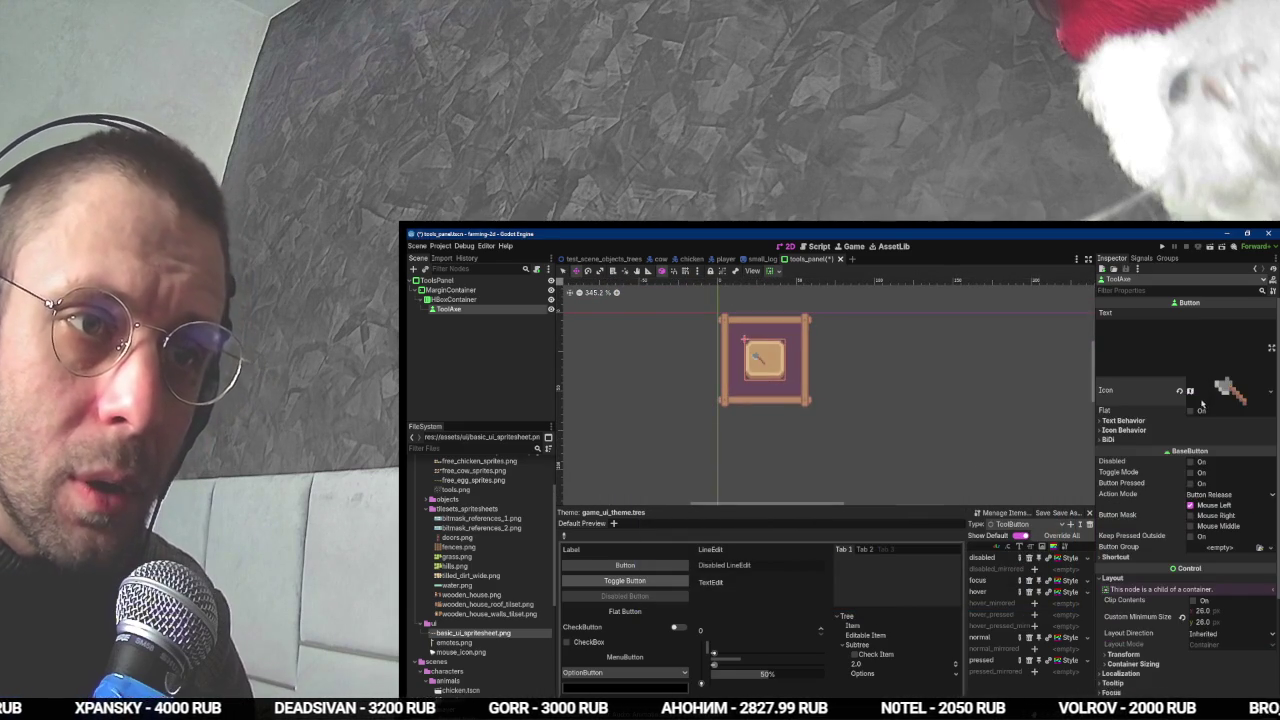
click(1156, 430)
click(1201, 463)
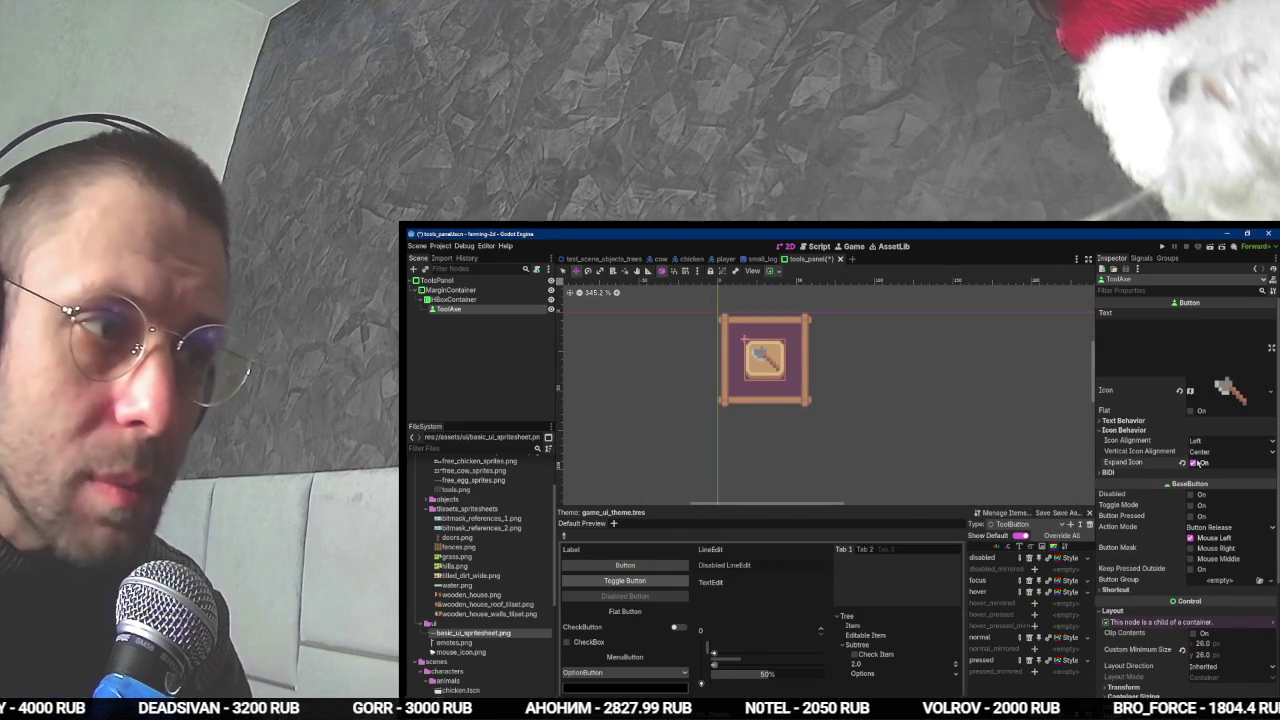
key(alt+Tab)
key(space)
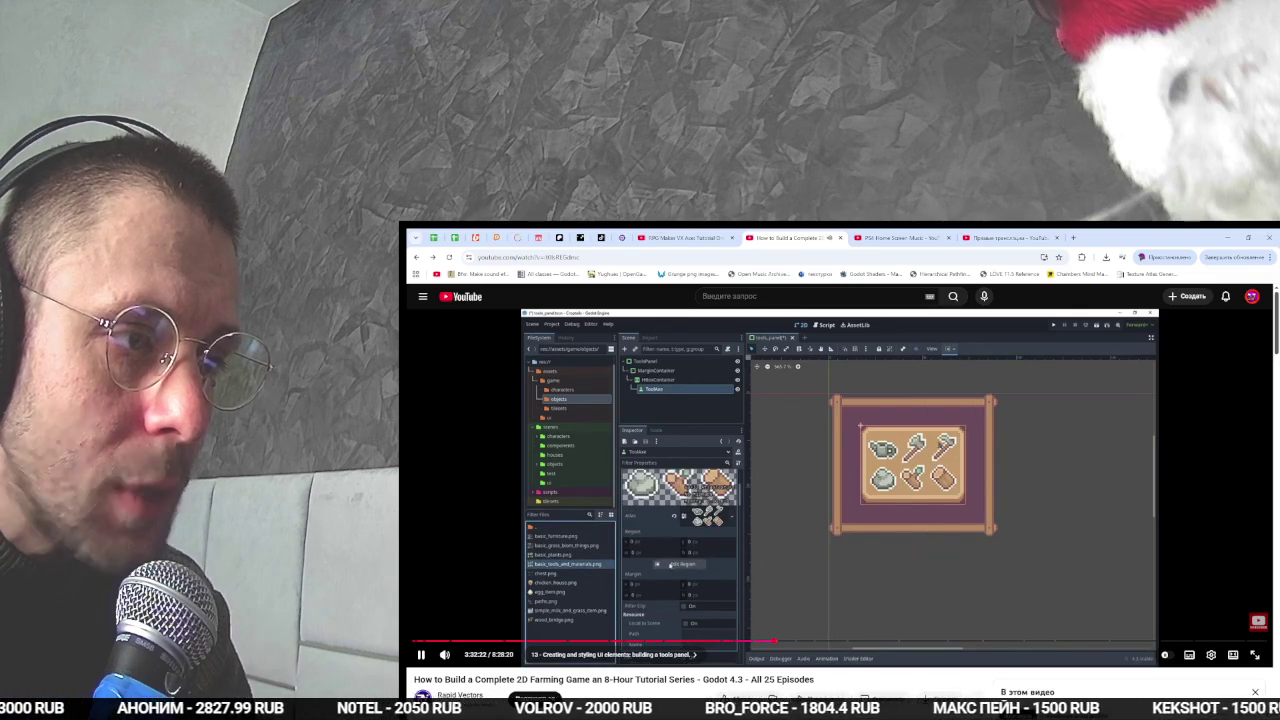
key(alt+Tab)
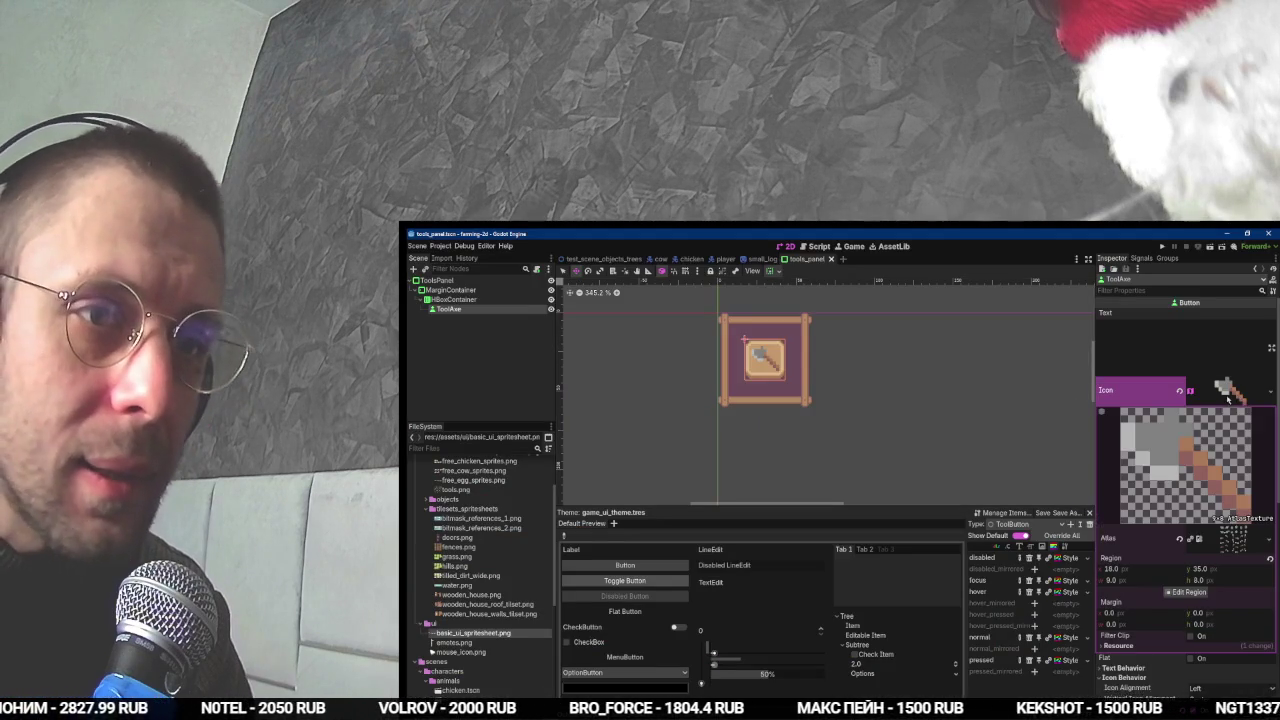
- Switch the icon's atlas texture to the tools.png spritesheet
right_click(1219, 551)
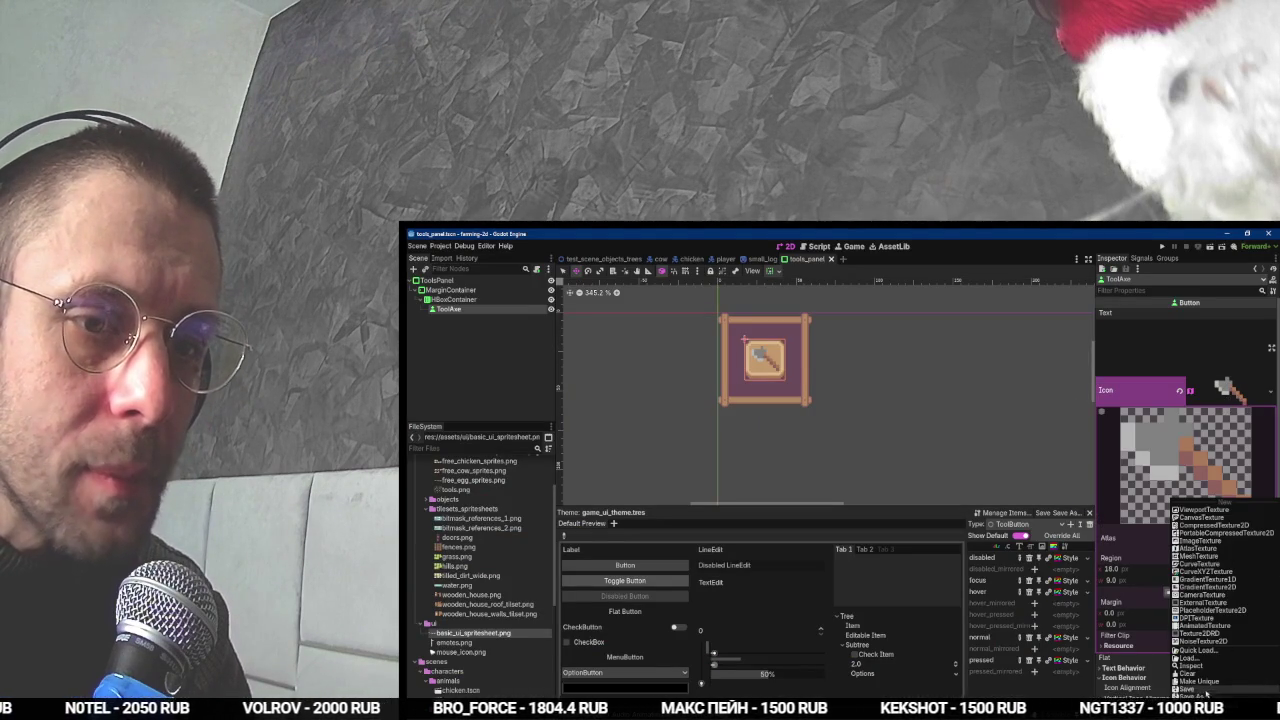
click(1199, 651)
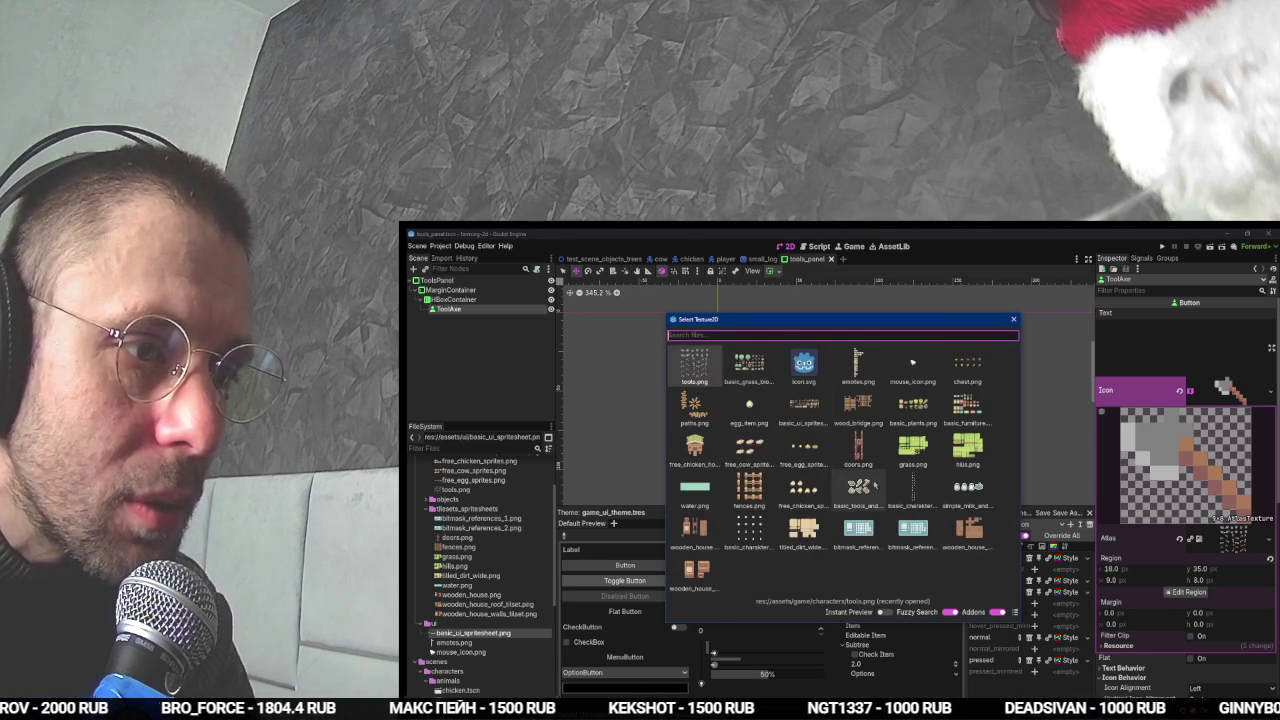
key(Return)
- Crop the icon region to the 16×16 axe tile using Grid Snap, then save the scene
click(1187, 592)
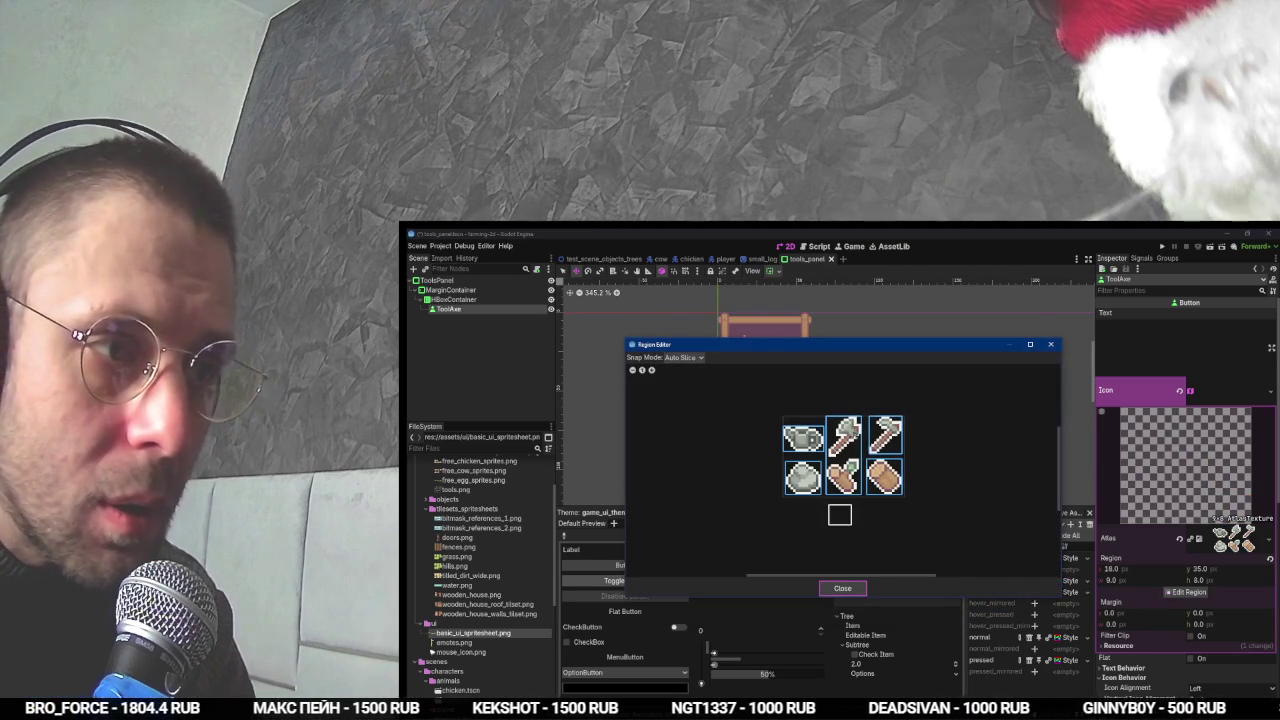
scroll(878, 440, up, 3)
click(890, 432)
click(818, 470)
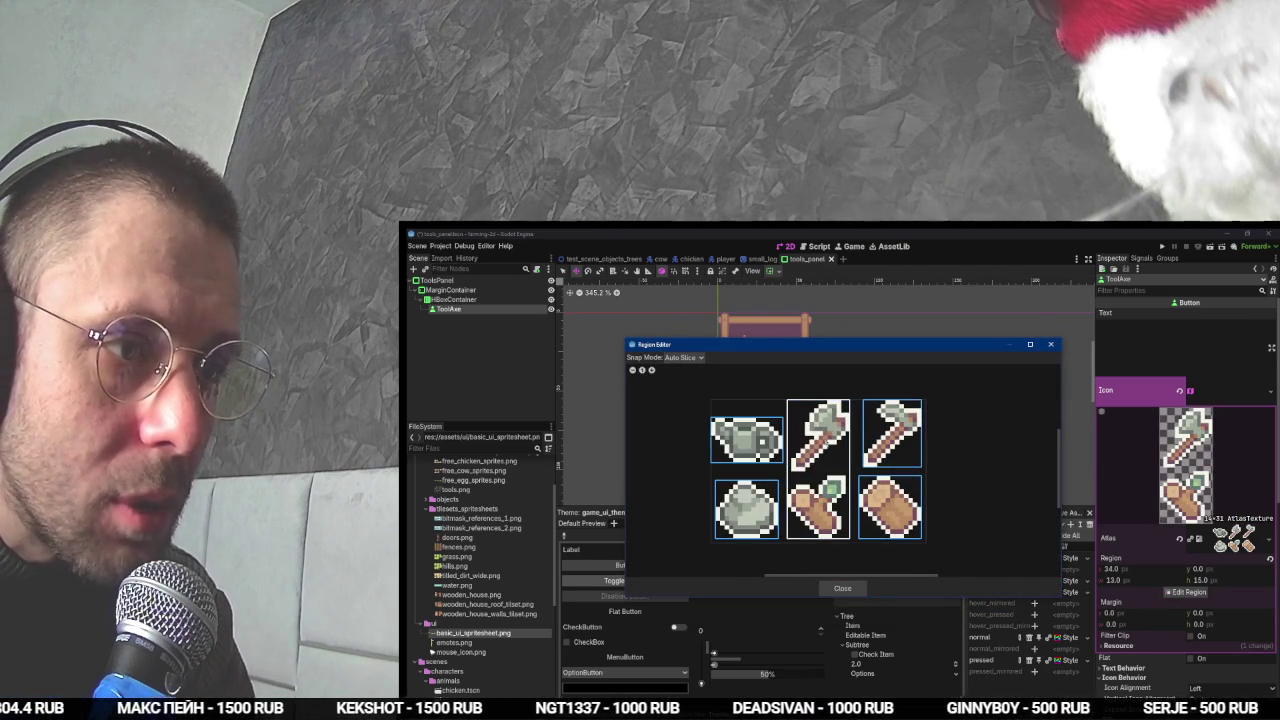
click(672, 358)
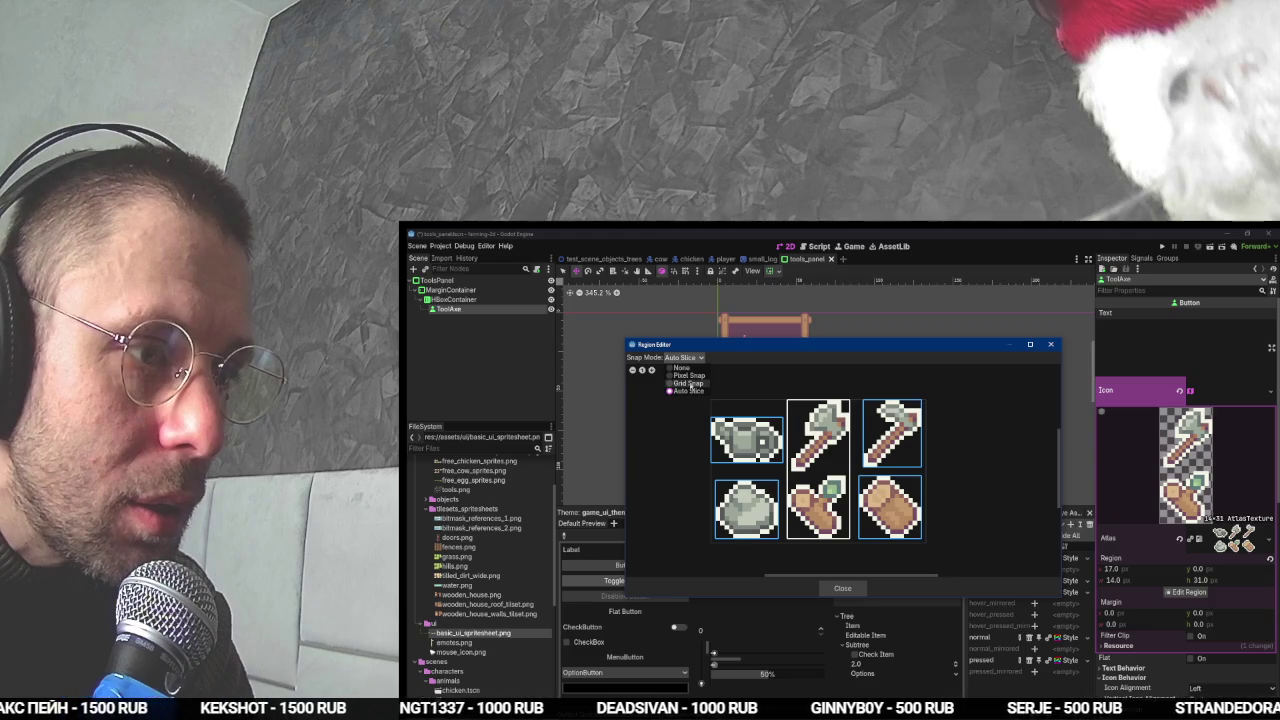
click(688, 383)
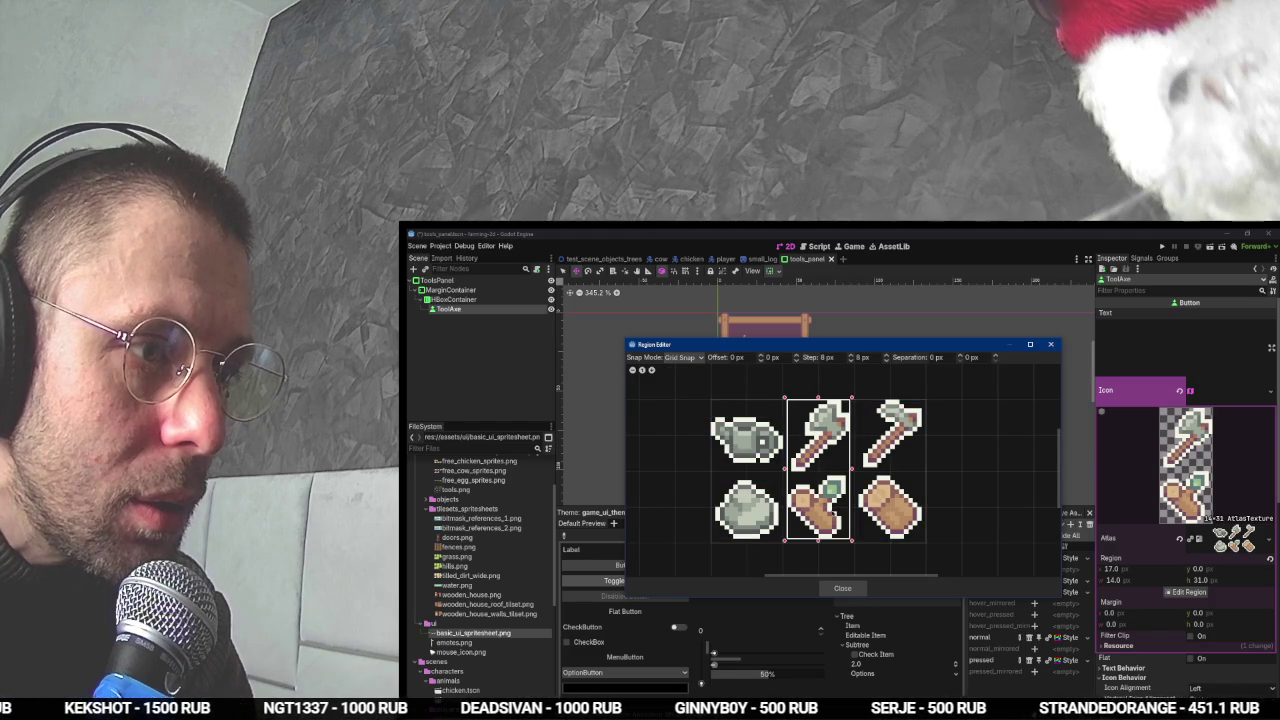
drag(818, 540, 818, 470)
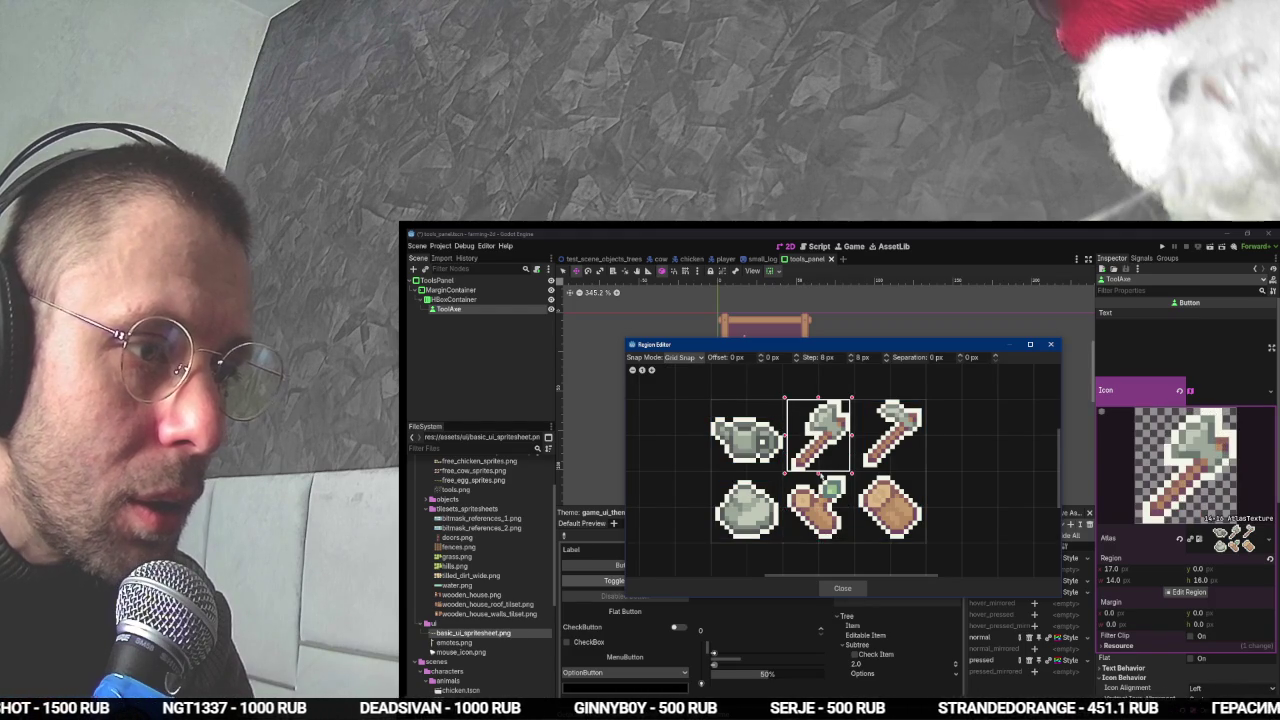
click(842, 588)
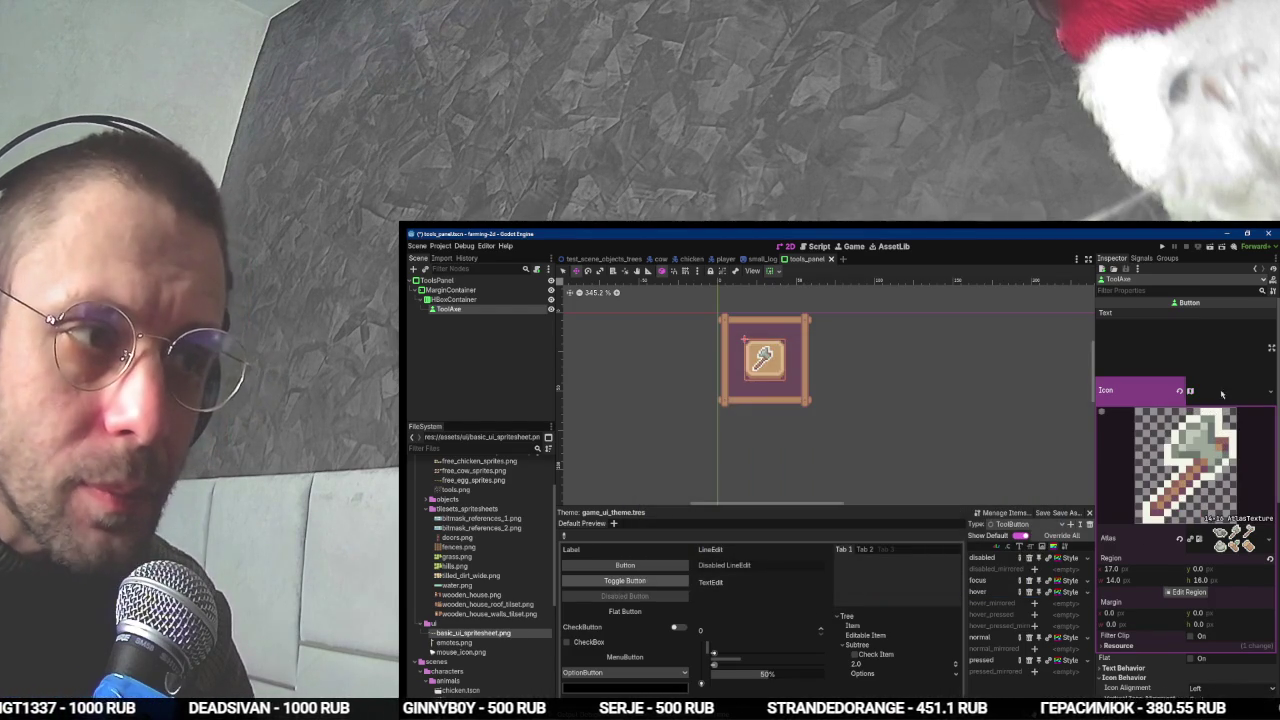
click(1221, 393)
key(ctrl+s)
- Play the tutorial video briefly to compare the result with the editor
key(alt+Tab)
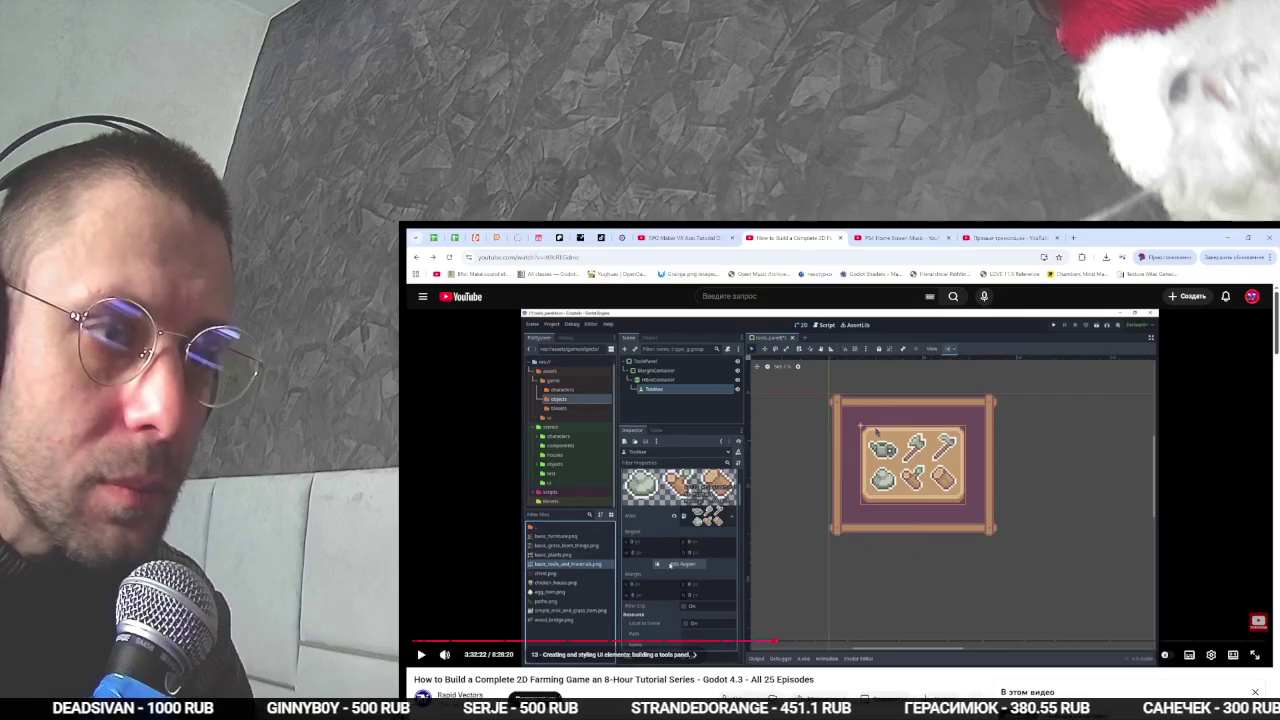
key(space)
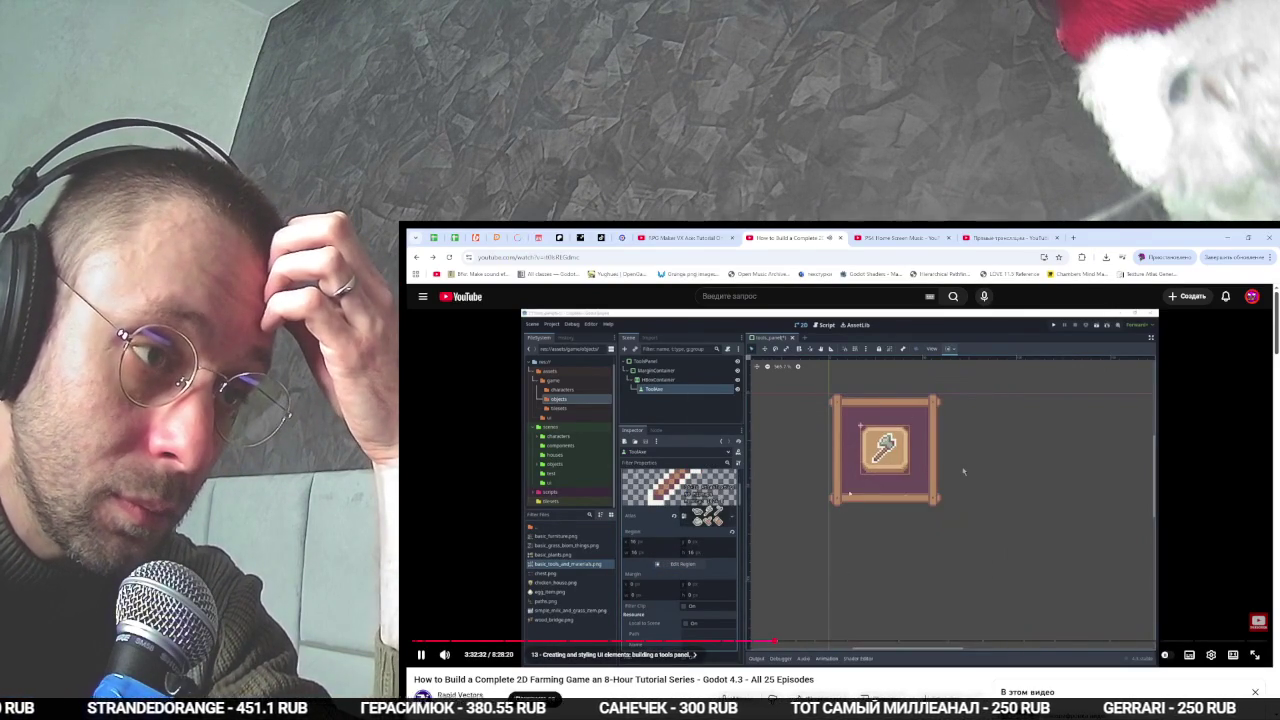
click(943, 471)
key(alt+Tab)
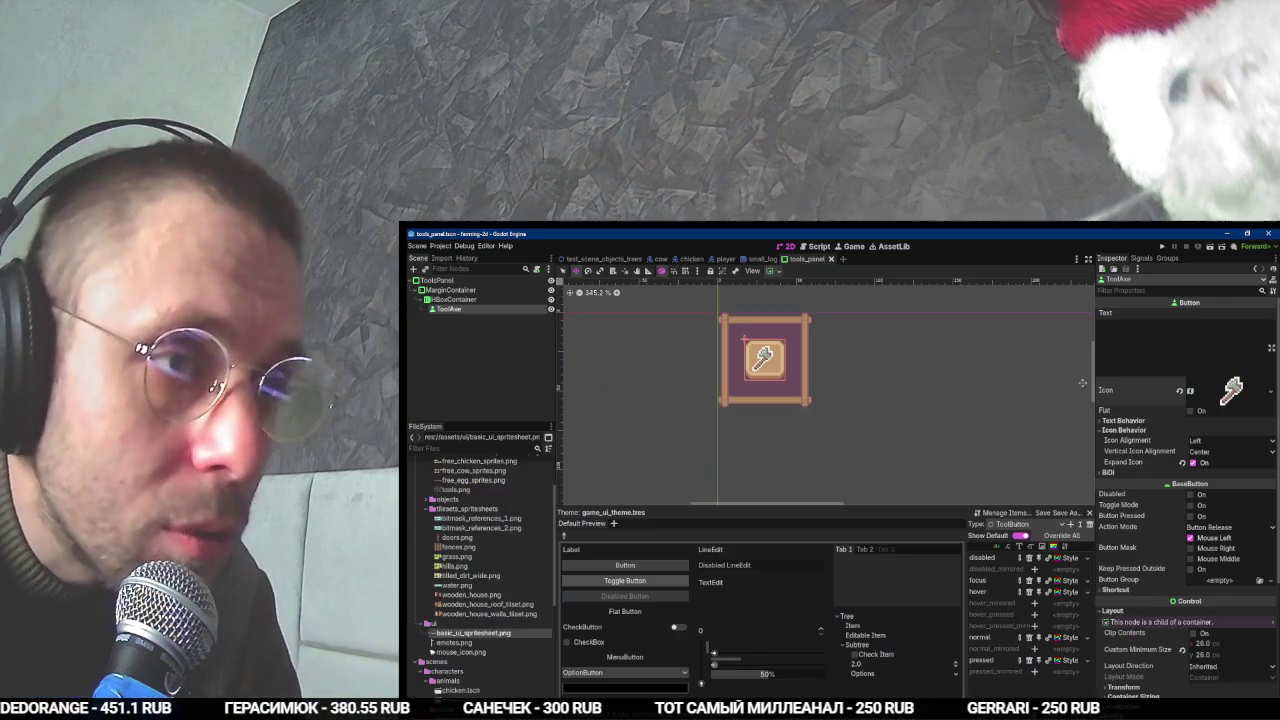
- Readjust the axe region to extend it one pixel left, covering the full cell at x 16, y 0
click(1214, 390)
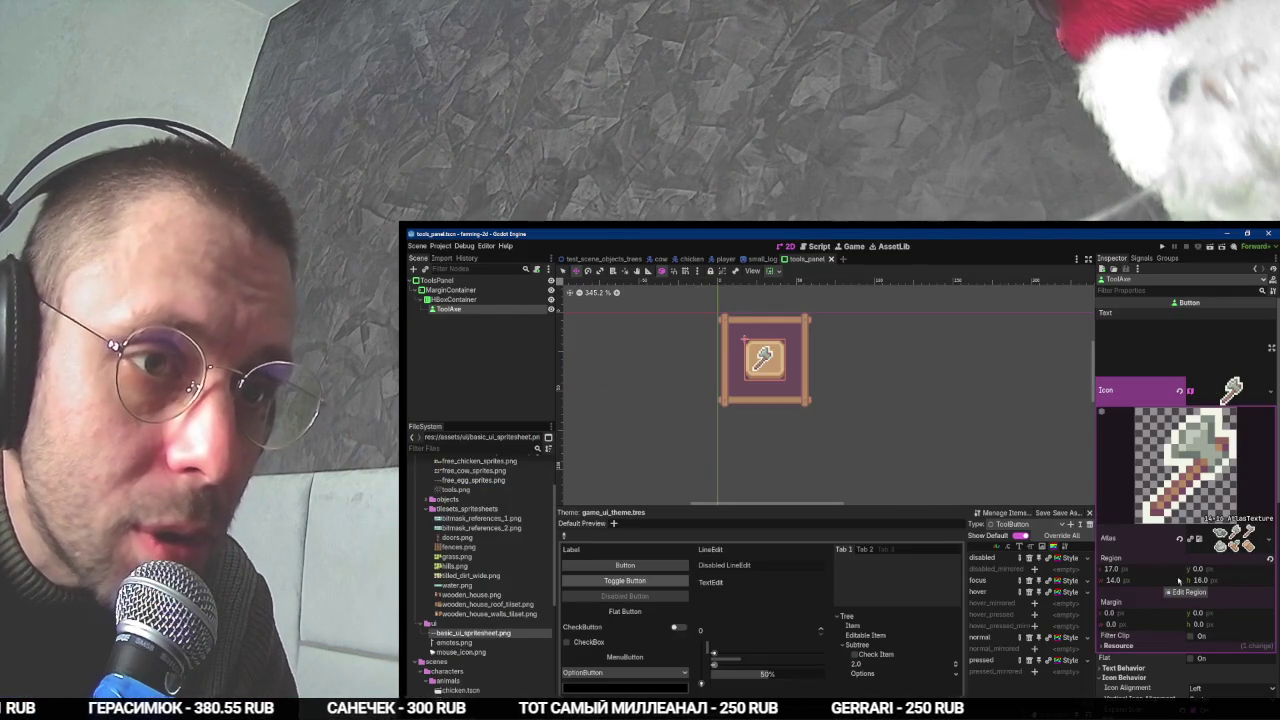
click(1183, 593)
drag(810, 434, 884, 436)
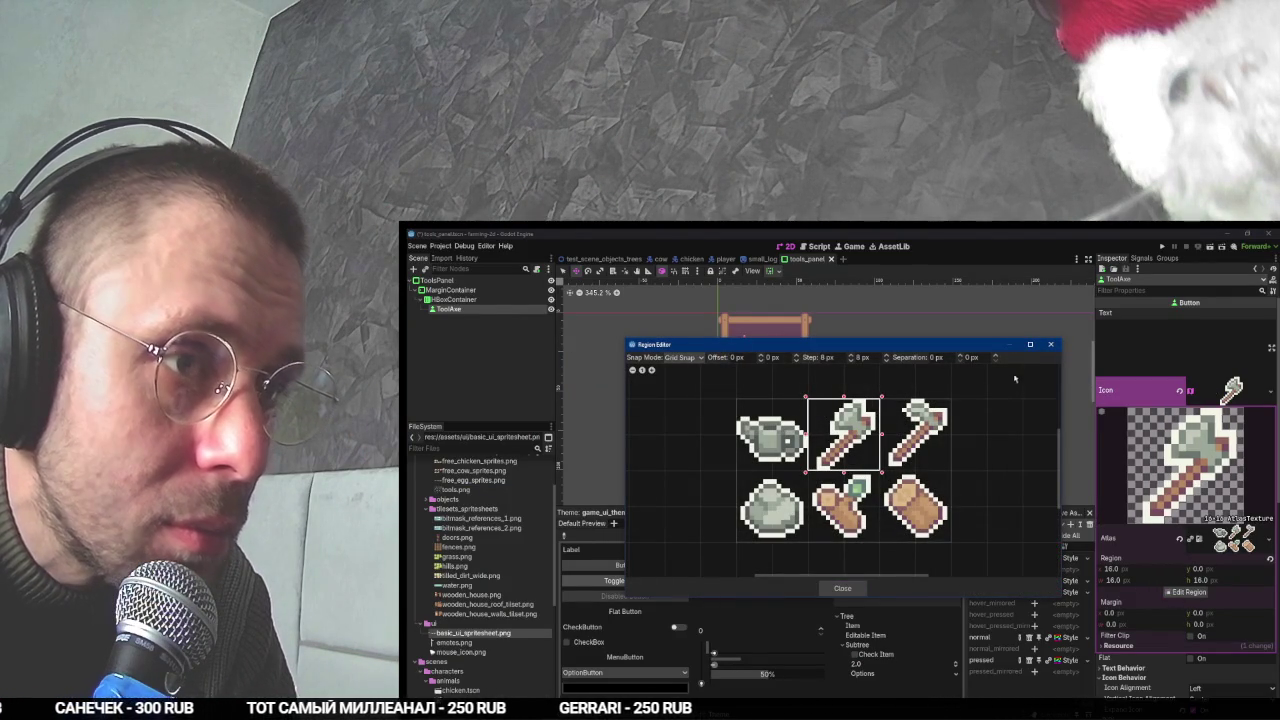
click(1050, 344)
key(alt+Tab)
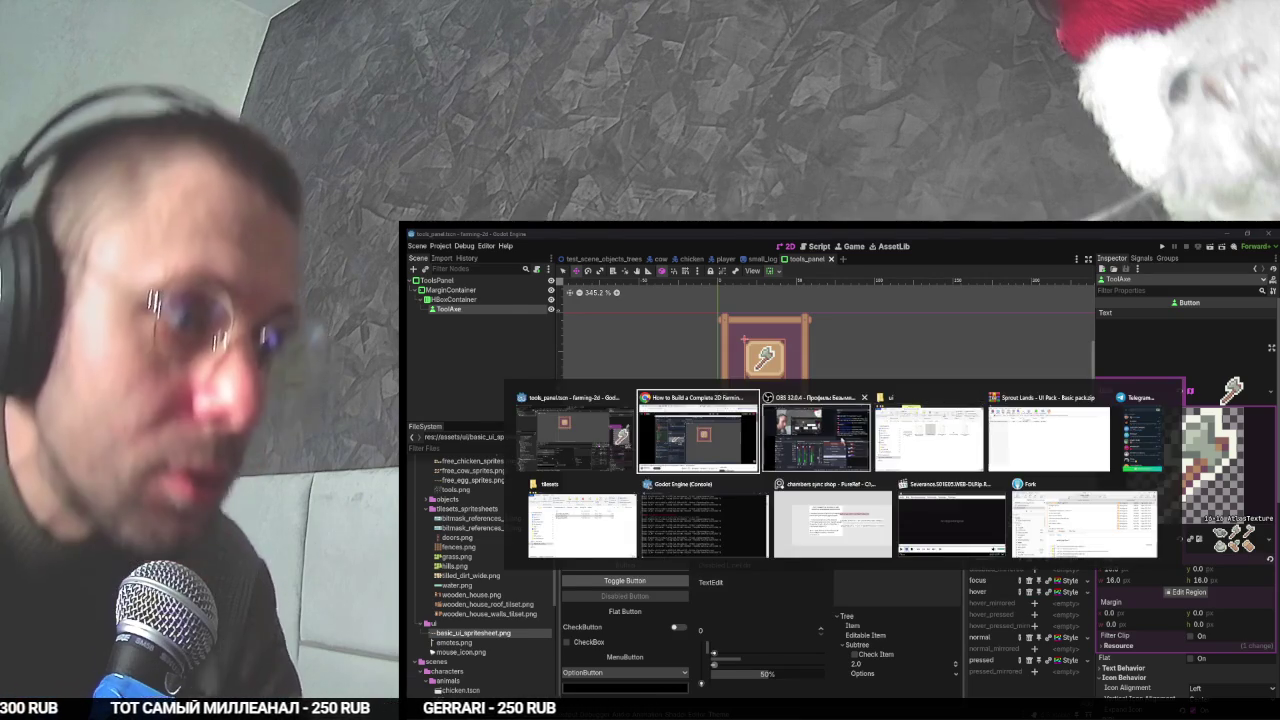
- Bring the OBS window in front of Godot and enlarge it
click(848, 431)
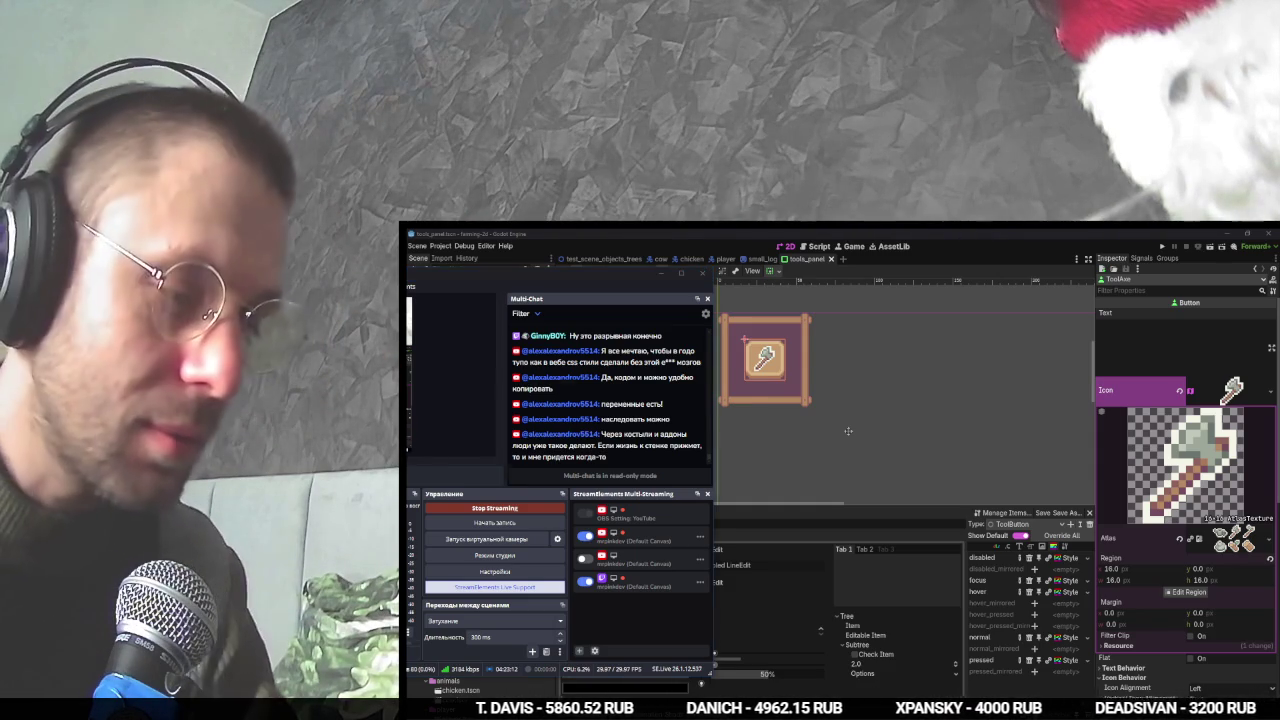
key(alt+Tab)
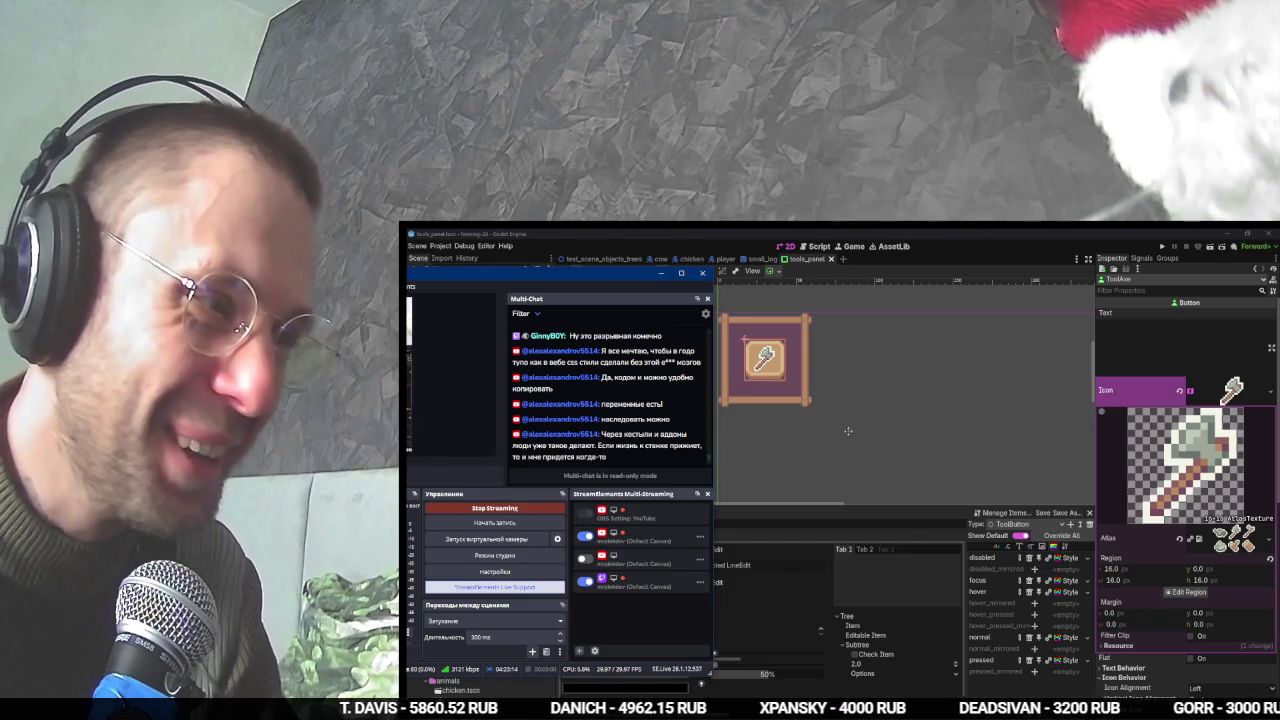
drag(614, 266, 958, 327)
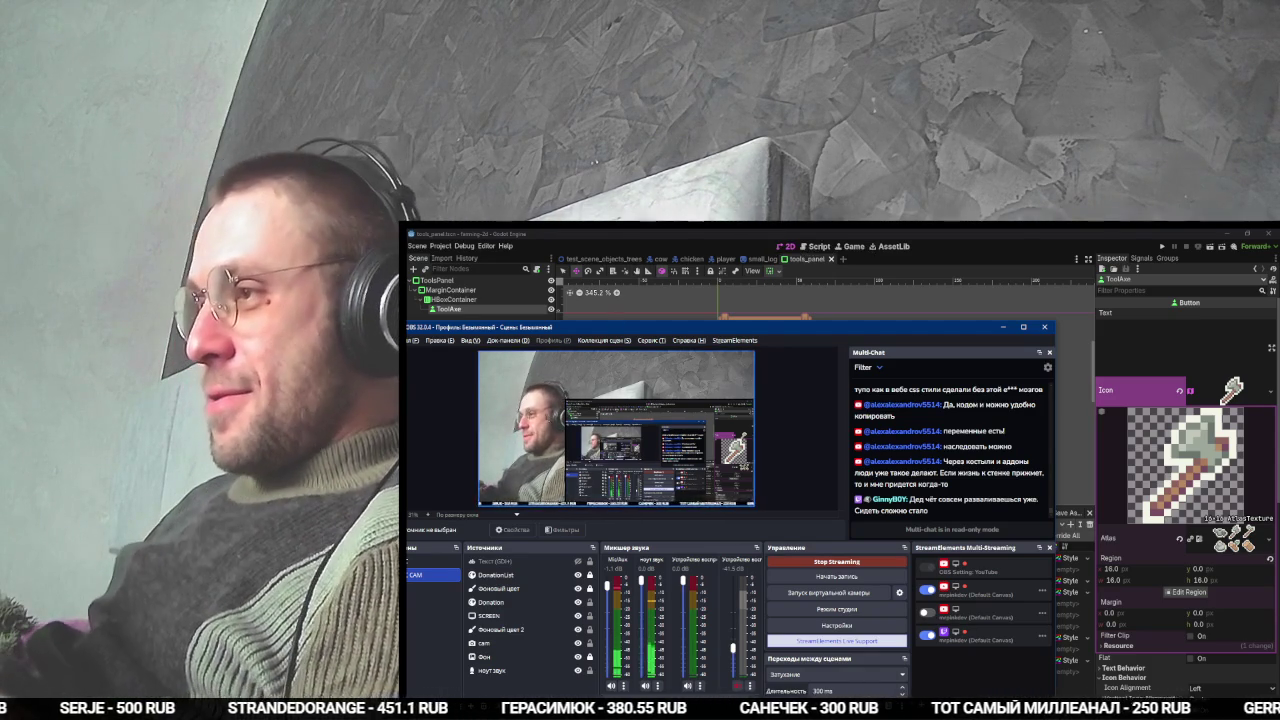
- Rotate the cam source 180° twice so the webcam feed stays upright
click(522, 645)
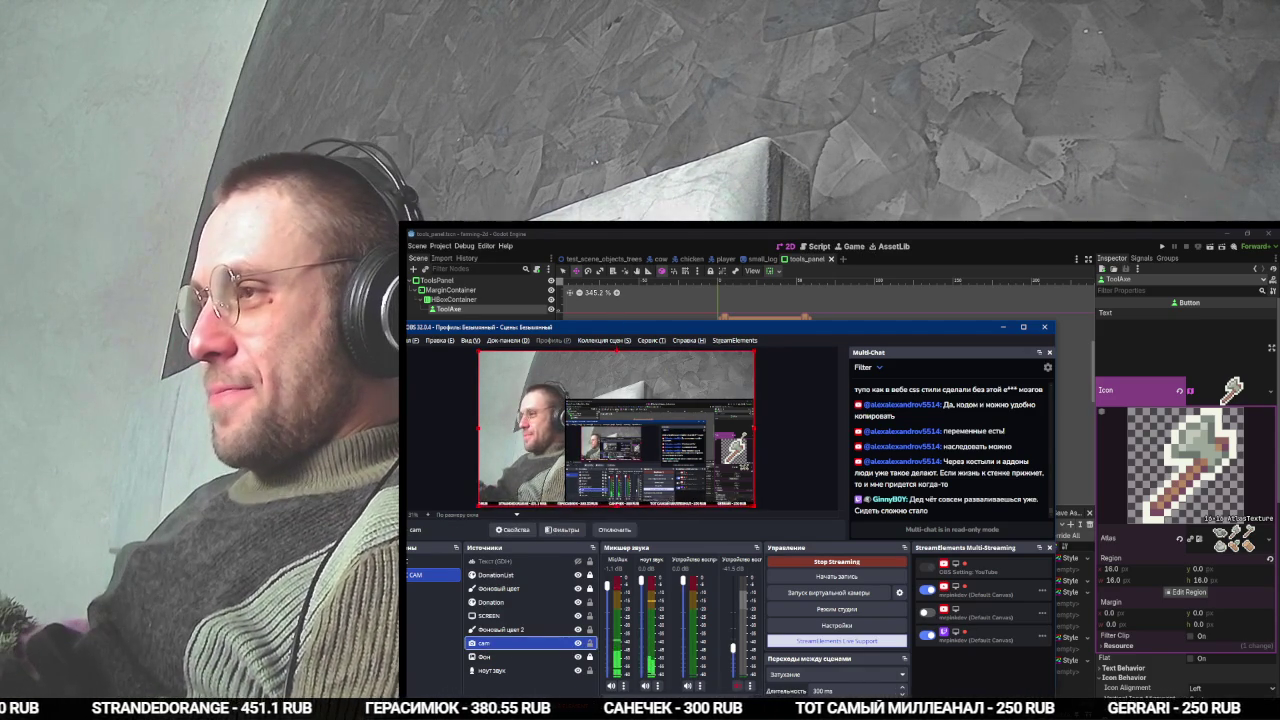
right_click(522, 643)
mouse_move(640, 454)
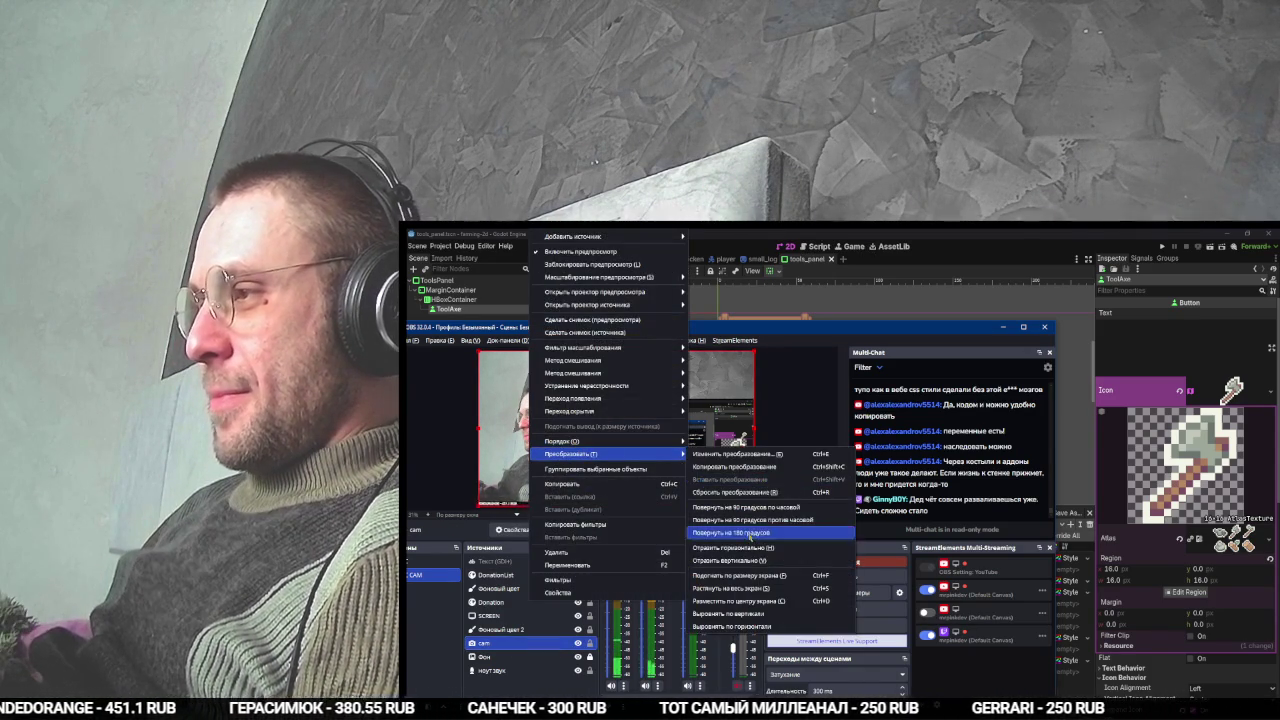
click(750, 533)
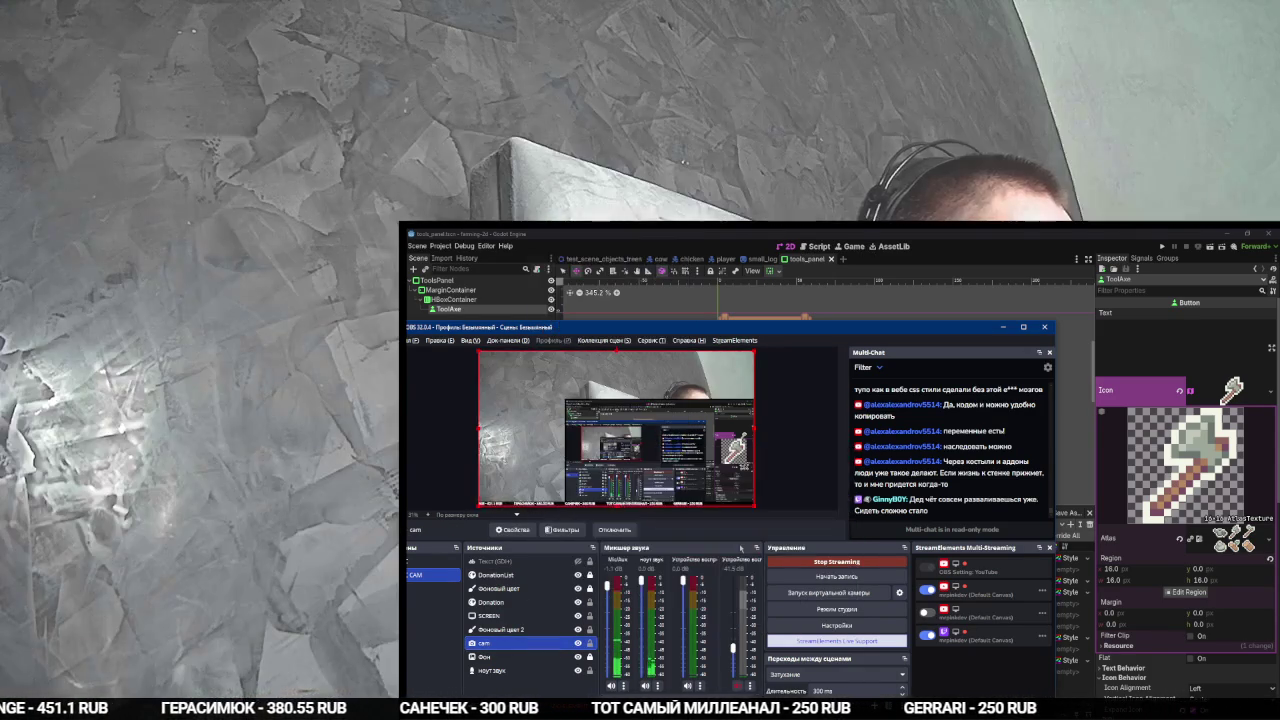
right_click(538, 437)
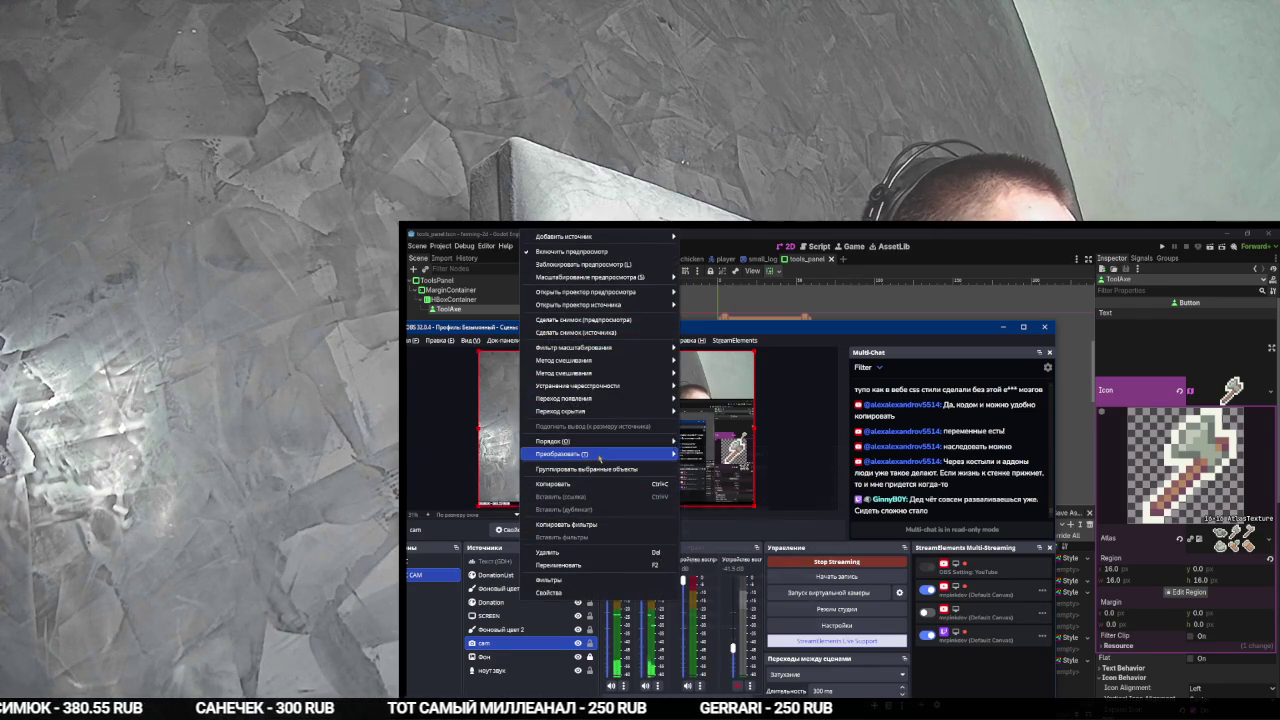
mouse_move(599, 455)
click(750, 533)
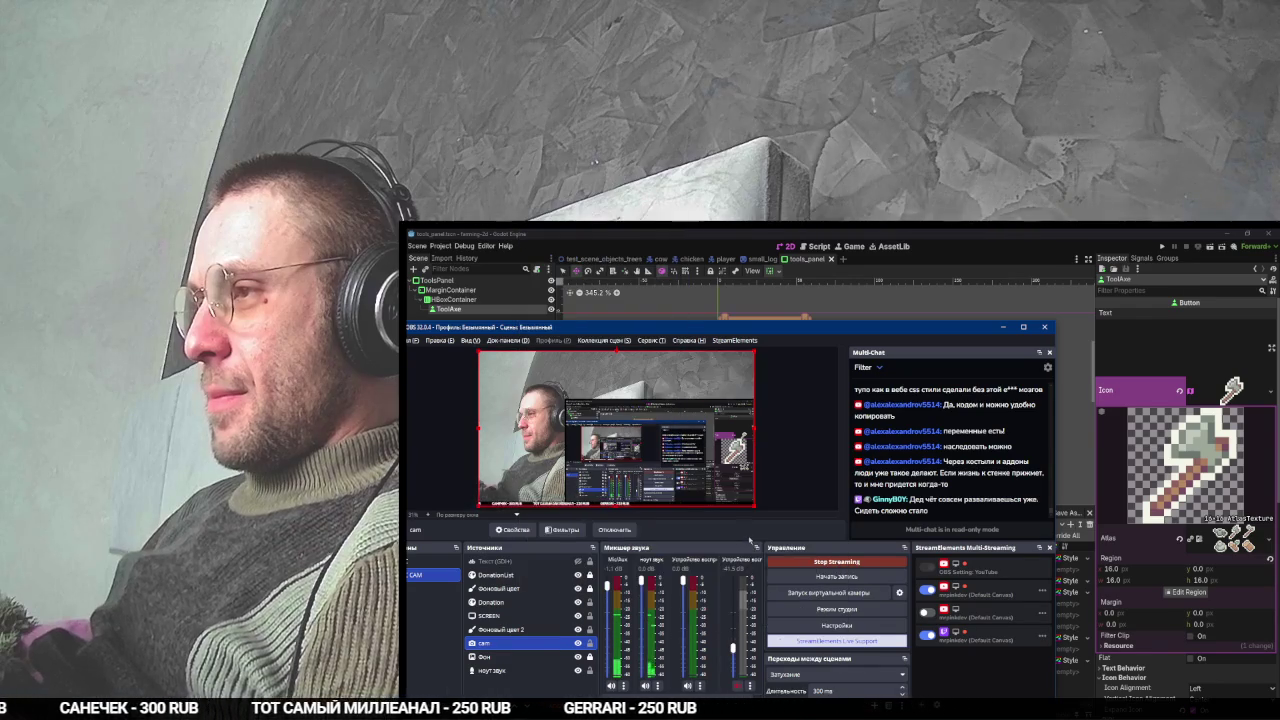
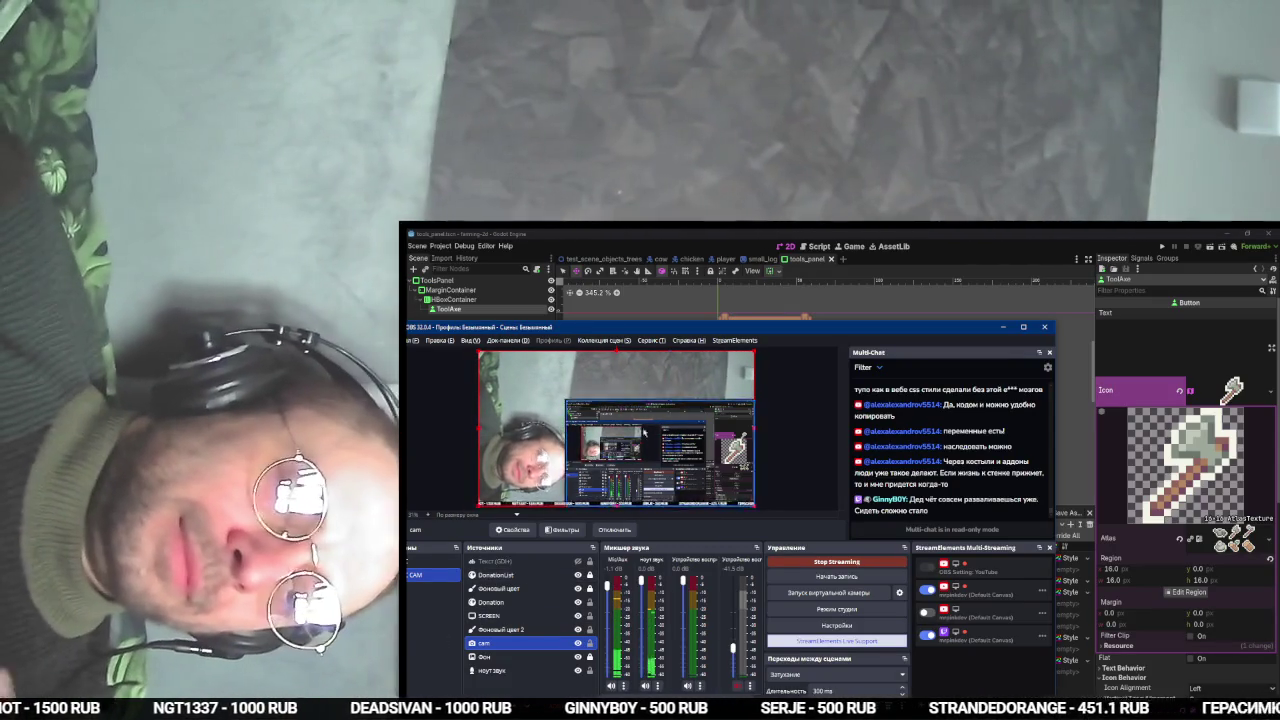
- Duplicate the ToolAxe button and rename the copy ToolTilling
key(alt+Tab)
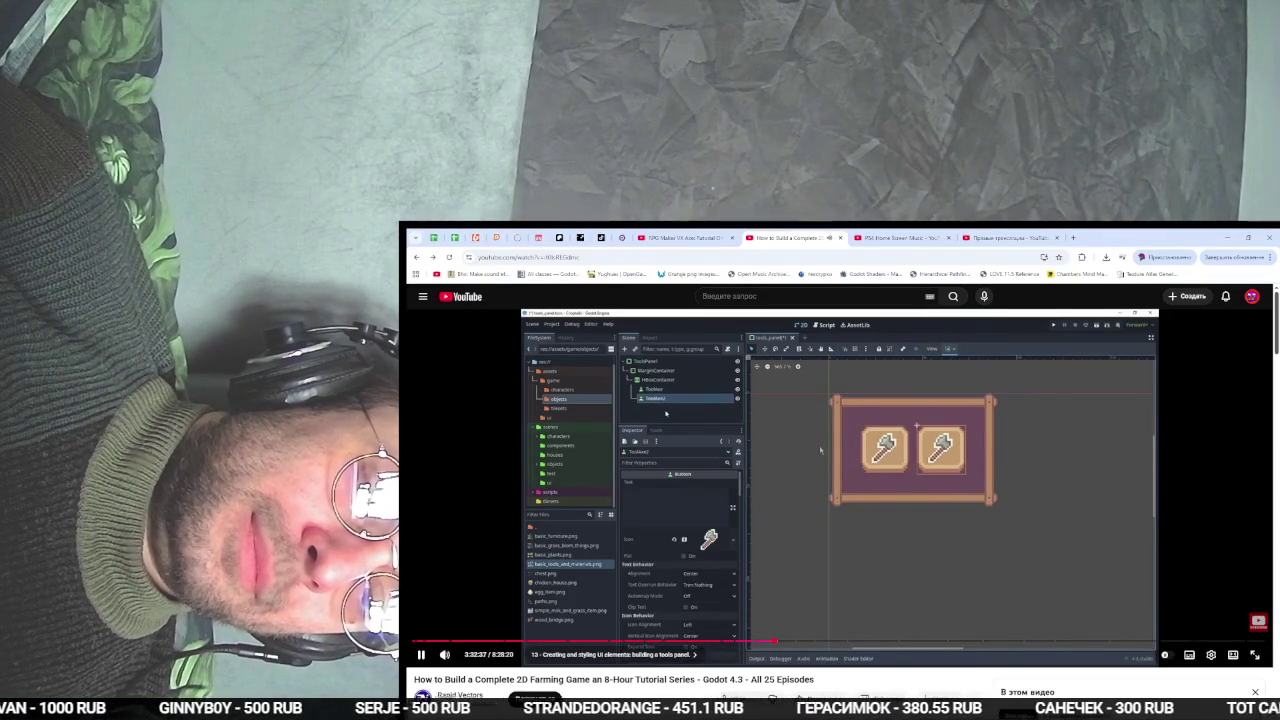
key(alt+Tab)
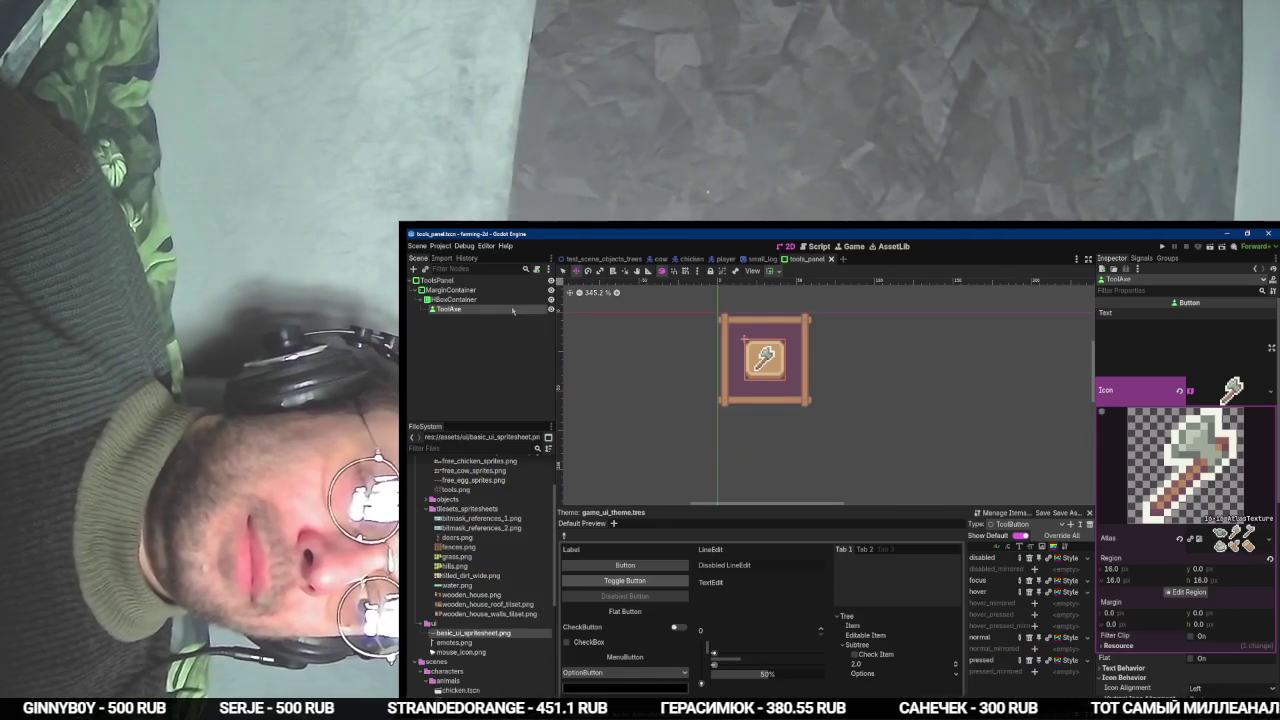
key(ctrl+d)
key(F2)
text(Tool)
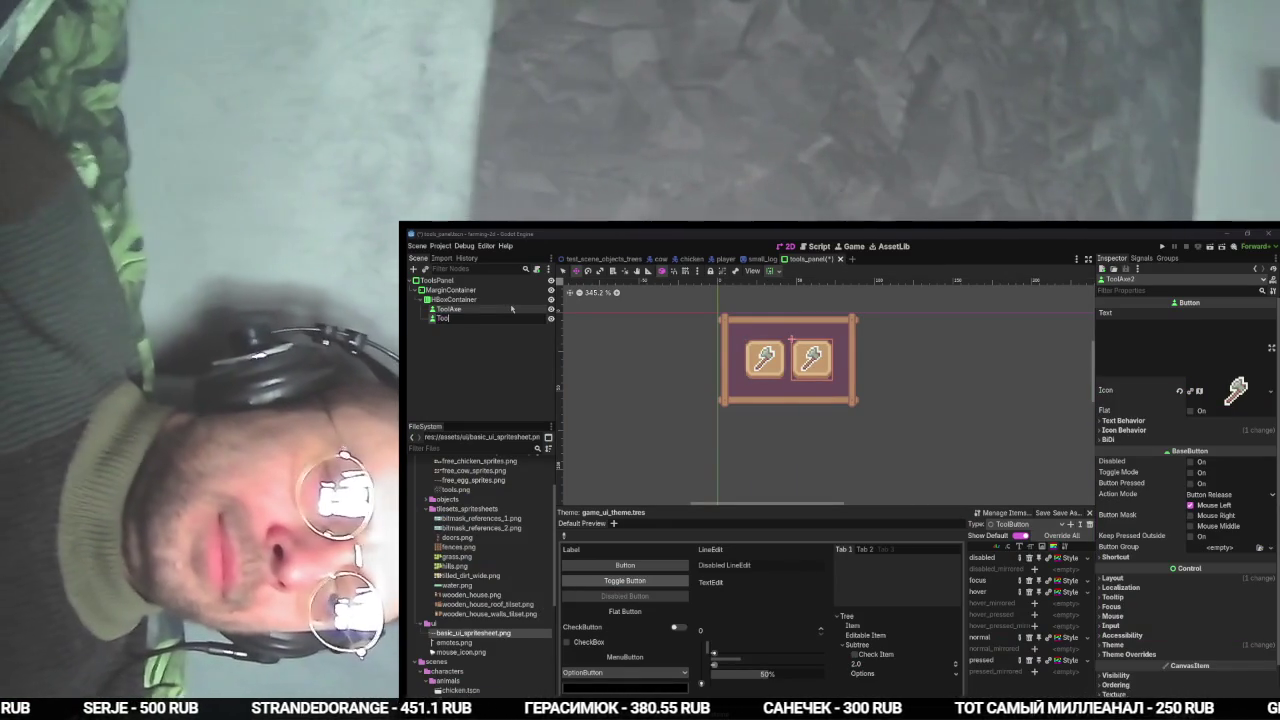
key(Return)
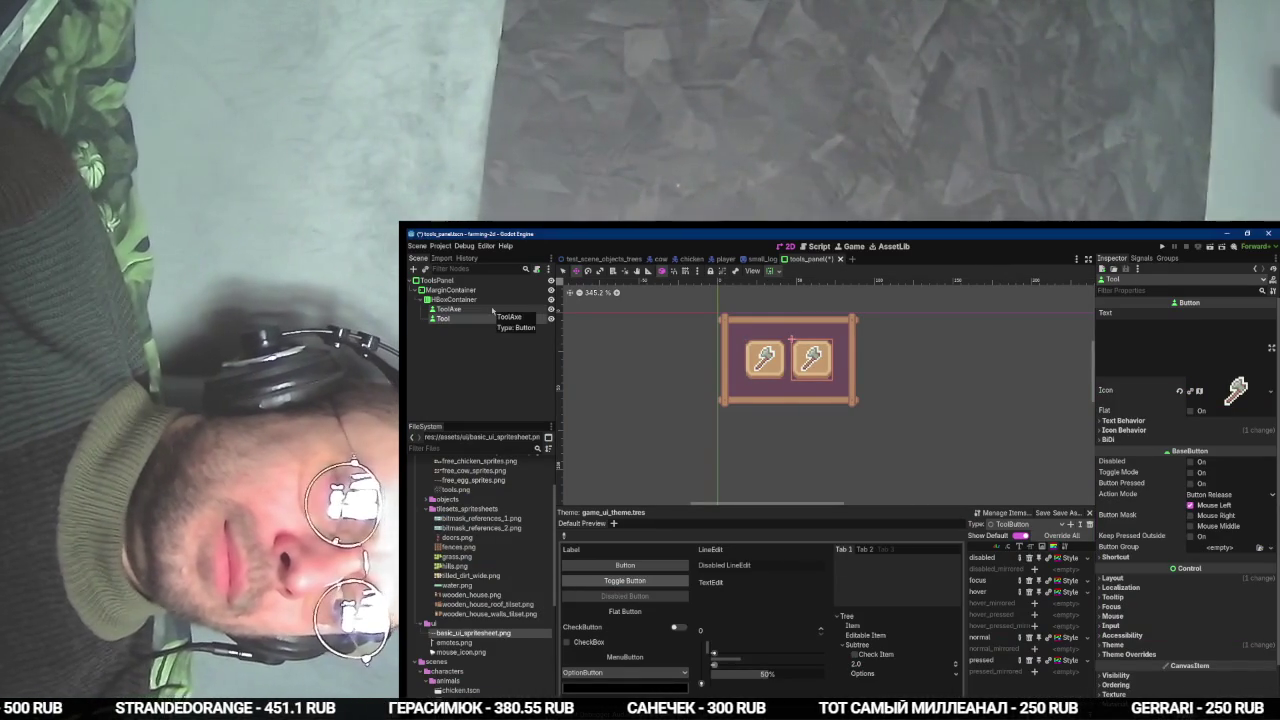
text(Tilling)
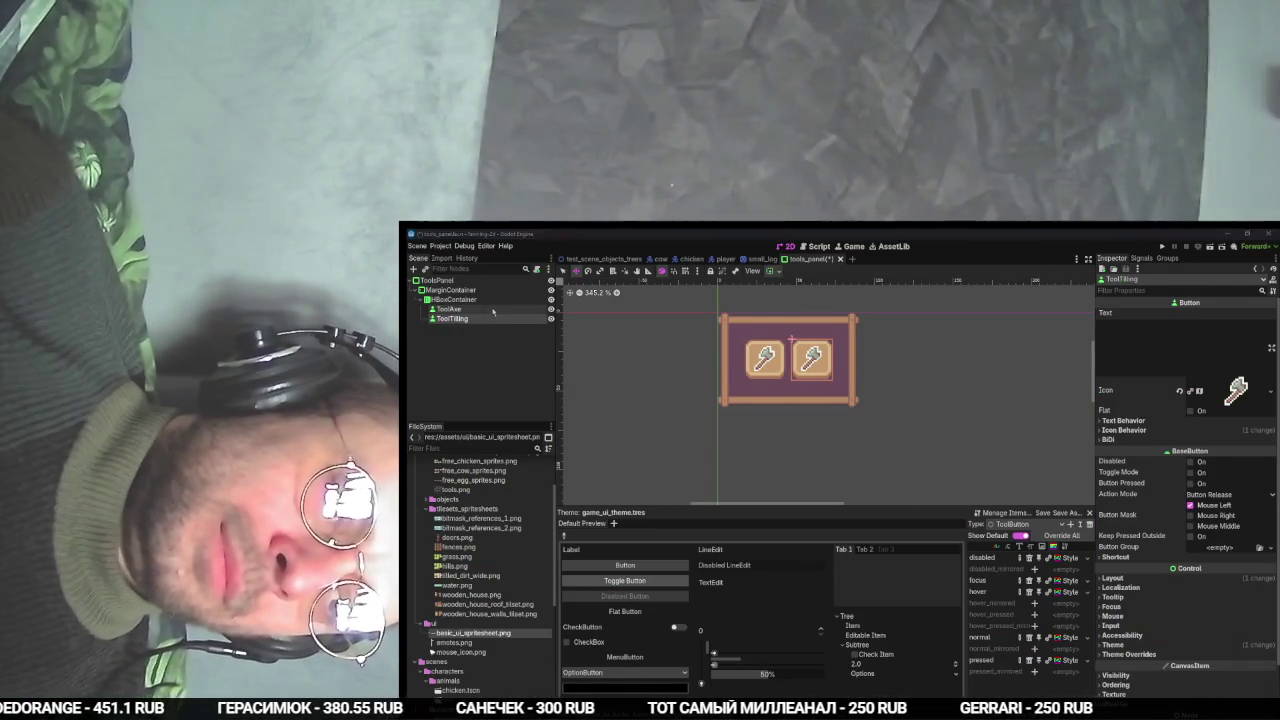
key(alt+Tab)
key(alt+Tab)
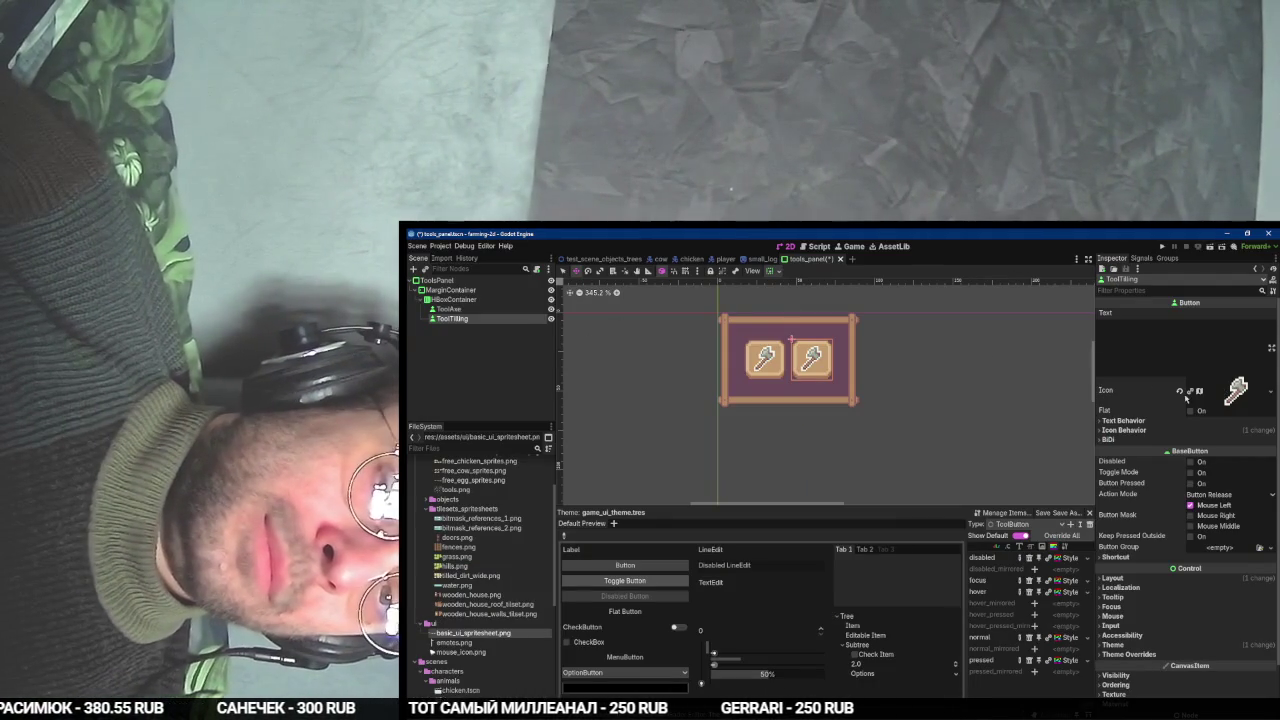
- Move ToolTilling's icon atlas region from the axe to the hoe
click(1236, 391)
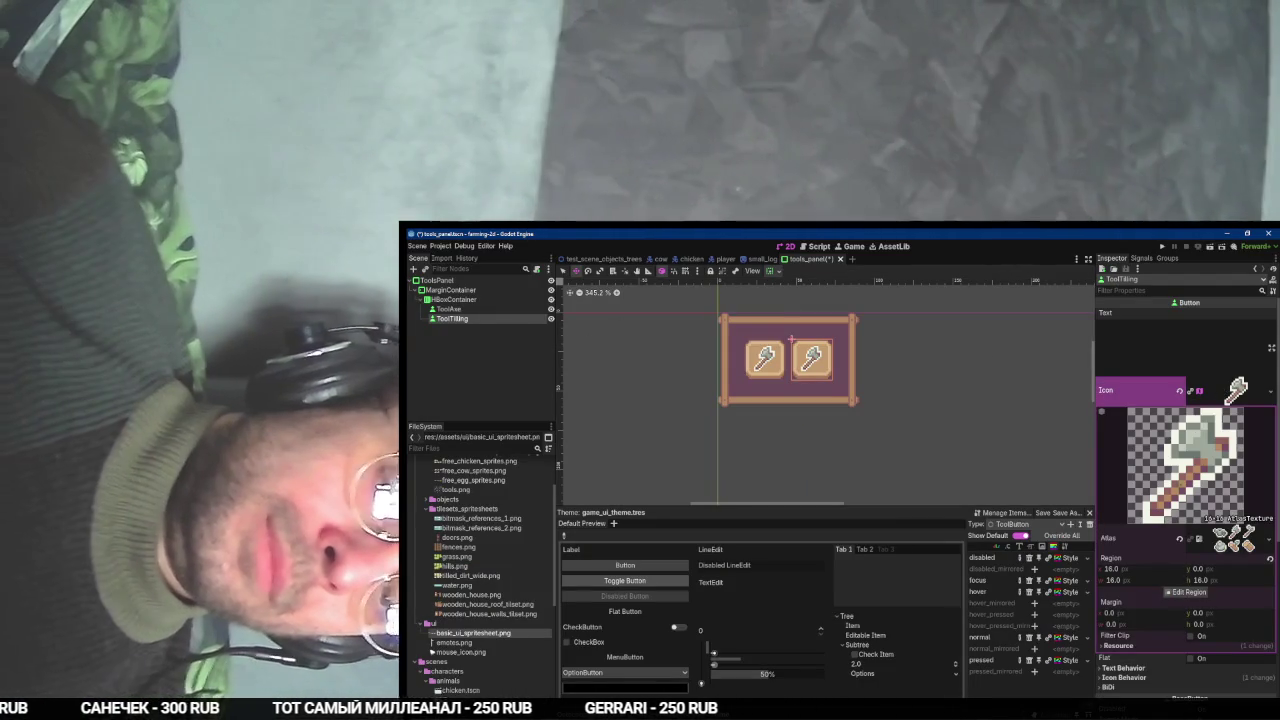
click(1188, 592)
drag(882, 400, 943, 458)
key(alt+Tab)
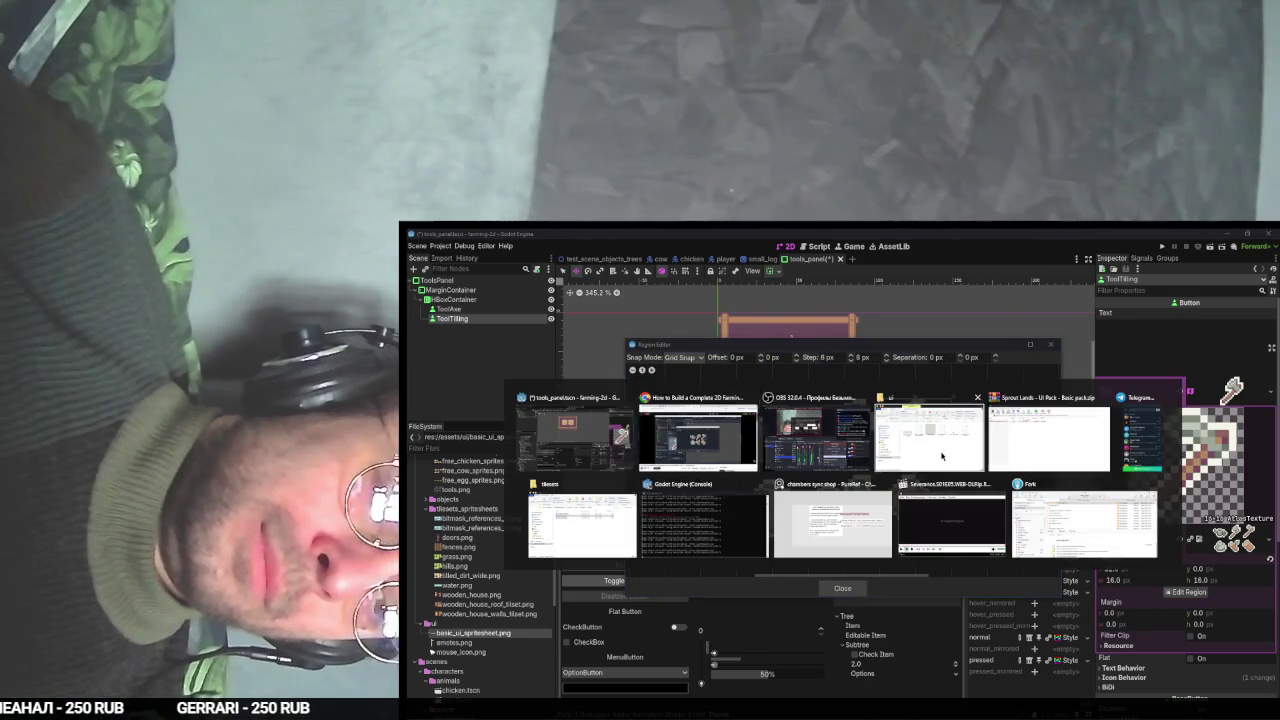
key(alt+Tab)
click(836, 591)
- Open a new tab in the browser
key(alt+Tab)
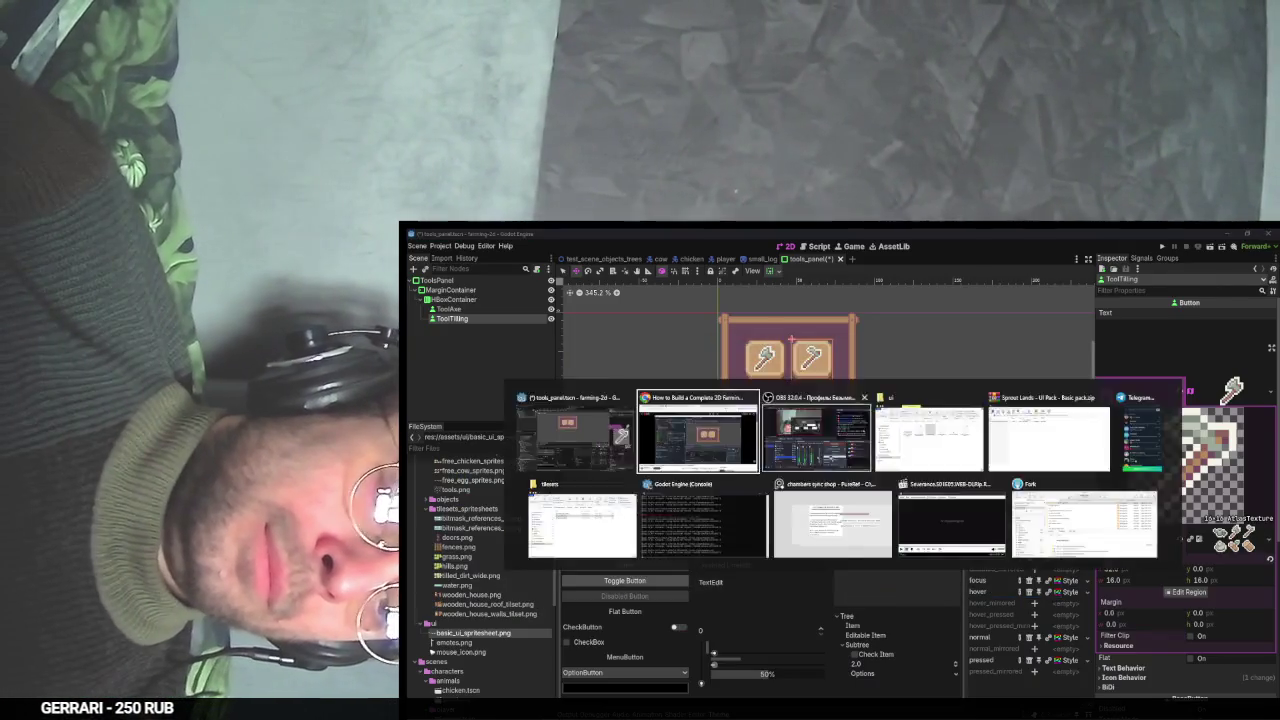
key(ctrl+t)
text(twitter.com/notifications)
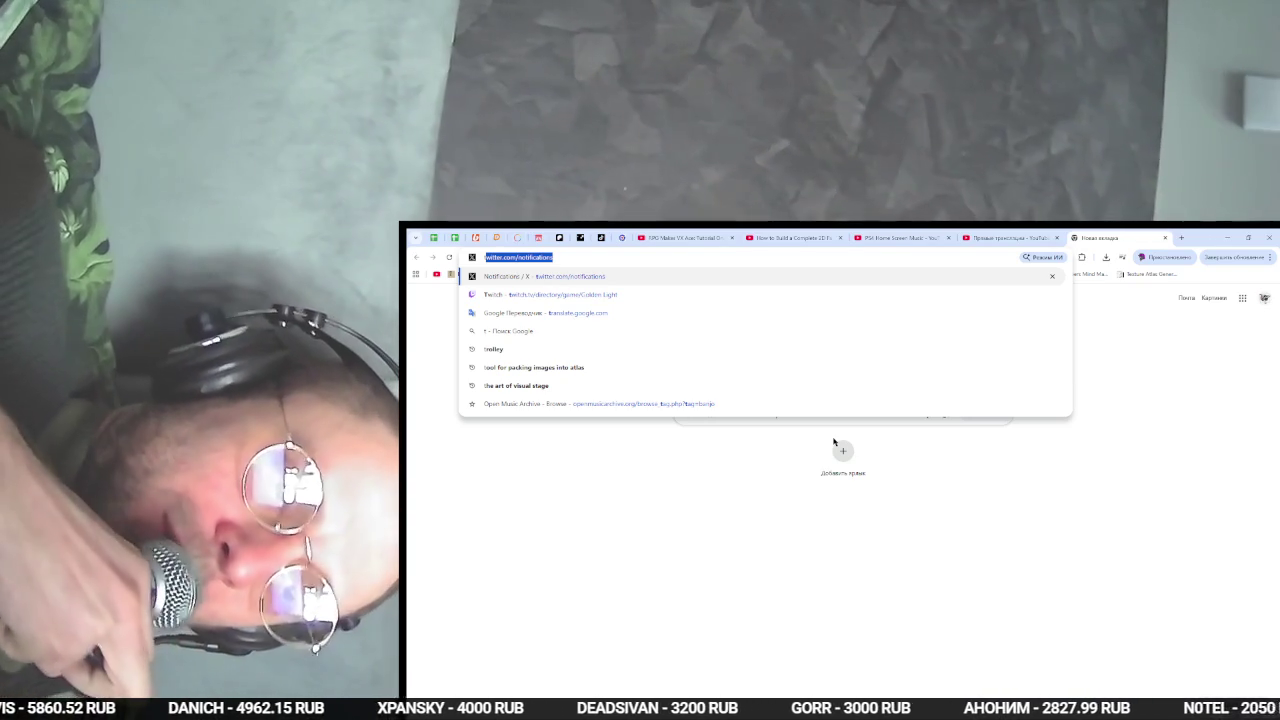
- Bring the OBS Studio window in front of Chrome
key(alt+Tab)
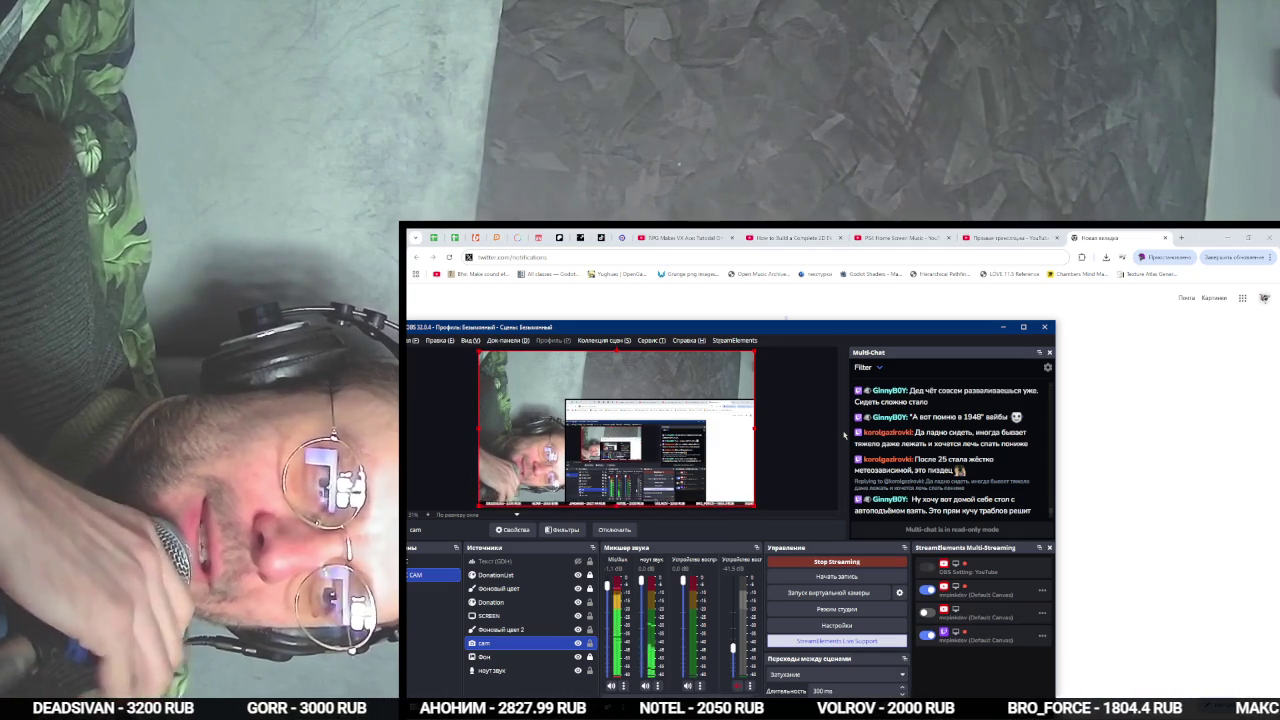
- Scroll the Multi-Chat dock down to the newest messages, then return to Chrome
mouse_move(862, 416)
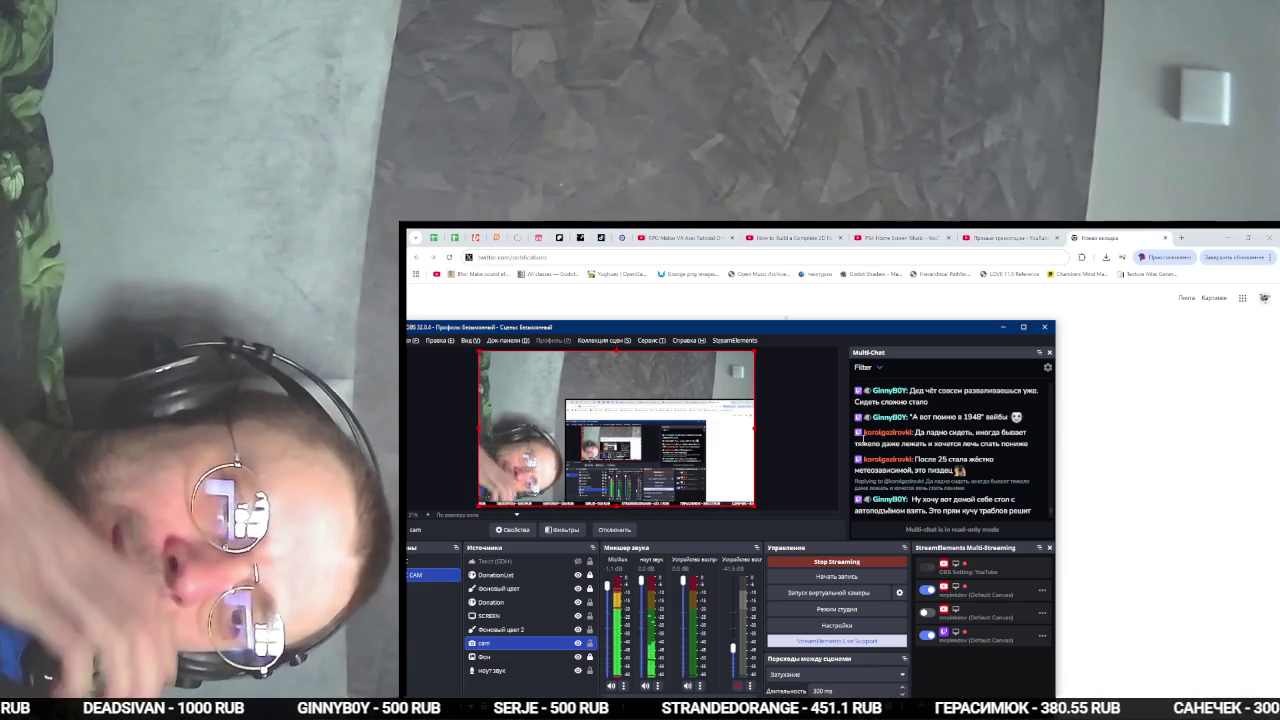
scroll(935, 428, up, 2)
scroll(935, 429, down, 1)
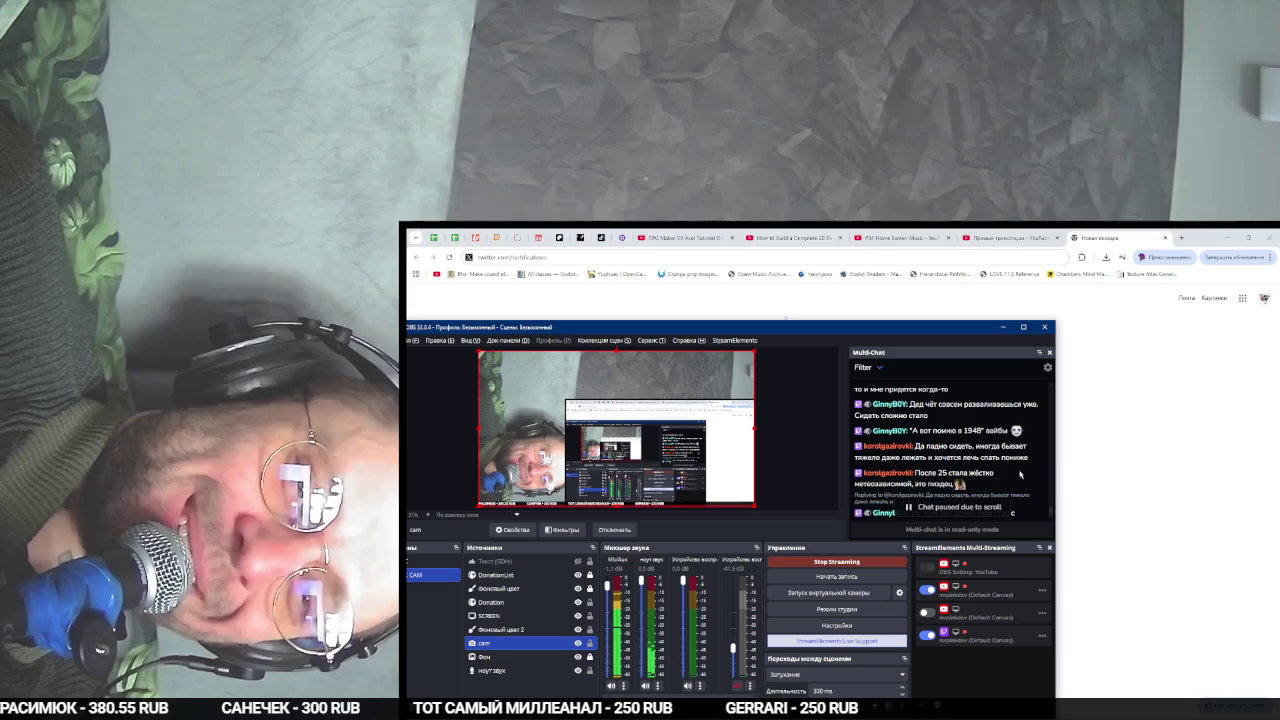
scroll(1020, 474, down, 1)
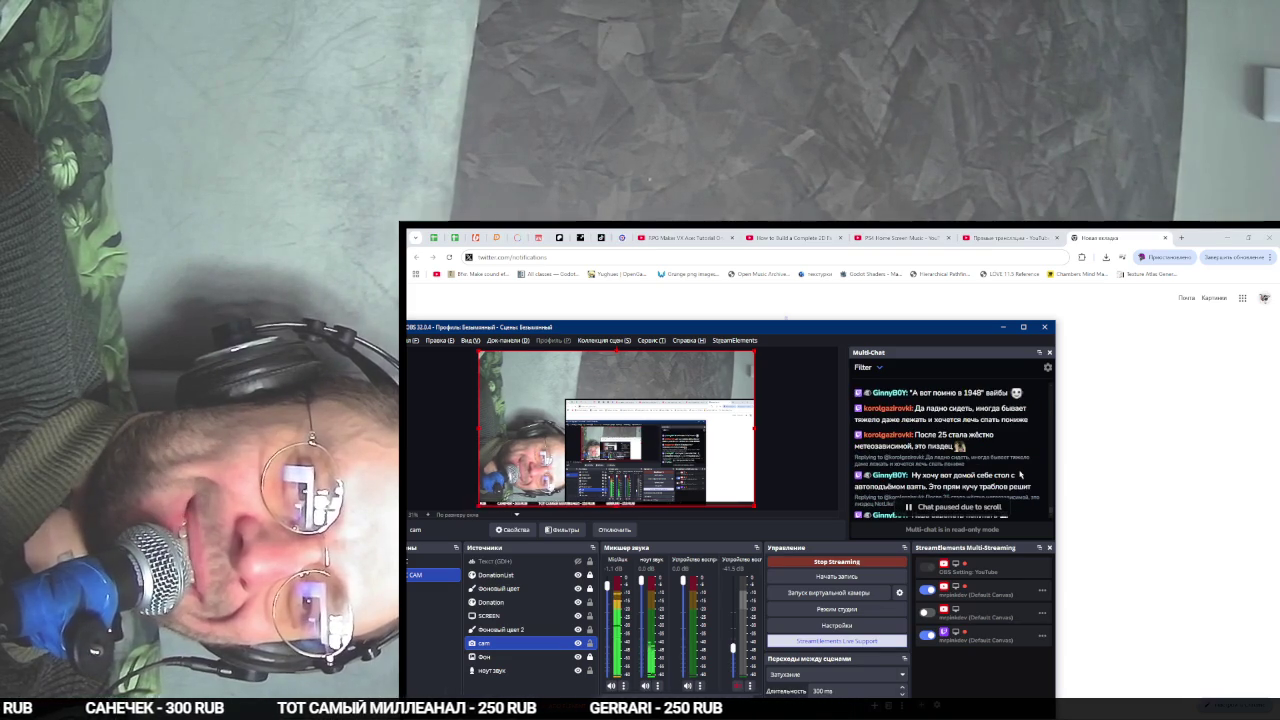
scroll(1020, 474, down, 1)
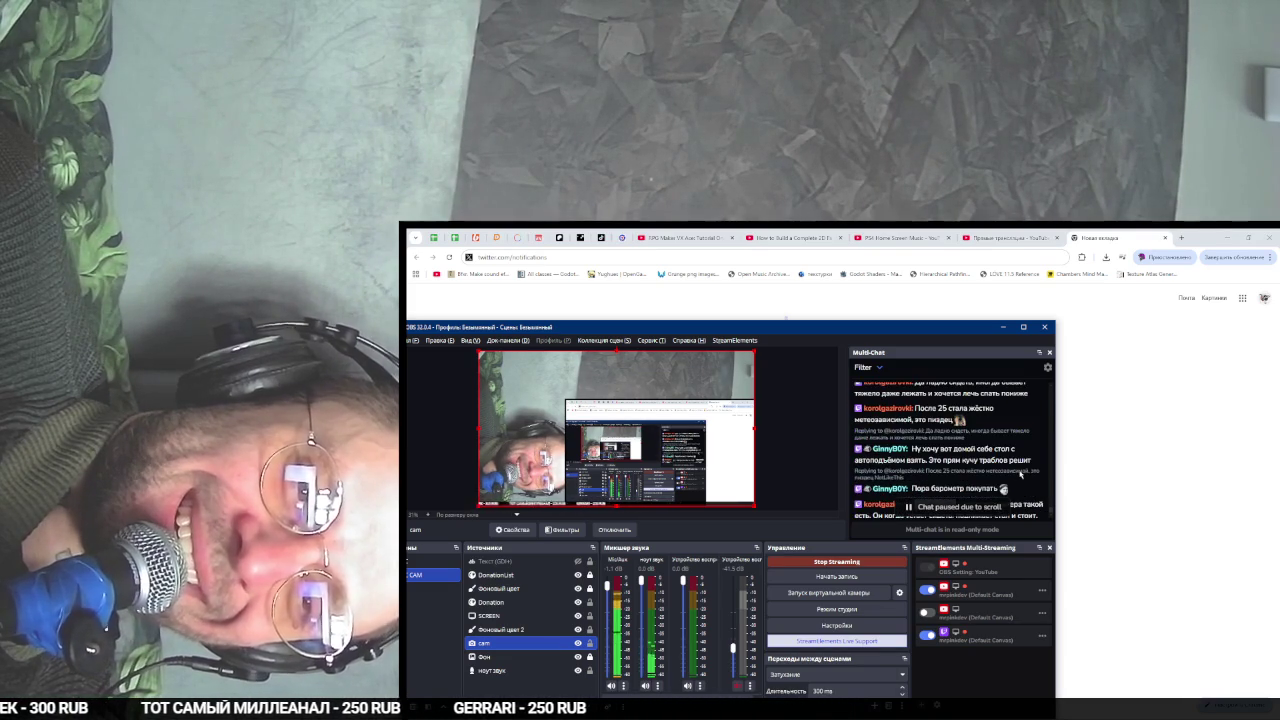
scroll(1020, 474, down, 1)
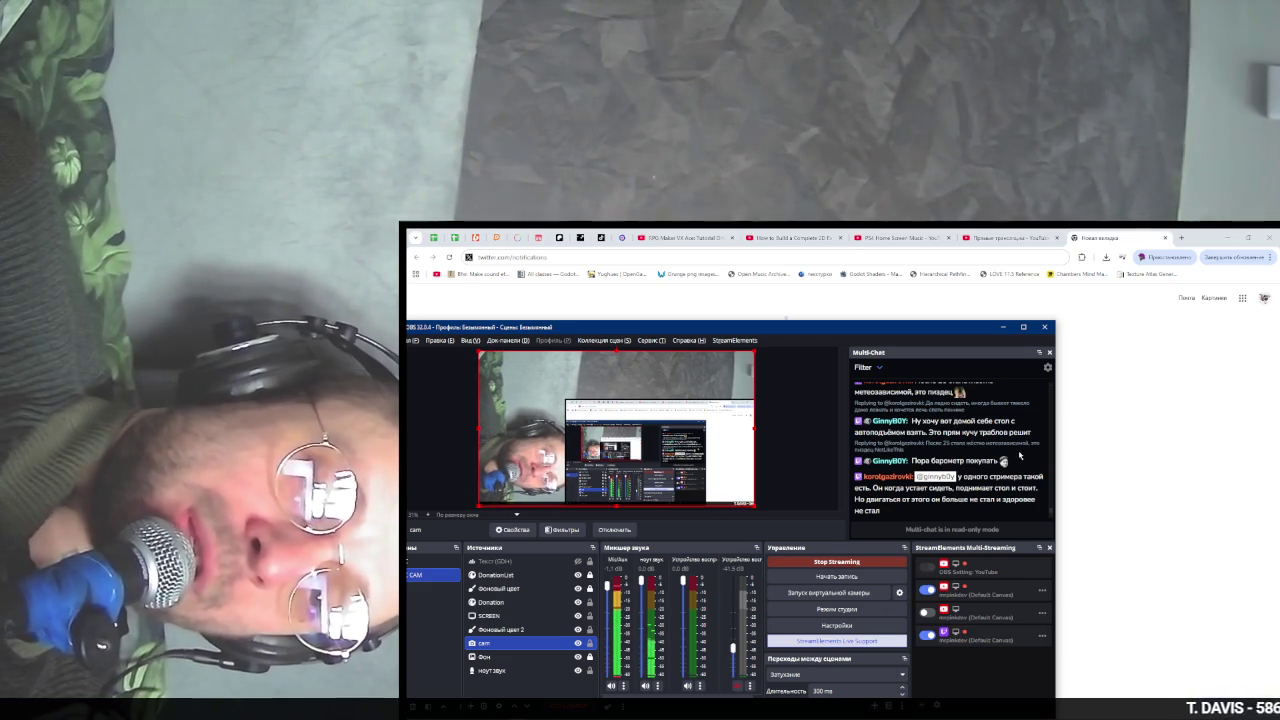
key(alt+Tab)
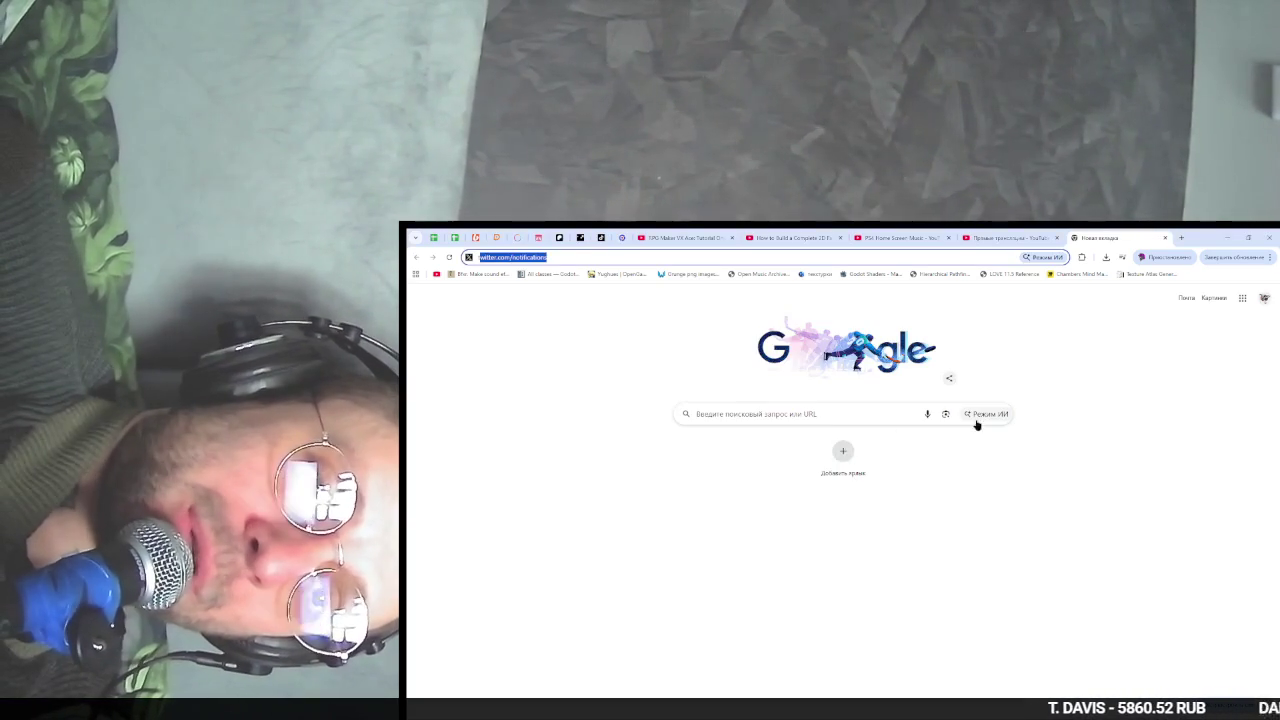
- Close the empty tab, play the tools-panel part of the tutorial, pause it, and return to Godot
key(ctrl+w)
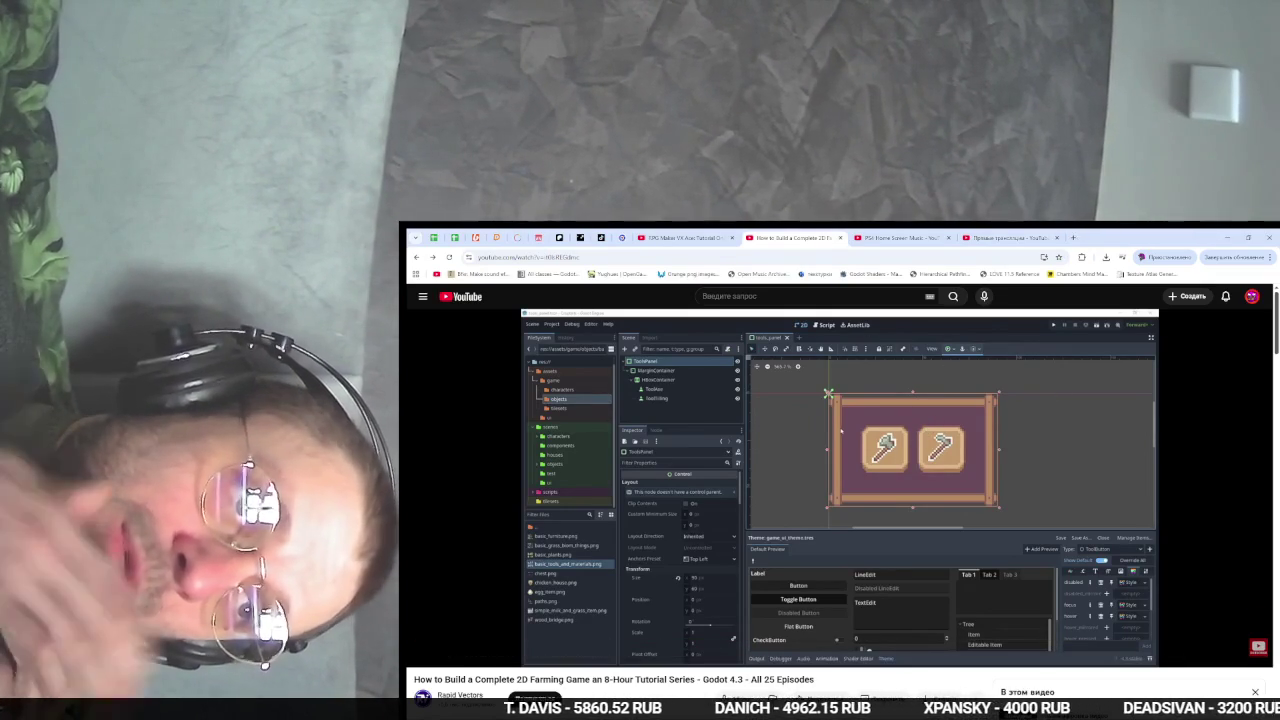
key(space)
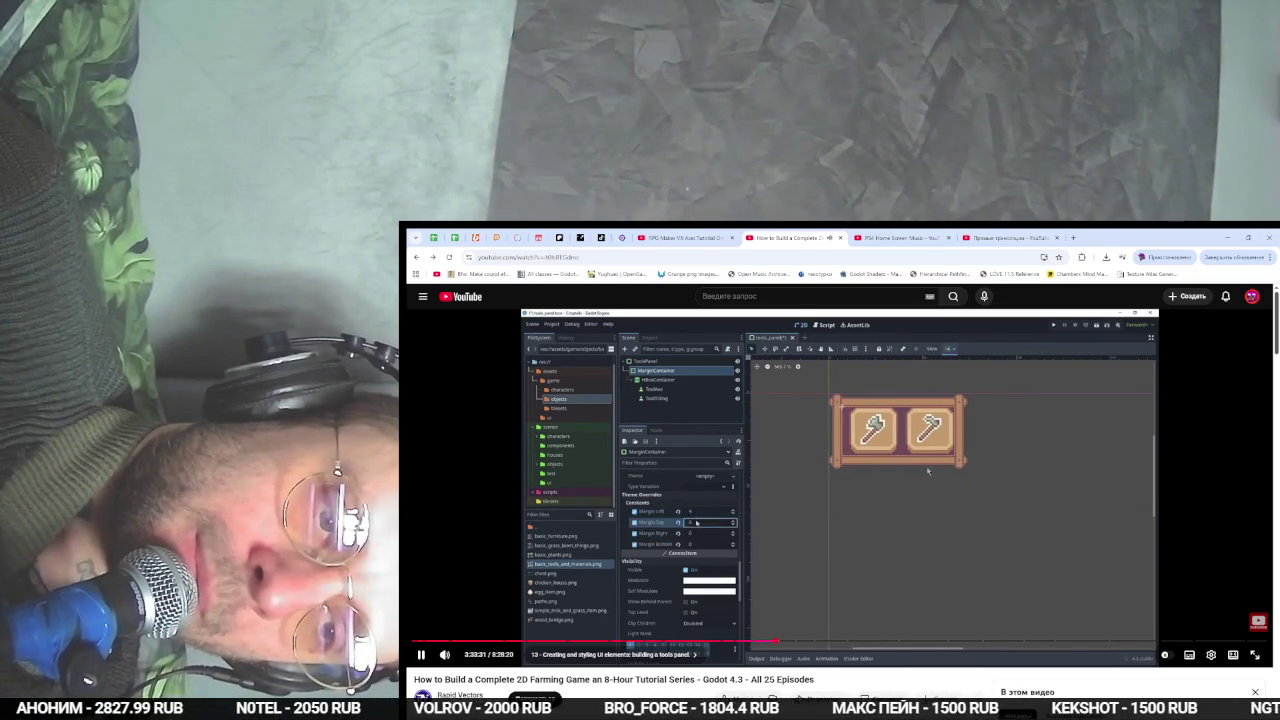
key(k)
key(alt+Tab)
key(alt+Tab)
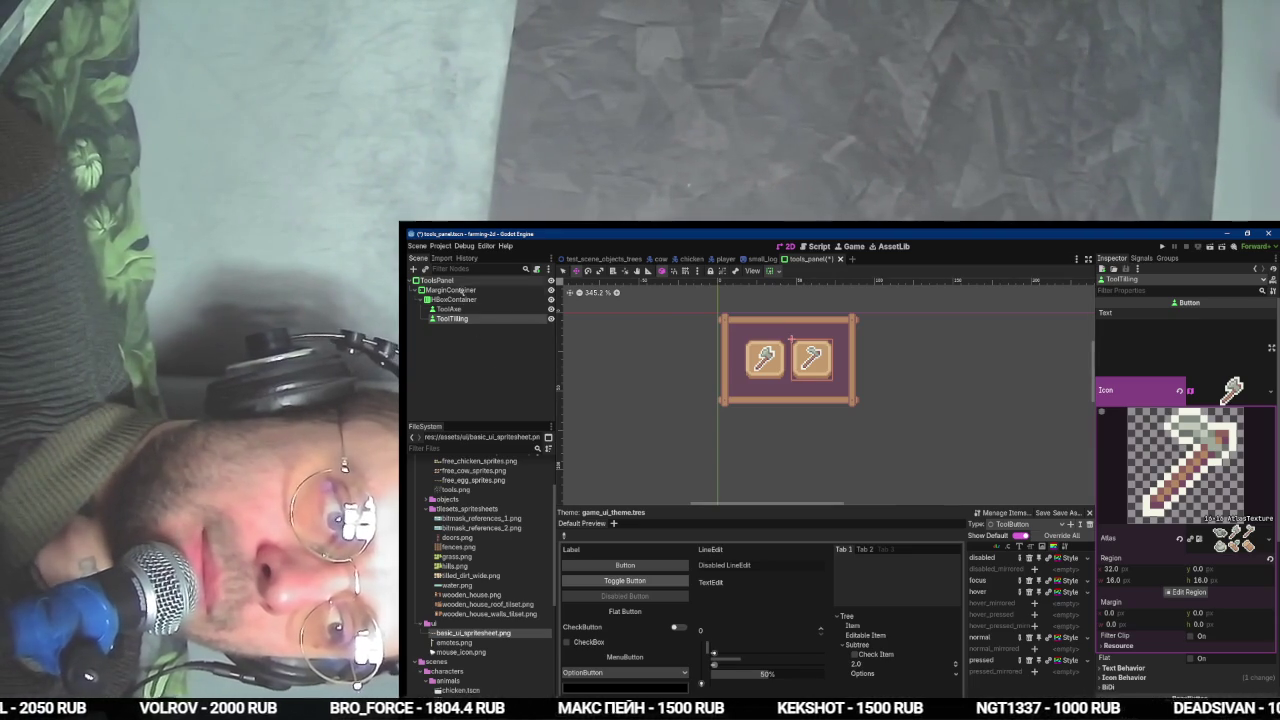
- Set the MarginContainer's Margin Left, Top, Right and Bottom constants to 4
click(451, 290)
click(1129, 388)
click(1123, 398)
click(1205, 408)
text(4)
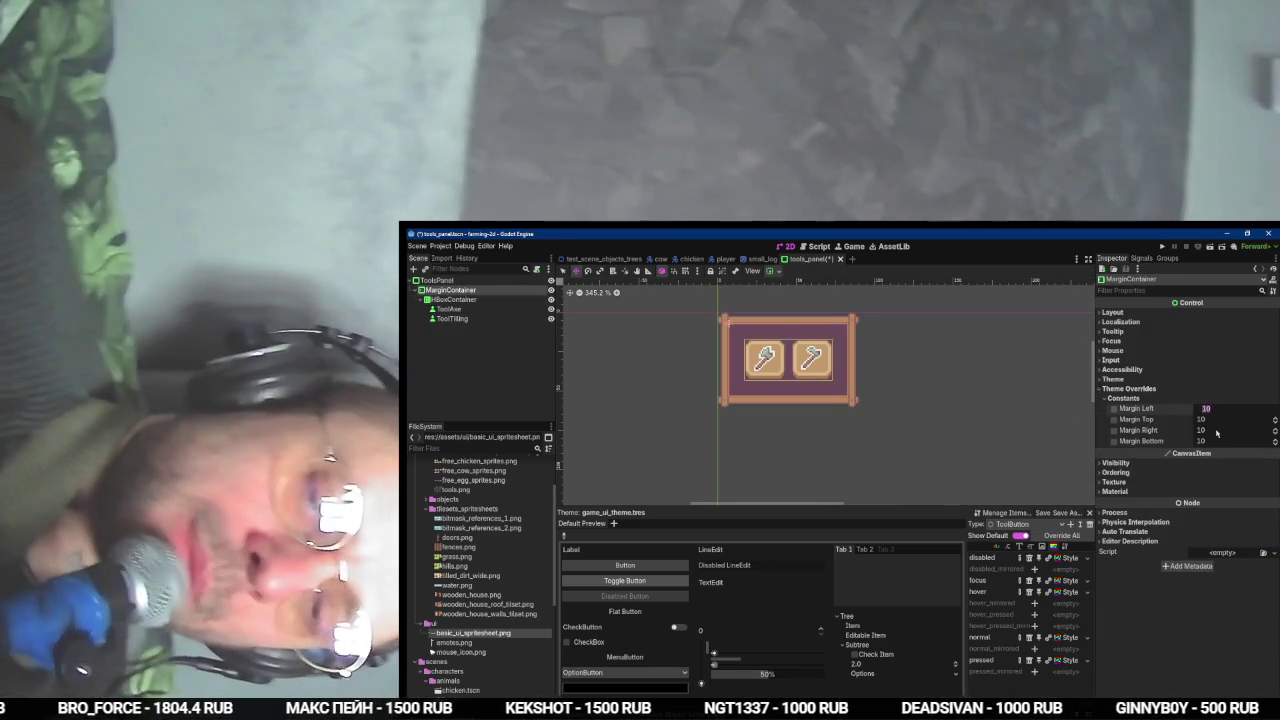
key(Tab)
text(4)
key(Tab)
text(4)
key(Tab)
text(4)
- Resume the tutorial video in the browser, then bring OBS to the front
key(alt+Tab)
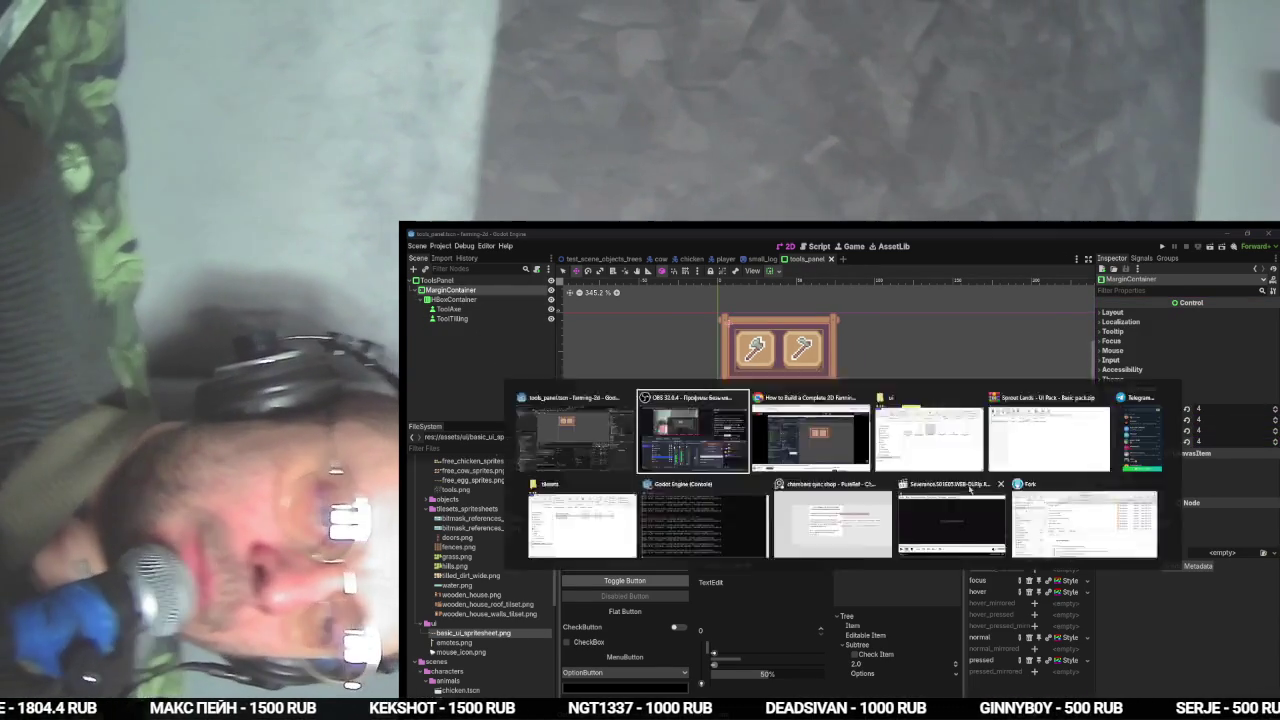
key(alt+Tab)
click(794, 453)
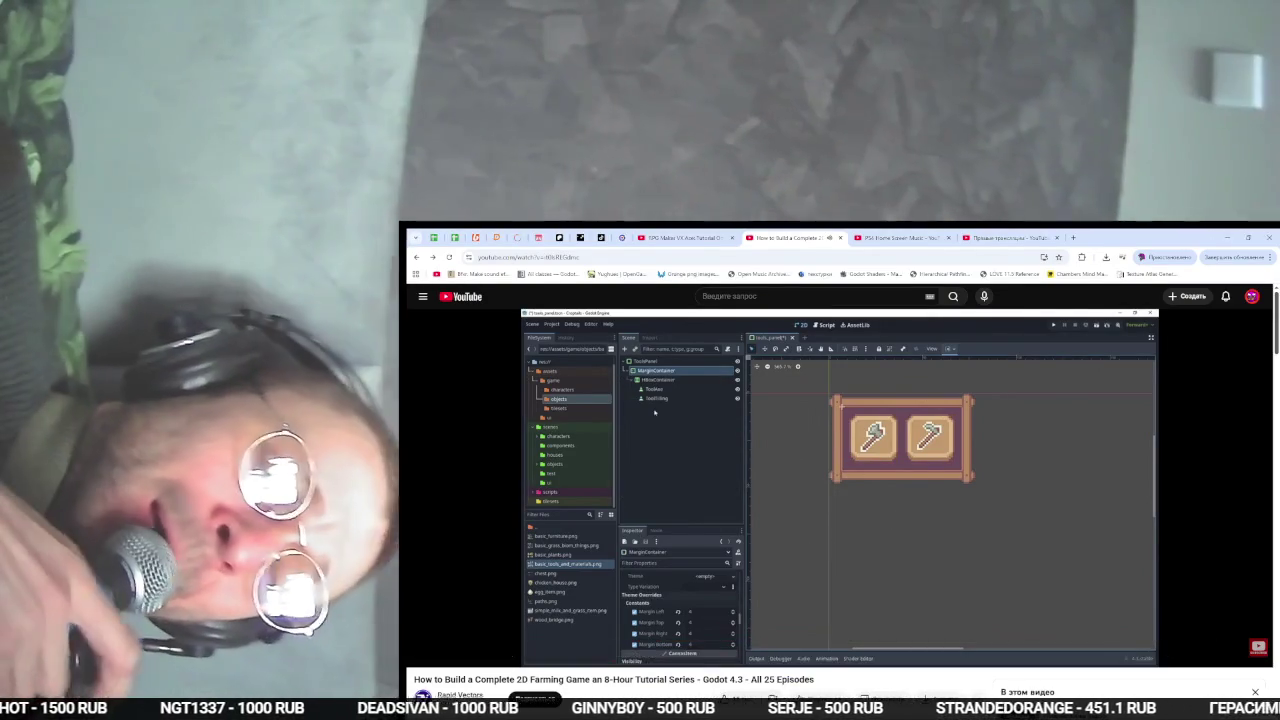
key(alt+Tab)
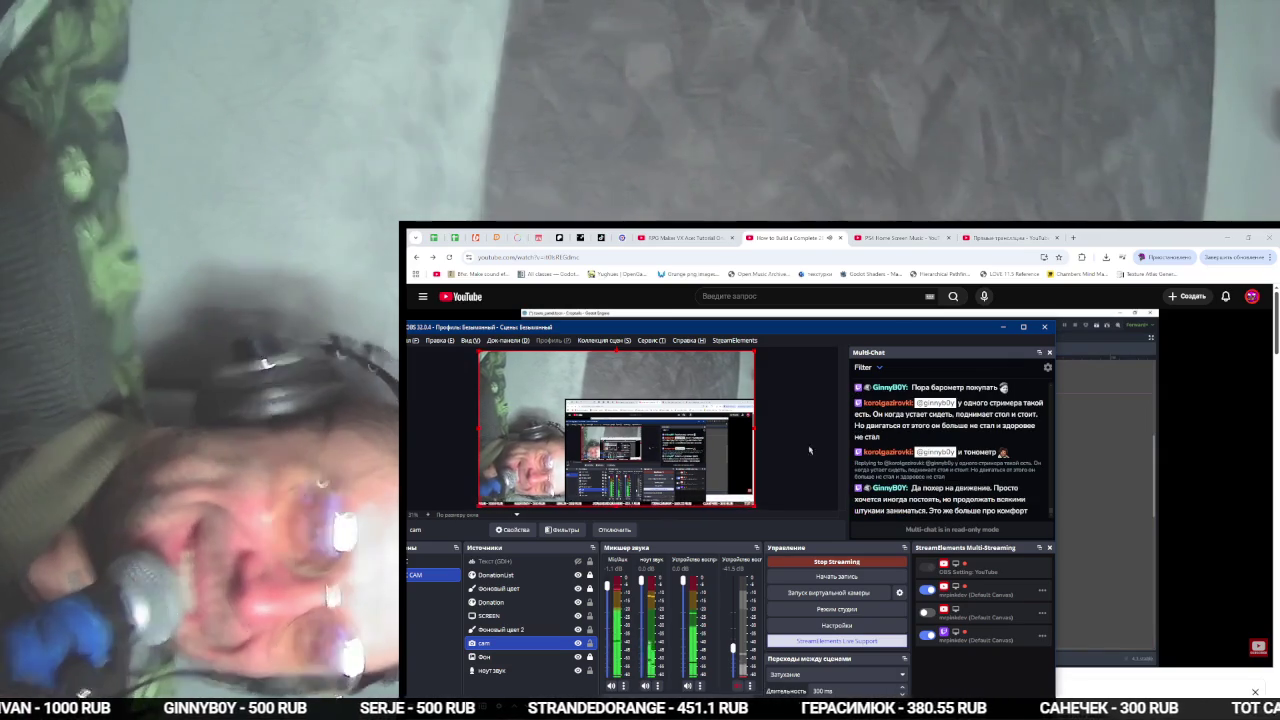
- Check the live-stream dashboard preview, jumping to live and back five seconds
key(alt+Tab)
key(ctrl+9)
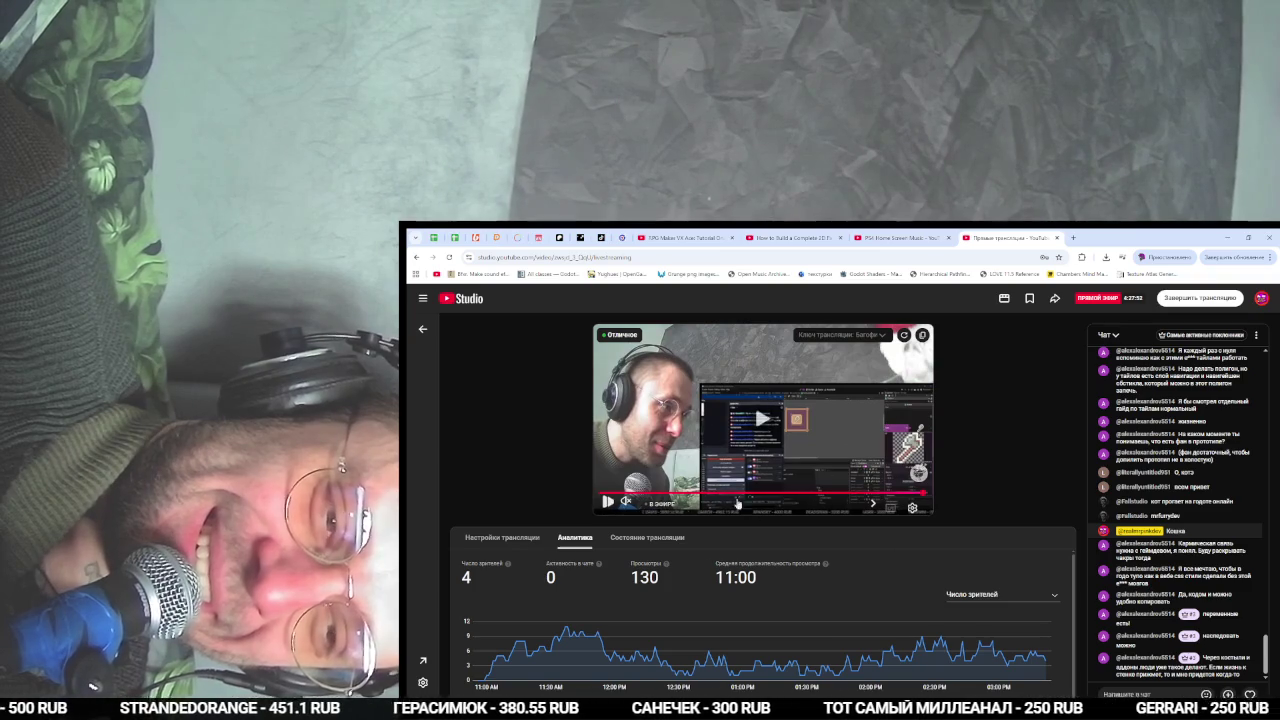
click(925, 496)
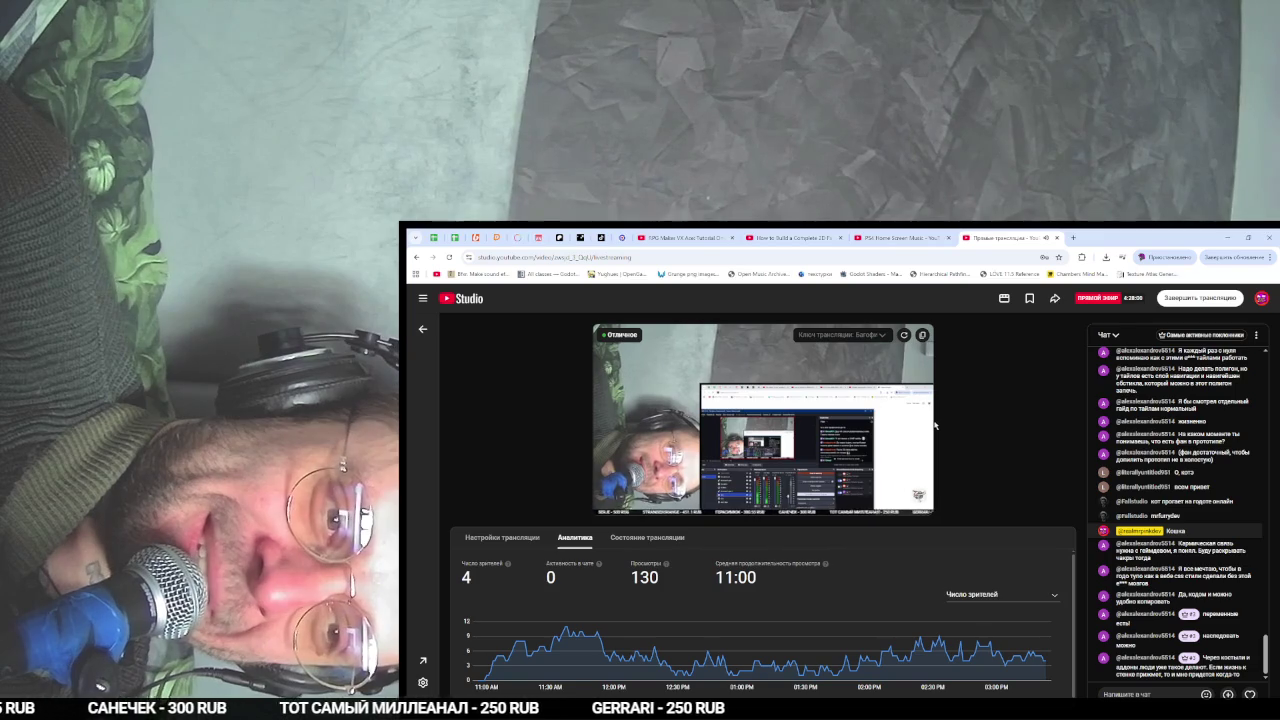
mouse_move(926, 436)
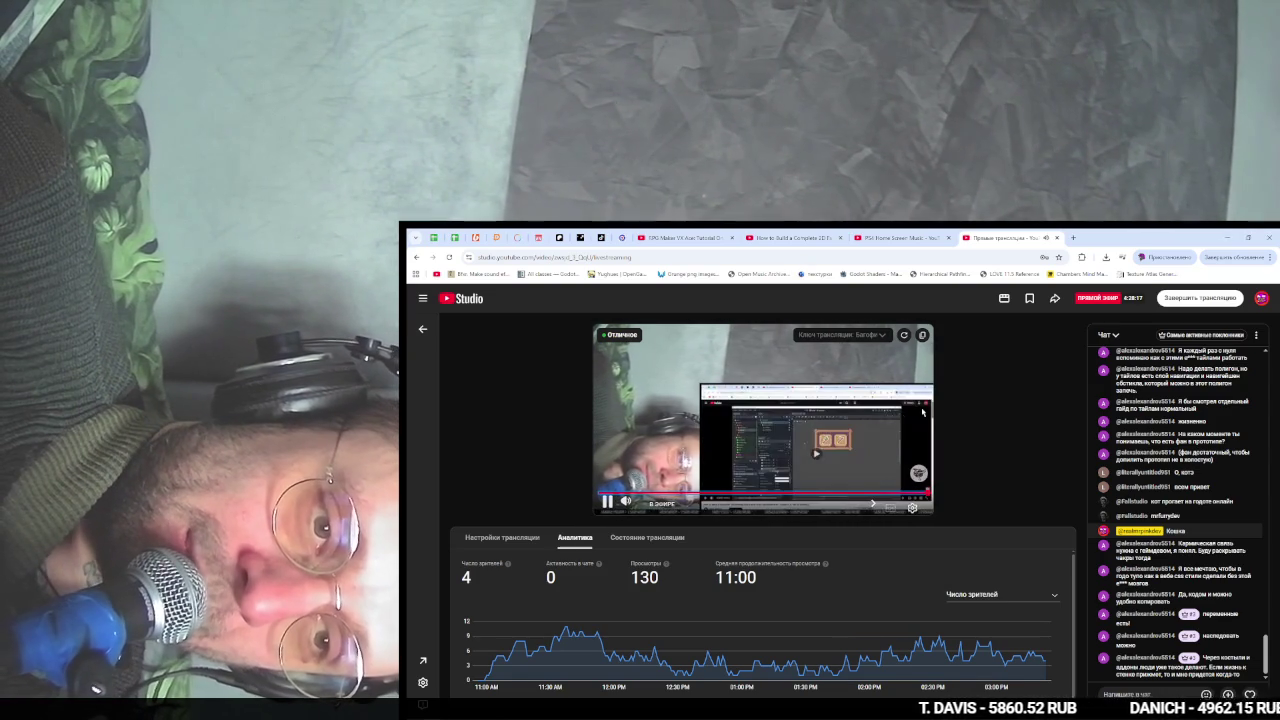
key(Left)
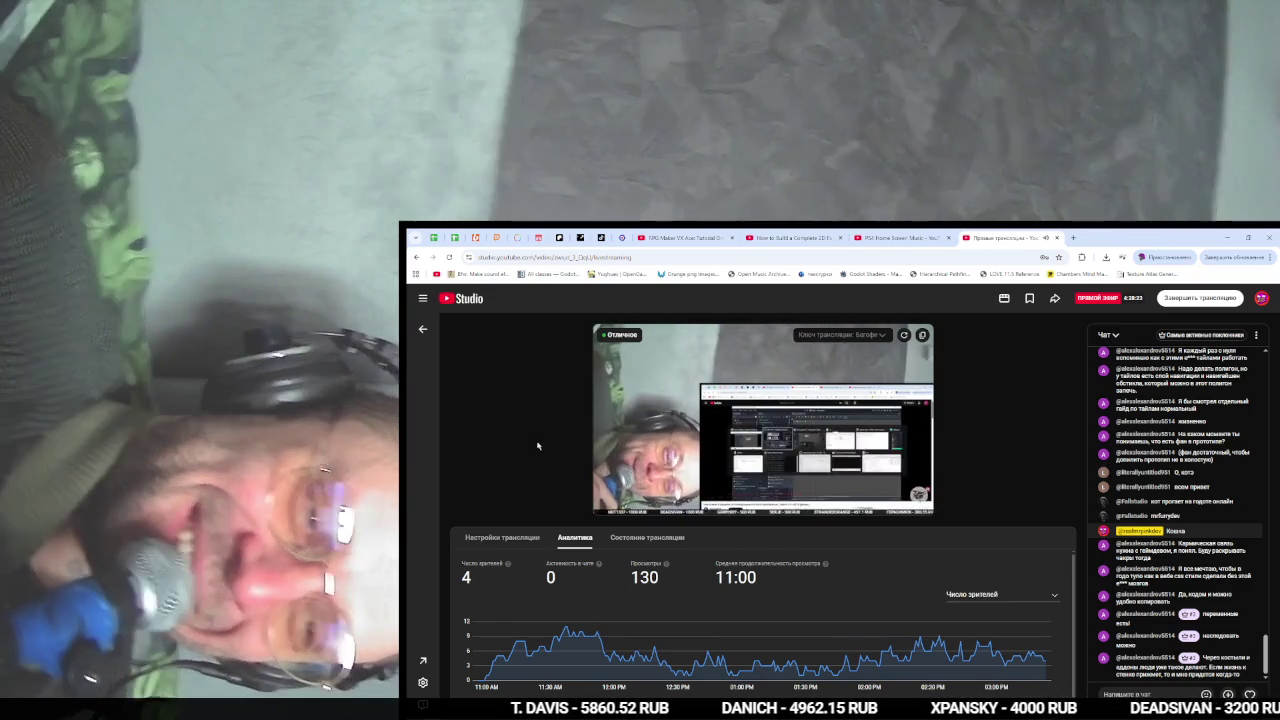
key(alt+Tab)
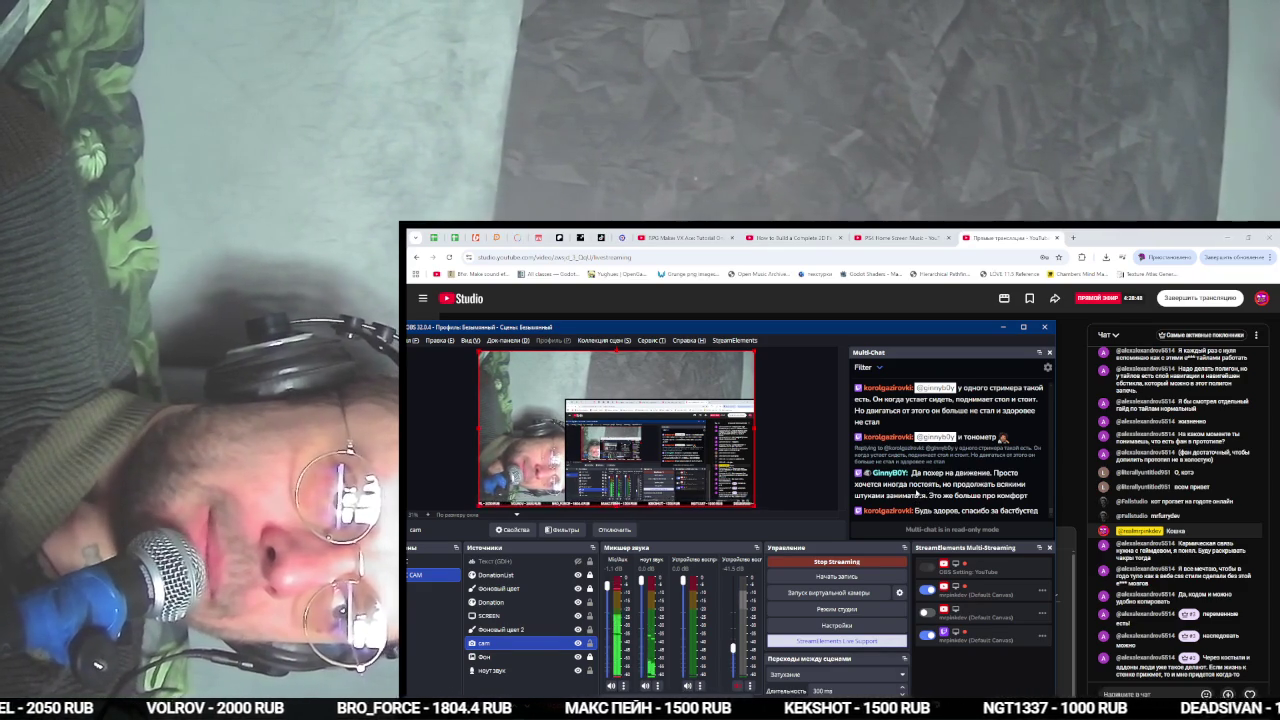
- Switch to the 2D farming-game tutorial tab and resume the video
key(alt+Tab)
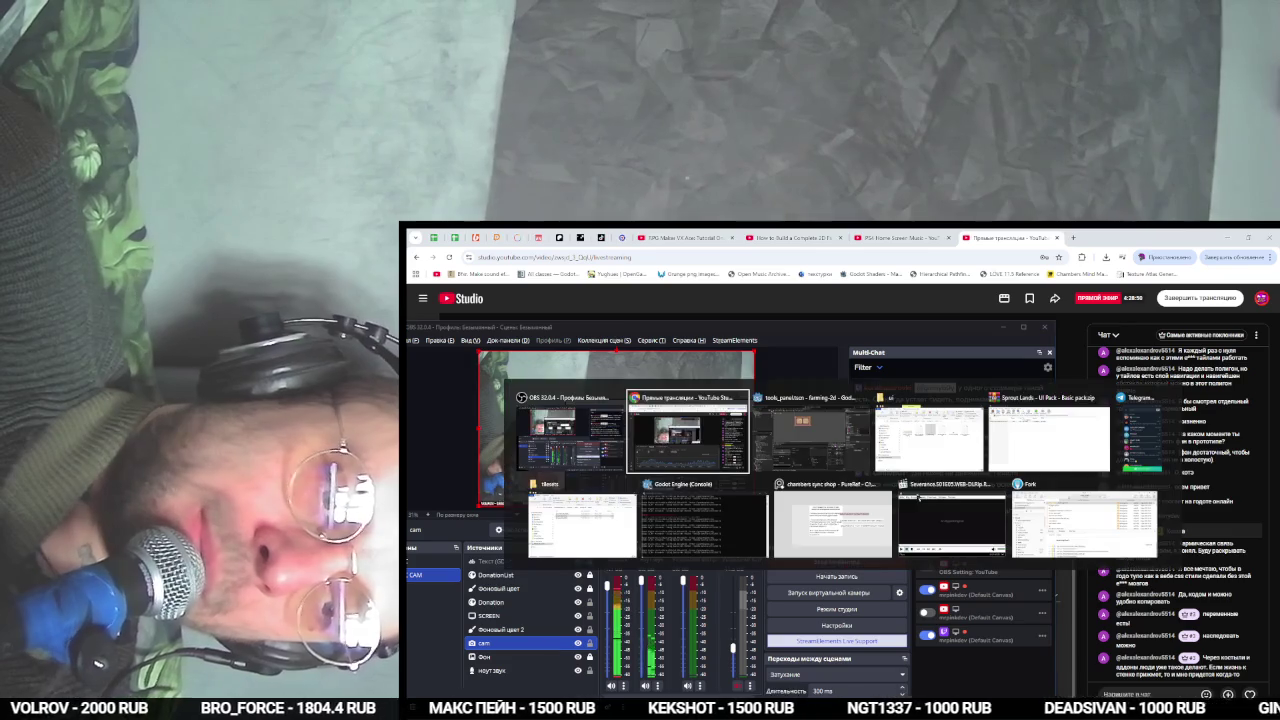
key(Tab)
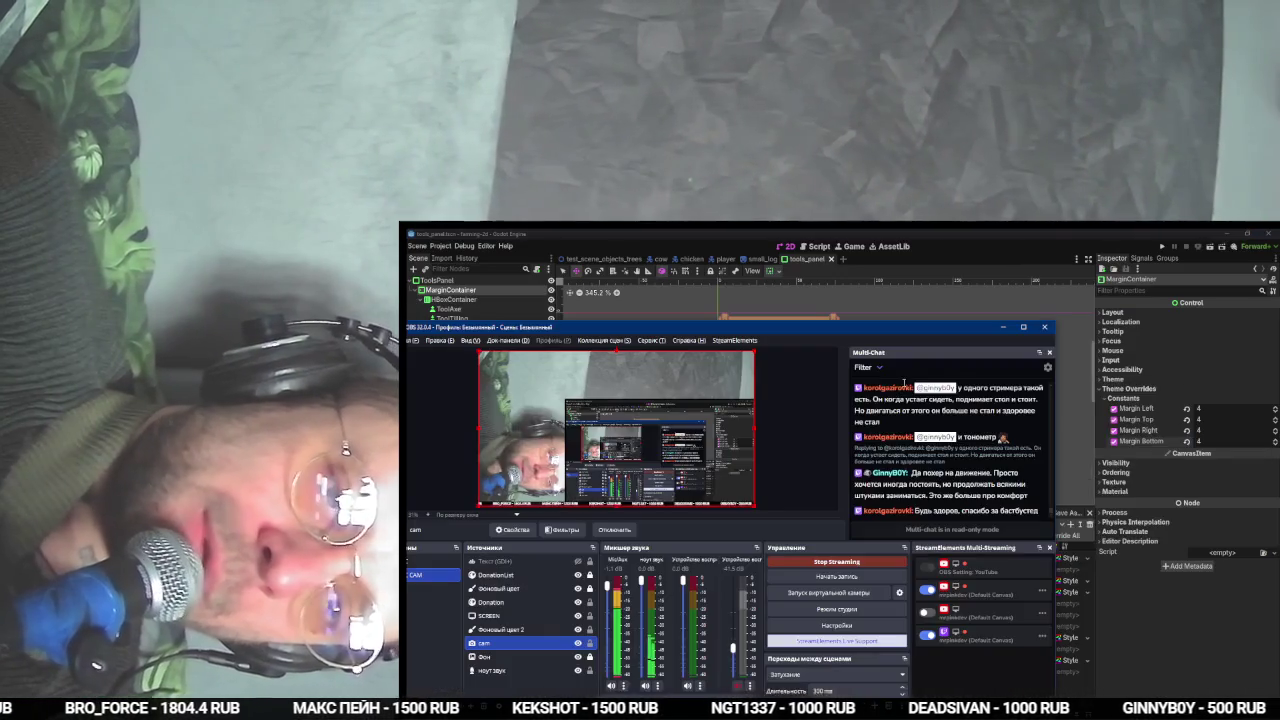
key(alt+Tab)
key(alt+Tab)
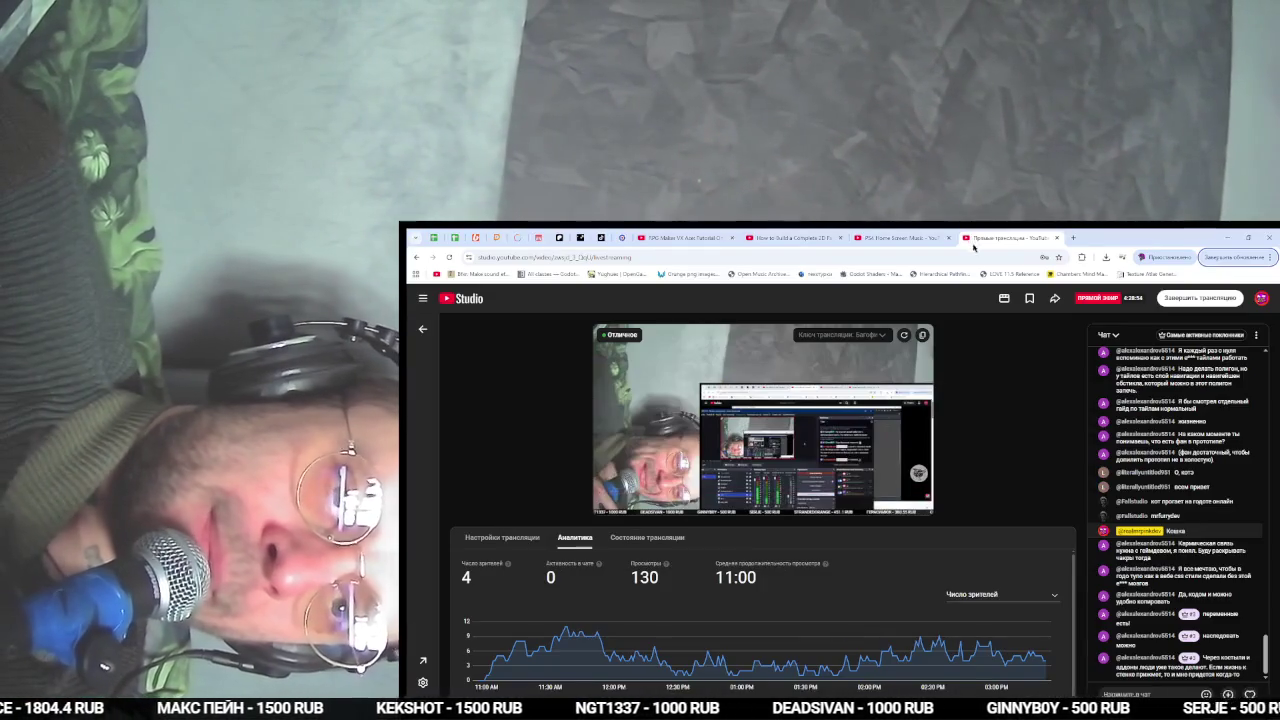
click(902, 237)
click(790, 237)
click(802, 371)
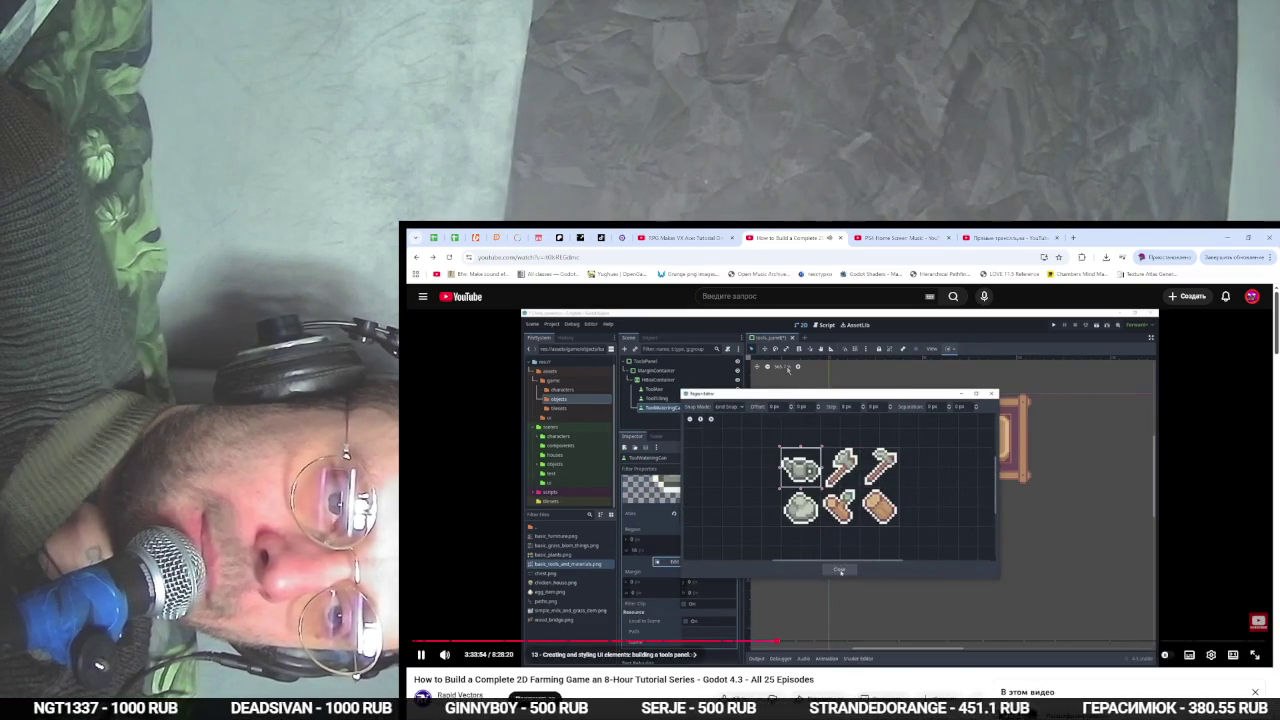
- Duplicate ToolTilling, delete the extra copy, and rename the remaining copy ToolWatering
key(alt+Tab)
key(alt+Tab)
click(455, 318)
key(ctrl+d)
key(ctrl+d)
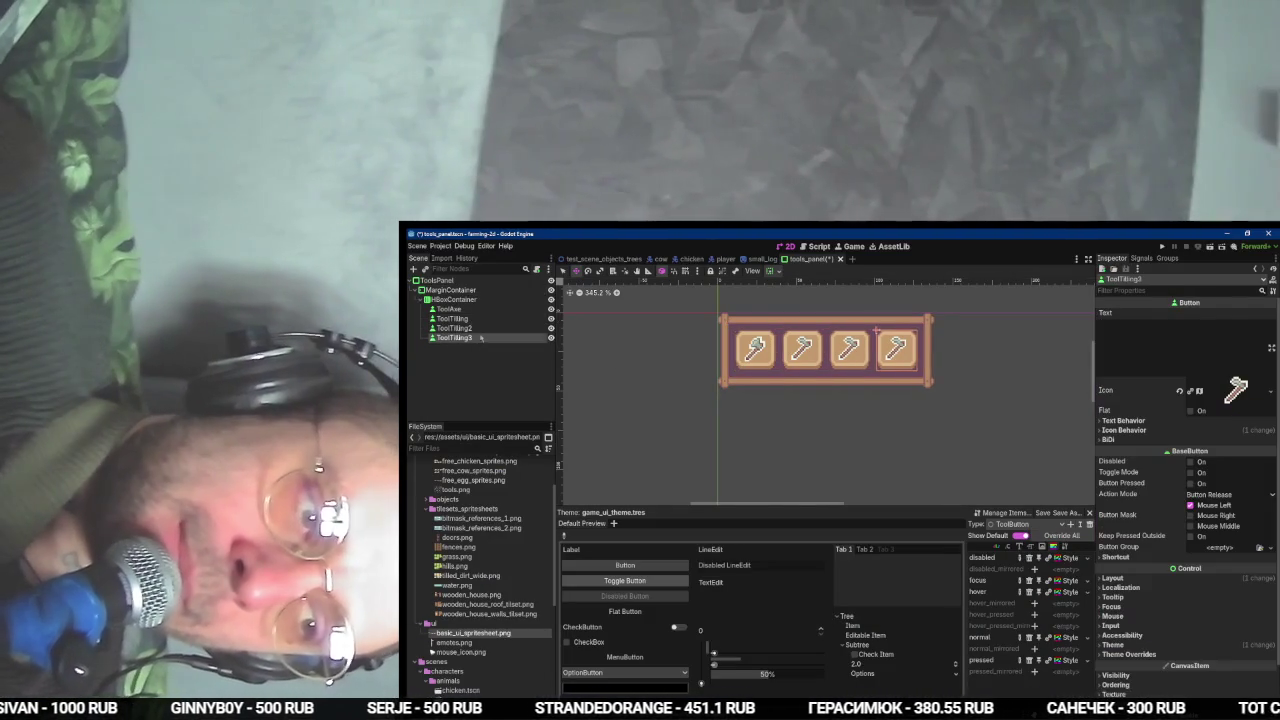
key(Delete)
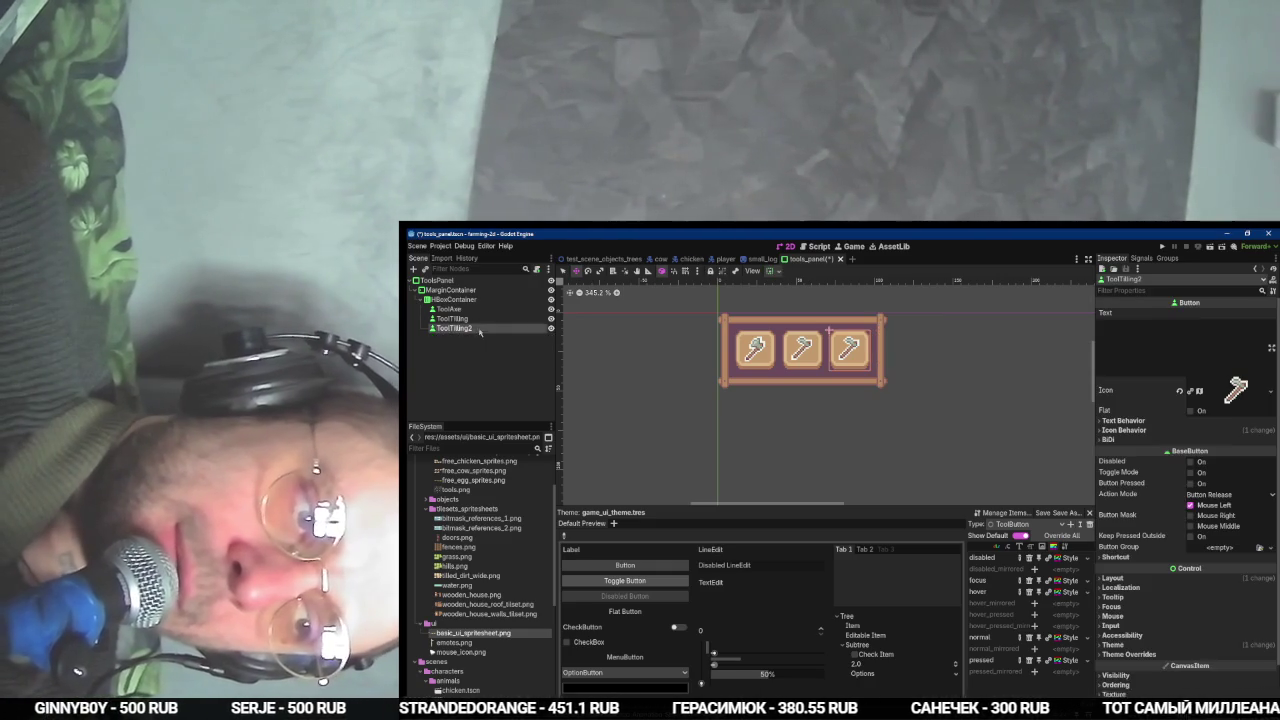
double_click(455, 328)
text(ToolWater)
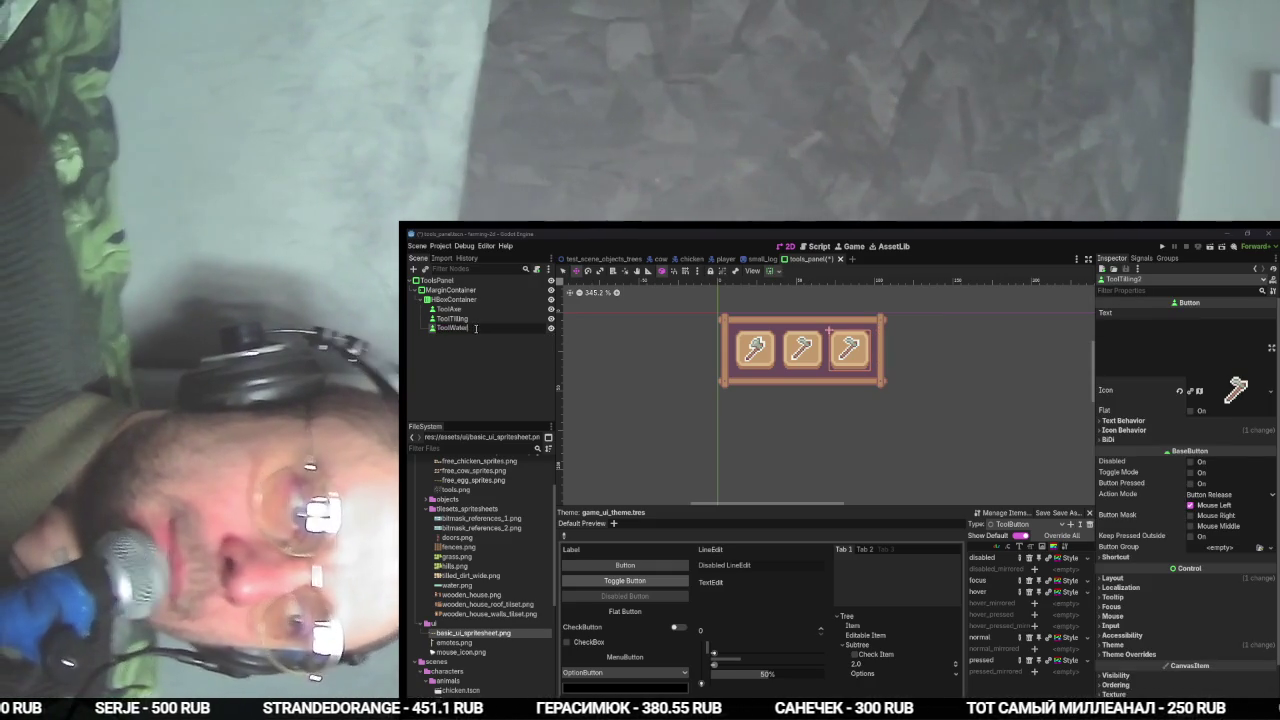
text(ingCan)
key(Return)
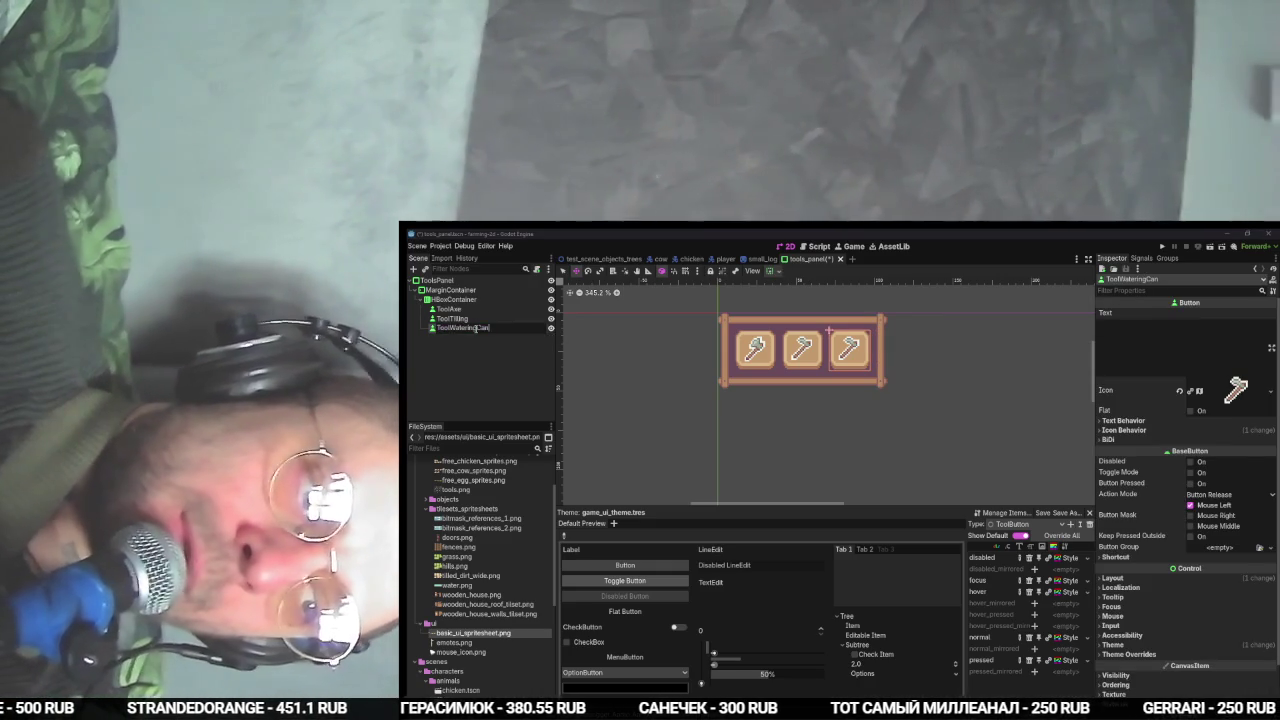
key(BackSpace)
key(BackSpace)
key(BackSpace)
key(Return)
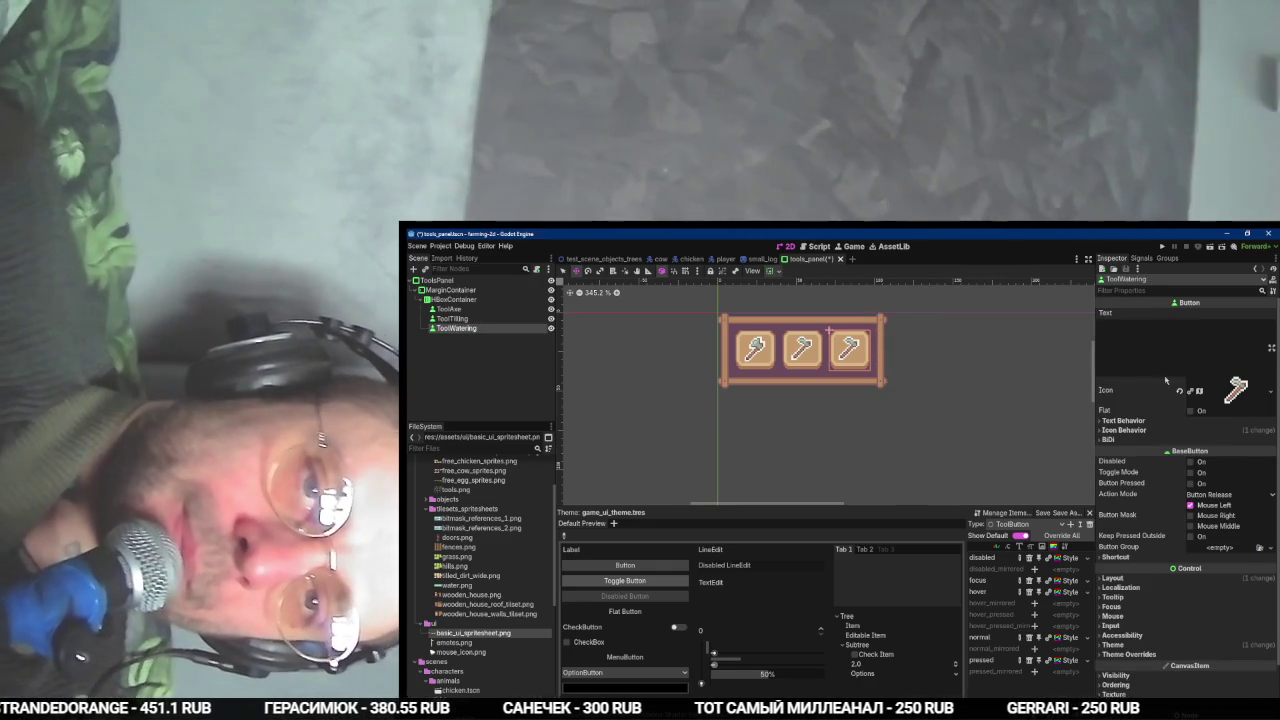
click(1232, 390)
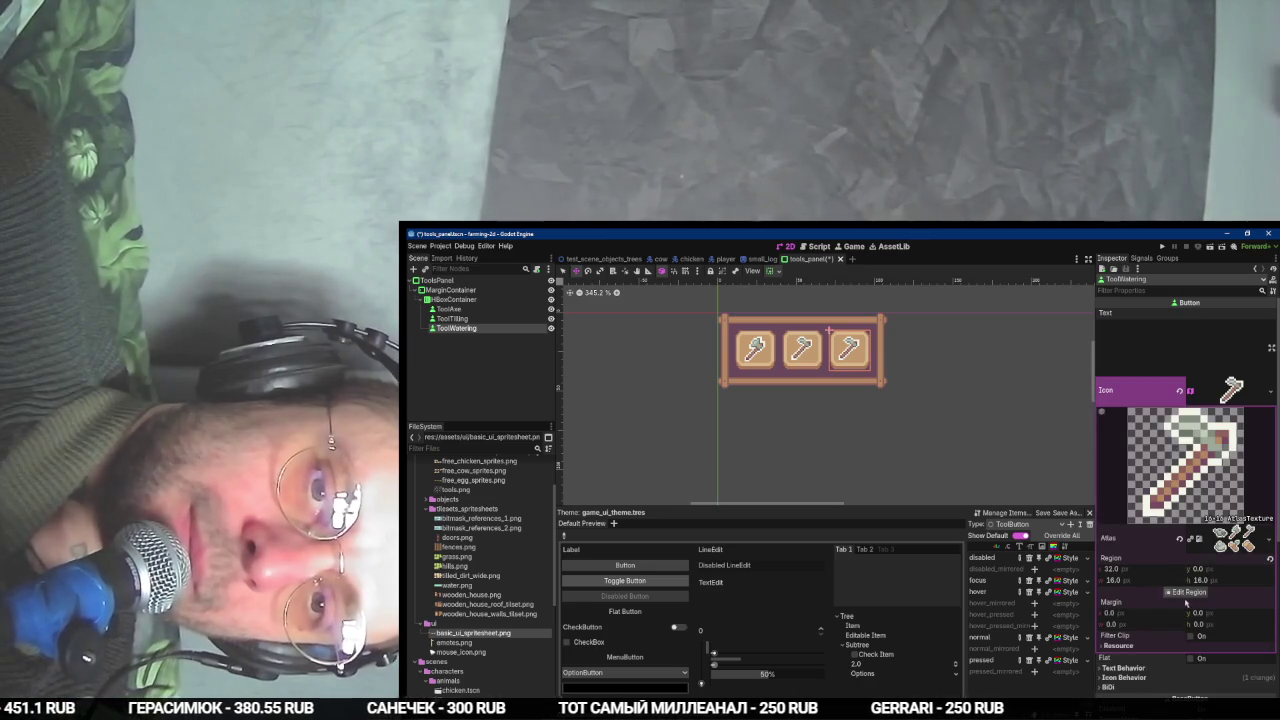
- Frame the watering can as ToolWatering's icon region and save the scene
click(1185, 592)
drag(878, 470, 751, 485)
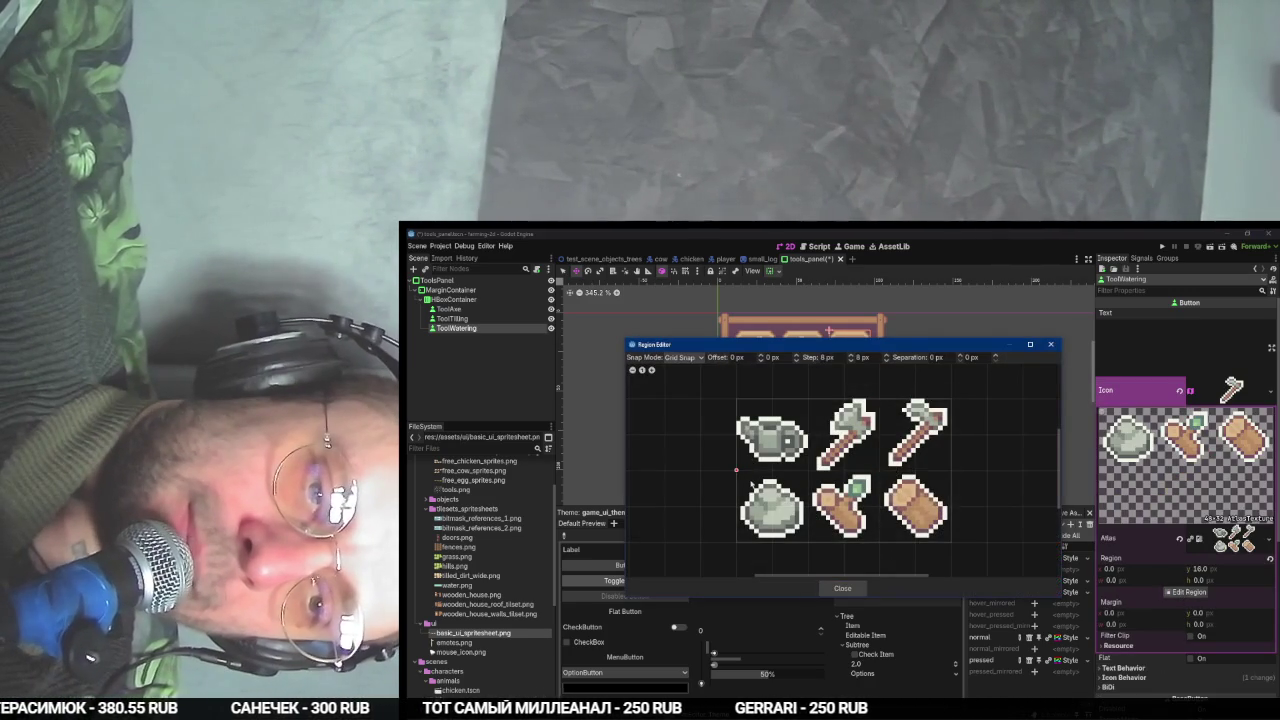
mouse_move(746, 418)
mouse_down()
mouse_move(780, 463)
mouse_move(805, 450)
mouse_move(809, 470)
mouse_up()
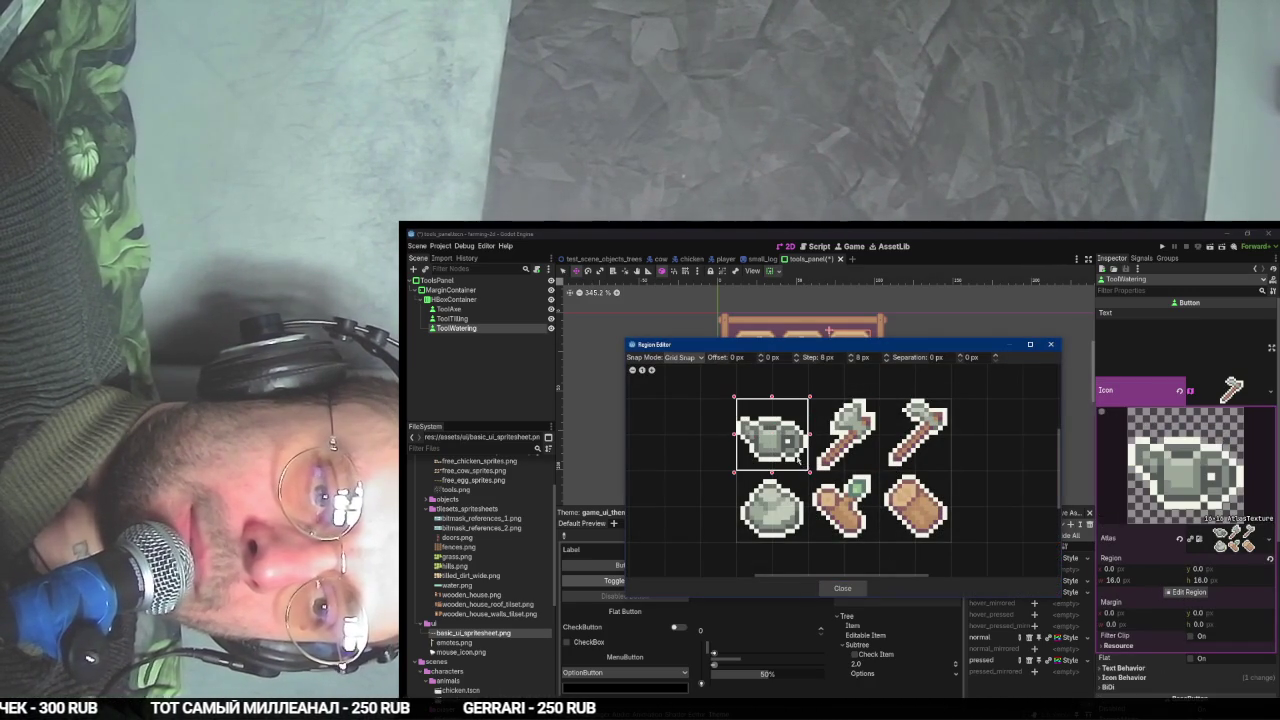
click(842, 589)
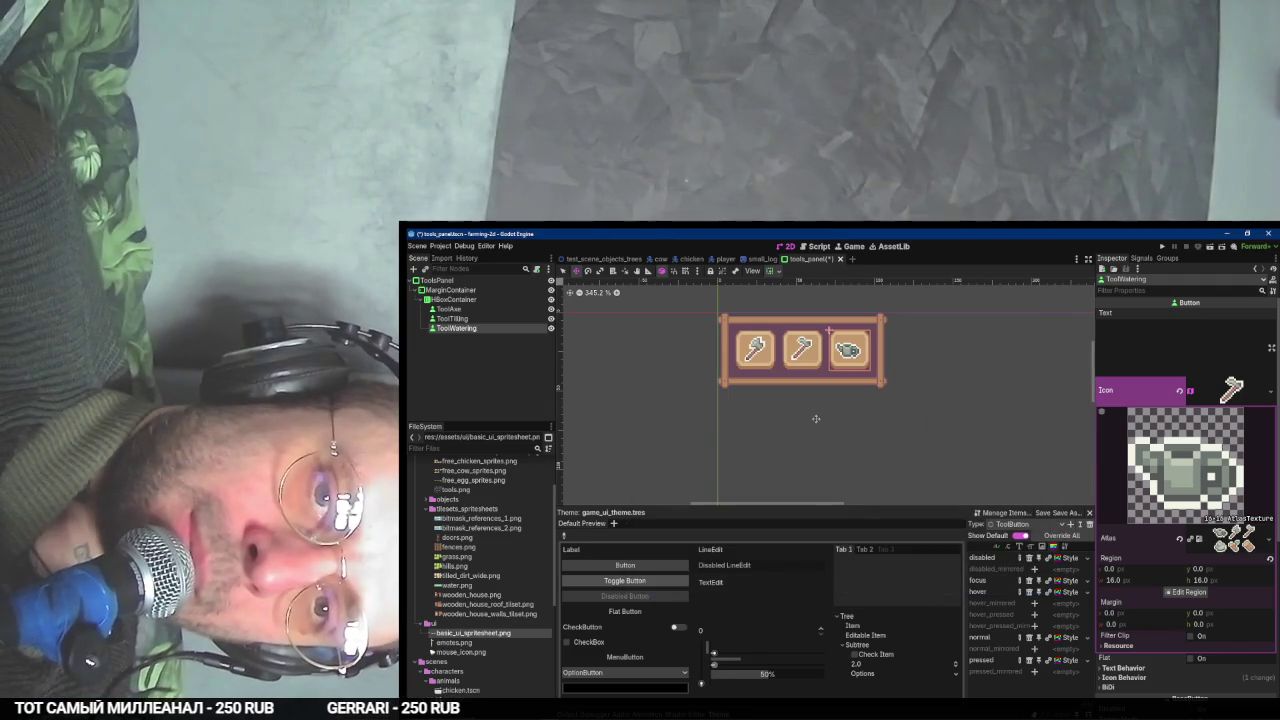
key(ctrl+s)
- Resume the tutorial, then duplicate ToolWatering to create ToolWatering2
key(alt+Tab)
key(alt+Tab)
key(alt+Tab)
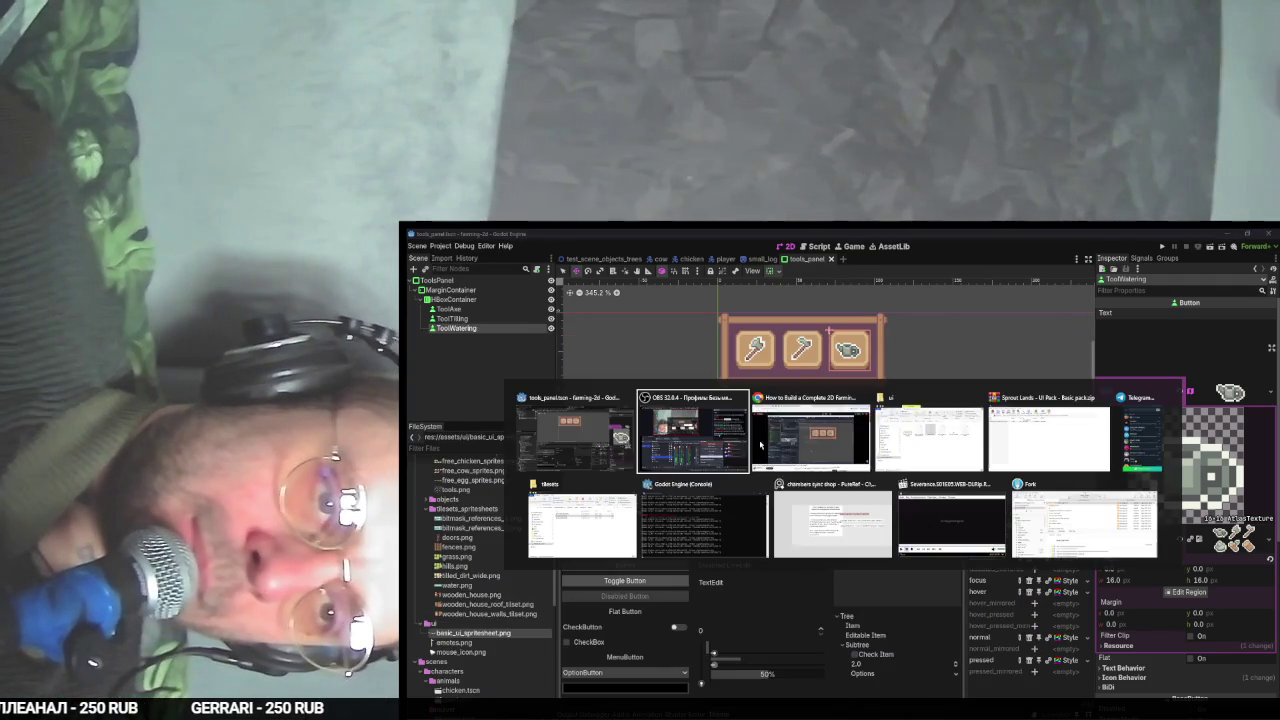
click(760, 445)
click(750, 440)
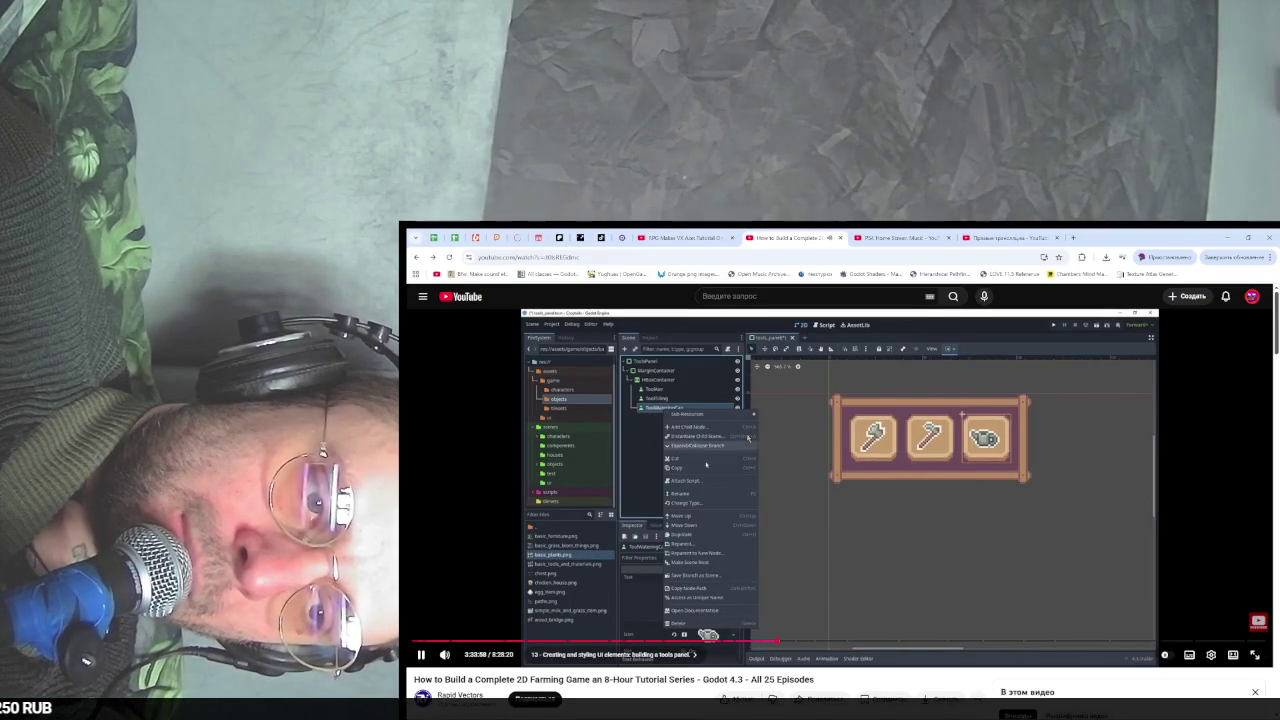
key(alt+Tab)
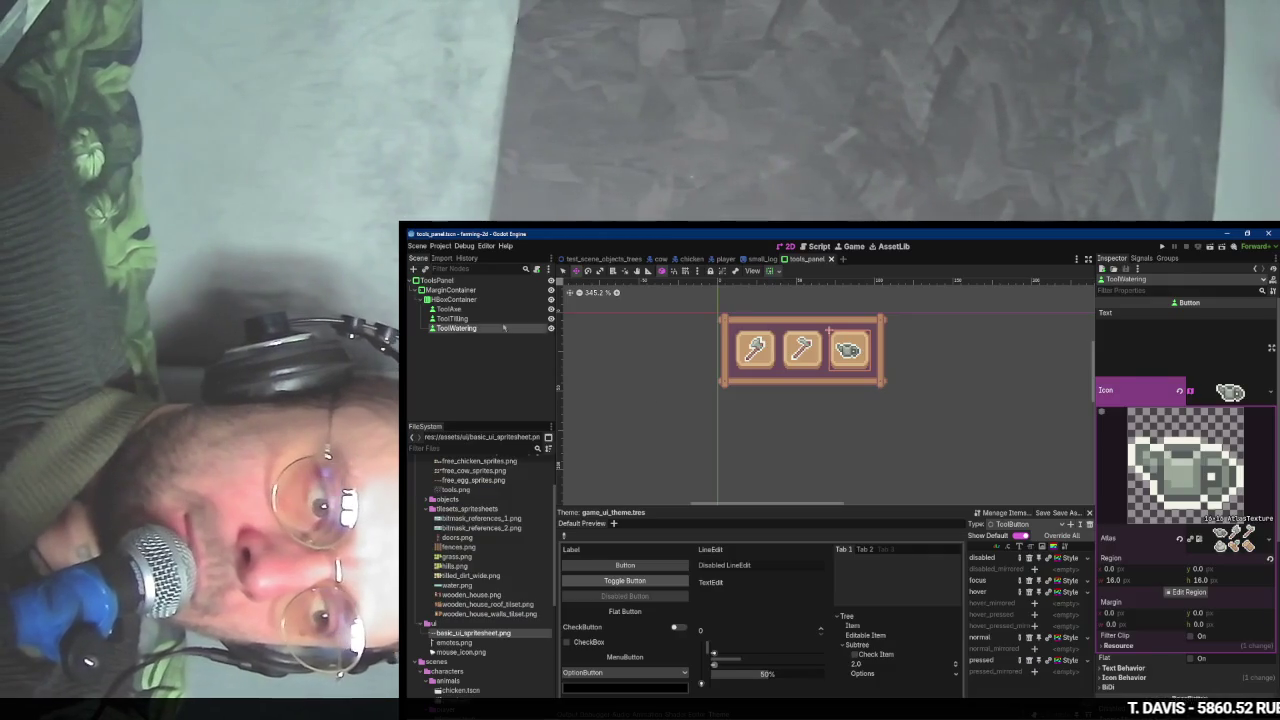
right_click(484, 326)
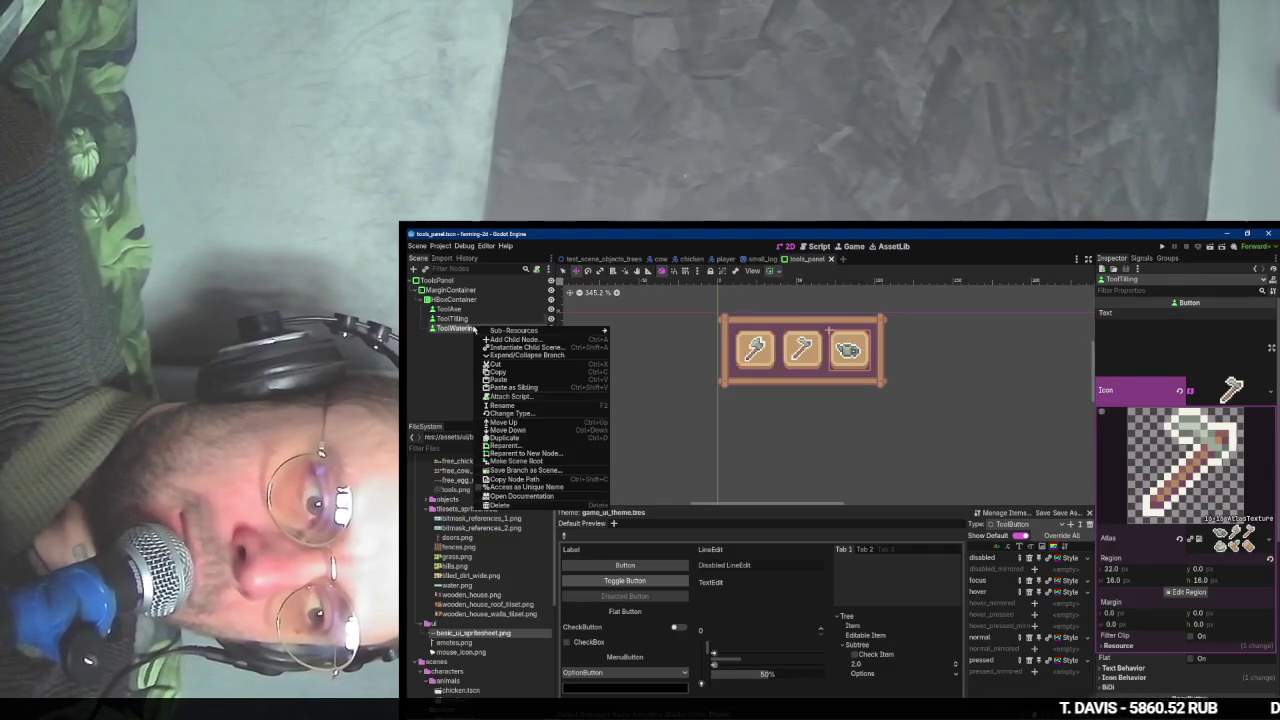
click(515, 435)
double_click(466, 337)
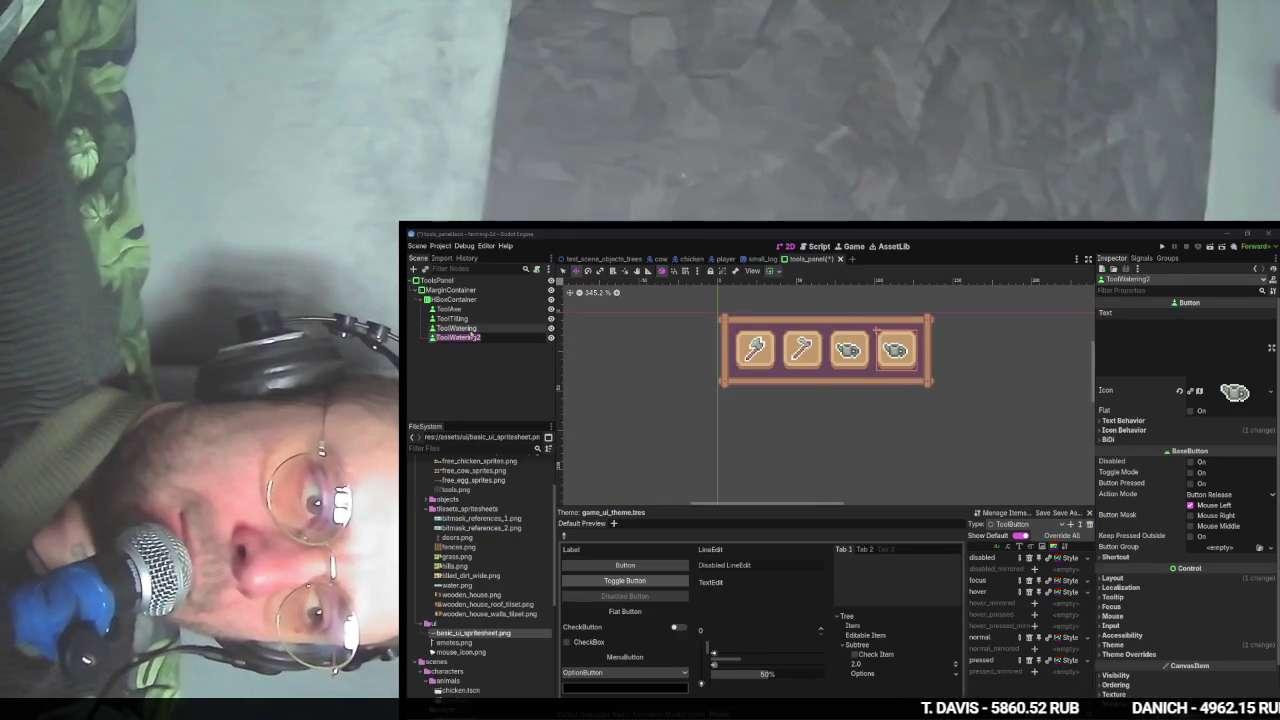
- Rename ToolWatering2 to ToolCorn while following along with the tutorial
text(Tool)
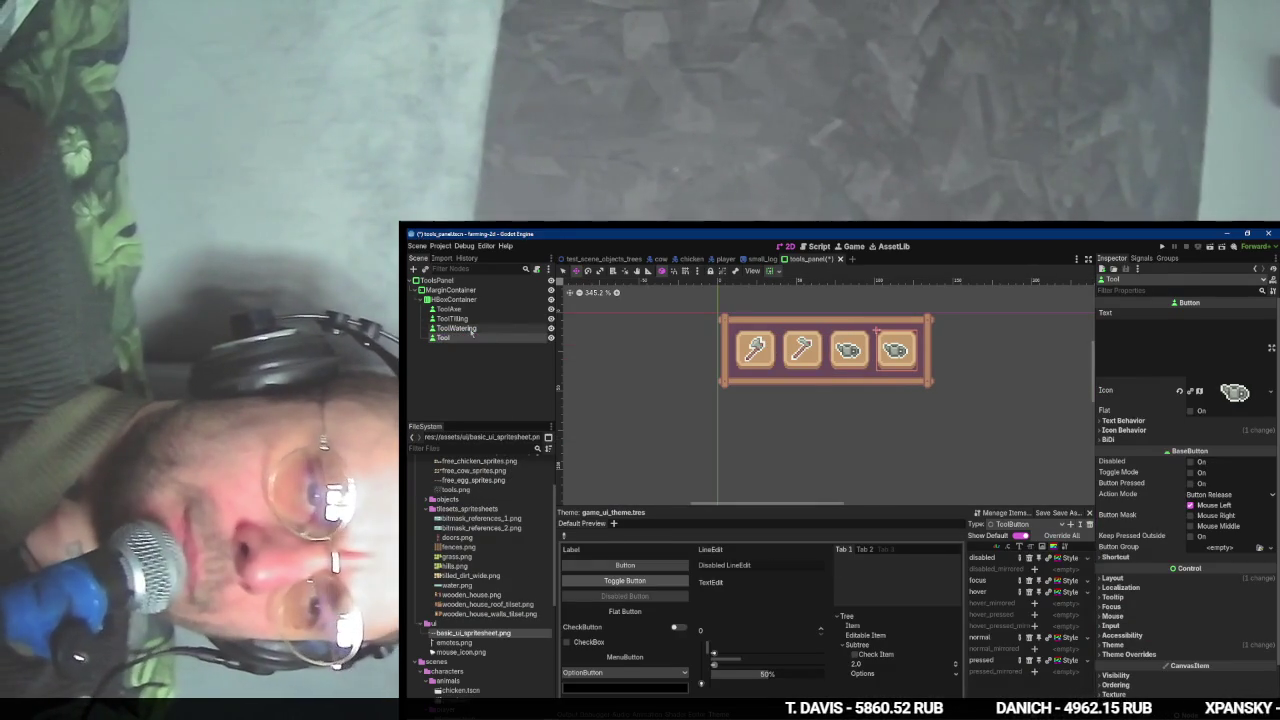
key(alt+Tab)
key(alt+Tab)
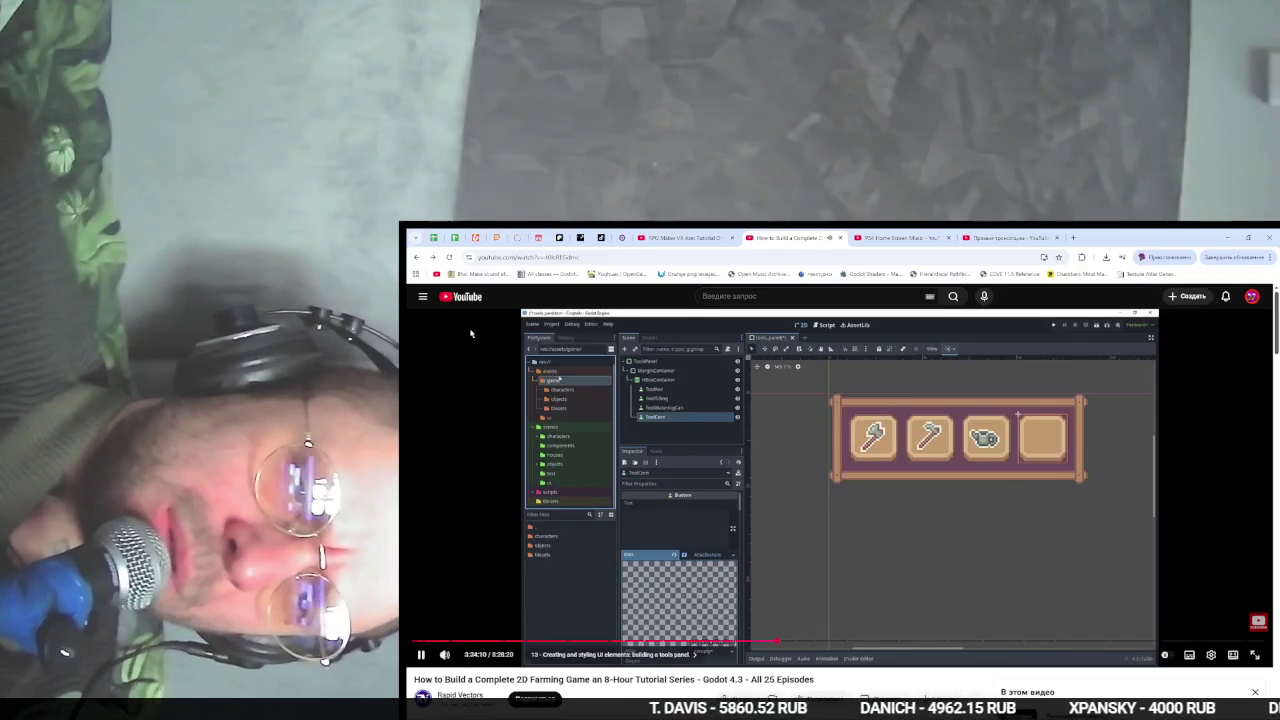
key(alt+Tab)
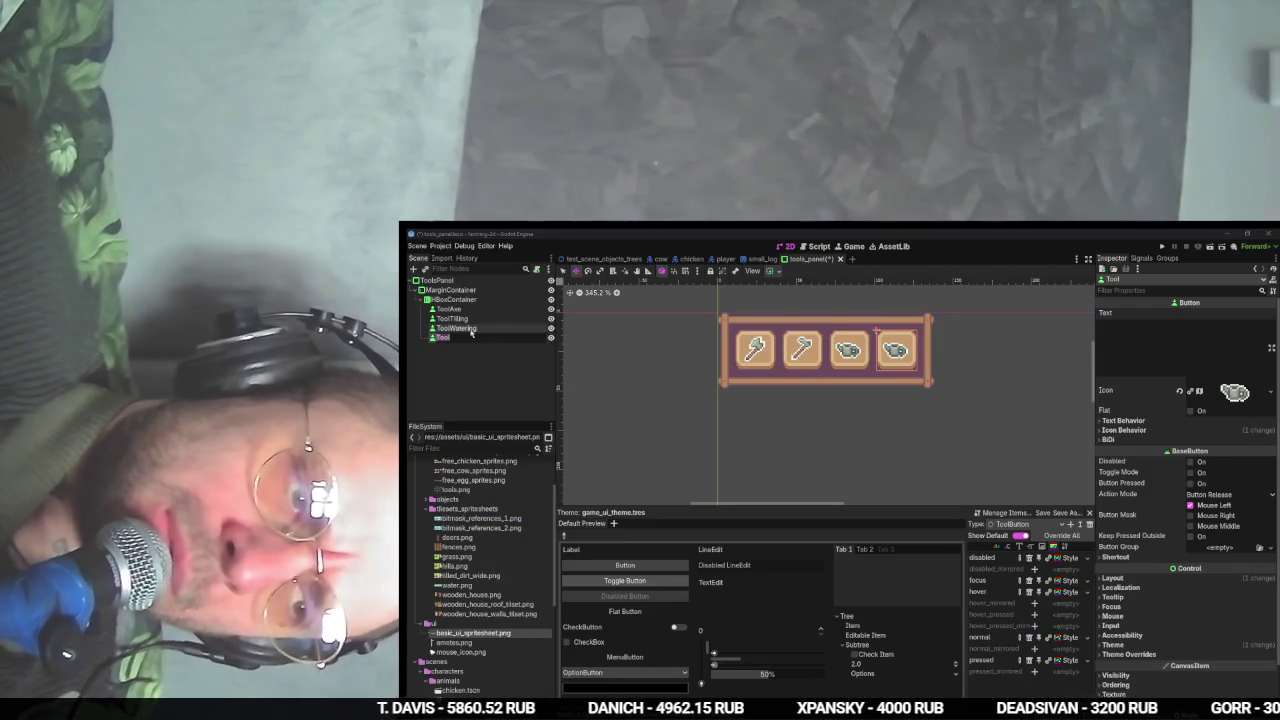
key(alt+Tab)
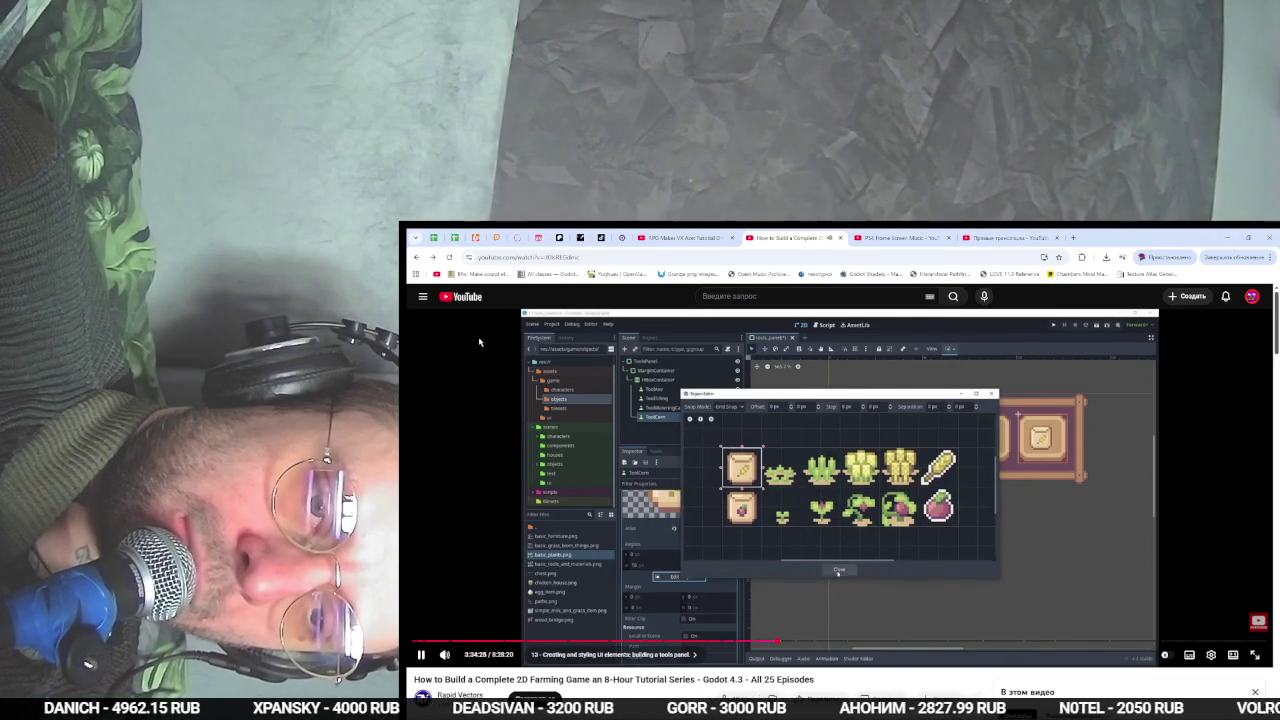
click(479, 342)
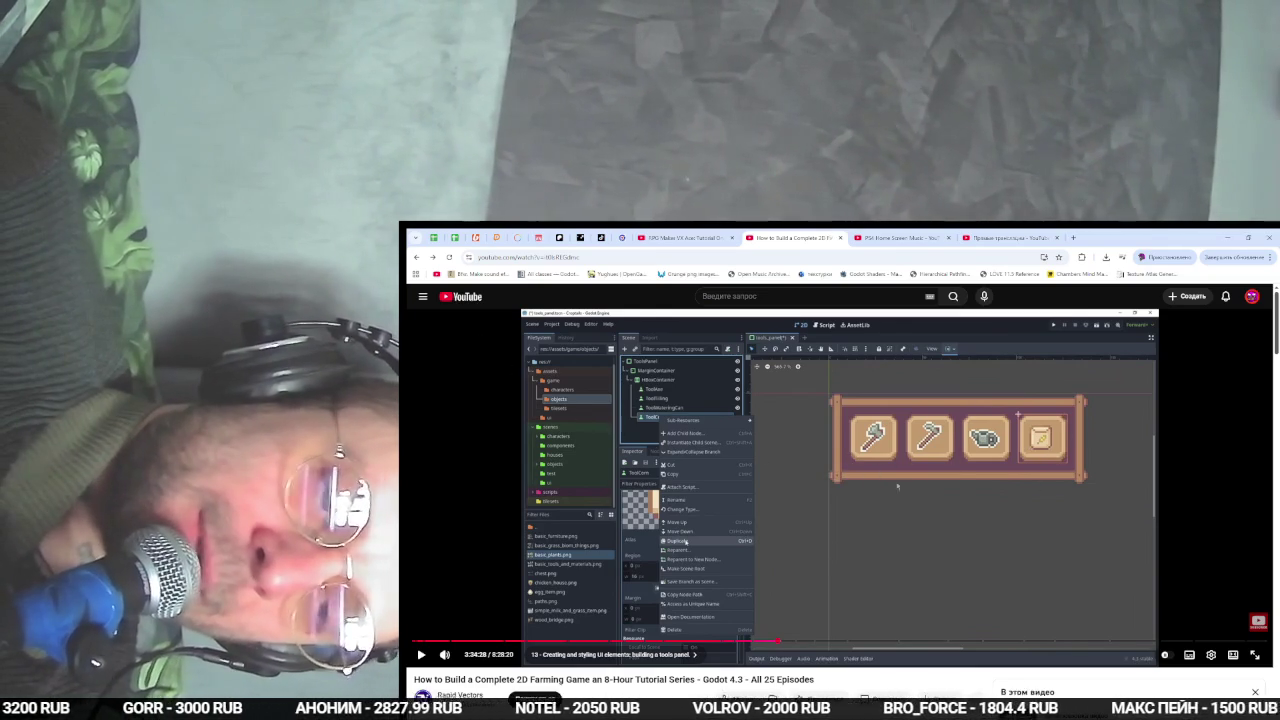
key(alt+Tab)
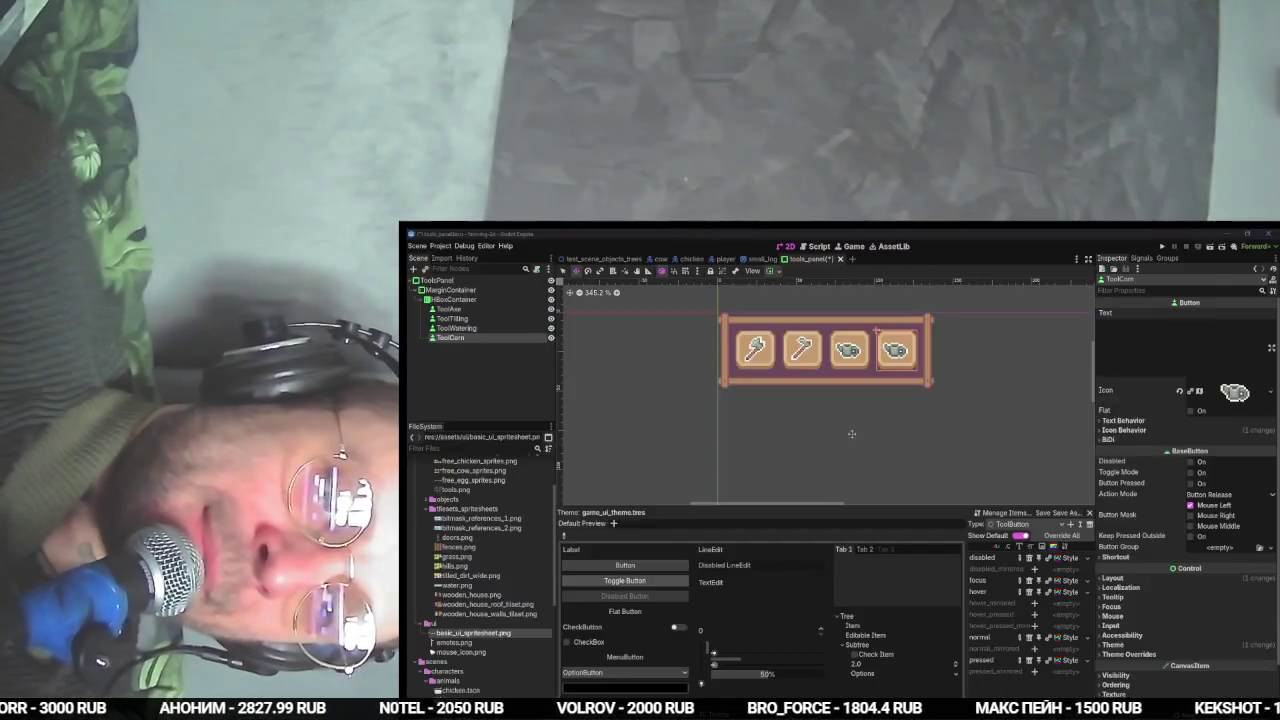
key(alt+Tab)
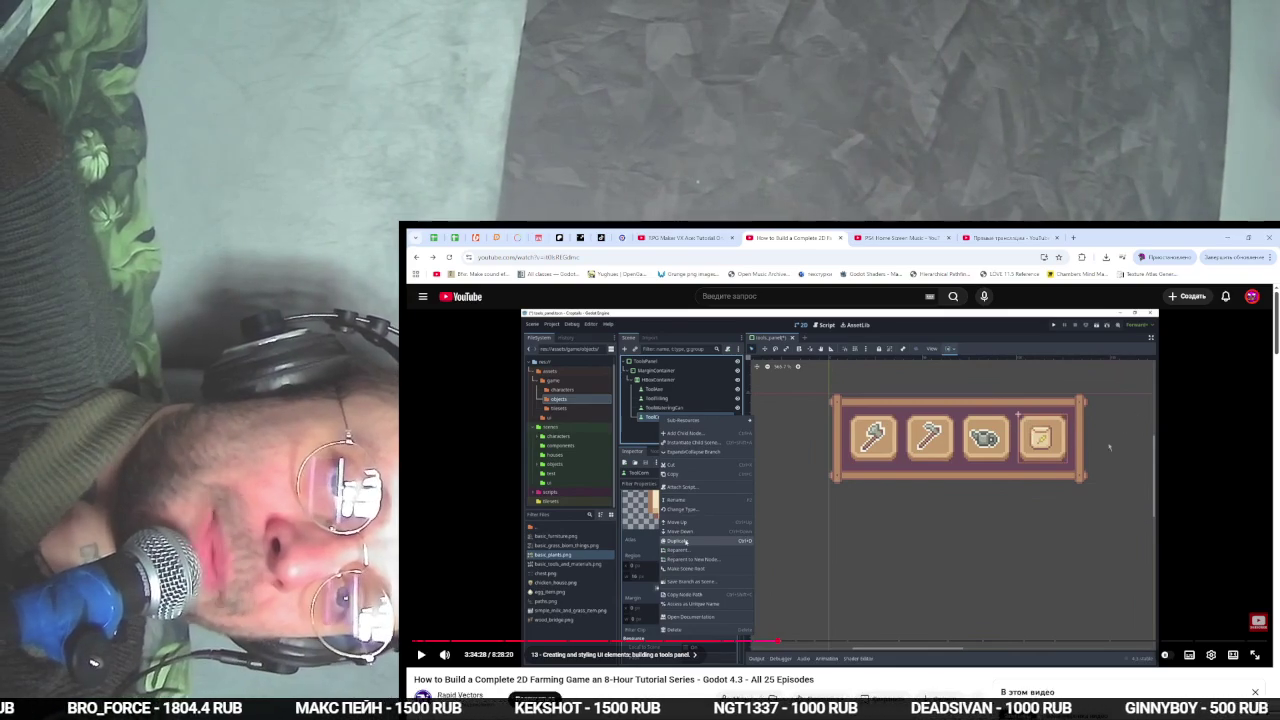
key(alt+Tab)
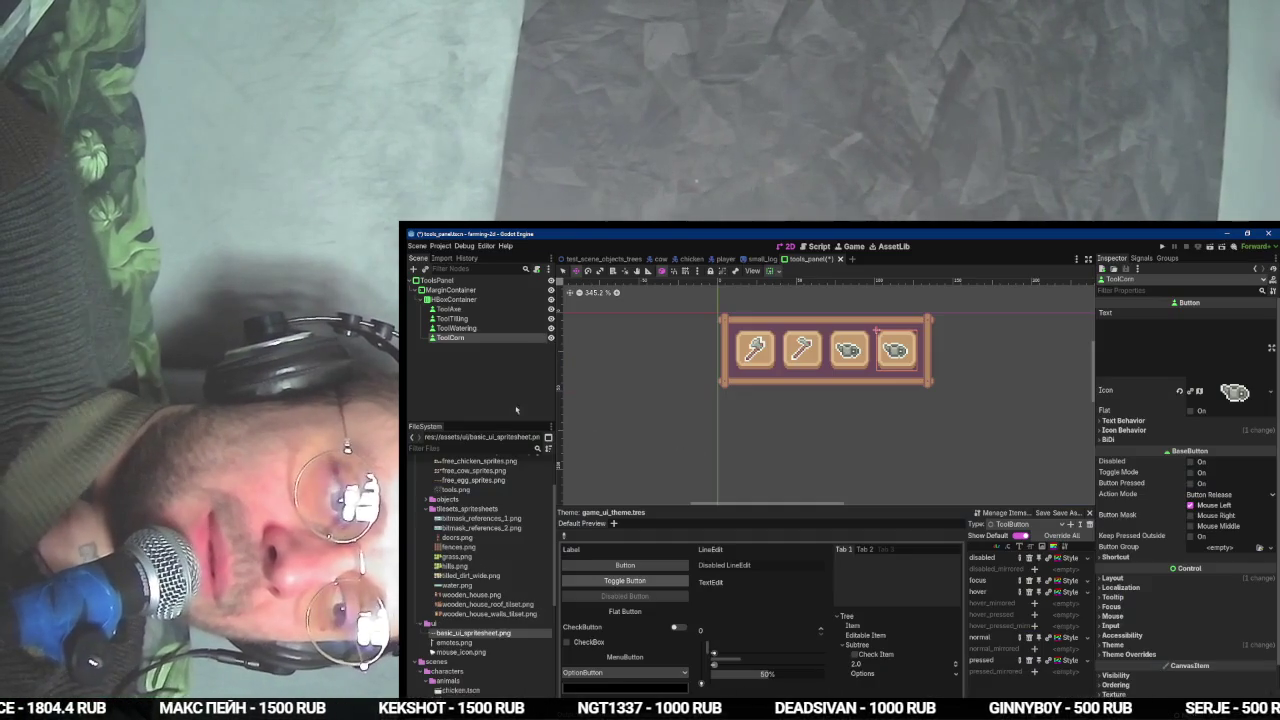
click(484, 347)
click(483, 339)
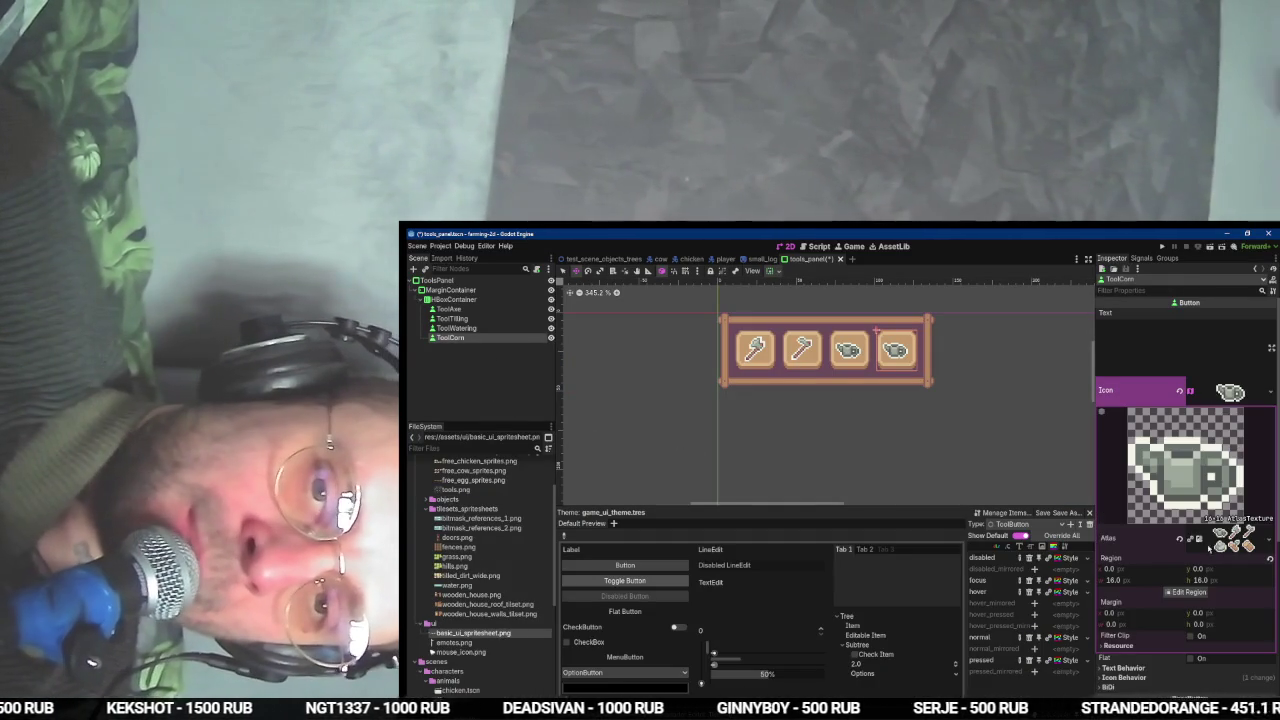
- Inspect ToolCorn's atlas texture and the basic_plants.png sprite sheet in the objects folder
click(1186, 592)
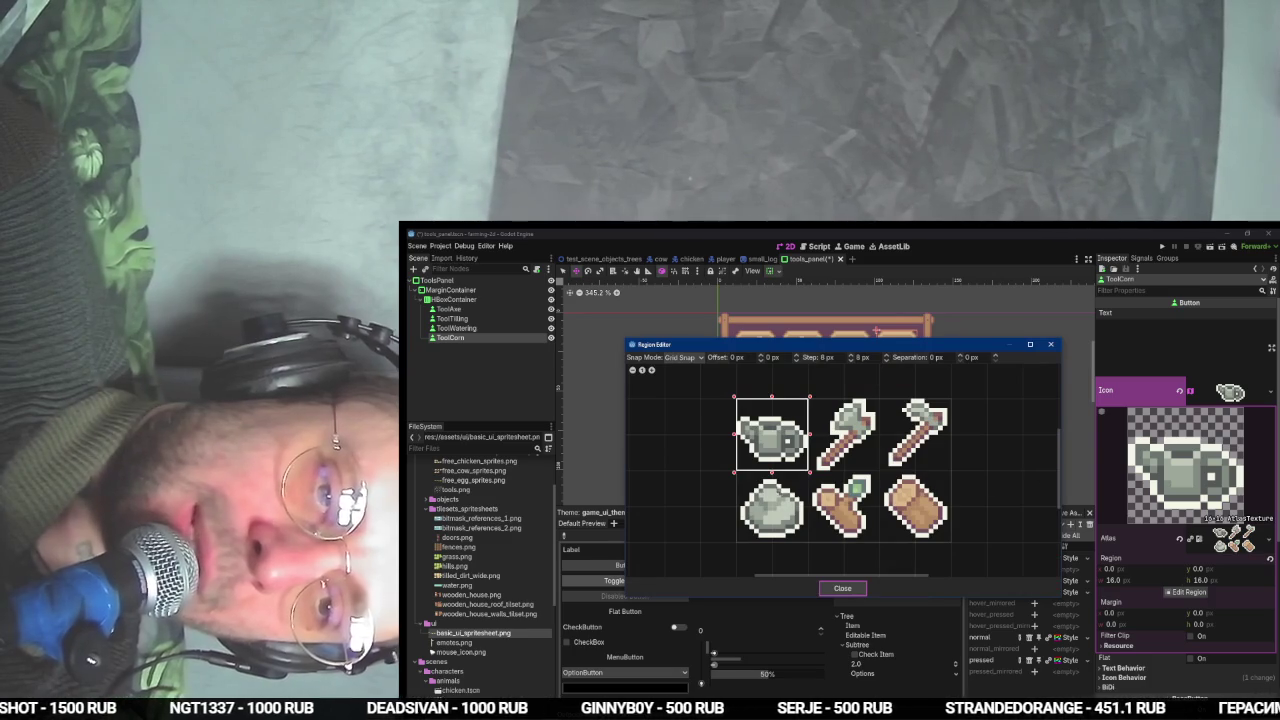
click(842, 588)
click(1270, 538)
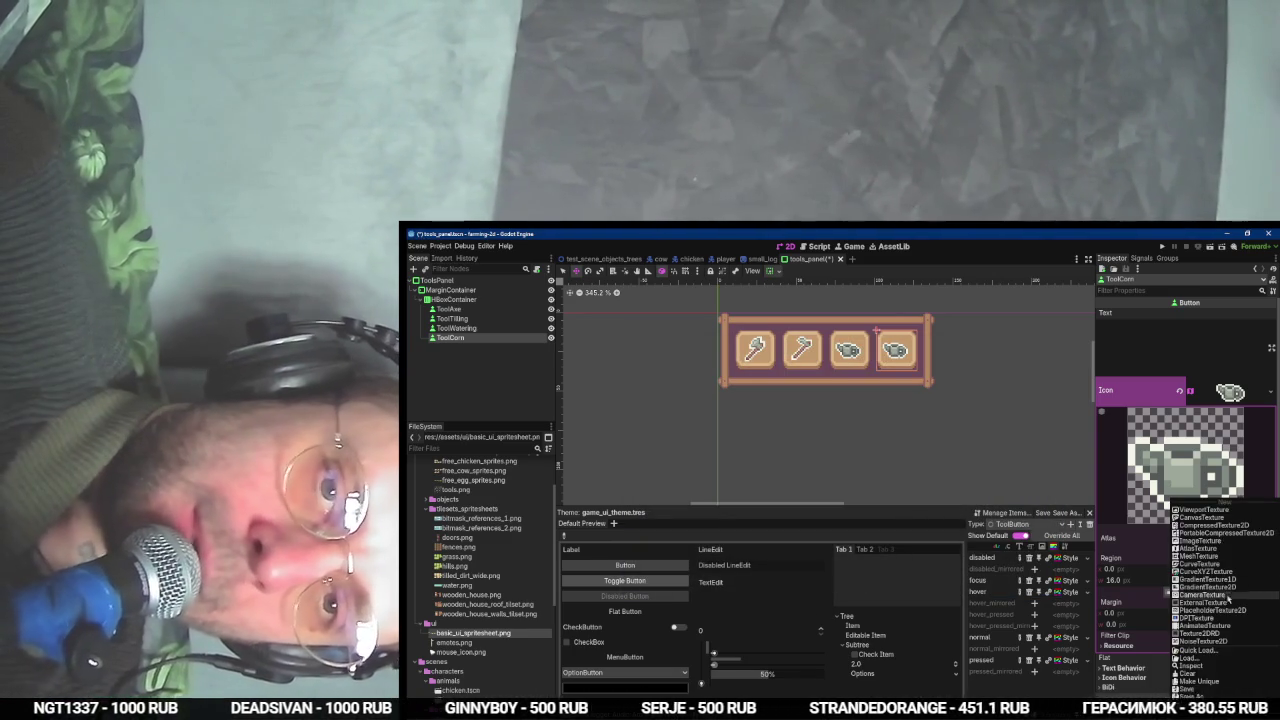
click(1201, 682)
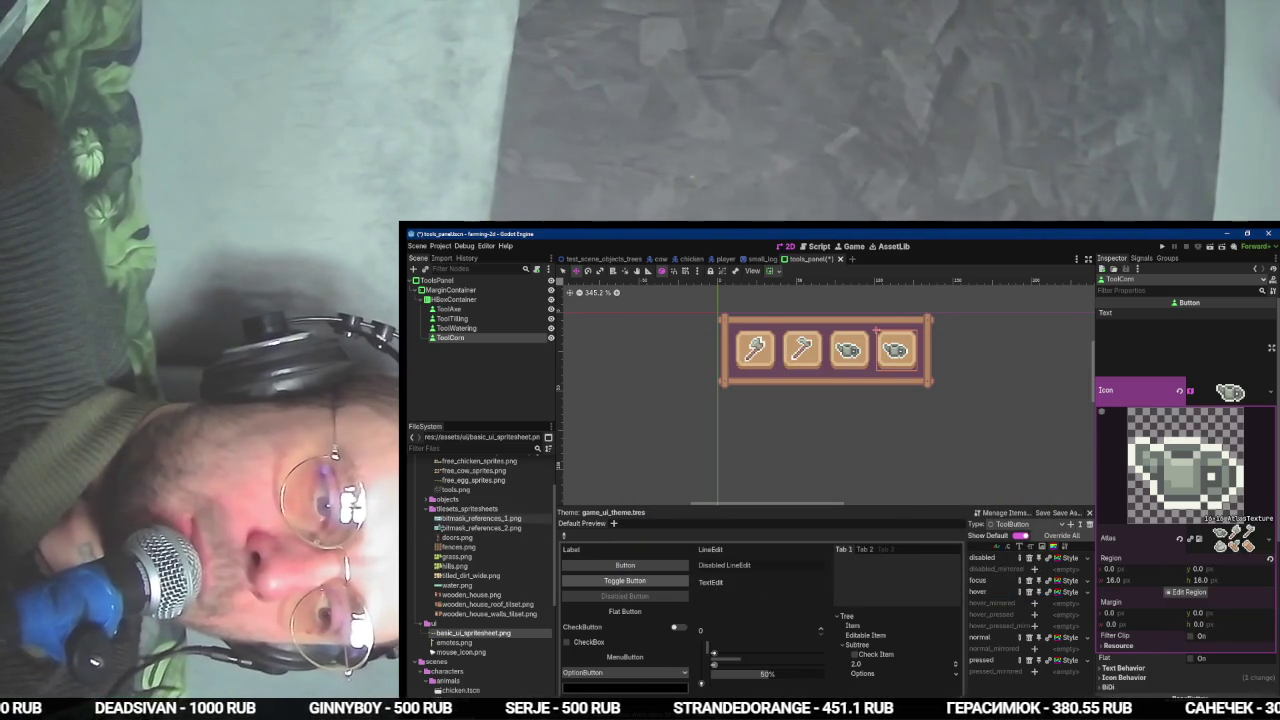
click(428, 500)
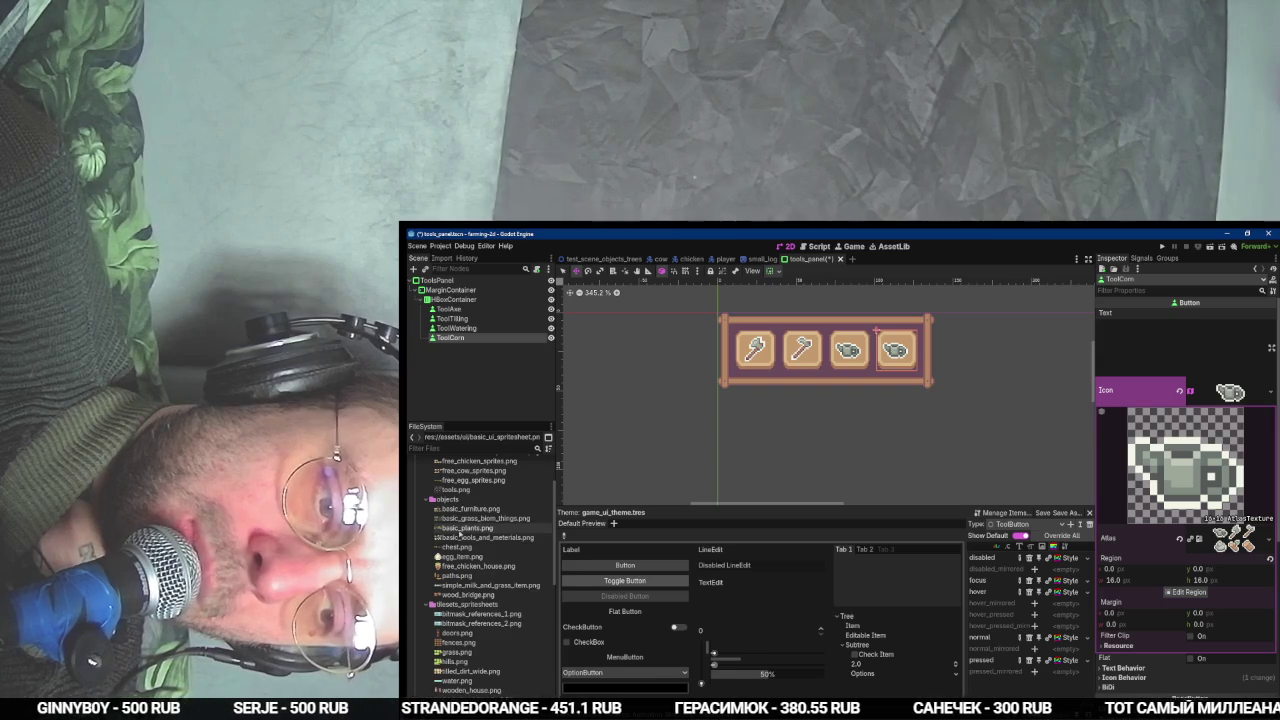
click(460, 532)
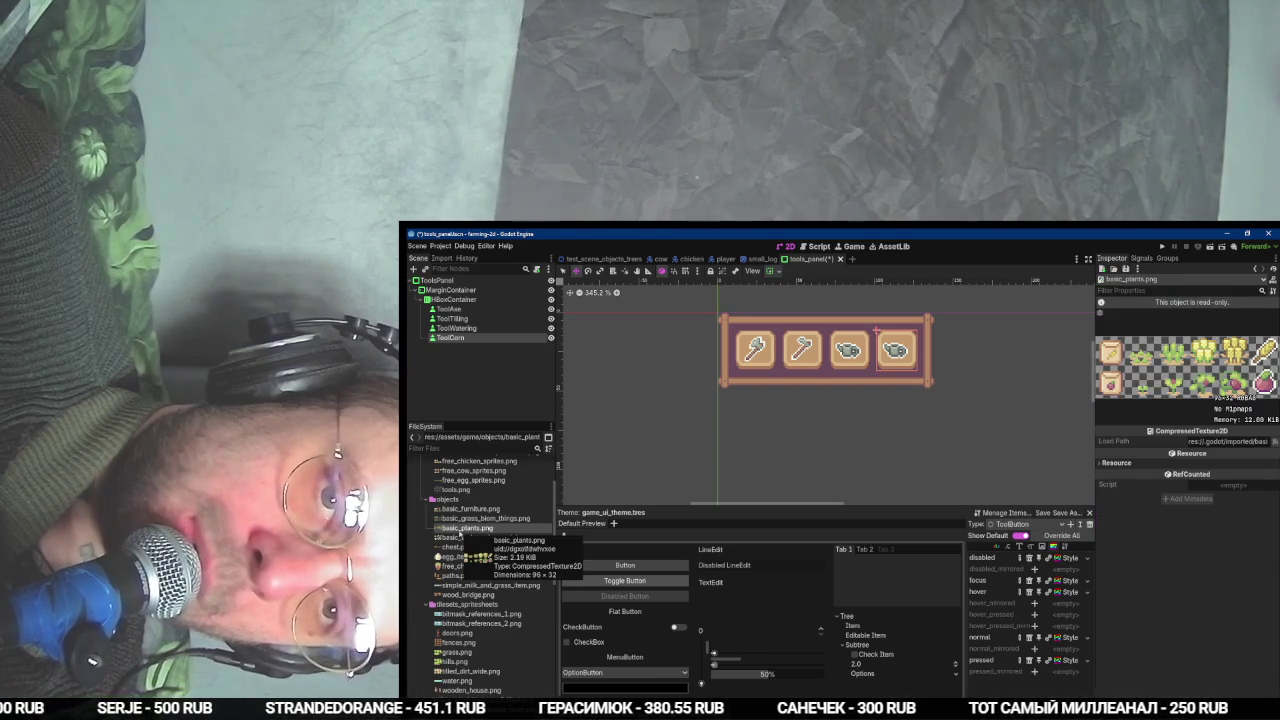
- Pause the tutorial, duplicate ToolCorn as ToolCorn2, and select the Corn2 part of its name
key(alt+Tab)
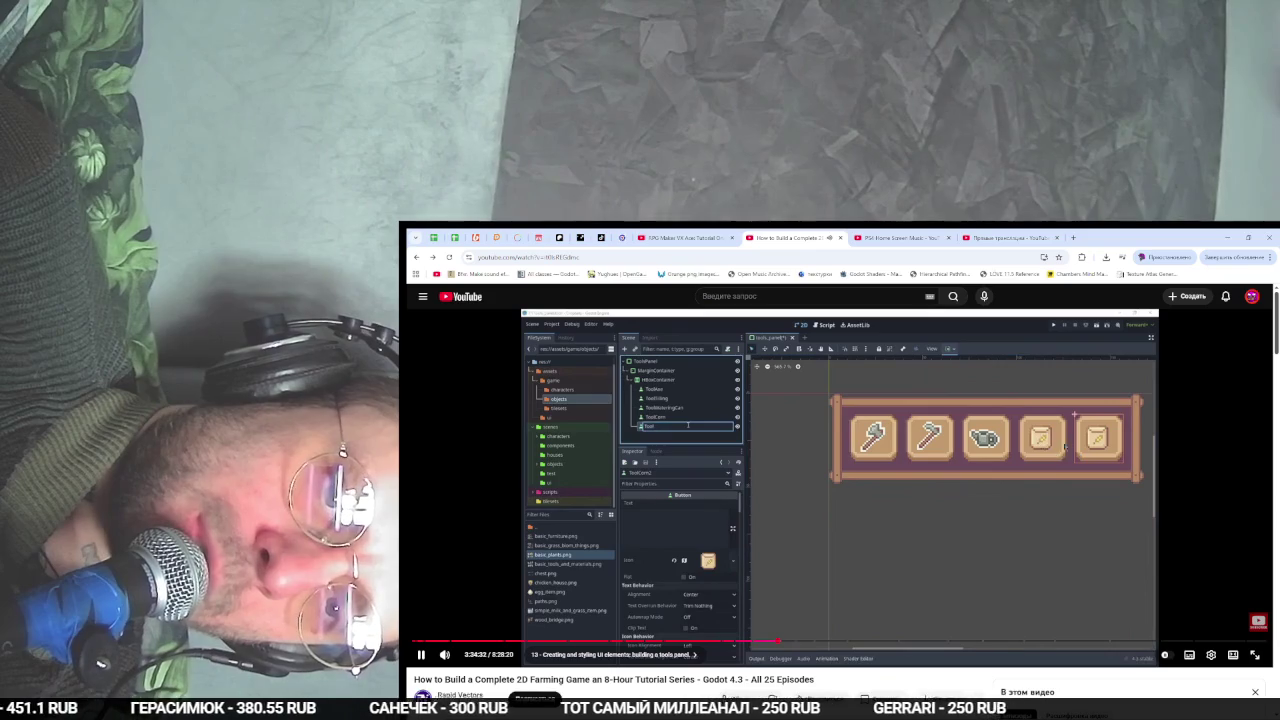
click(519, 415)
key(alt+Tab)
click(450, 337)
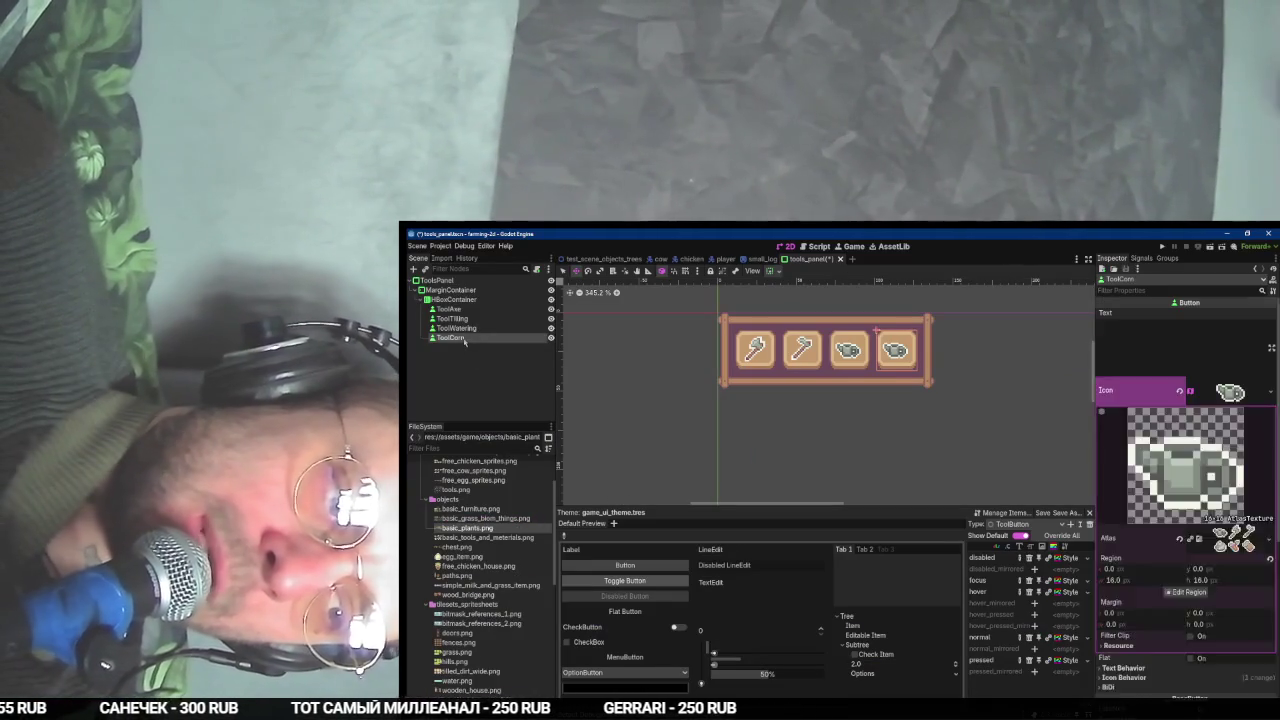
key(ctrl+d)
drag(467, 349, 447, 349)
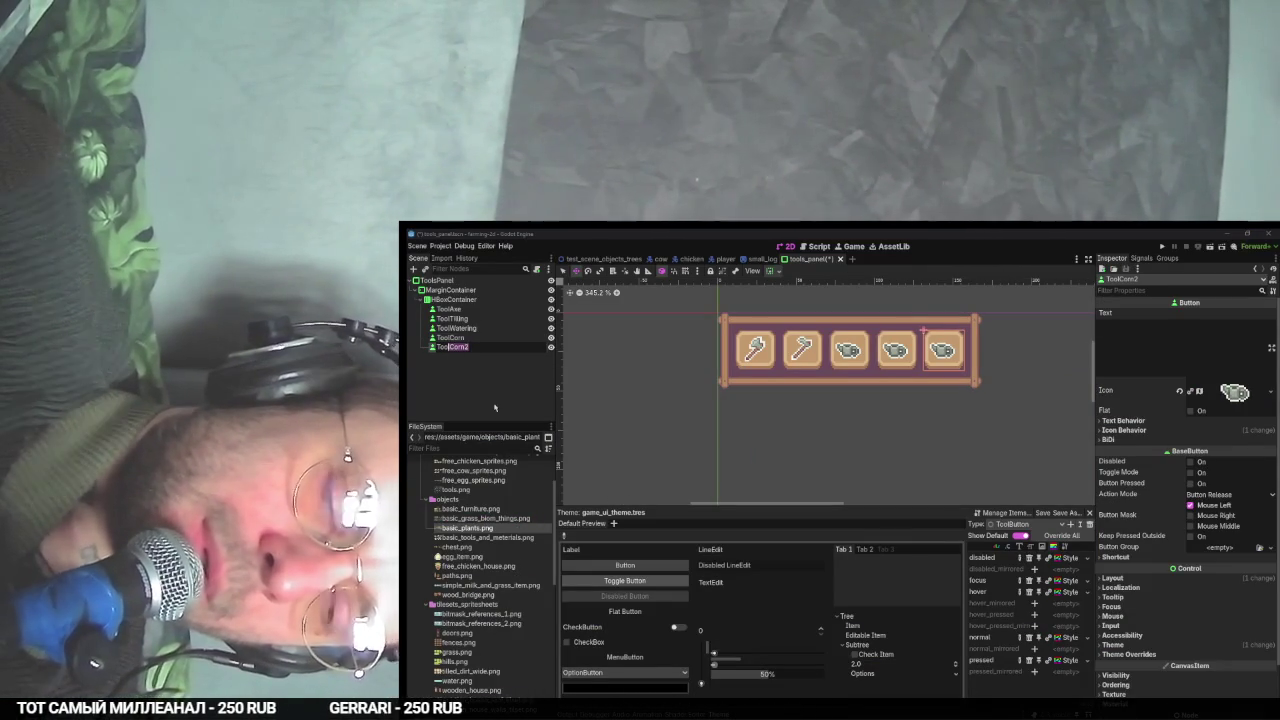
- Rename the fifth button ToolTomato, give ToolCorn a seed-packet icon from basic_plants.png, and save
text(Tomato)
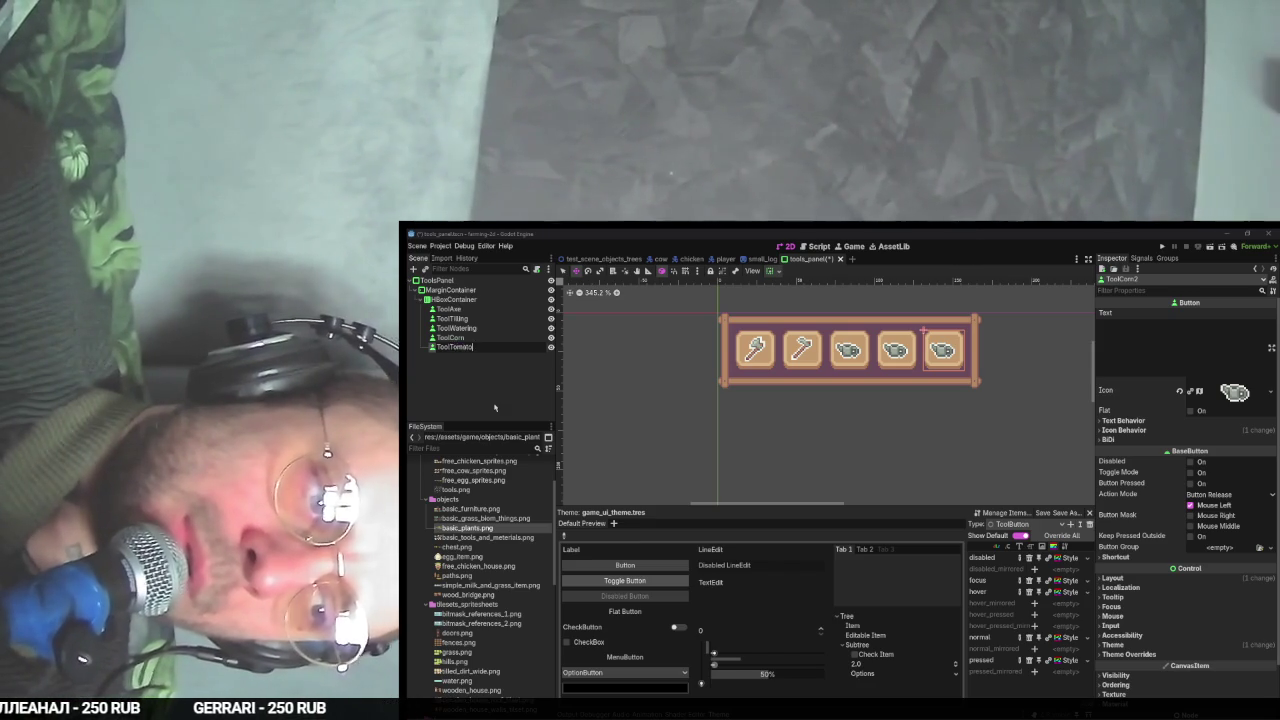
key(Return)
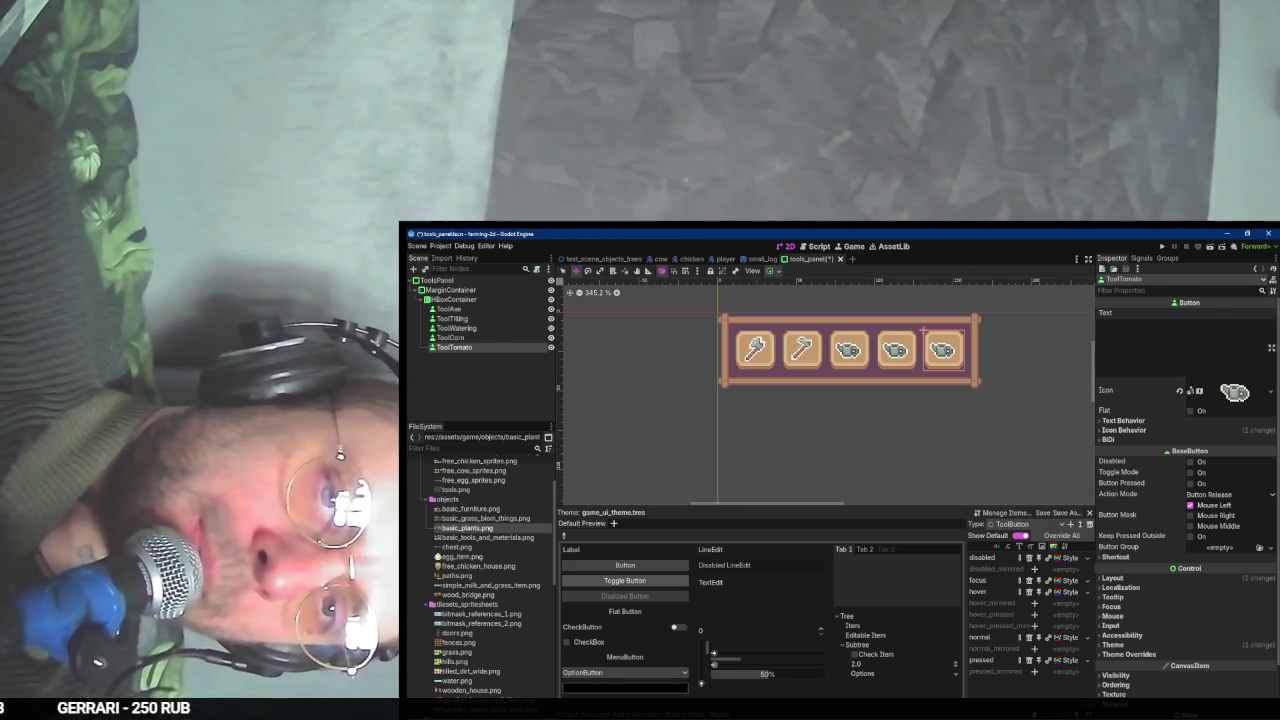
click(497, 339)
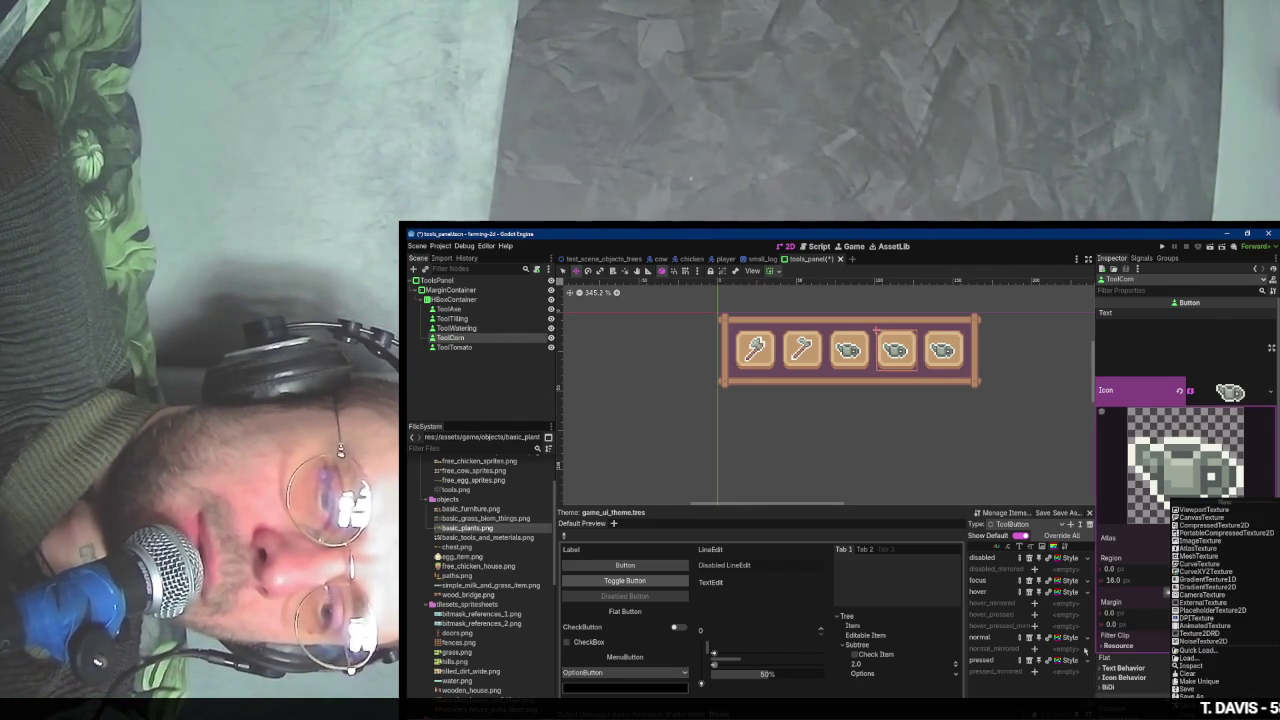
drag(470, 528, 1225, 538)
click(1187, 591)
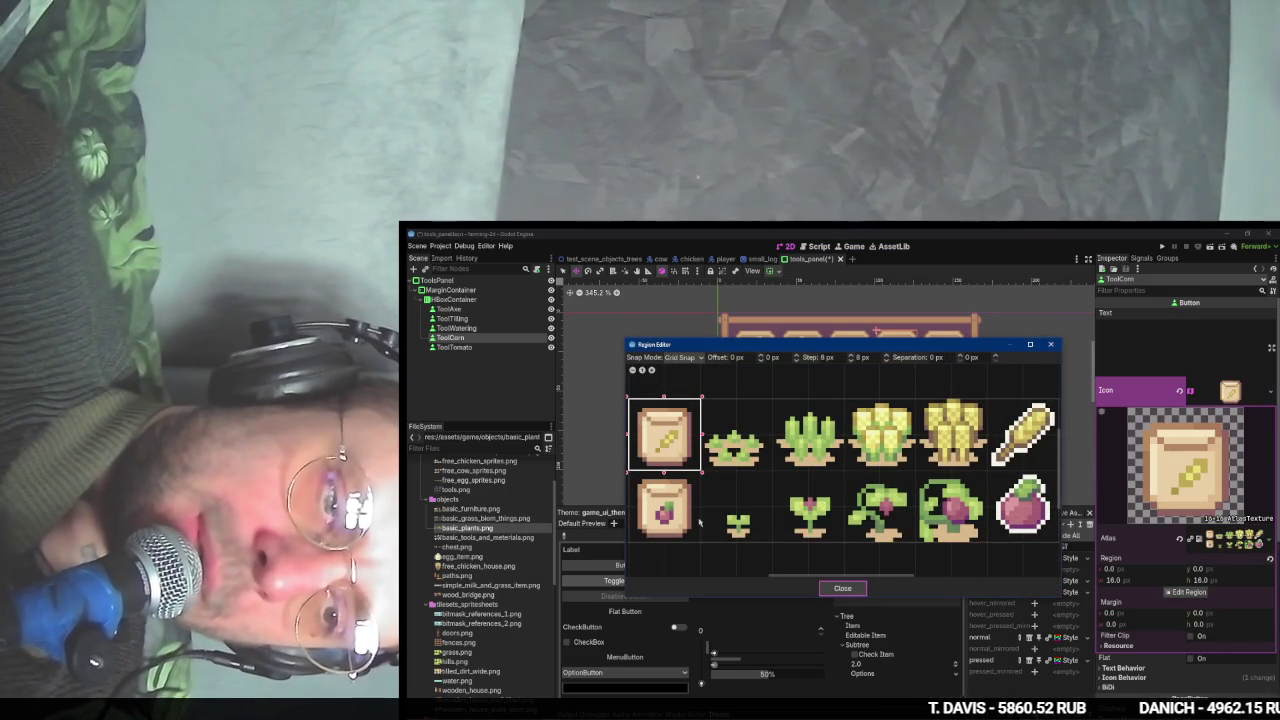
click(842, 588)
key(ctrl+s)
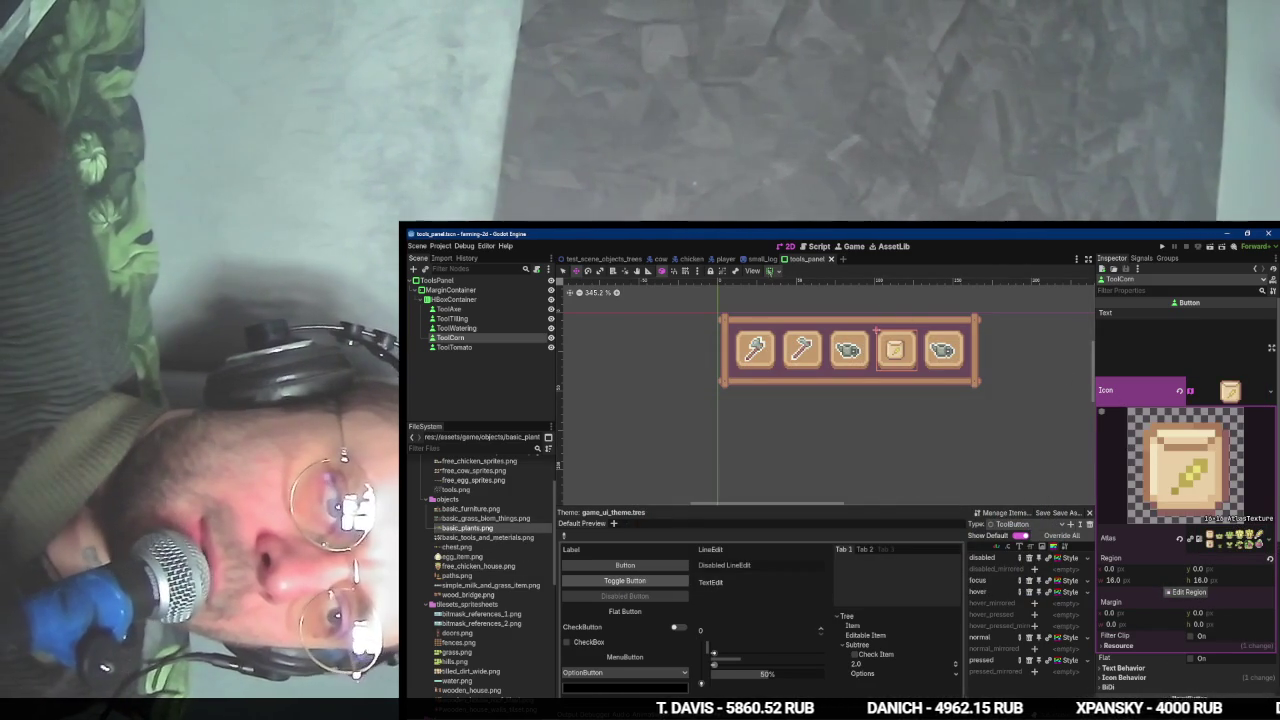
- Paste the seed-packet icon onto ToolTomato and set its region to the bottom-left tomato packet
click(454, 347)
right_click(1126, 384)
click(1153, 395)
click(1230, 391)
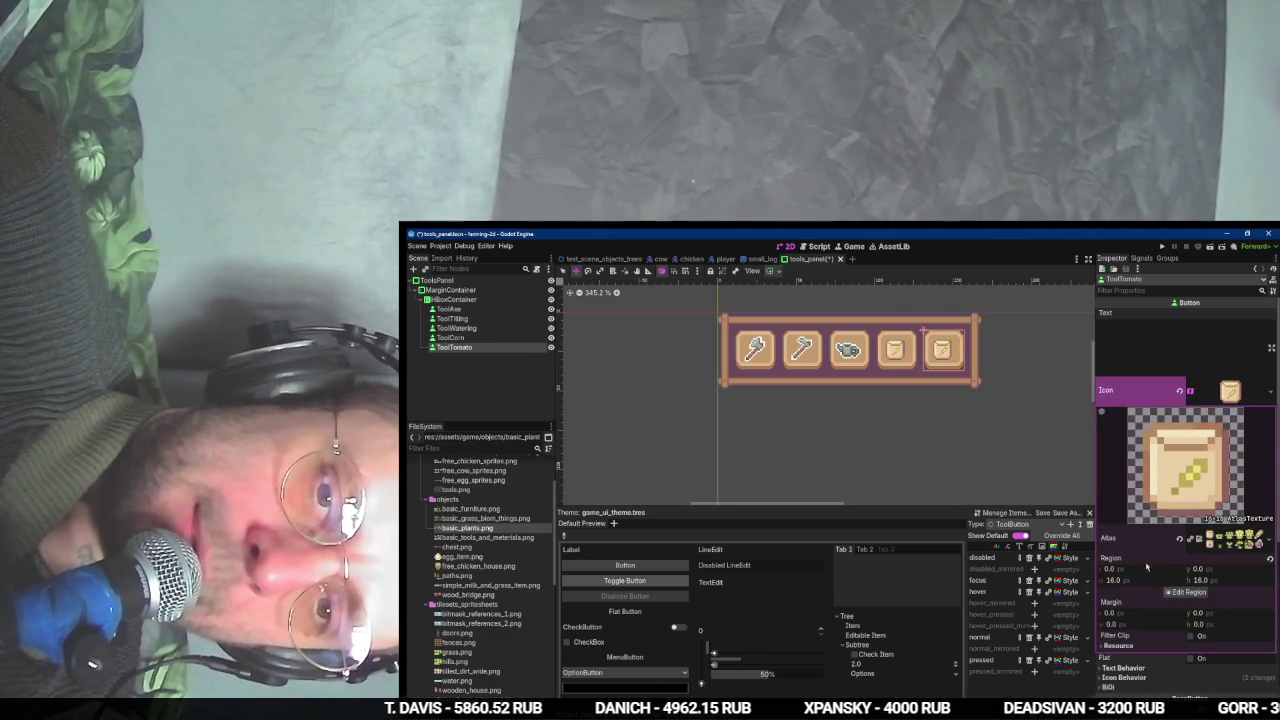
click(1187, 592)
mouse_move(630, 472)
mouse_down()
mouse_move(690, 508)
mouse_move(686, 535)
mouse_up()
click(848, 589)
key(alt+Tab)
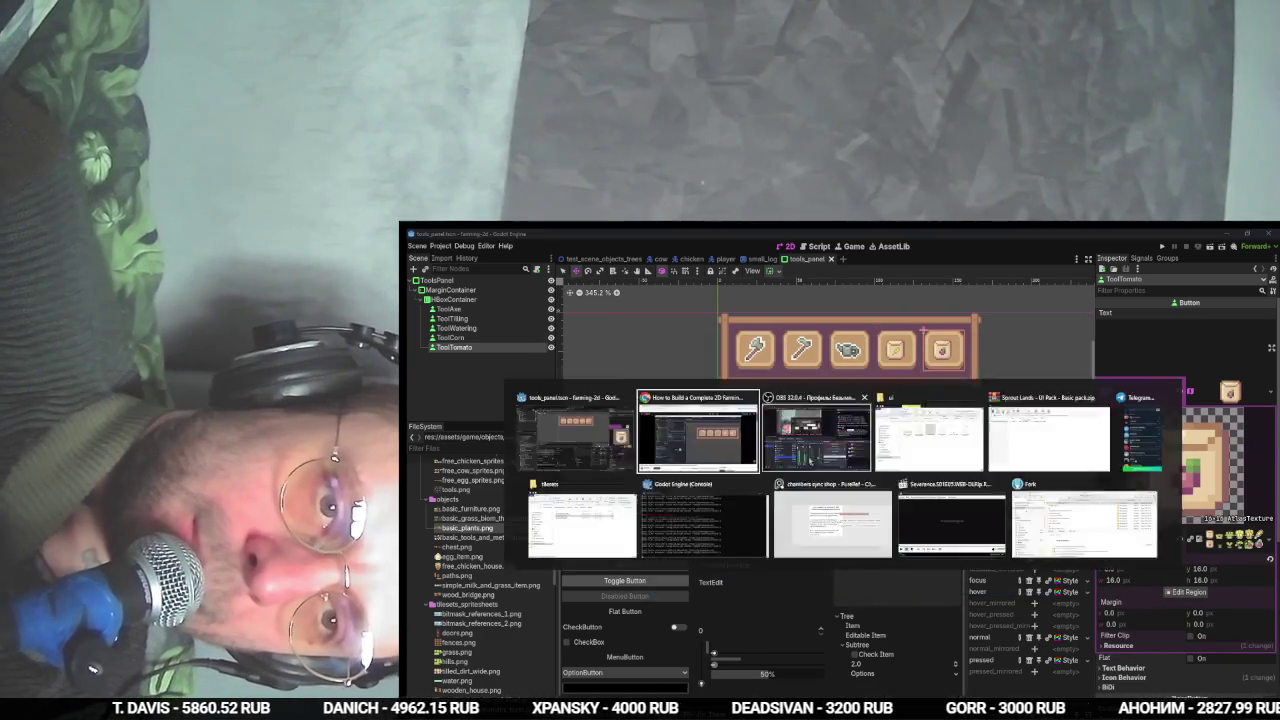
key(space)
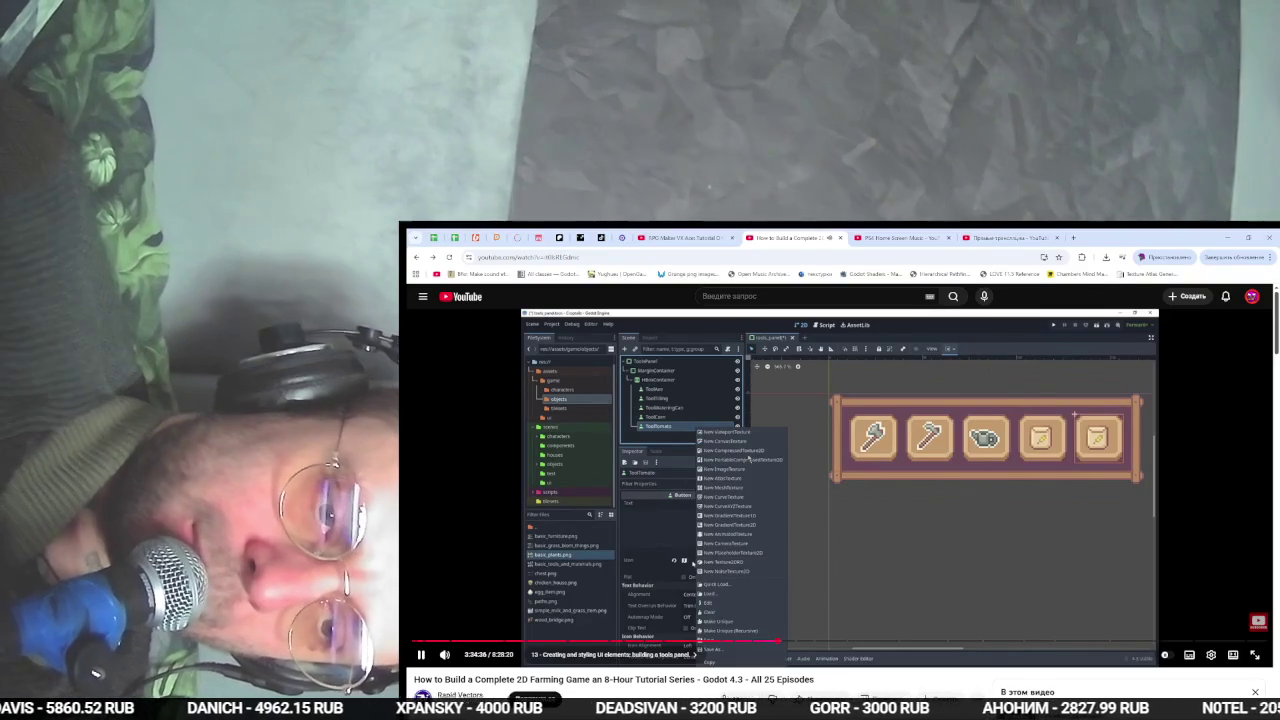
key(alt+Tab)
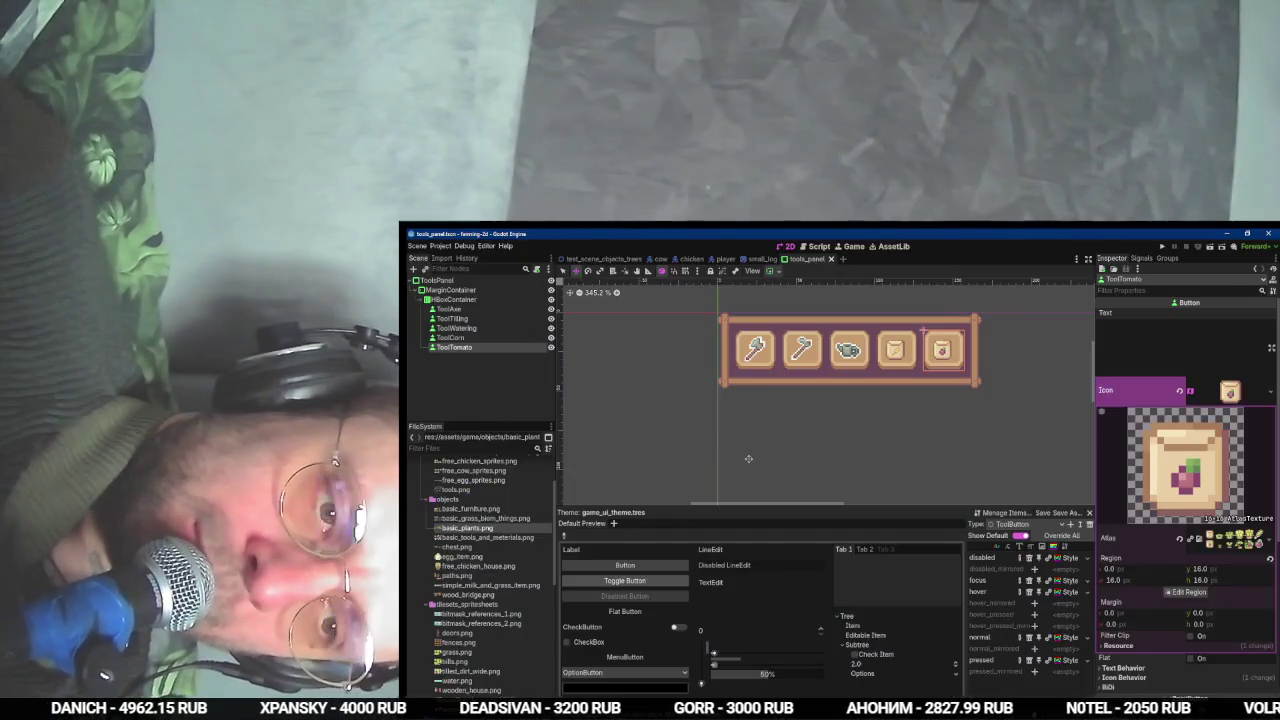
- Select ToolAxe through ToolTomato together and set their Icon Alignment to Center
key(alt+Tab)
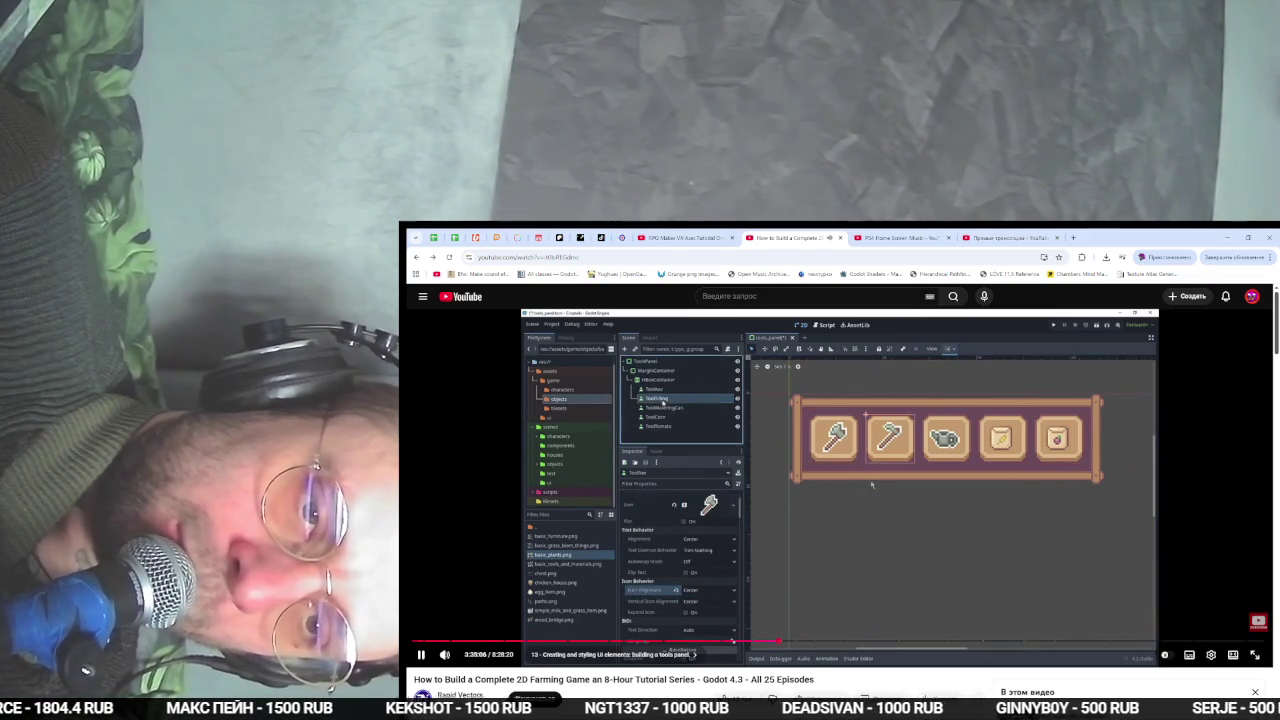
key(alt+Tab)
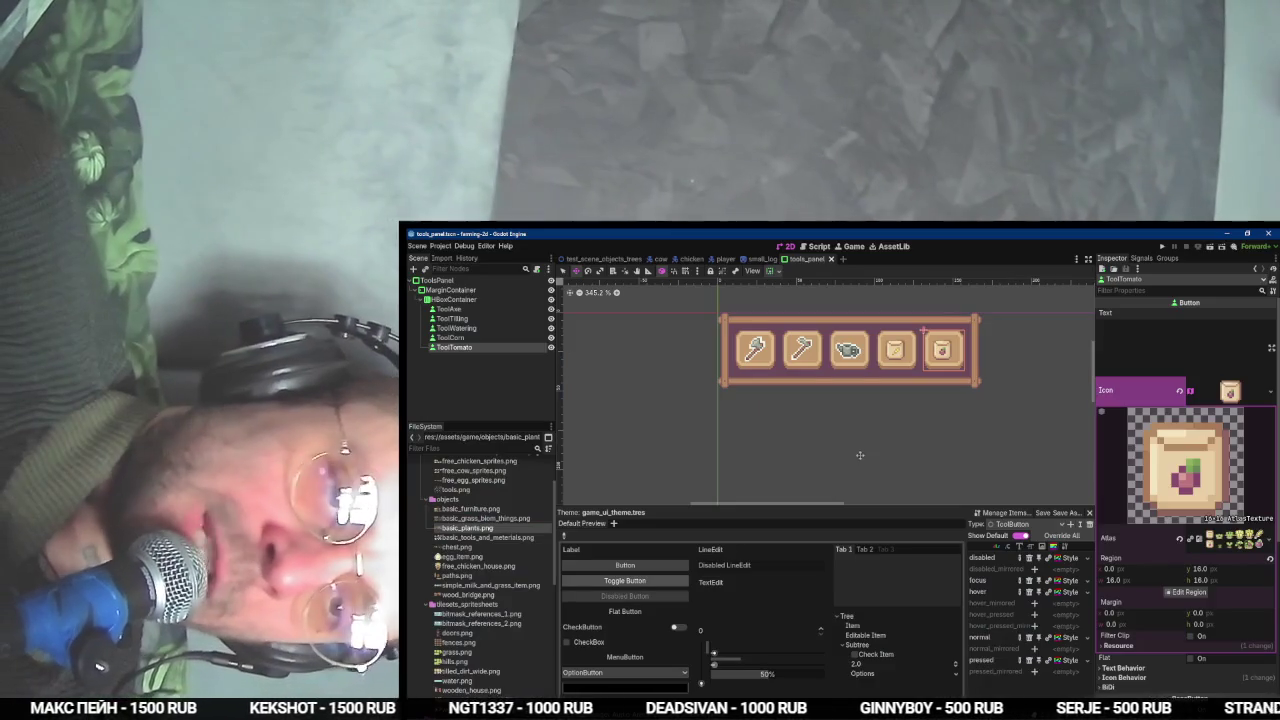
shift+click(449, 309)
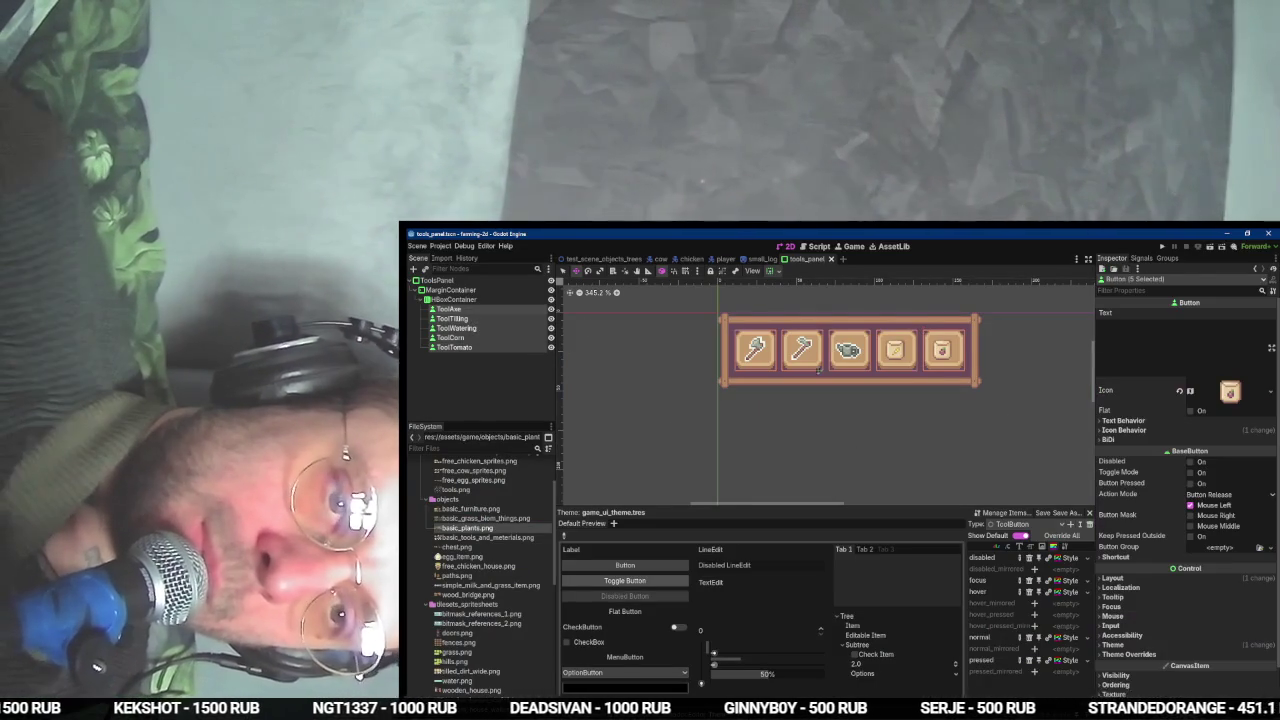
click(1124, 430)
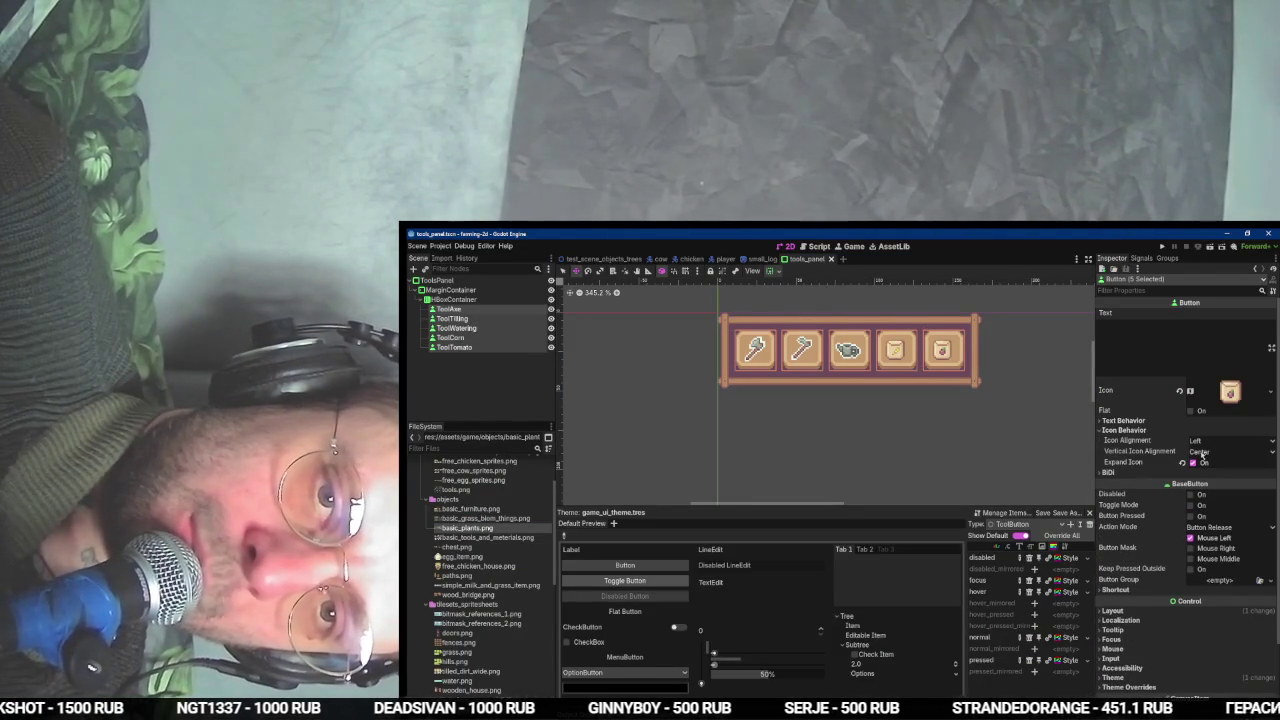
click(1200, 440)
click(1203, 458)
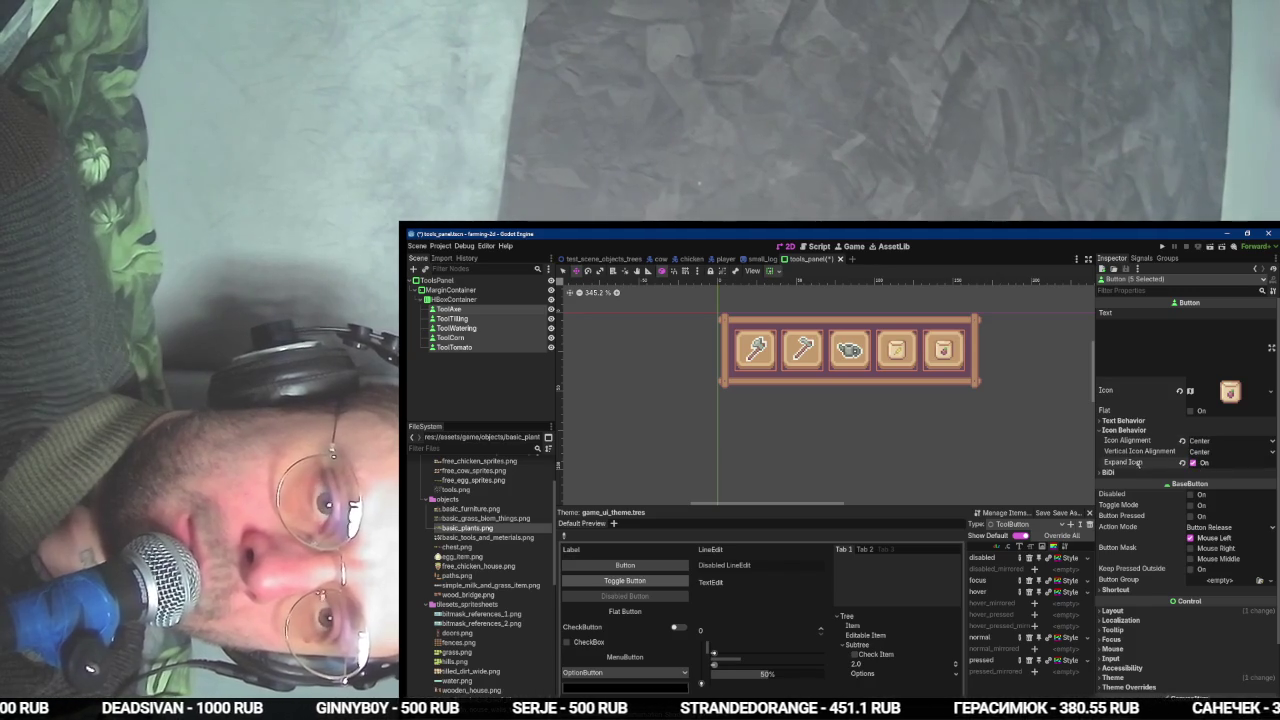
key(alt+Tab)
key(alt+Tab)
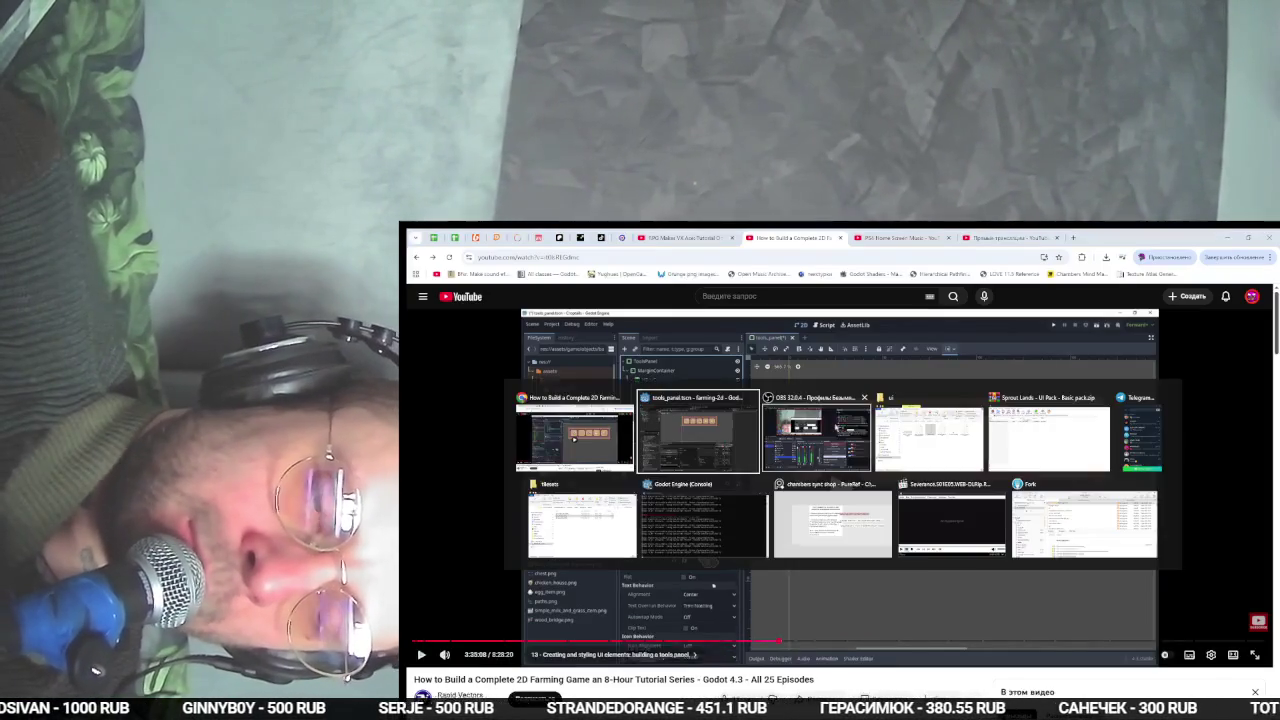
key(alt+Tab)
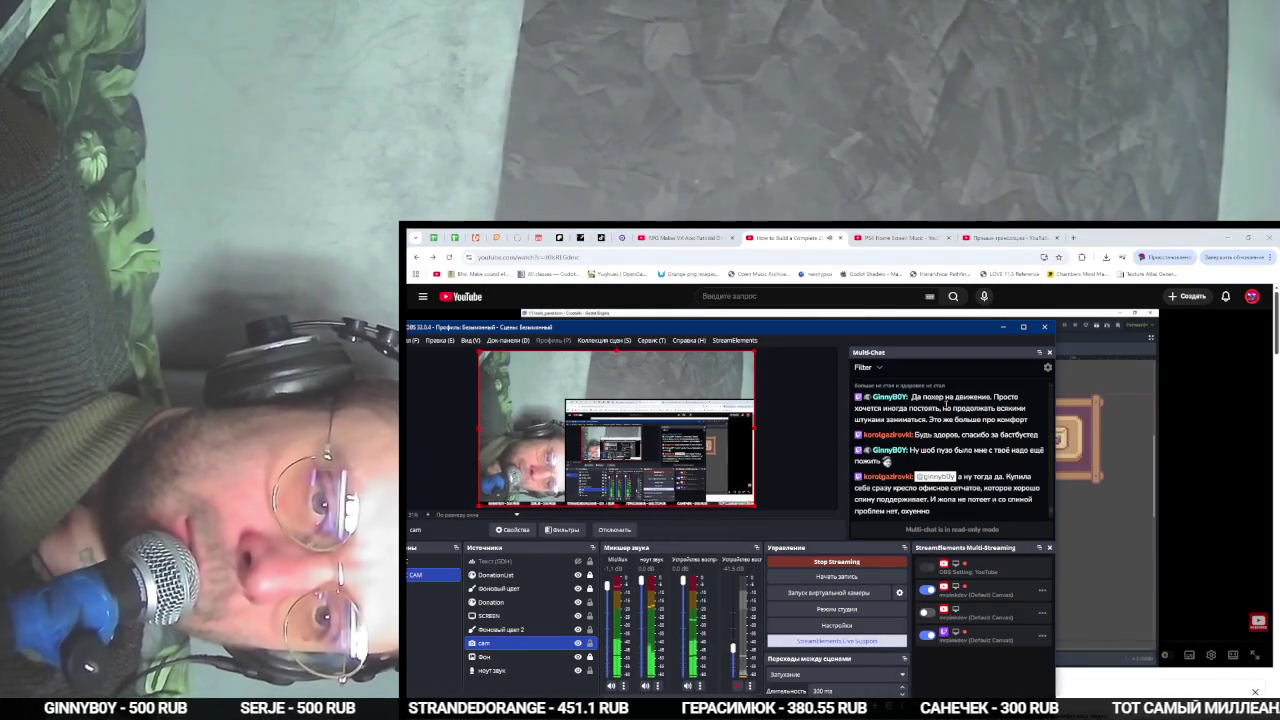
- Slide the OBS window aside to check the stream preview and multi-chat, pausing the tutorial
drag(916, 333, 656, 347)
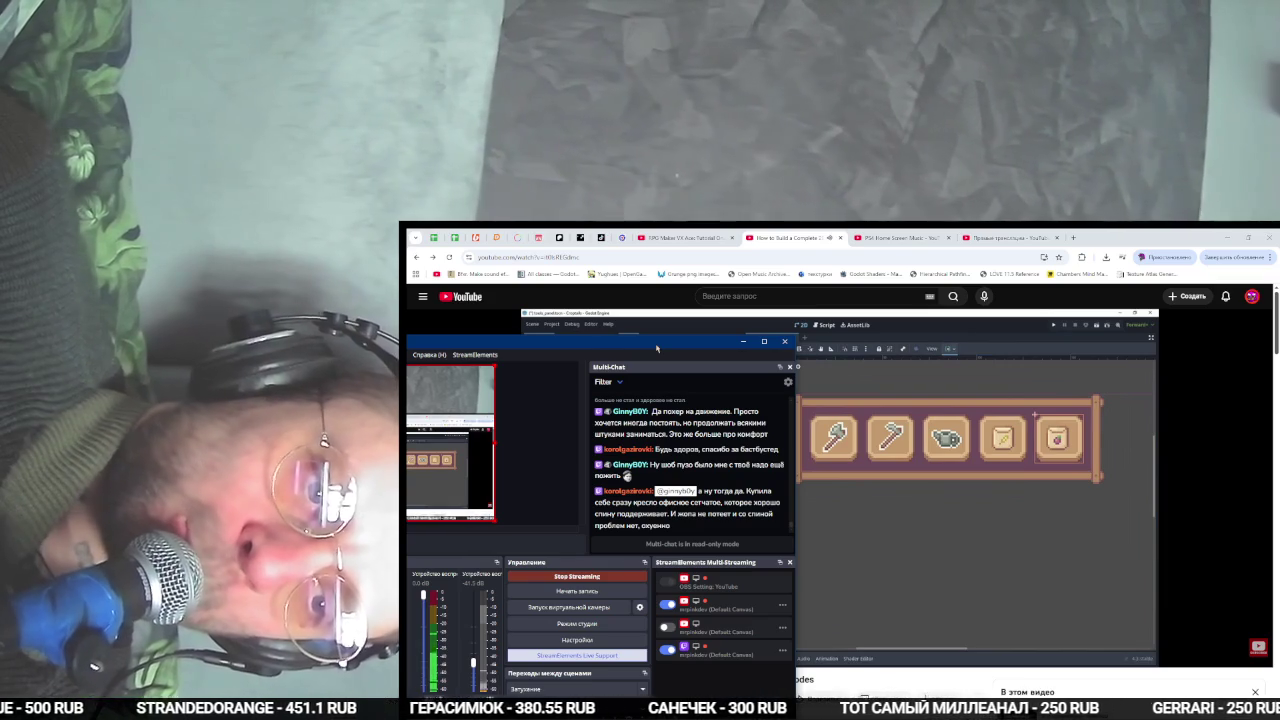
drag(656, 347, 576, 347)
click(576, 347)
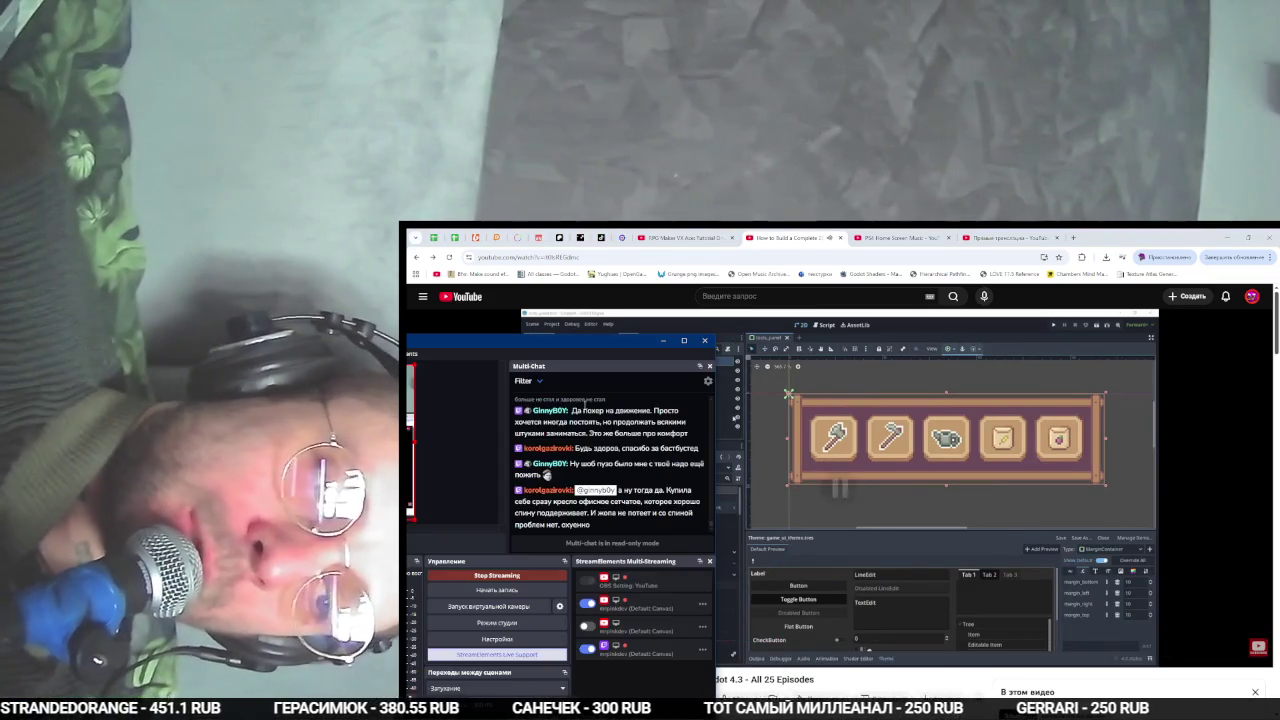
drag(604, 346, 859, 337)
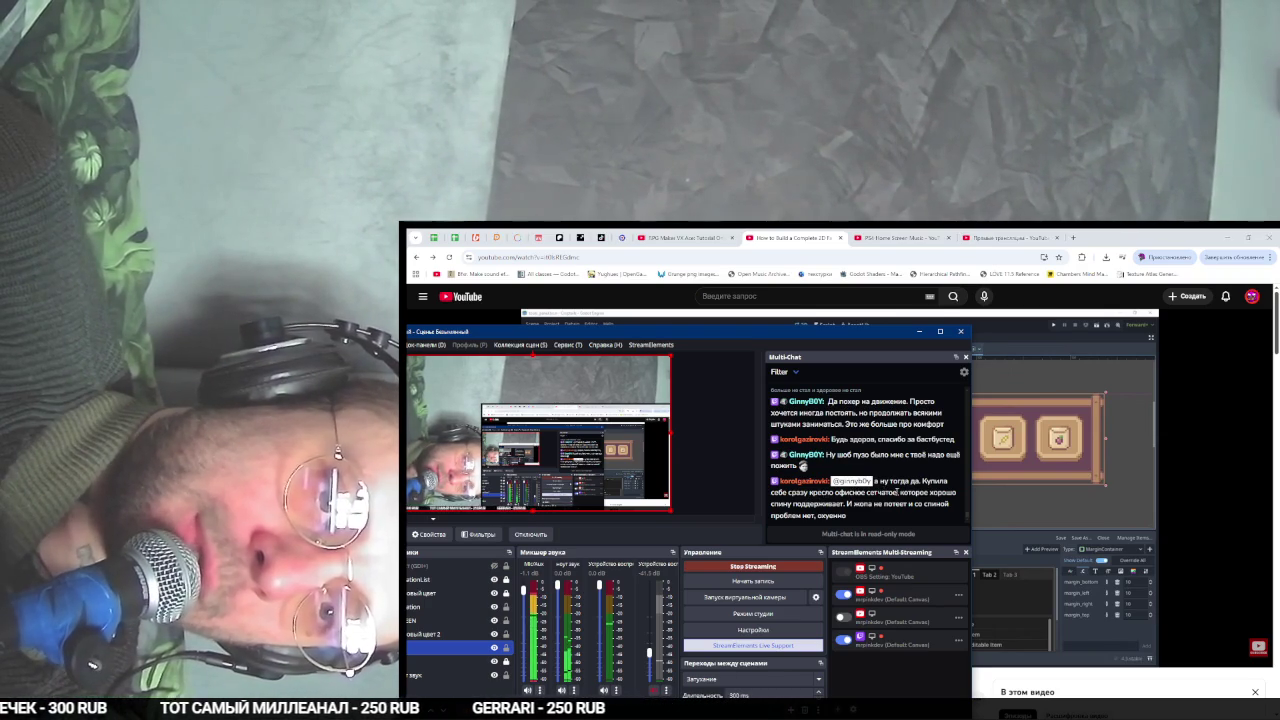
mouse_move(933, 503)
mouse_down()
mouse_move(945, 505)
mouse_move(831, 515)
mouse_up()
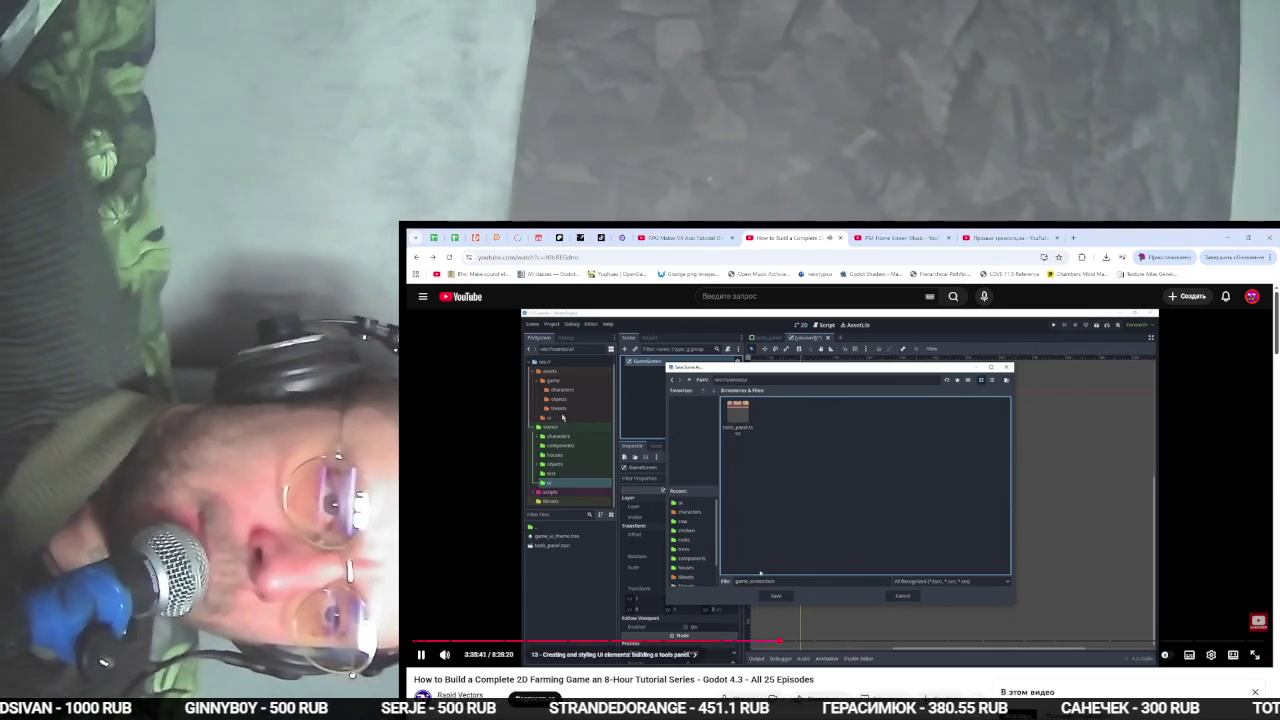
- Save the new GameScreen scene as game_screen.tscn in res://scenes/ui/
click(753, 601)
key(alt+Tab)
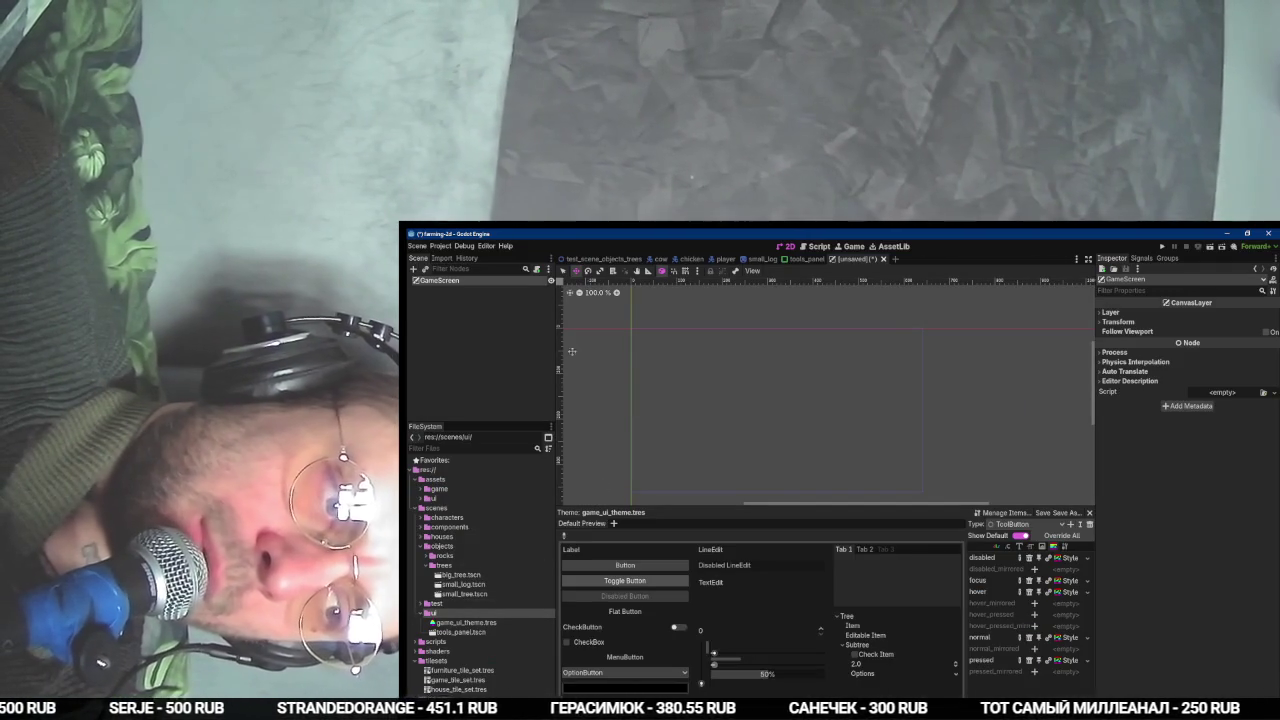
key(ctrl+s)
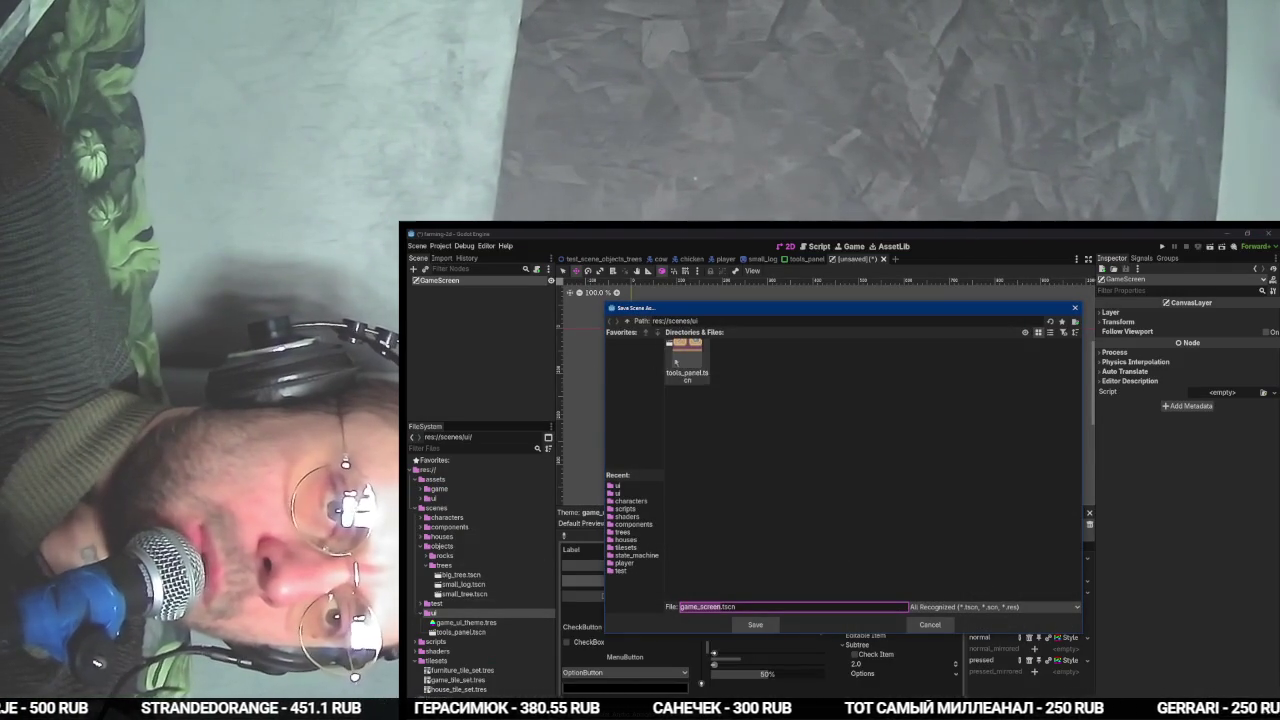
key(alt+Tab)
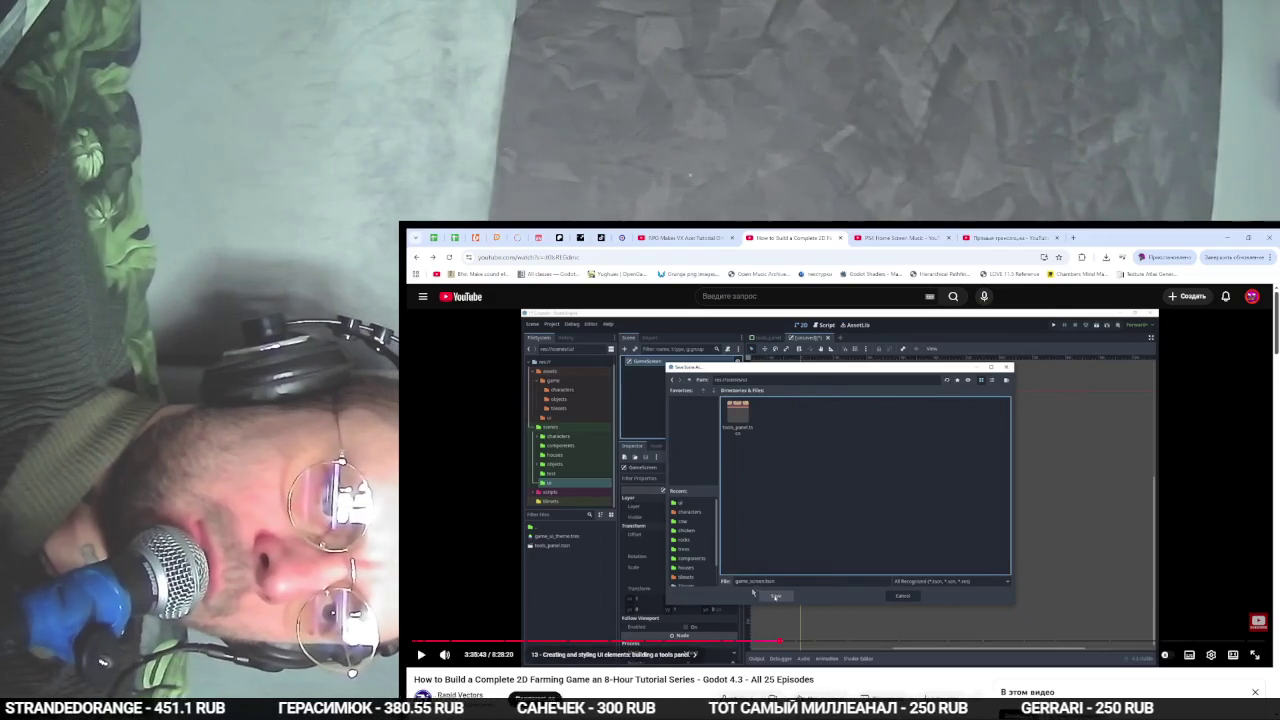
key(alt+Tab)
click(749, 626)
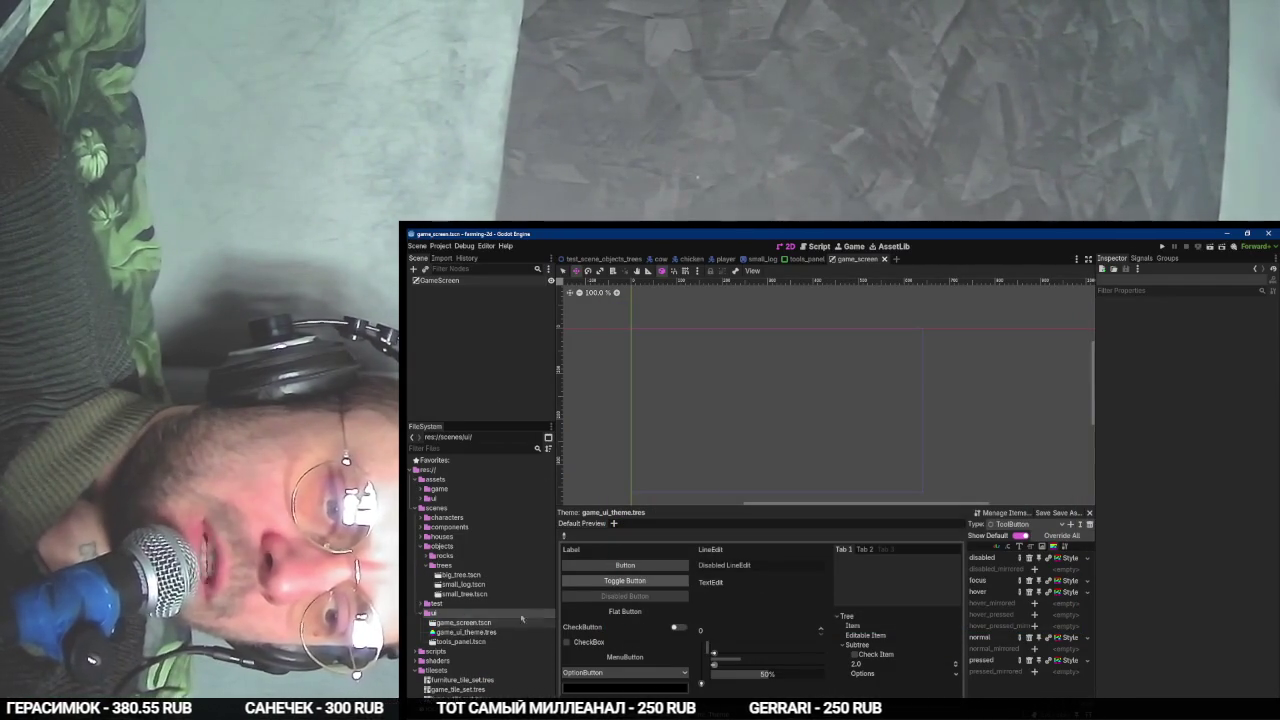
key(alt+Tab)
key(space)
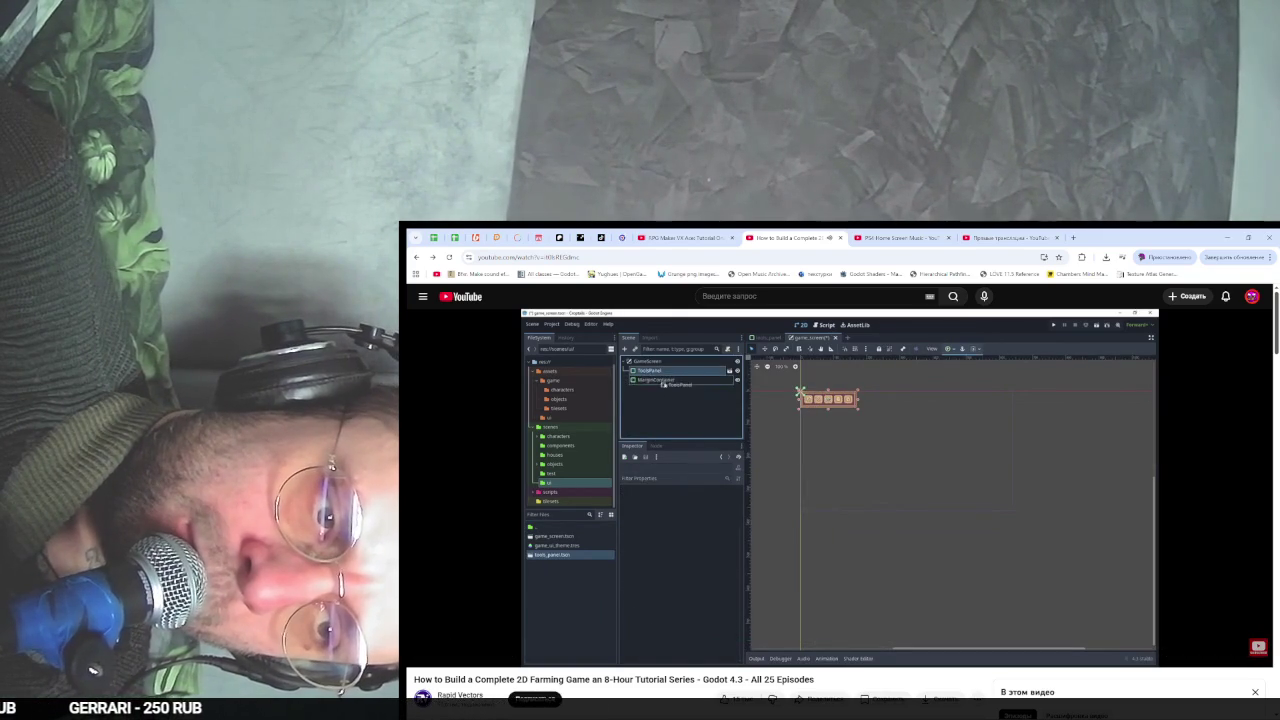
key(alt+Tab)
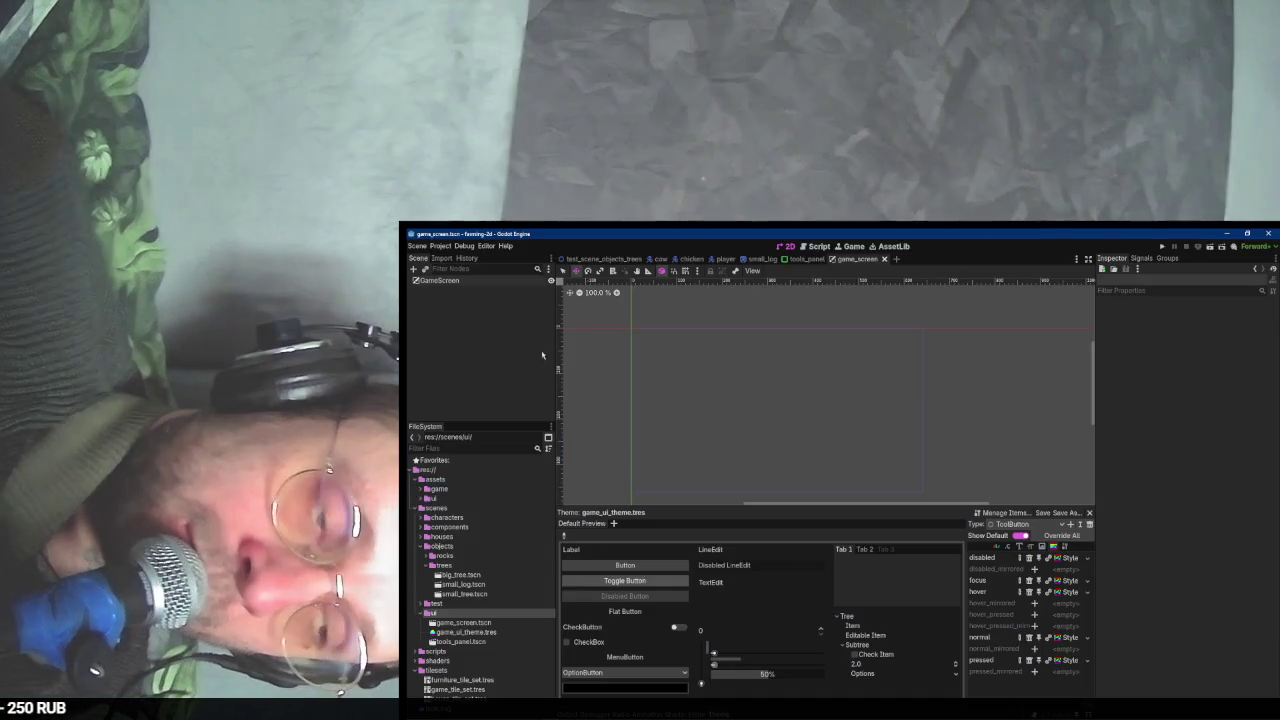
- Add a MarginContainer child to GameScreen and drag tools_panel.tscn into it as an instance
right_click(478, 282)
click(485, 288)
text(marg)
key(Return)
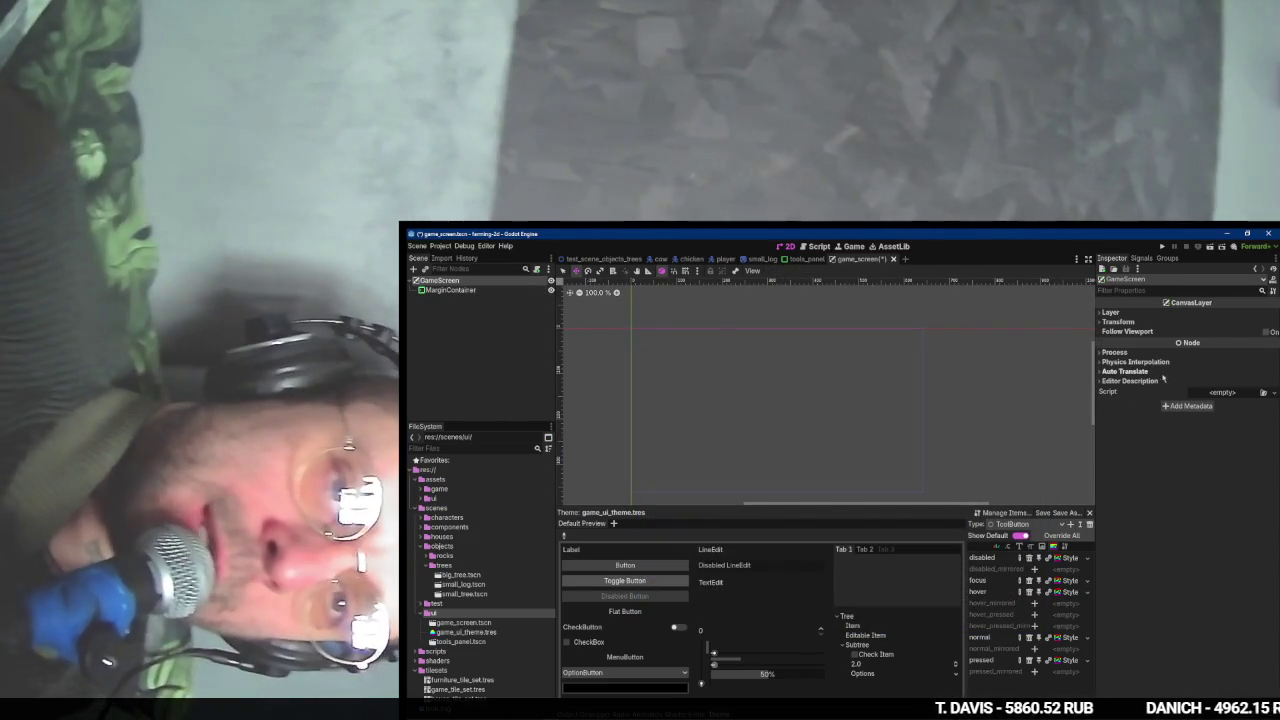
click(1112, 312)
click(1138, 344)
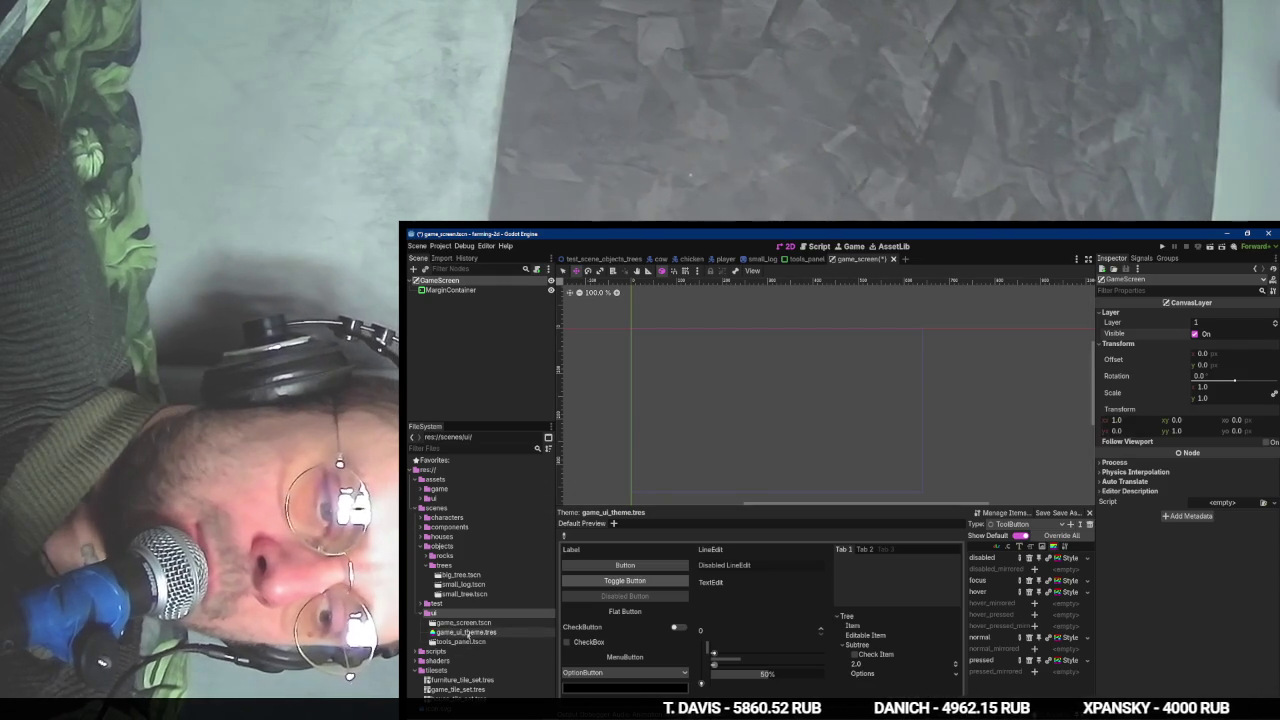
mouse_move(461, 647)
mouse_down()
mouse_move(470, 316)
mouse_move(452, 290)
mouse_up()
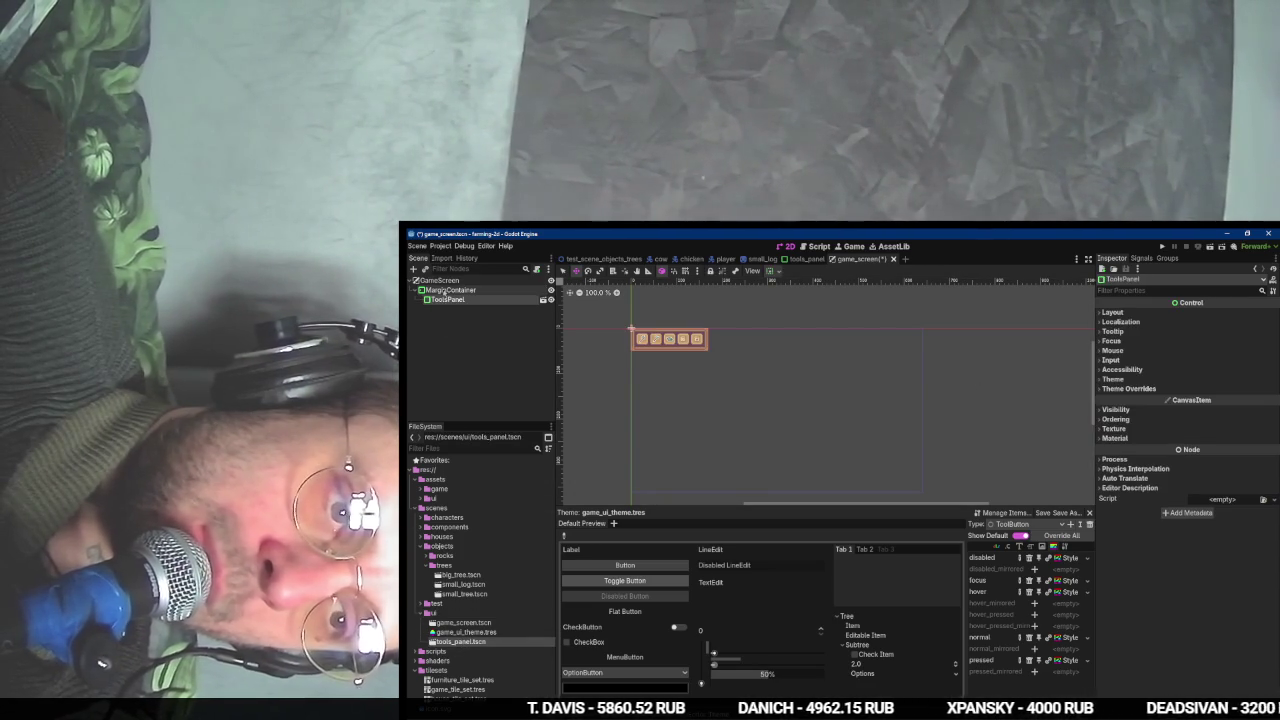
key(alt+Tab)
key(space)
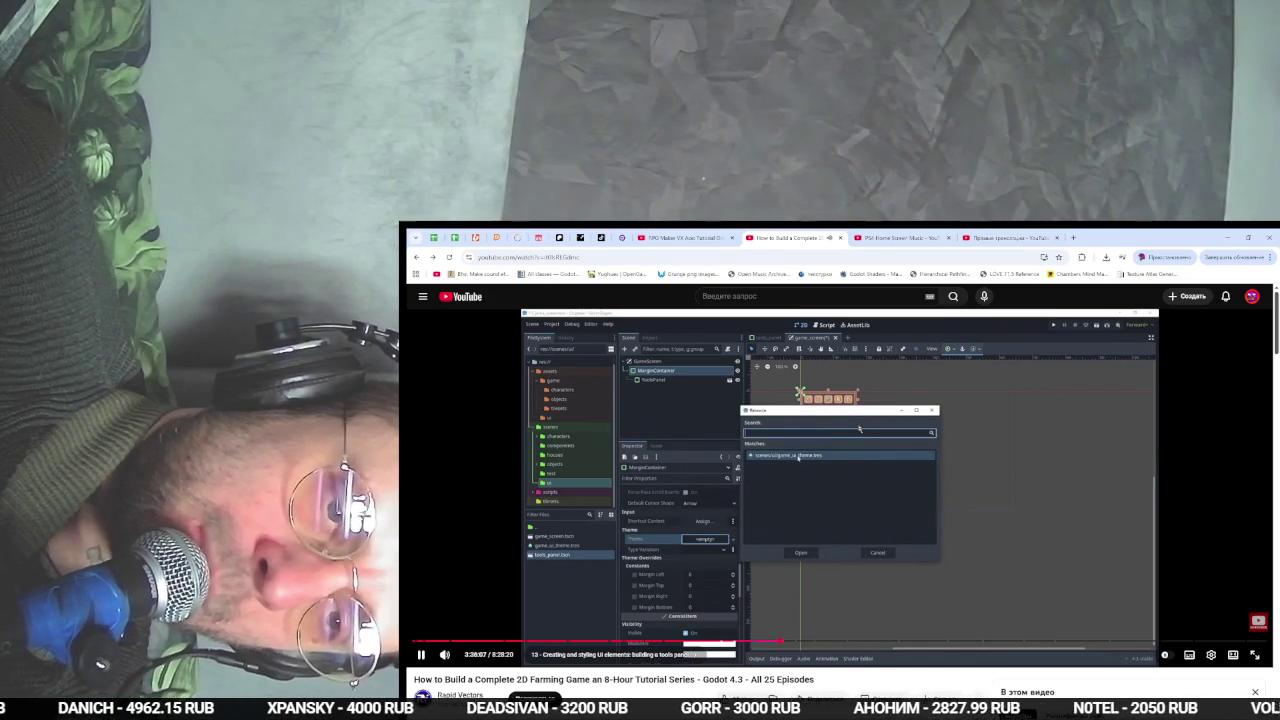
- Load game_ui_theme.tres into the MarginContainer's Theme slot
key(space)
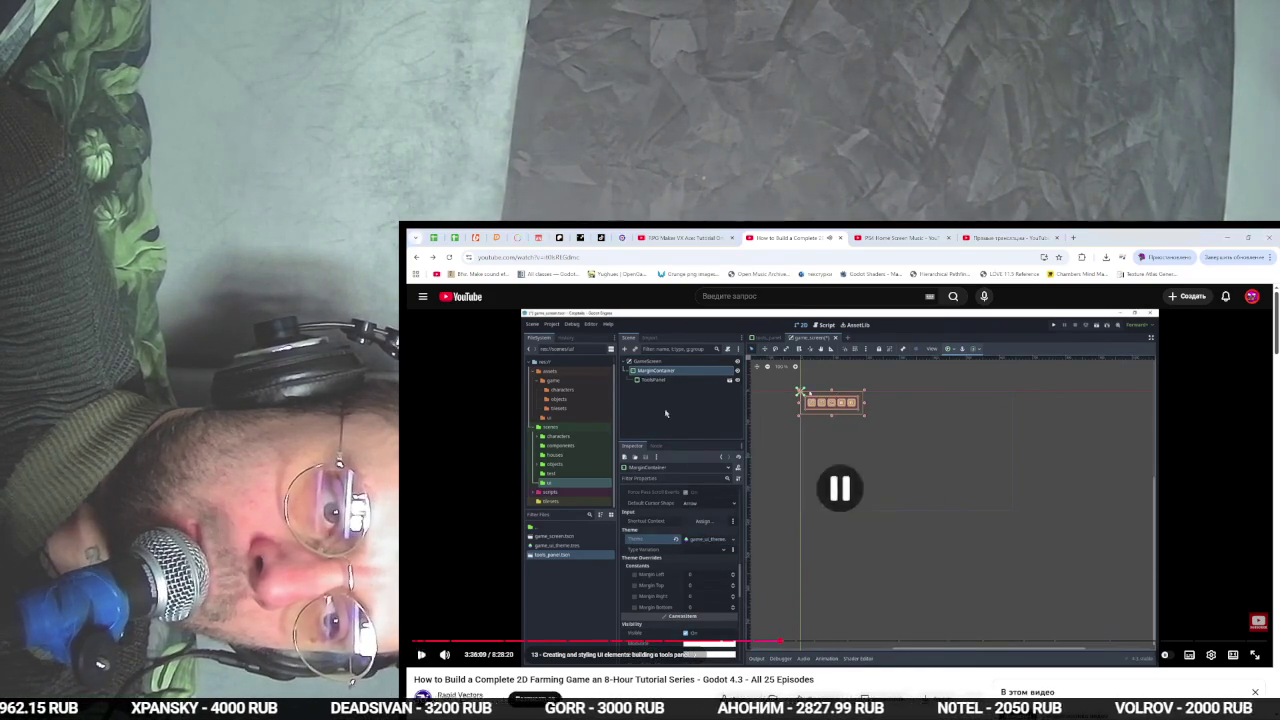
key(alt+Tab)
click(1128, 379)
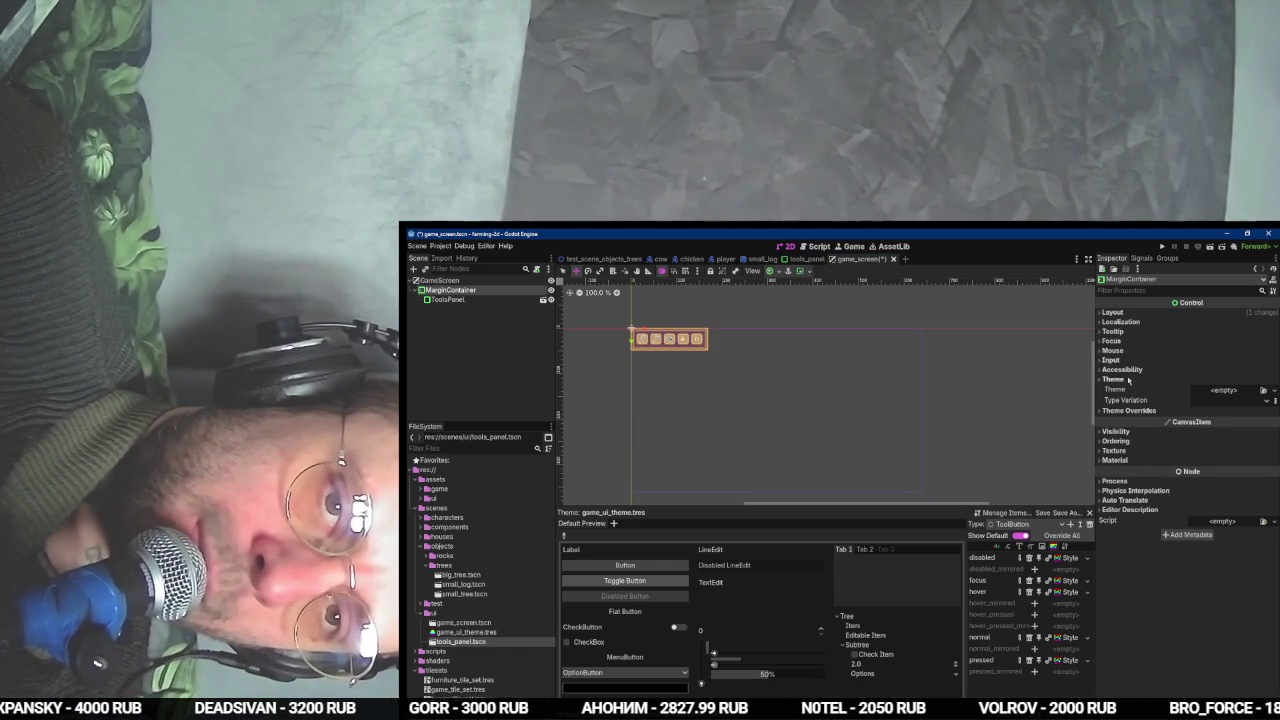
click(1263, 390)
click(1235, 418)
key(Escape)
- Glance at the MarginContainer's anchor presets while following the tutorial's next step
key(alt+Tab)
key(space)
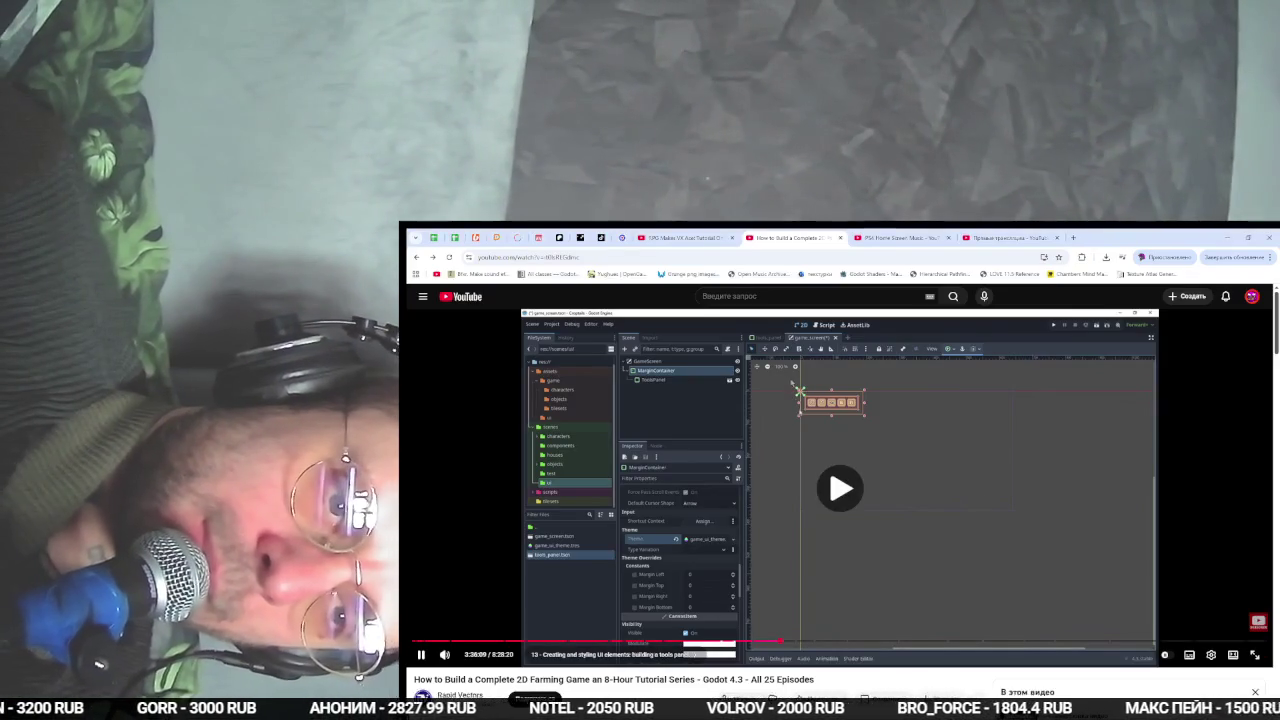
key(alt+Tab)
click(772, 271)
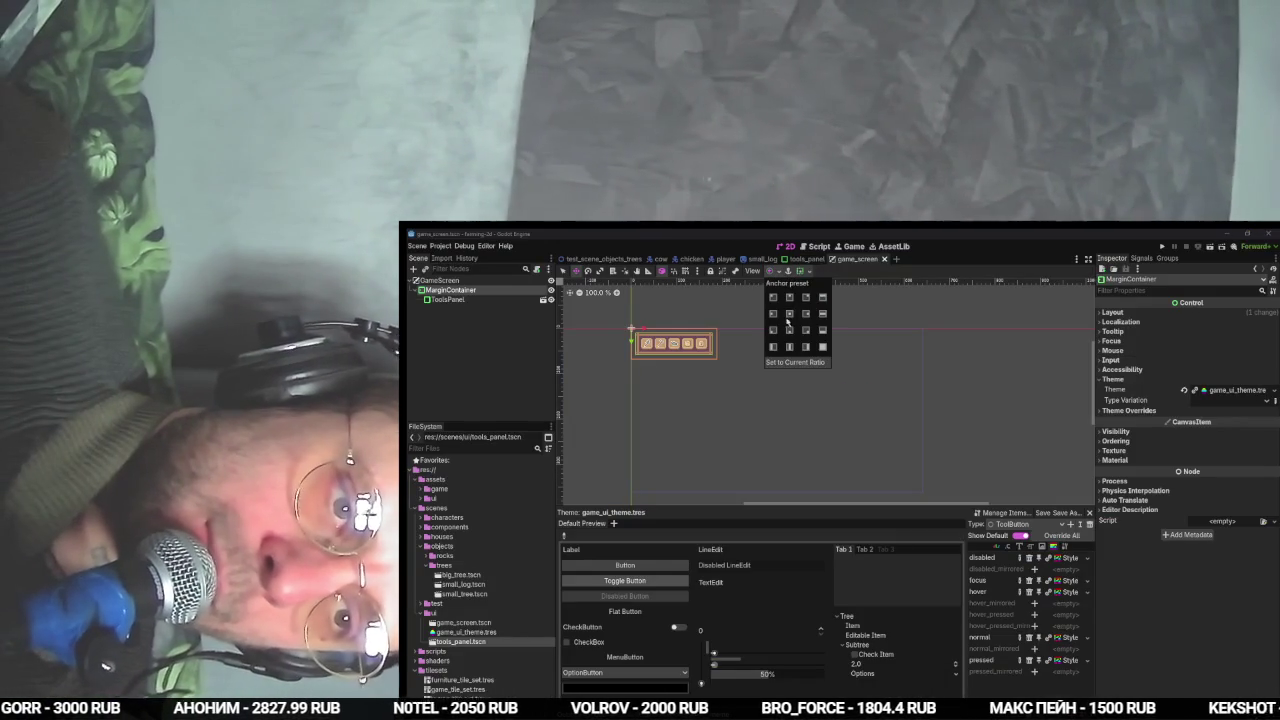
key(Escape)
key(alt+Tab)
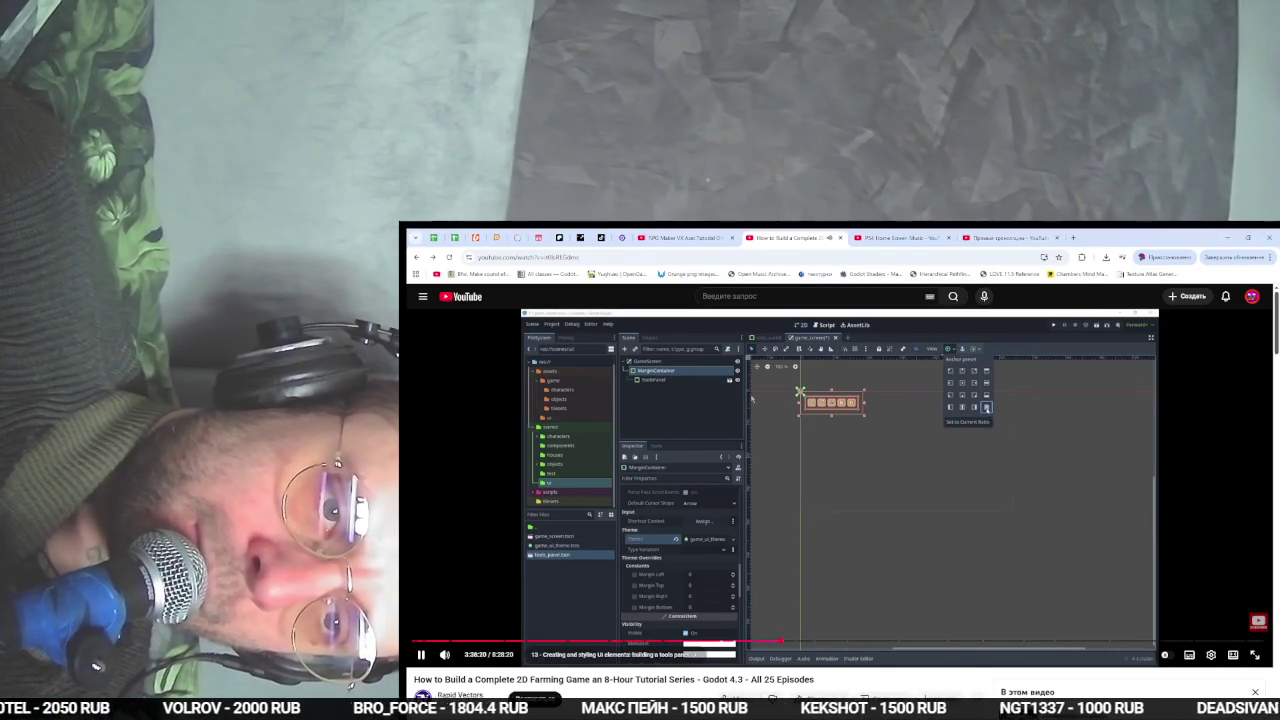
key(alt+Tab)
key(alt+Tab)
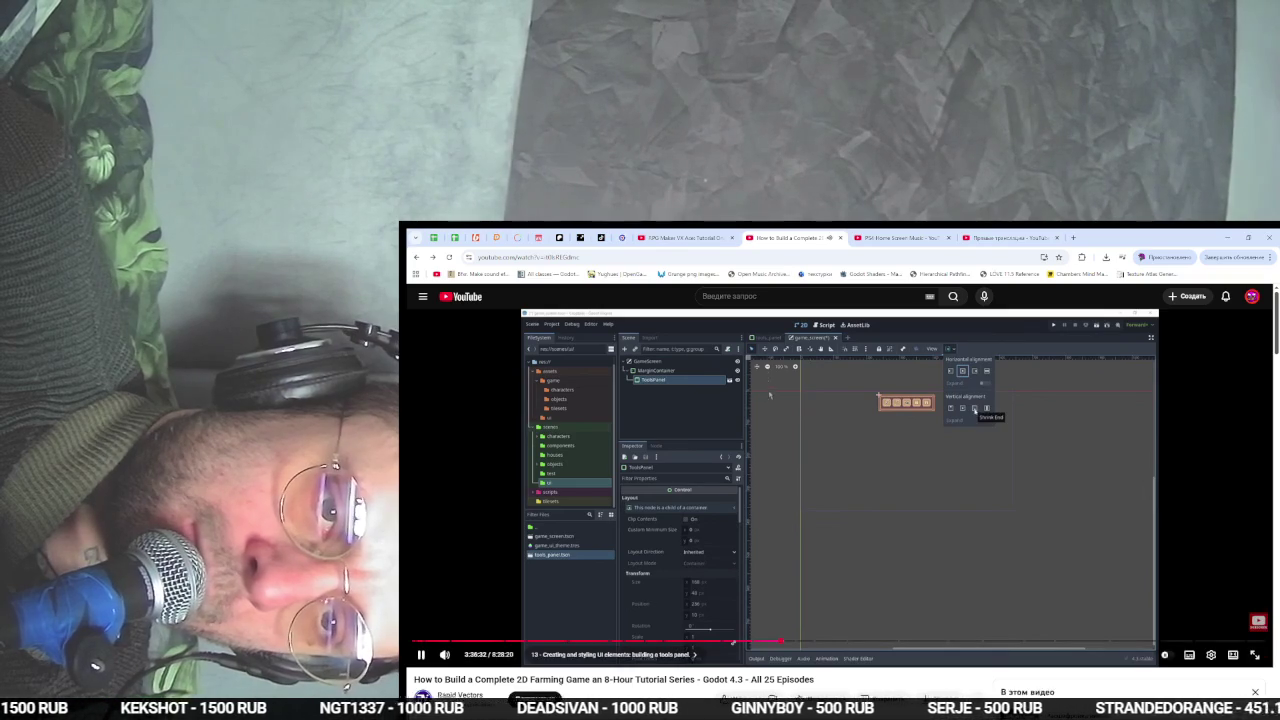
- Set the MarginContainer anchors to Full Rect, then try the bottom-centre preset
key(space)
key(alt+Tab)
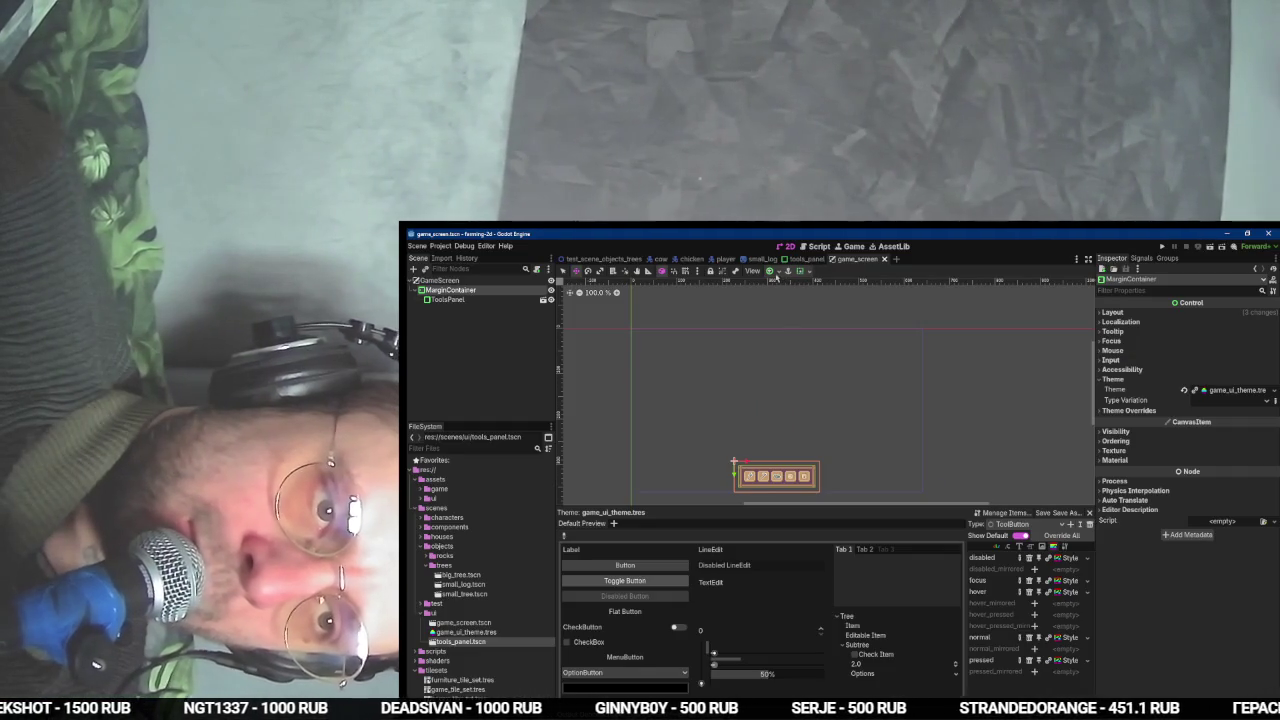
click(771, 271)
click(821, 347)
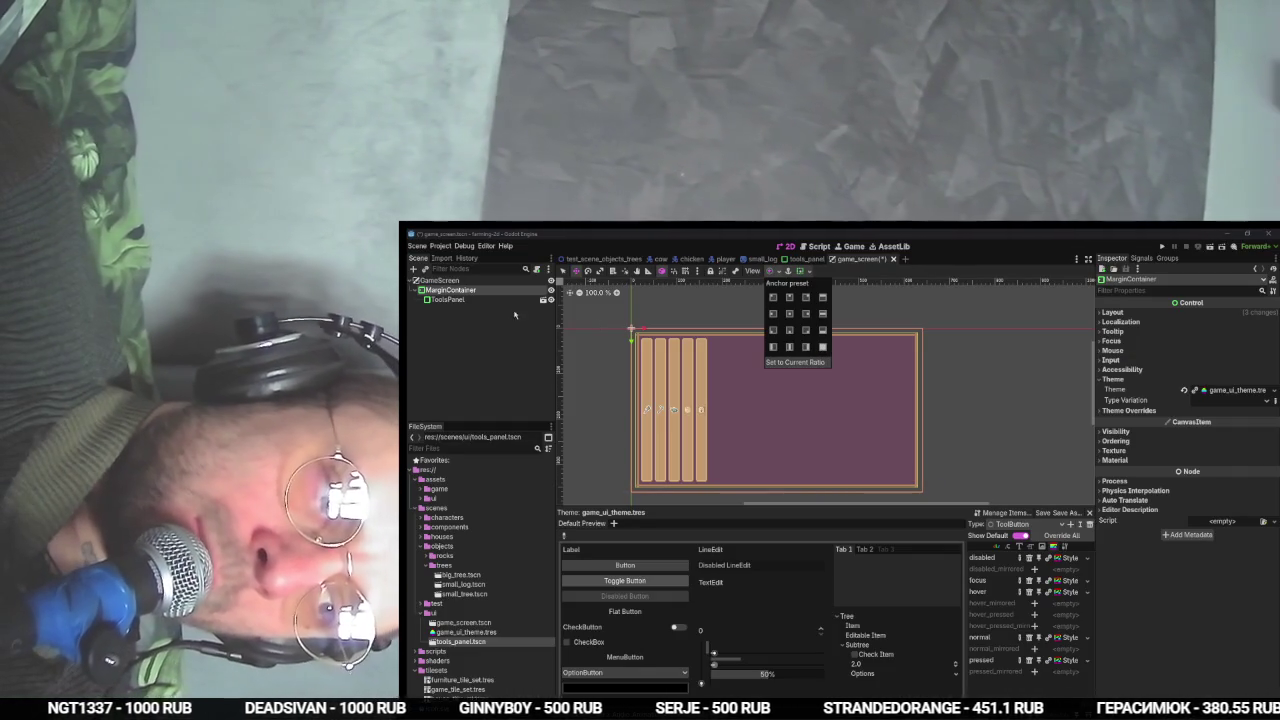
click(506, 302)
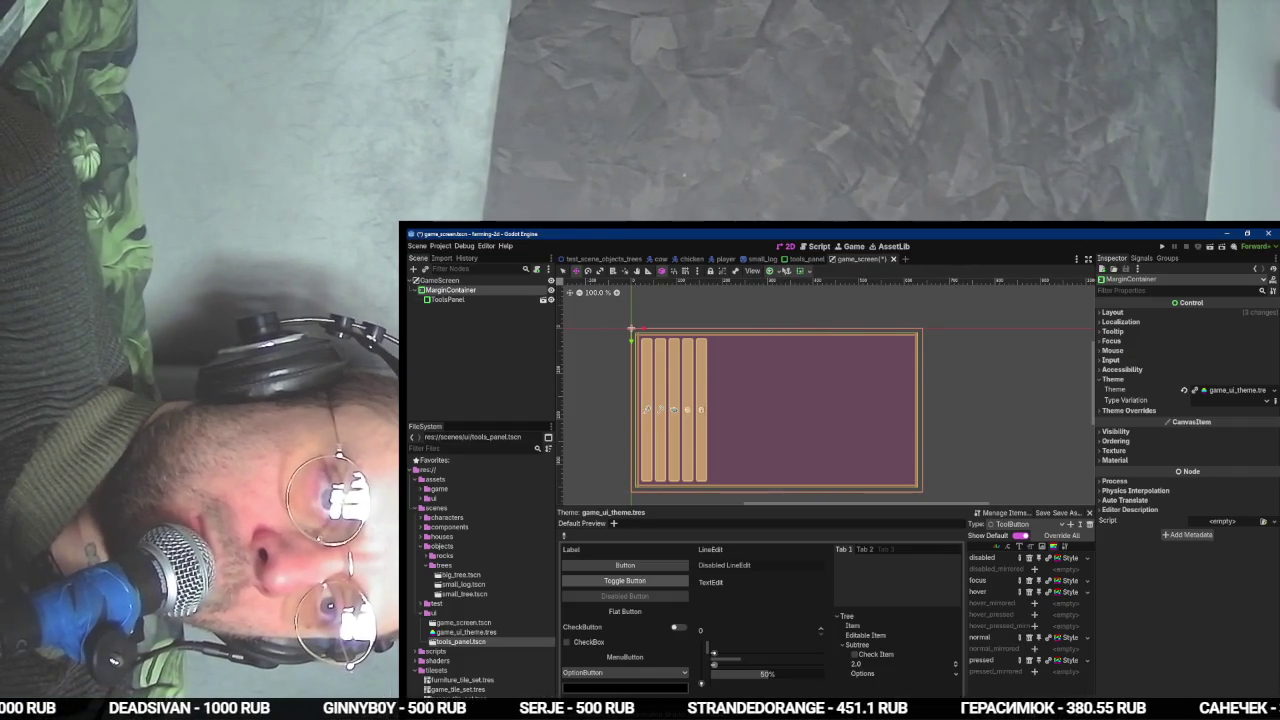
click(800, 271)
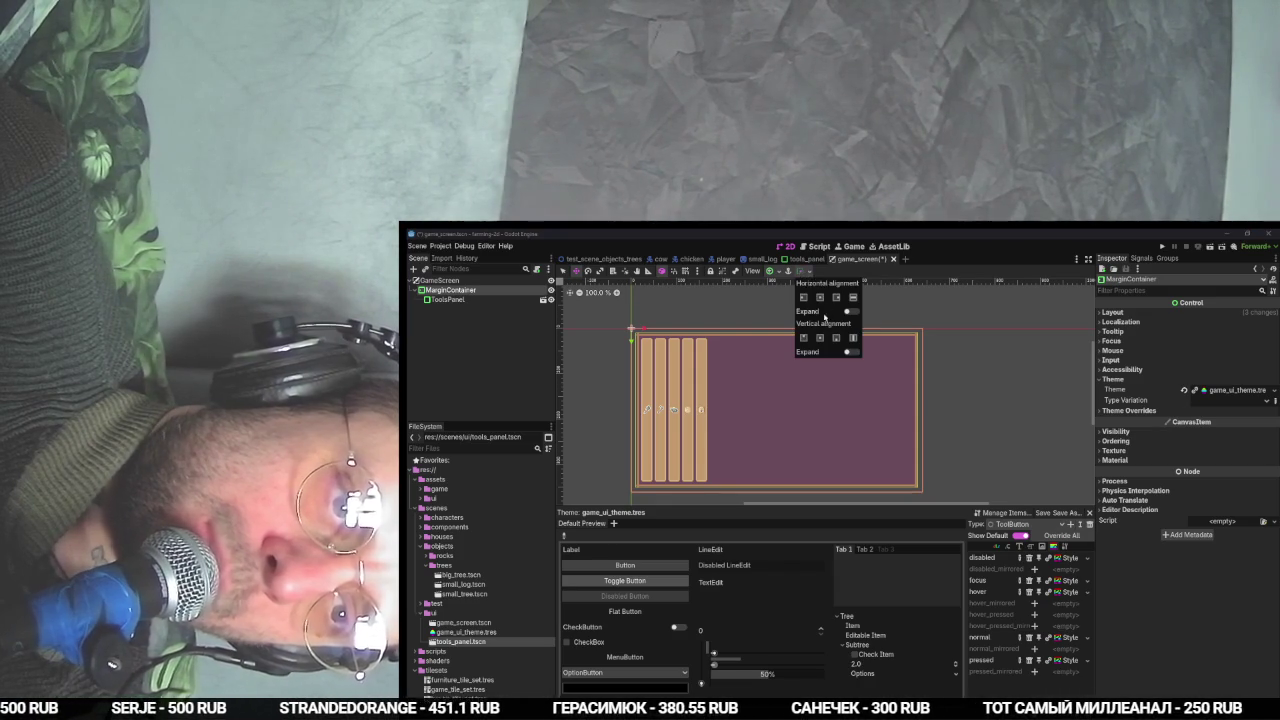
click(781, 272)
click(787, 271)
click(790, 330)
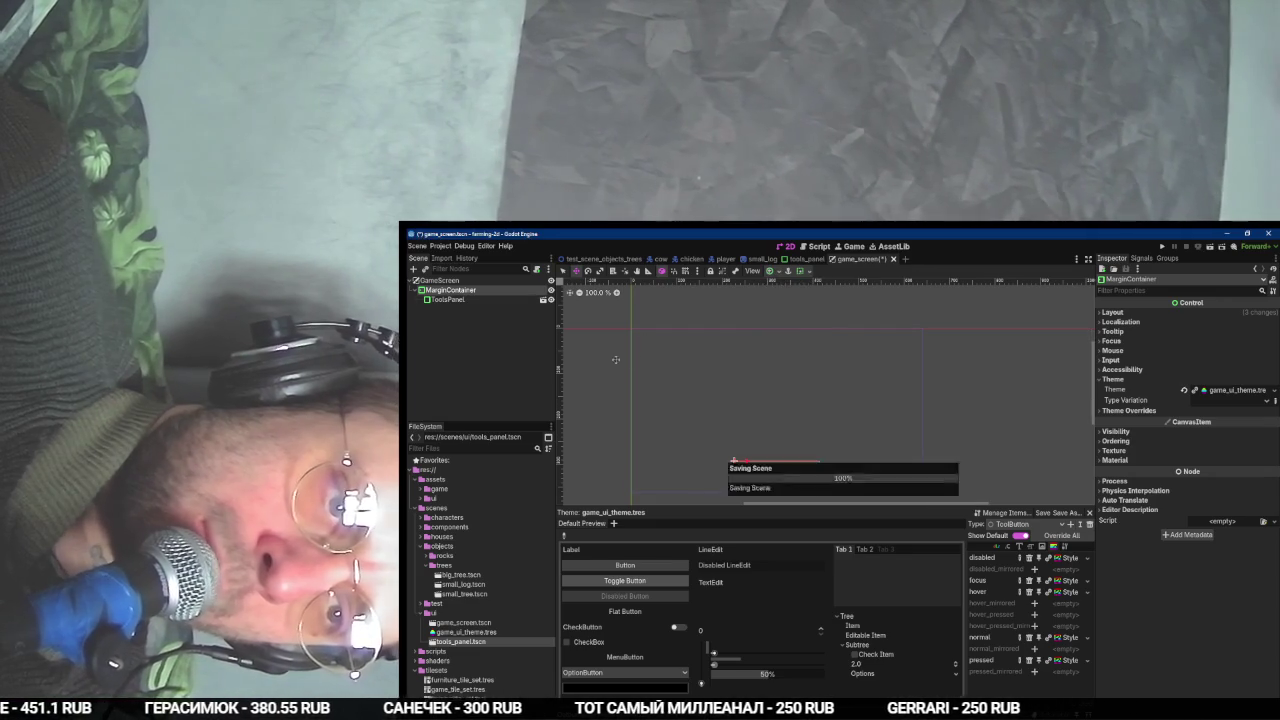
- Adjust the MarginContainer's container sizing, save, and reapply the Full Rect anchors
key(alt+Tab)
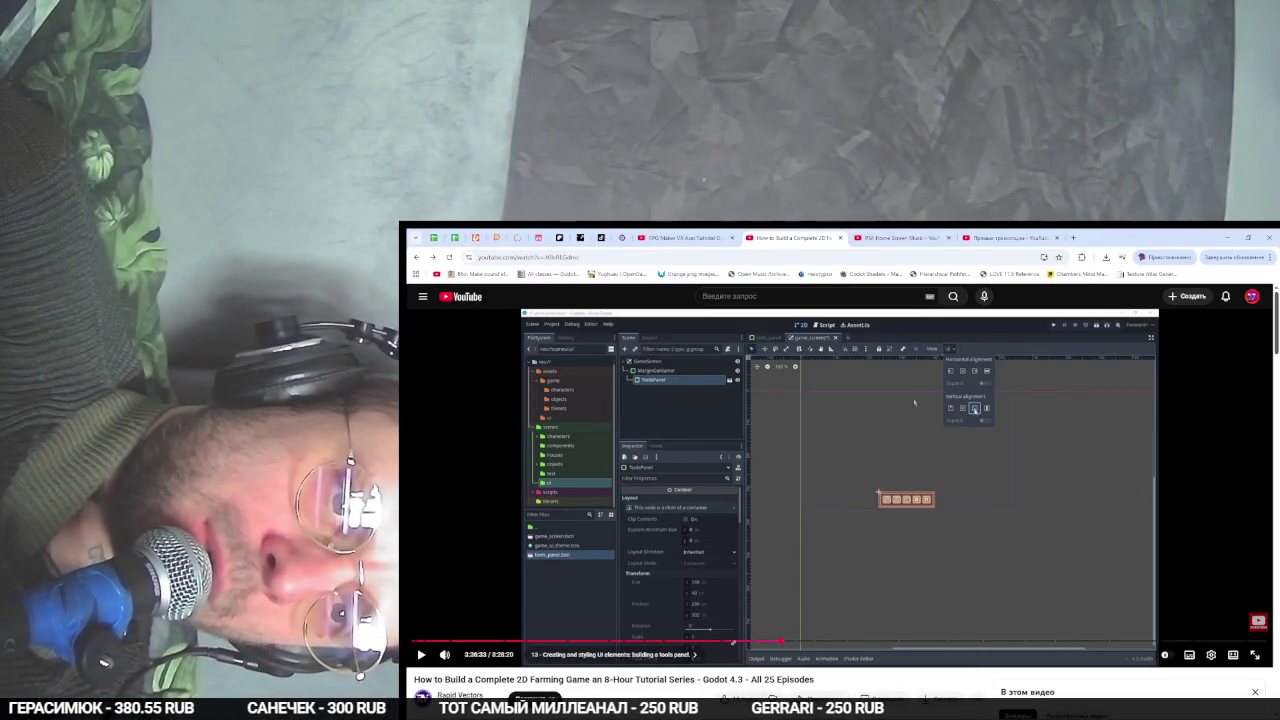
click(913, 402)
key(alt+Tab)
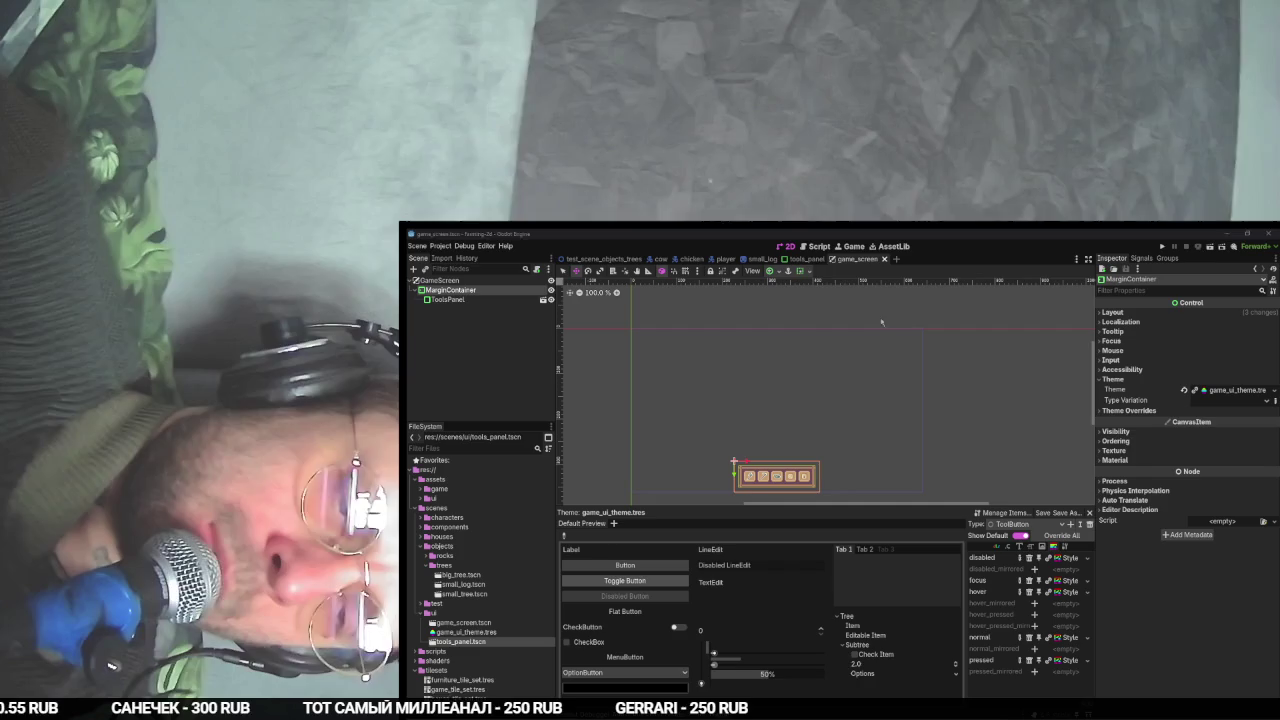
click(808, 271)
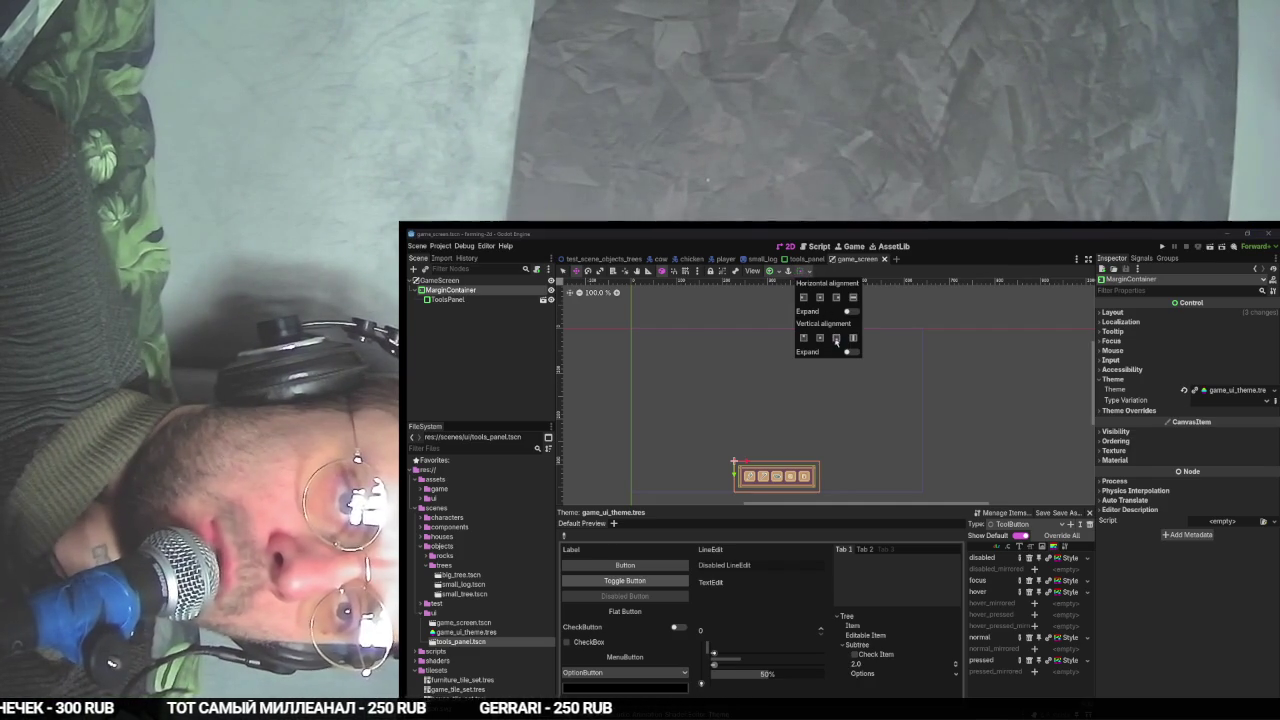
click(853, 299)
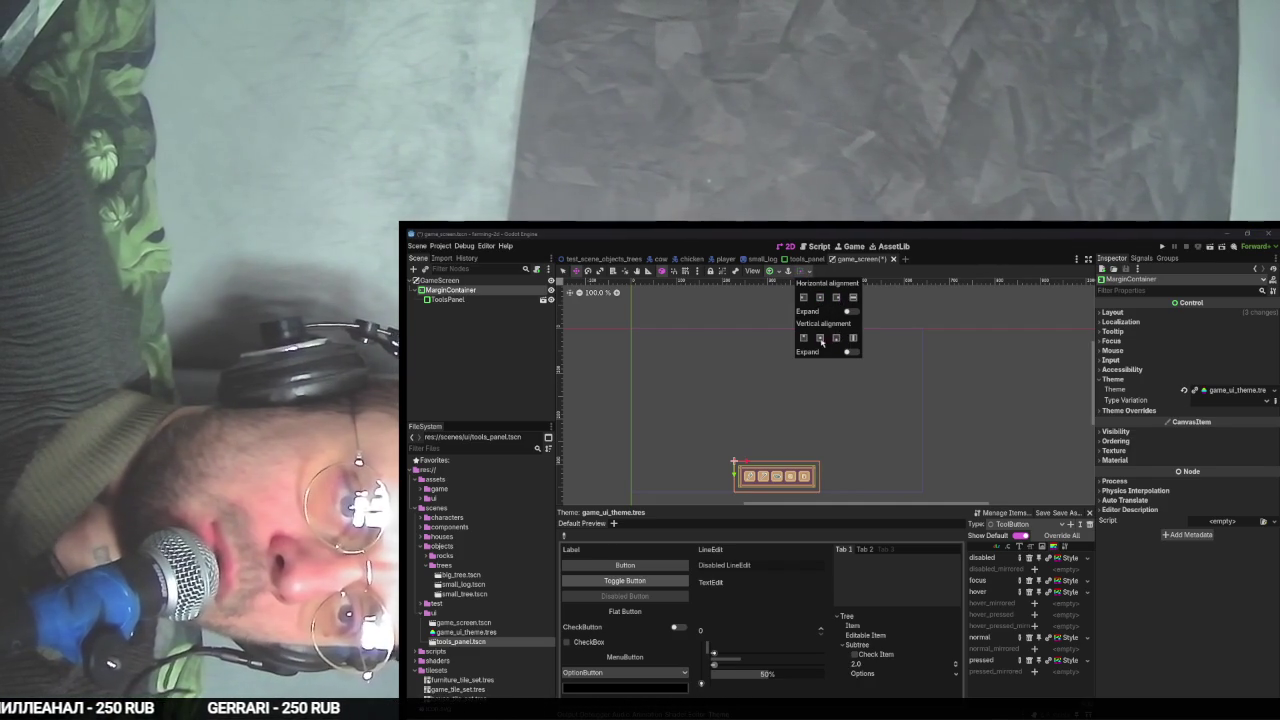
click(828, 338)
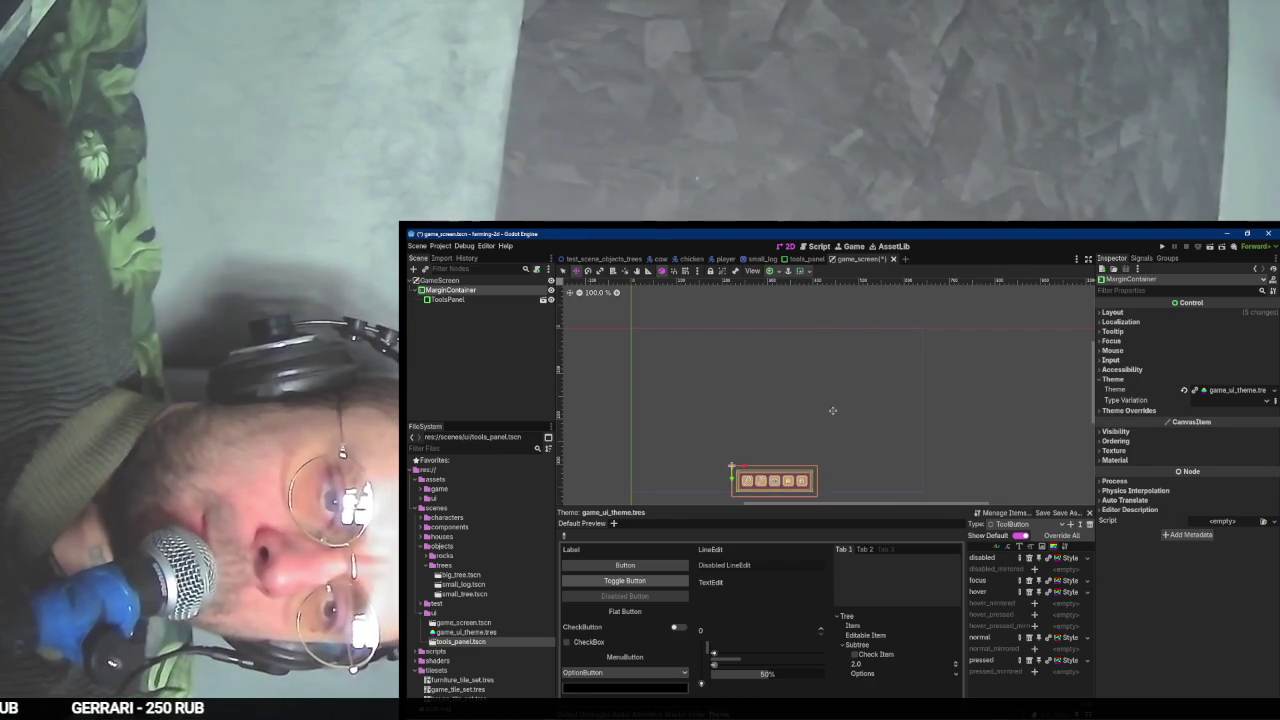
key(ctrl+s)
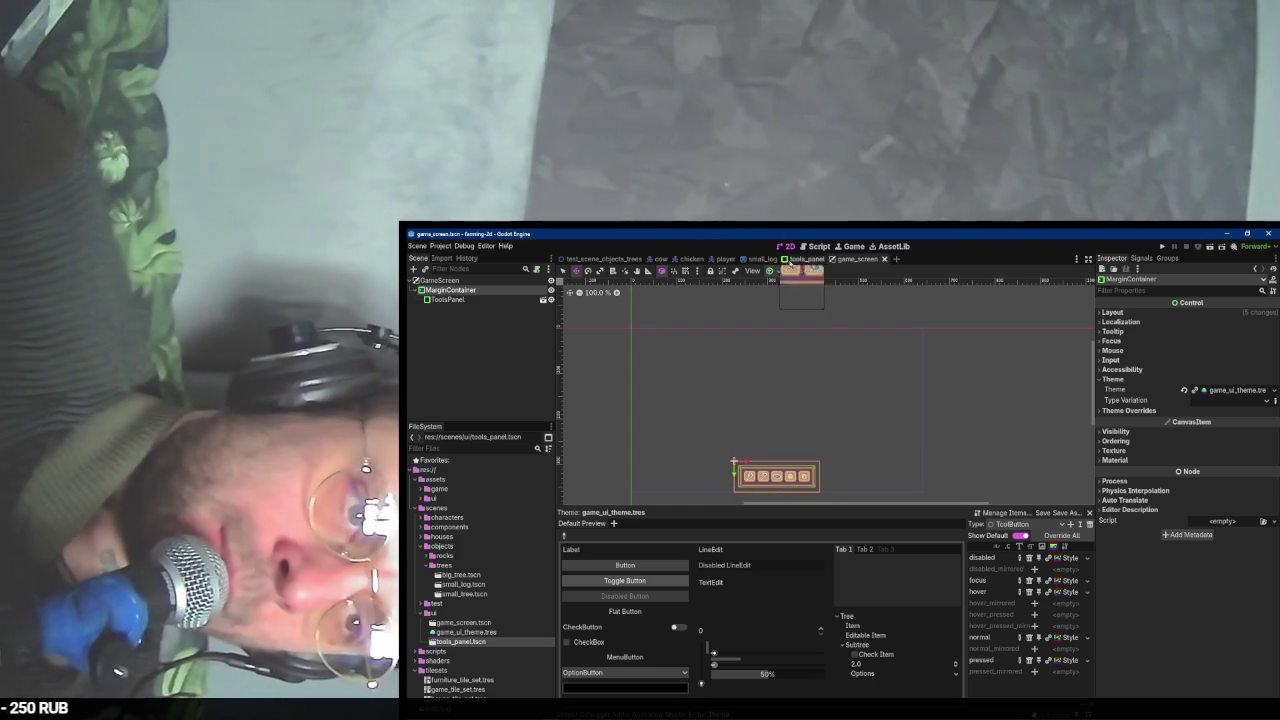
click(777, 275)
click(823, 347)
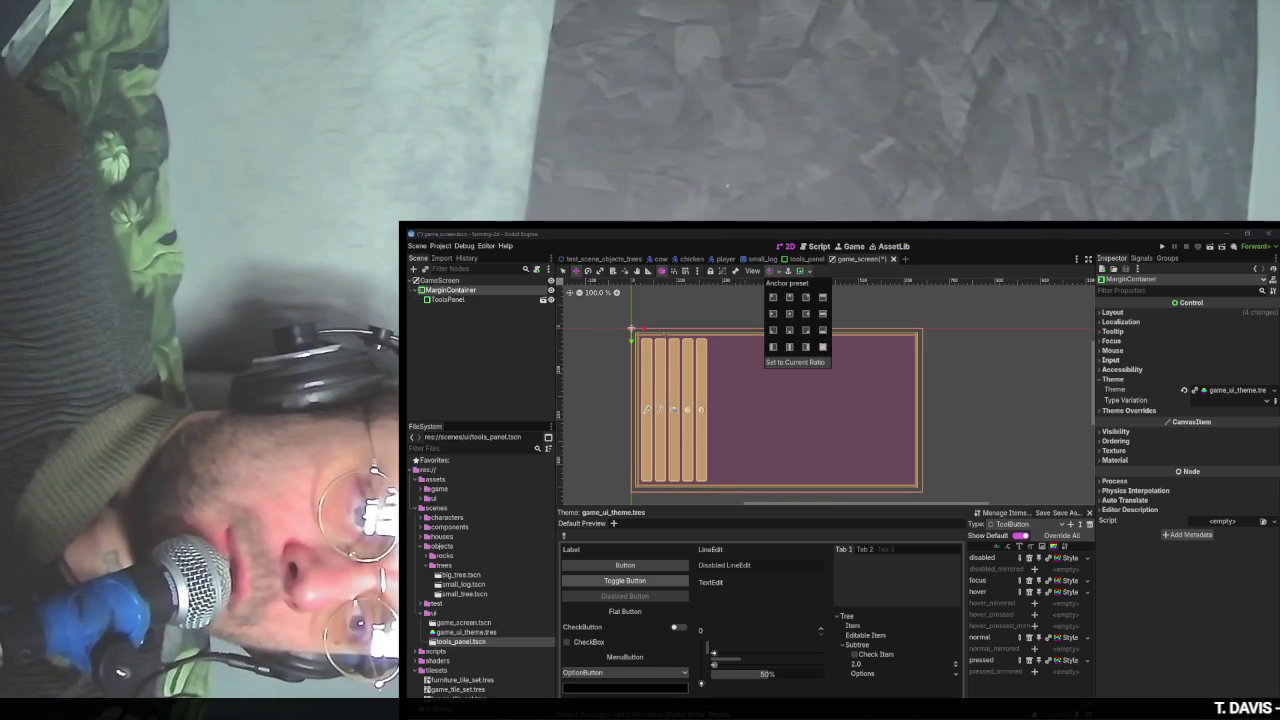
- Set the ToolsPanel's container sizing to horizontal Shrink Center and vertical Shrink End
click(447, 299)
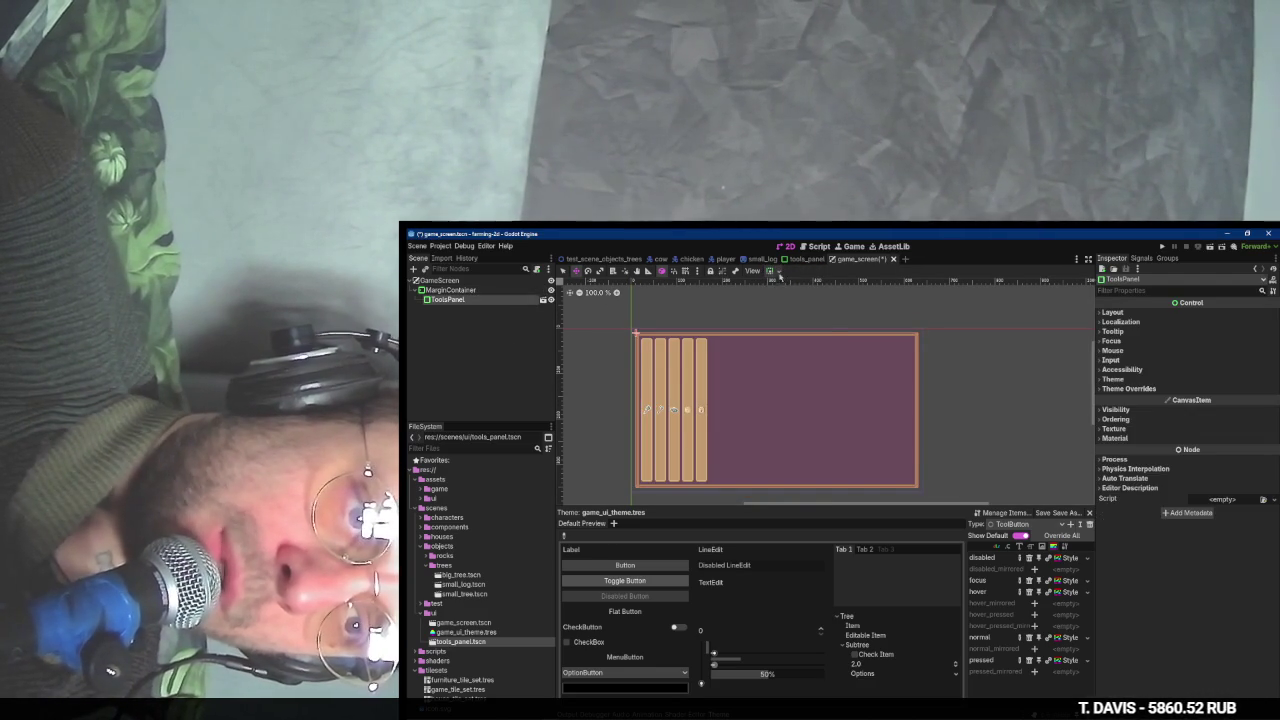
click(777, 273)
click(790, 337)
click(790, 297)
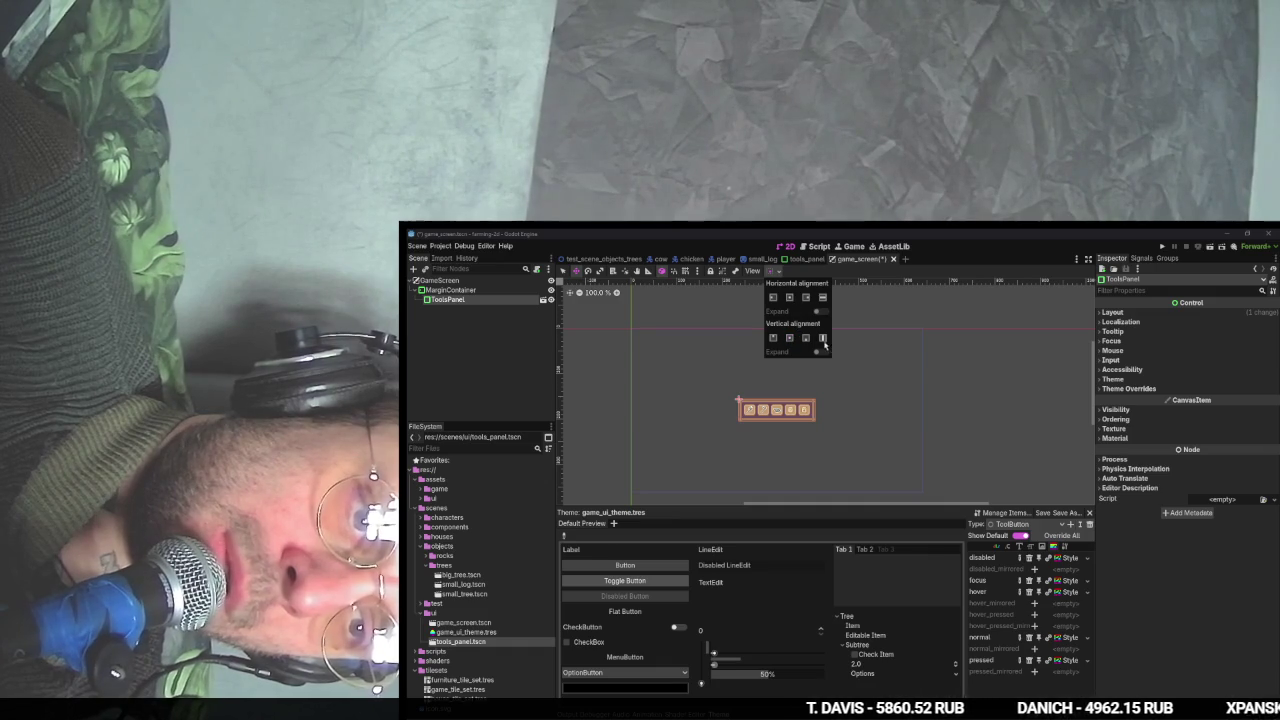
click(806, 339)
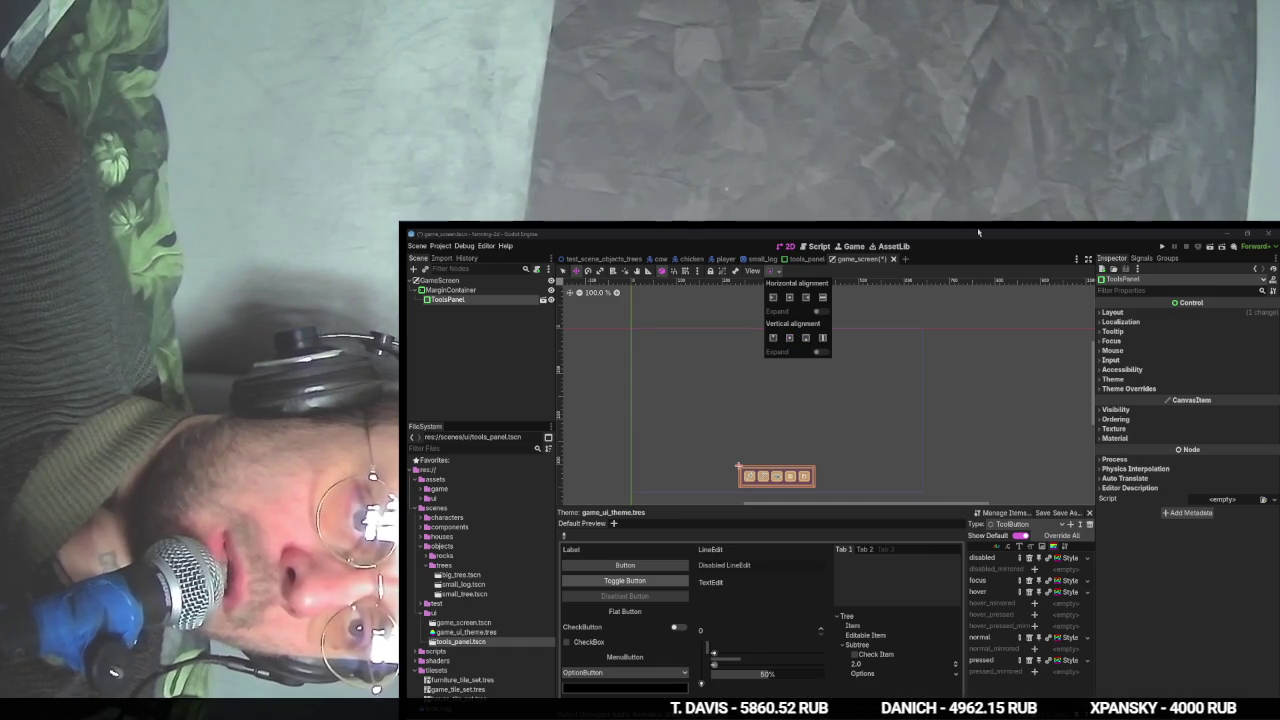
key(alt+Tab)
click(809, 402)
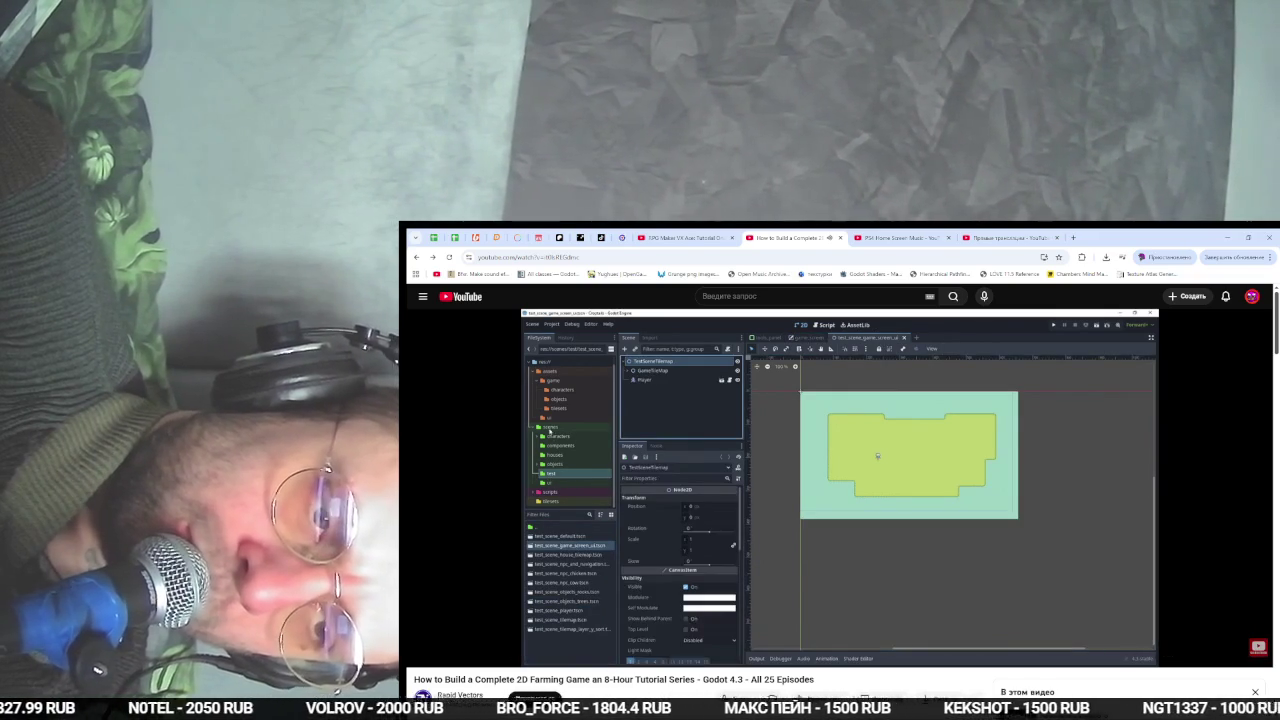
- Watch the tutorial instance GameScreen into the test scene, then return to the Godot editor
mouse_move(807, 405)
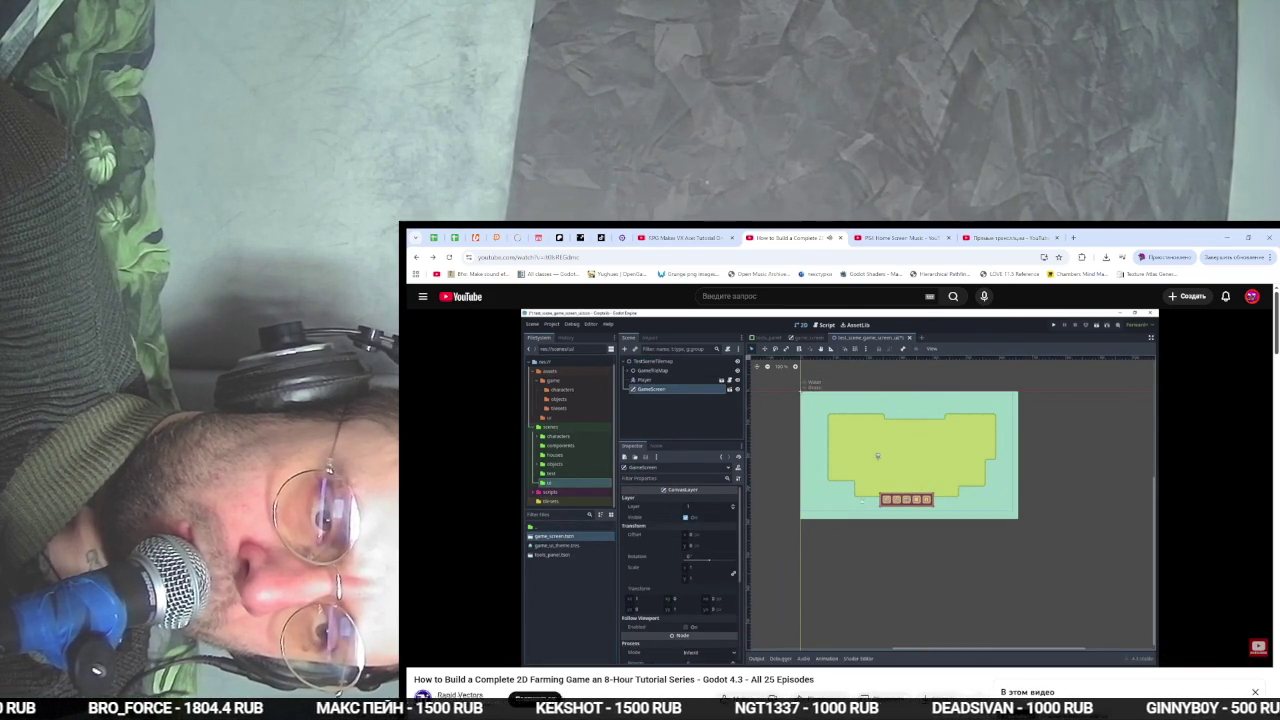
key(alt+Tab)
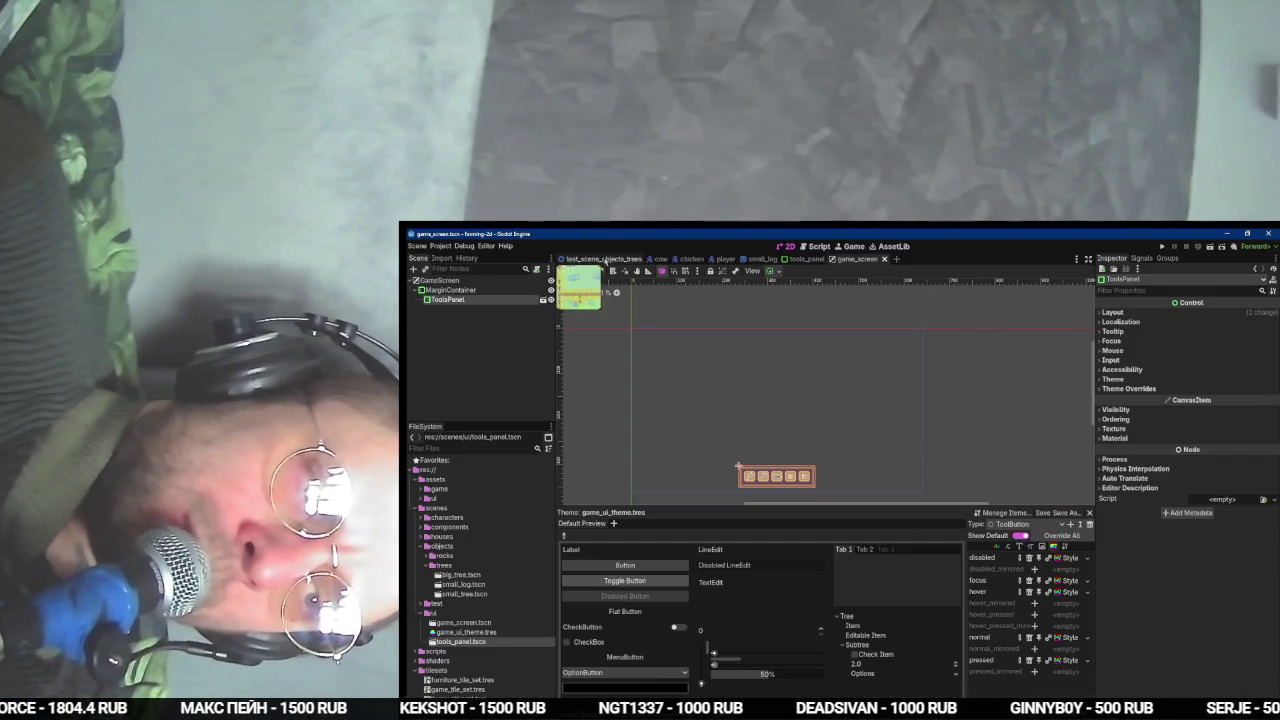
- Open test_scene_objects_trees and rename its file to test_scene_game.tscn in the test folder
click(603, 259)
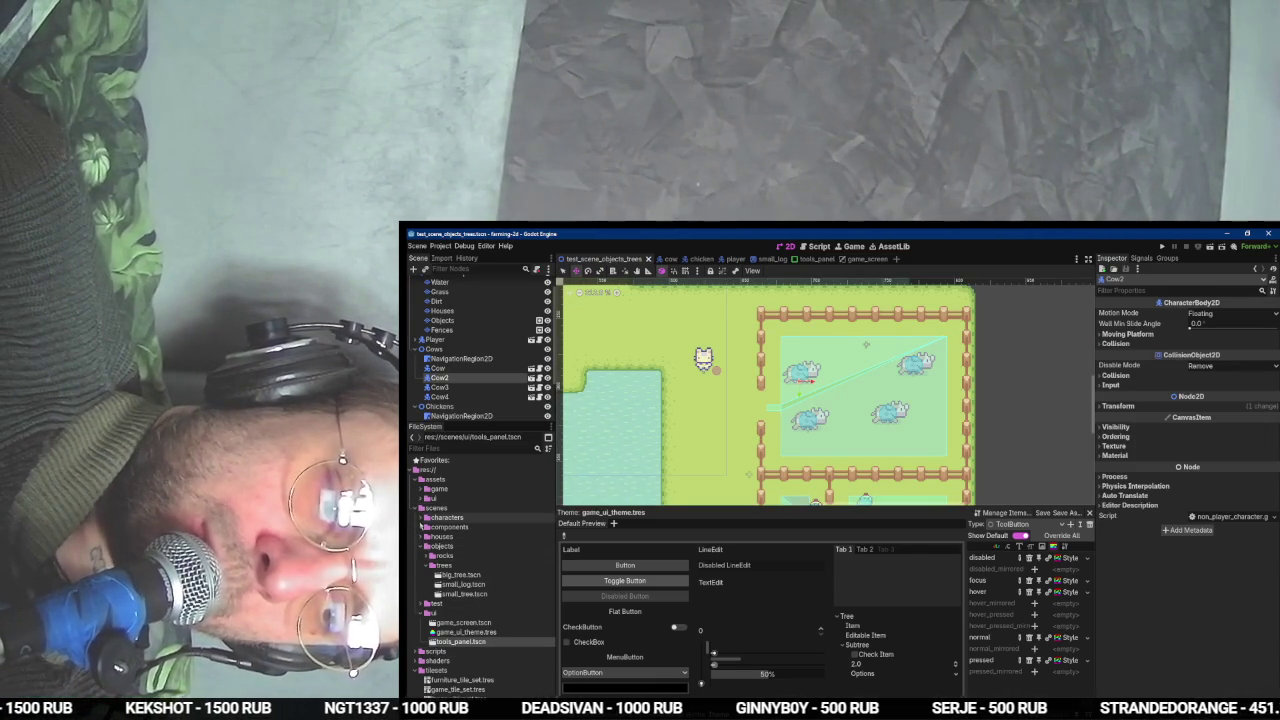
click(420, 546)
click(420, 556)
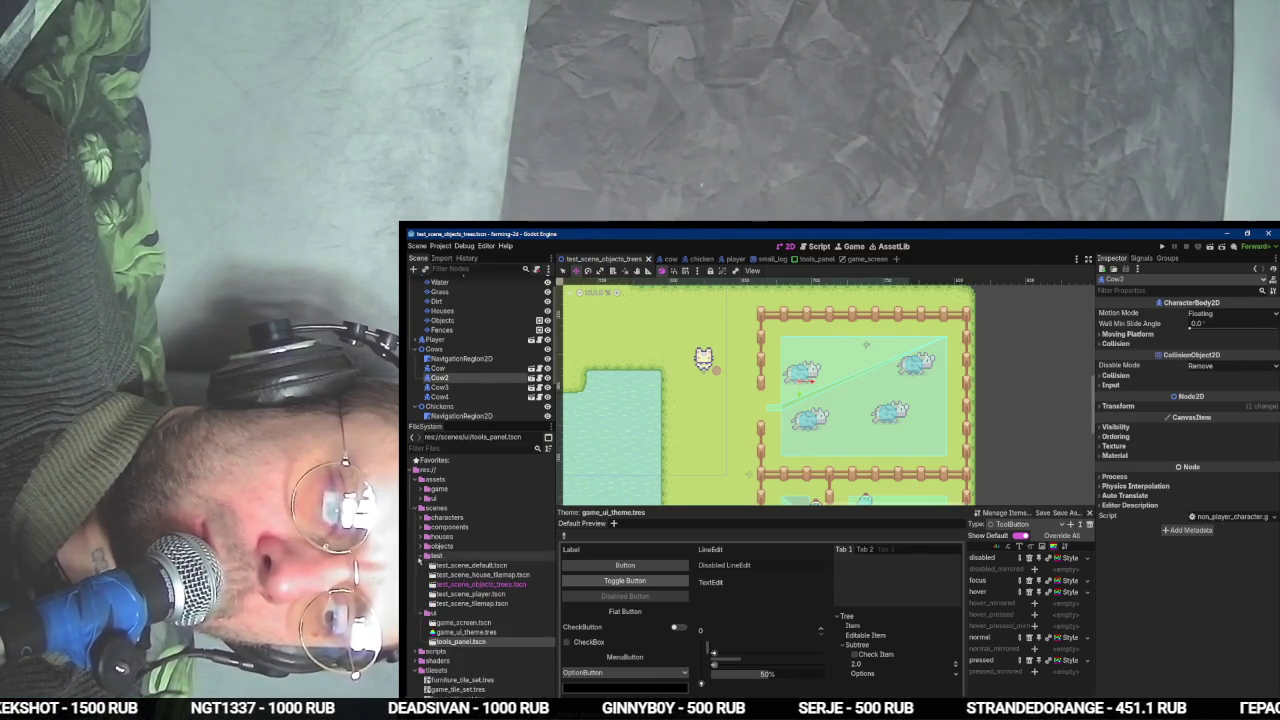
click(472, 585)
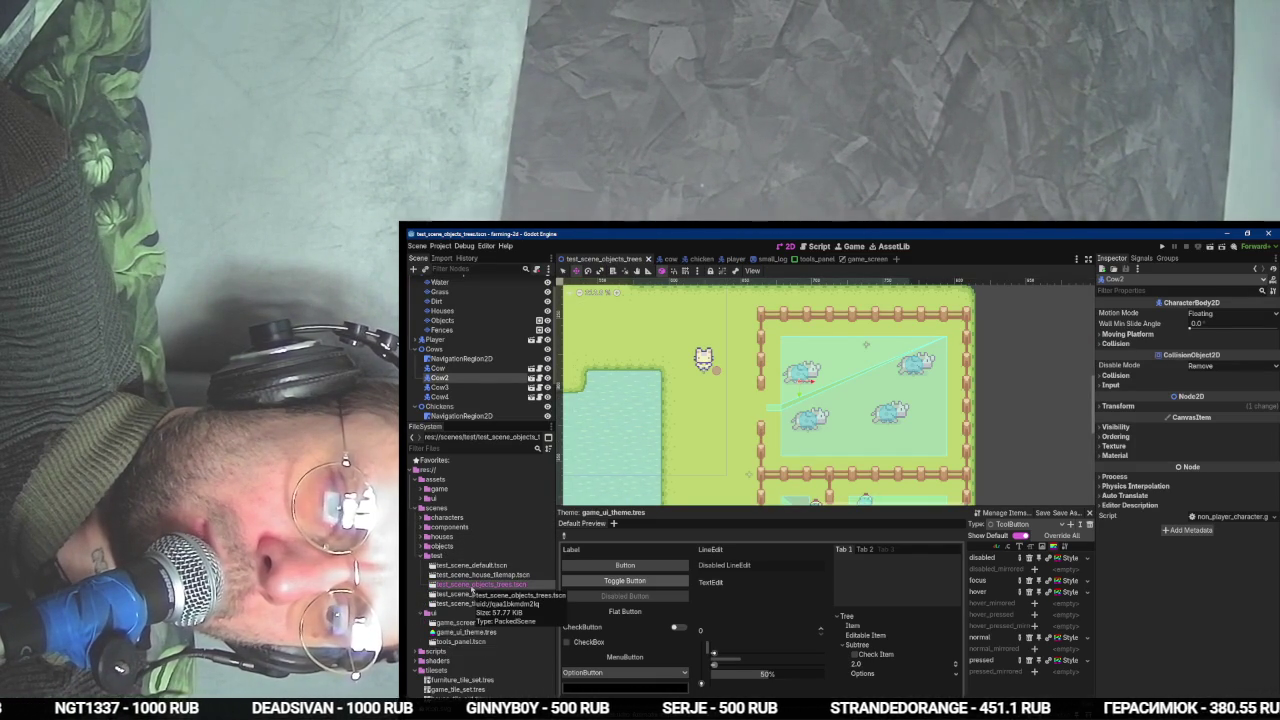
scroll(870, 400, down, 8)
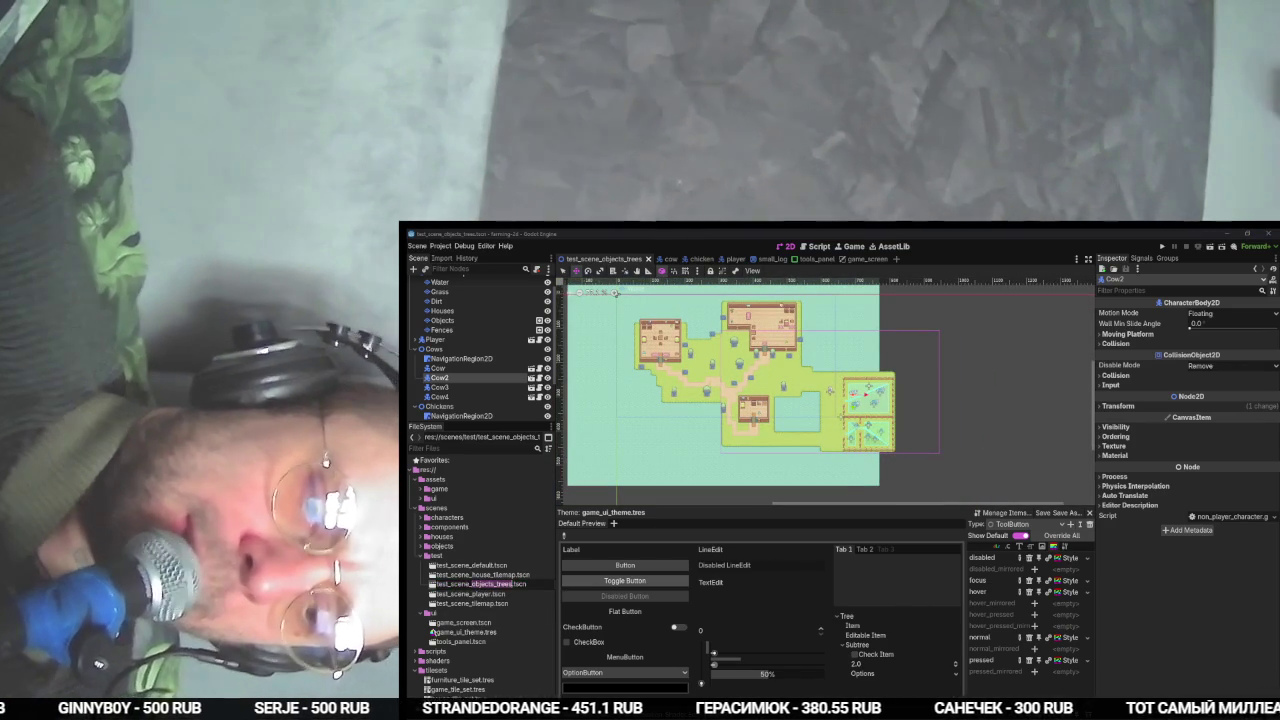
text(game)
key(Return)
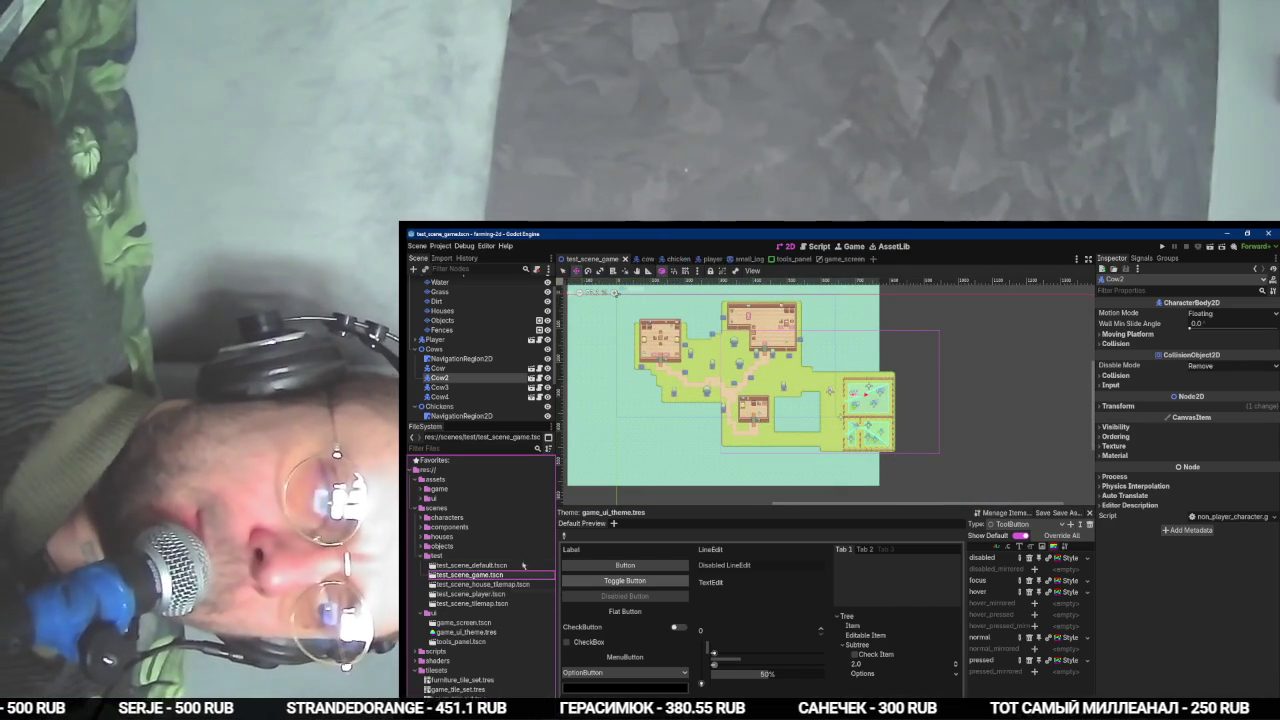
scroll(509, 348, up, 2)
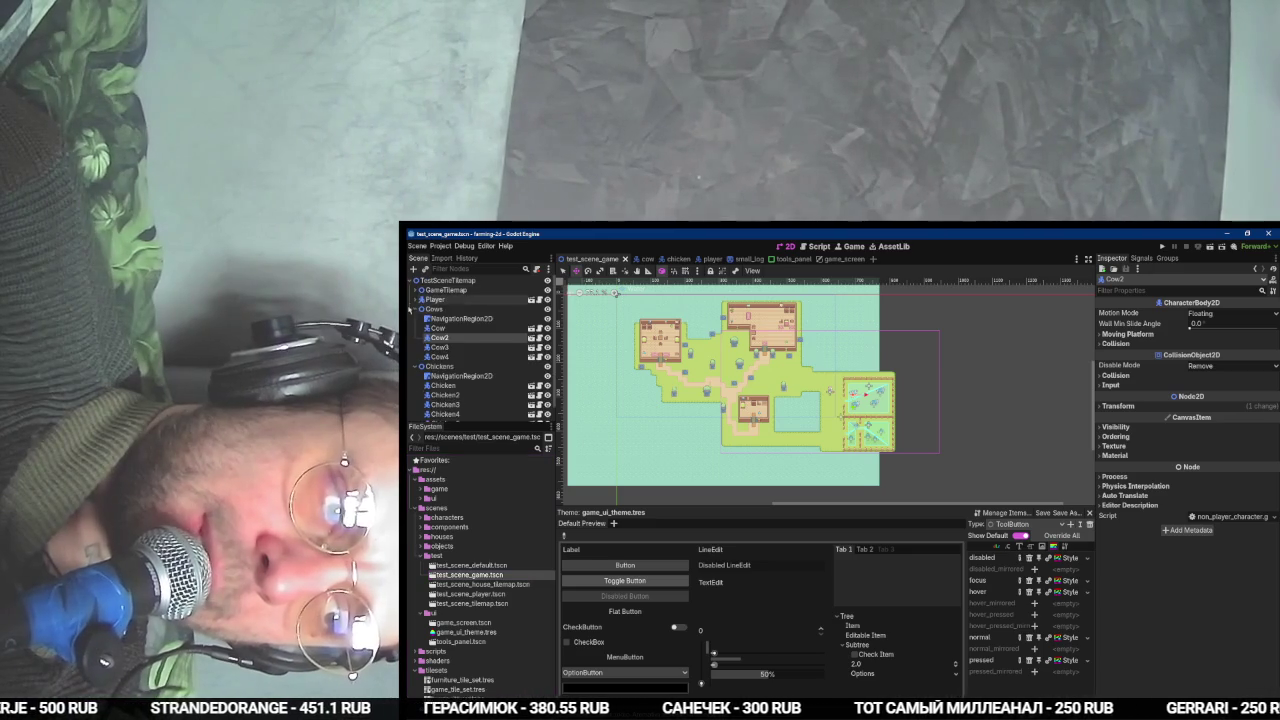
click(414, 309)
click(414, 318)
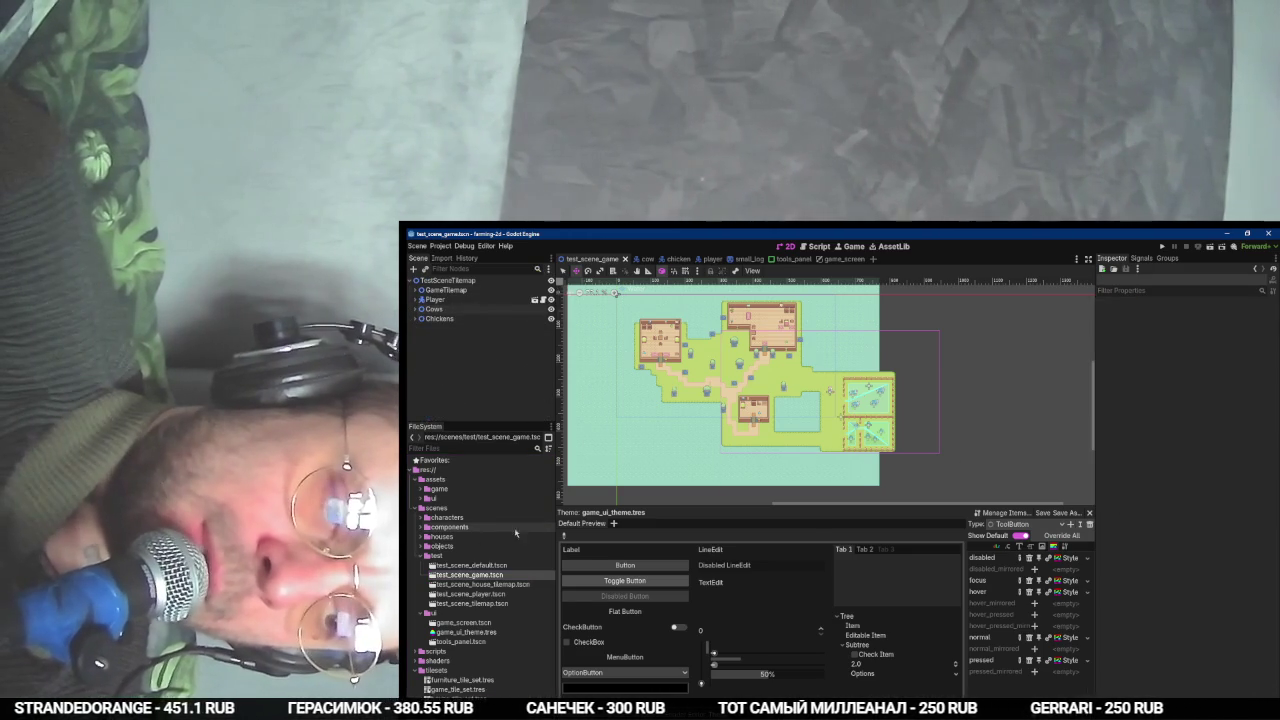
click(465, 622)
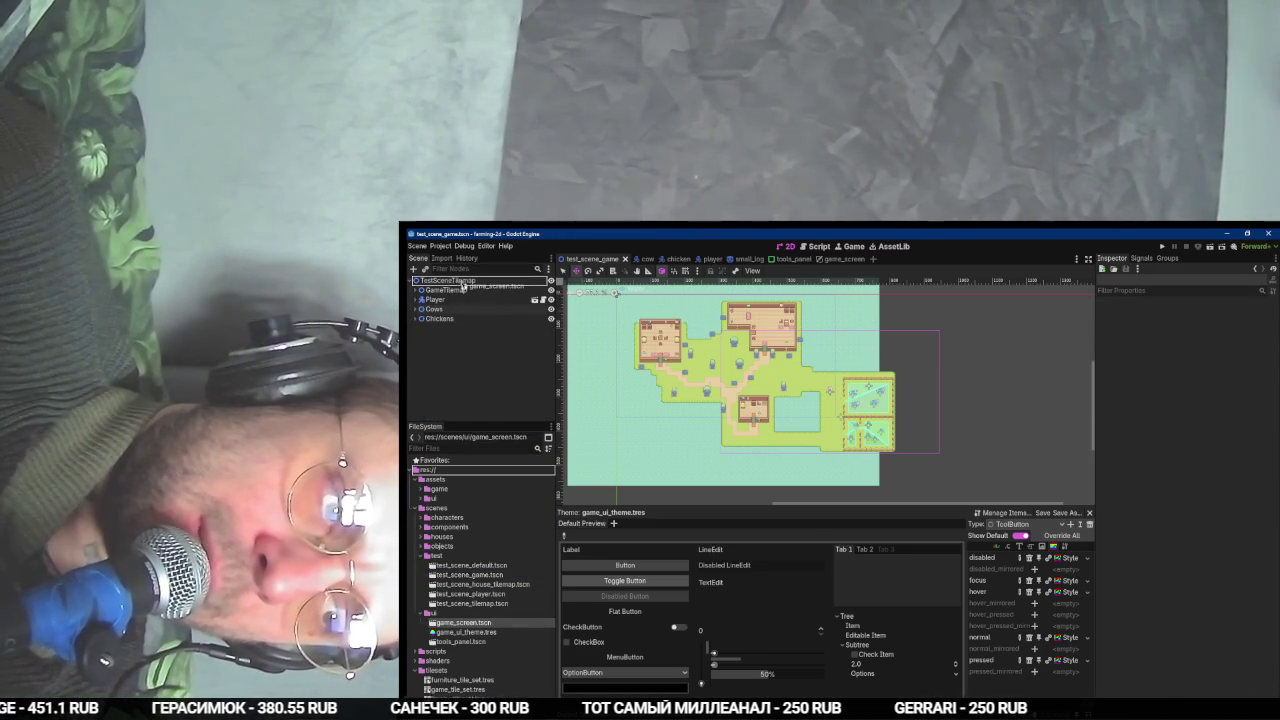
- Instance the GameScreen scene into test_scene_game using the quick-instance search
key(ctrl+shift+o)
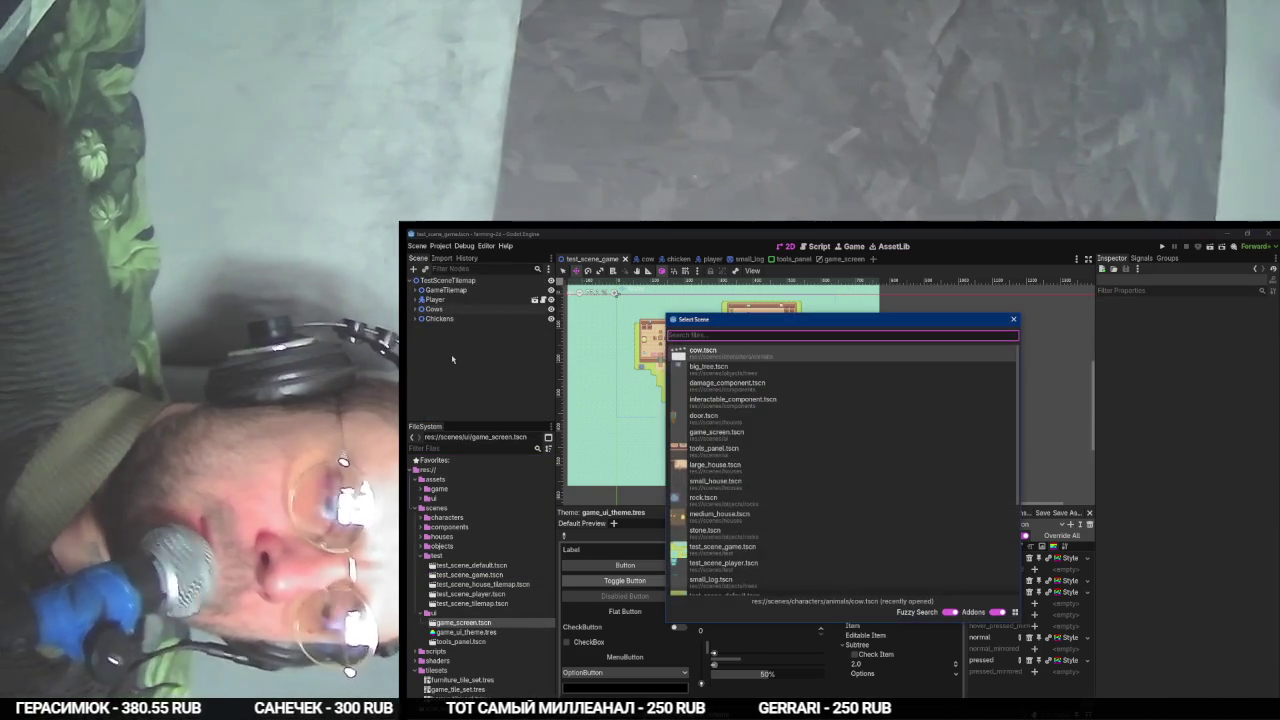
text(game)
key(Return)
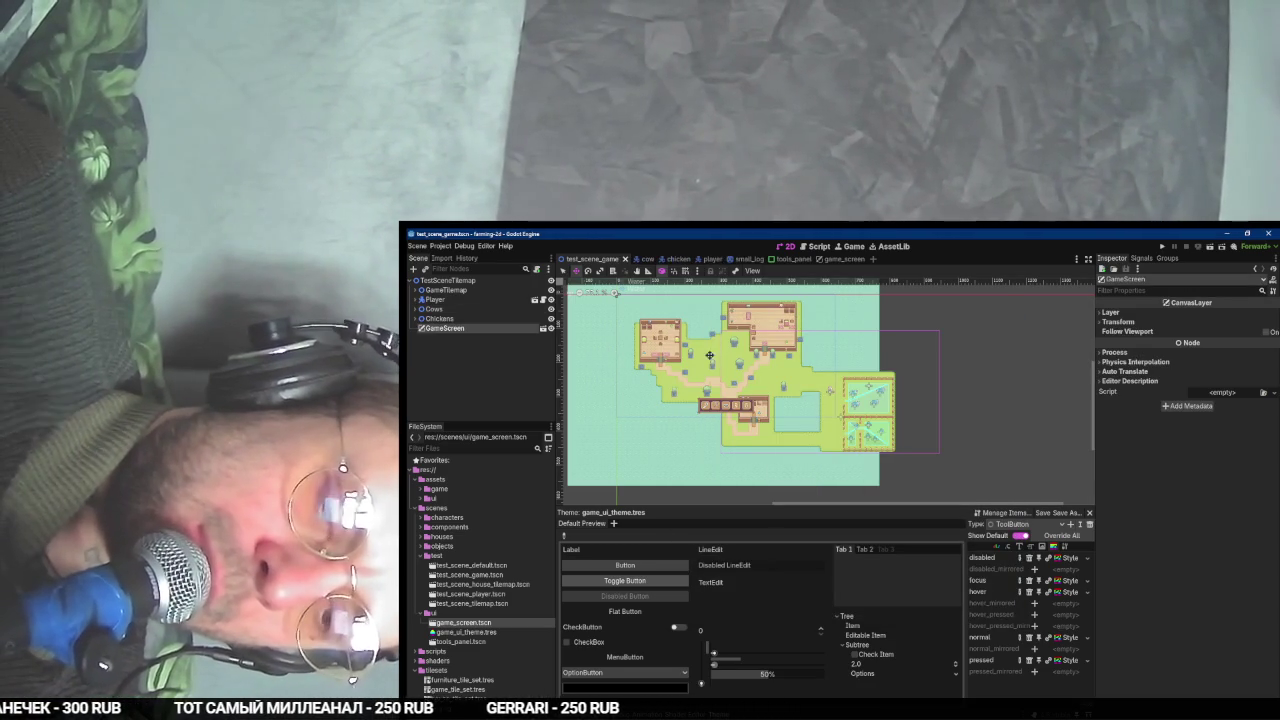
- Run the scene, walk the player around with WASD to check the toolbar, then stop it
key(F6)
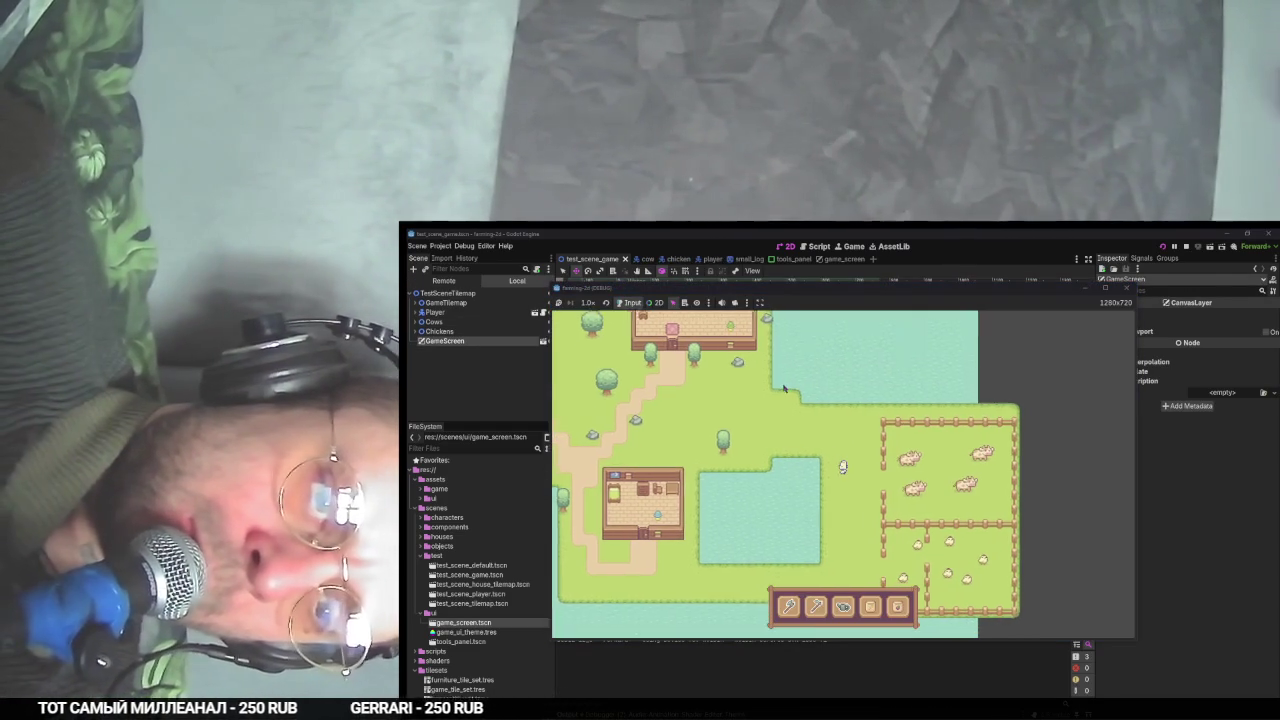
key(a)
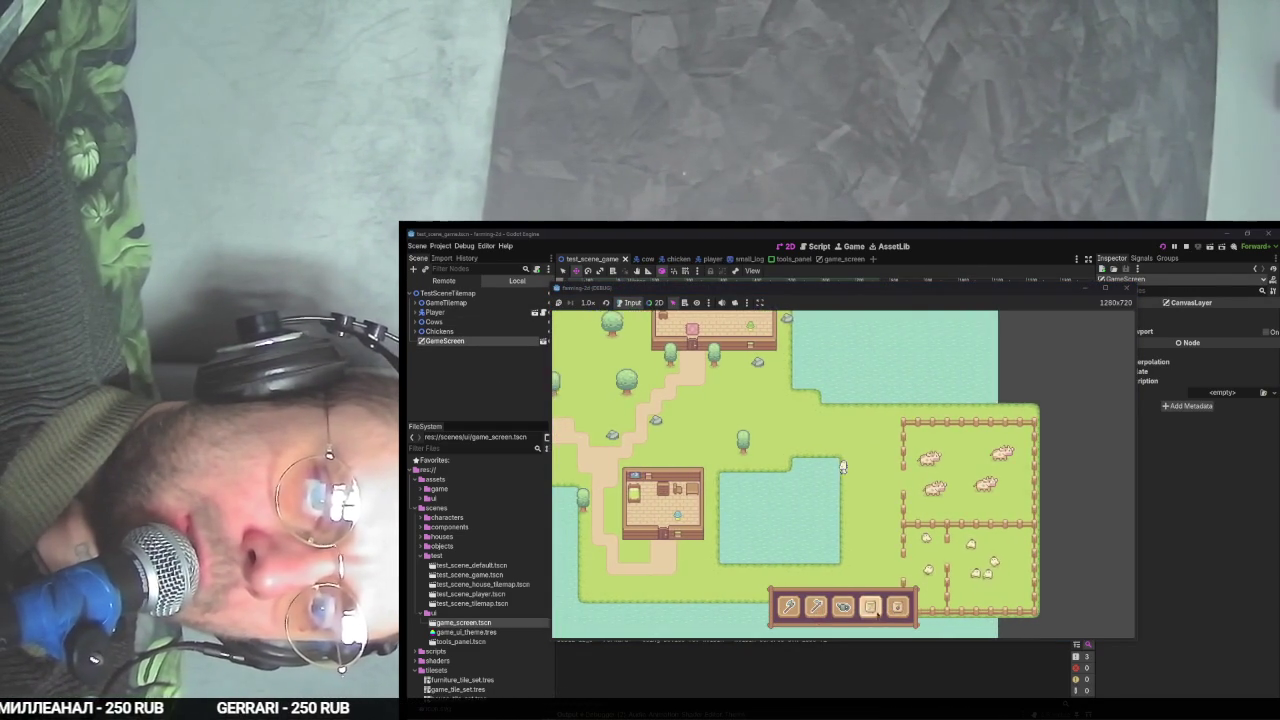
key(d)
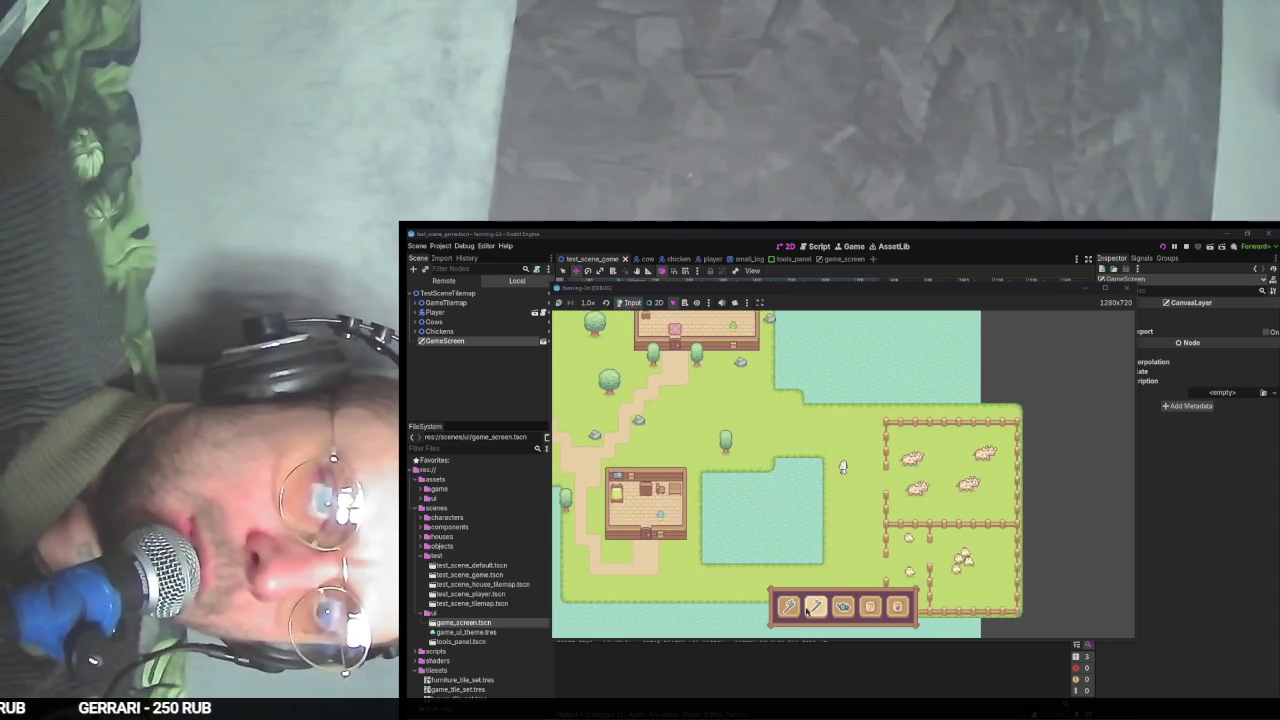
key(a)
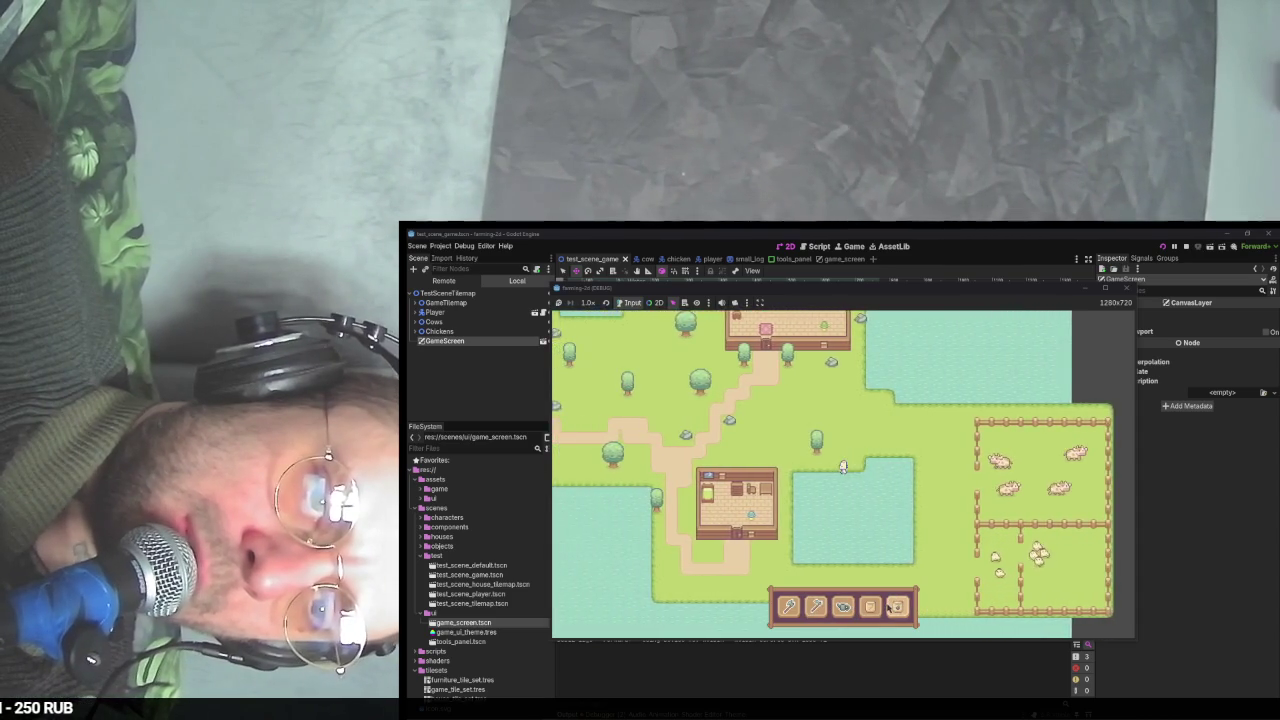
key(w)
key(a)
key(F8)
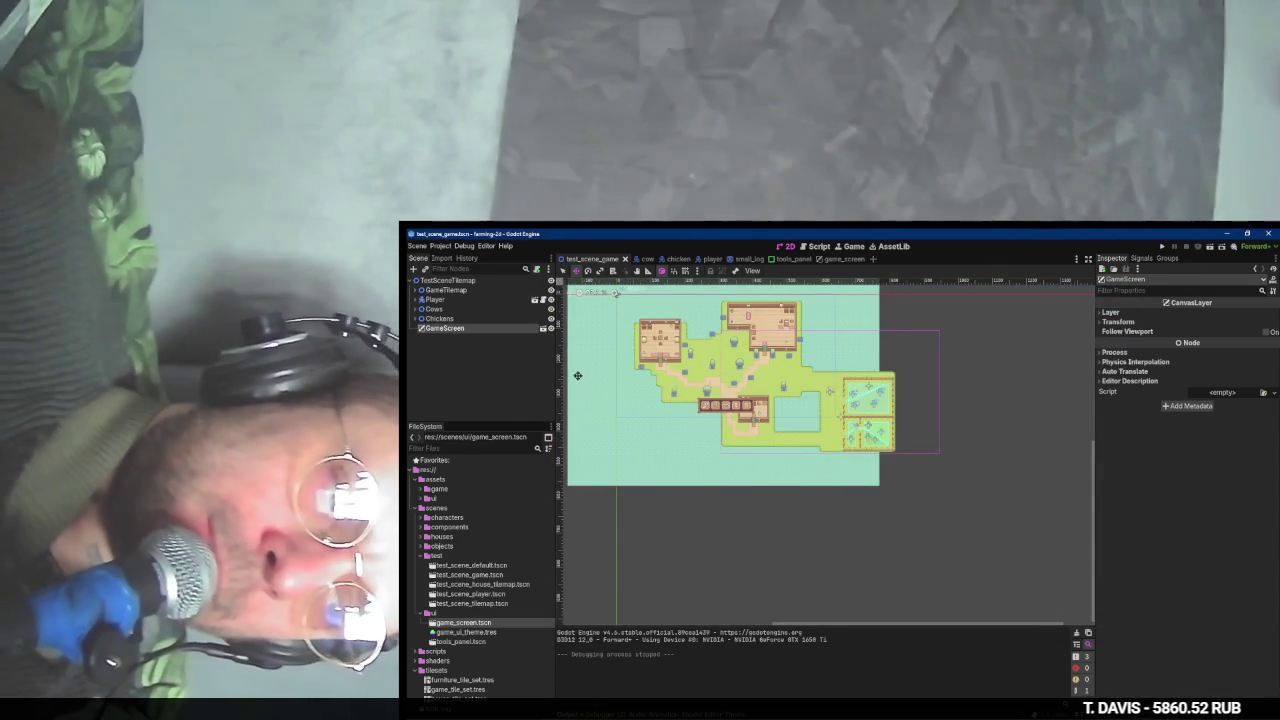
- Watch the YouTube tutorial up to its tools-panel chapter, pause it, and return to Godot
key(alt+Tab)
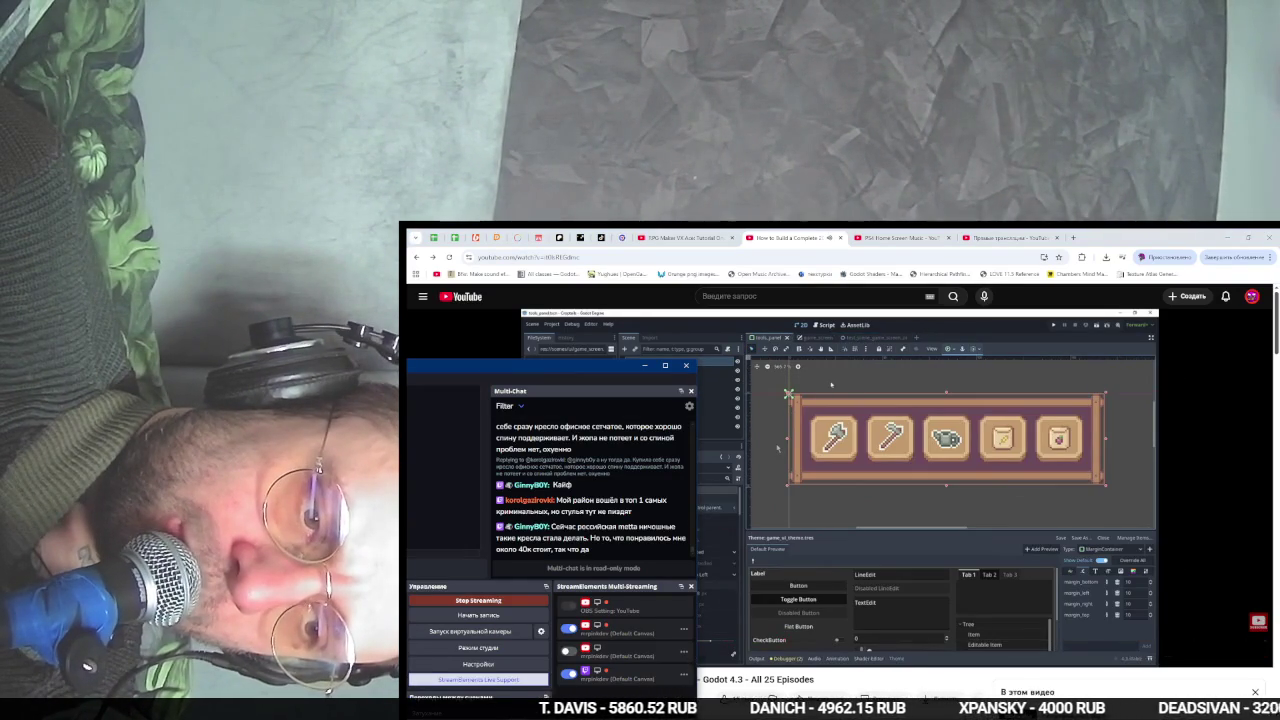
key(alt+Tab)
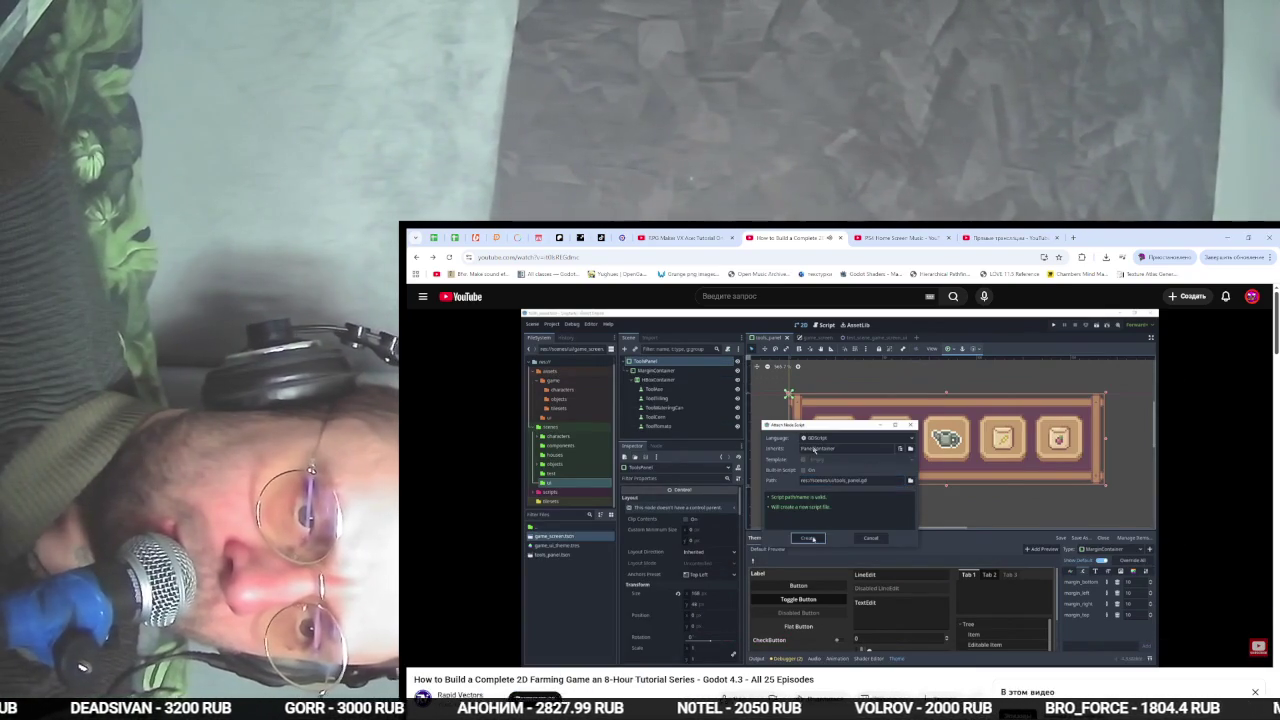
key(space)
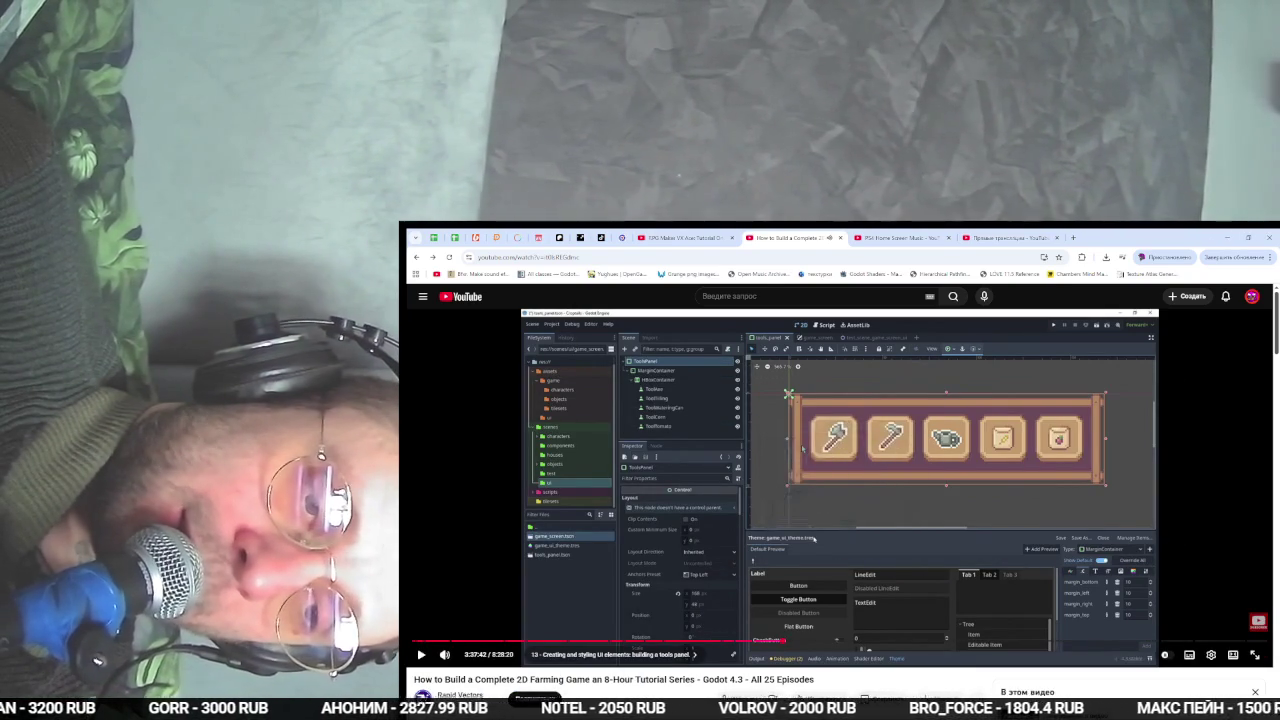
key(alt+Tab)
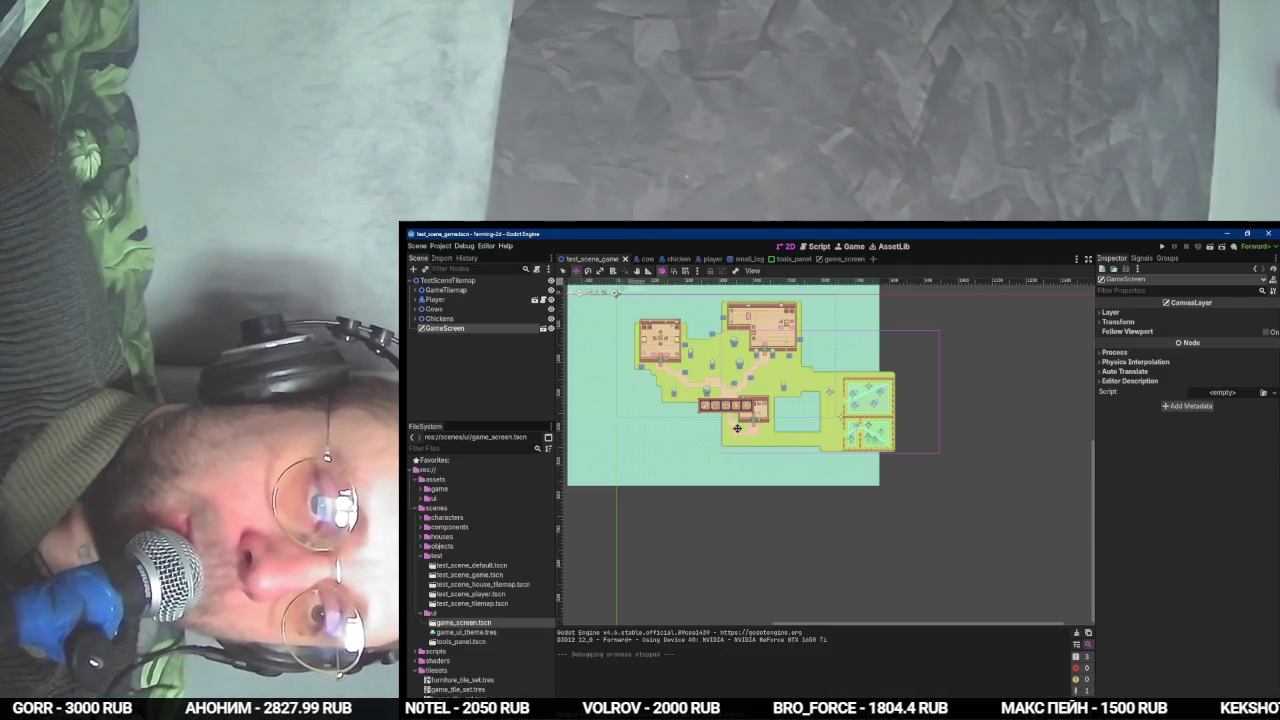
- Paint a block of water tiles on the GameTilemap Water layer along the map's right side
click(415, 290)
click(438, 299)
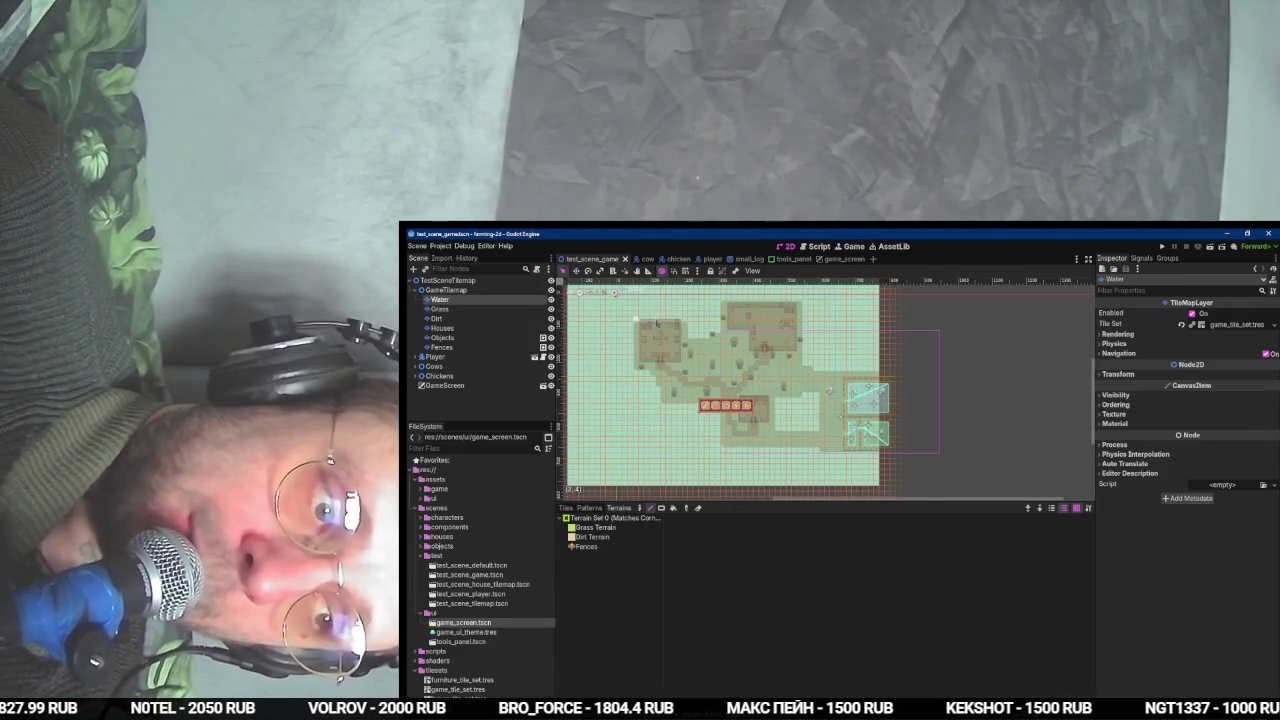
scroll(694, 289, right, 2)
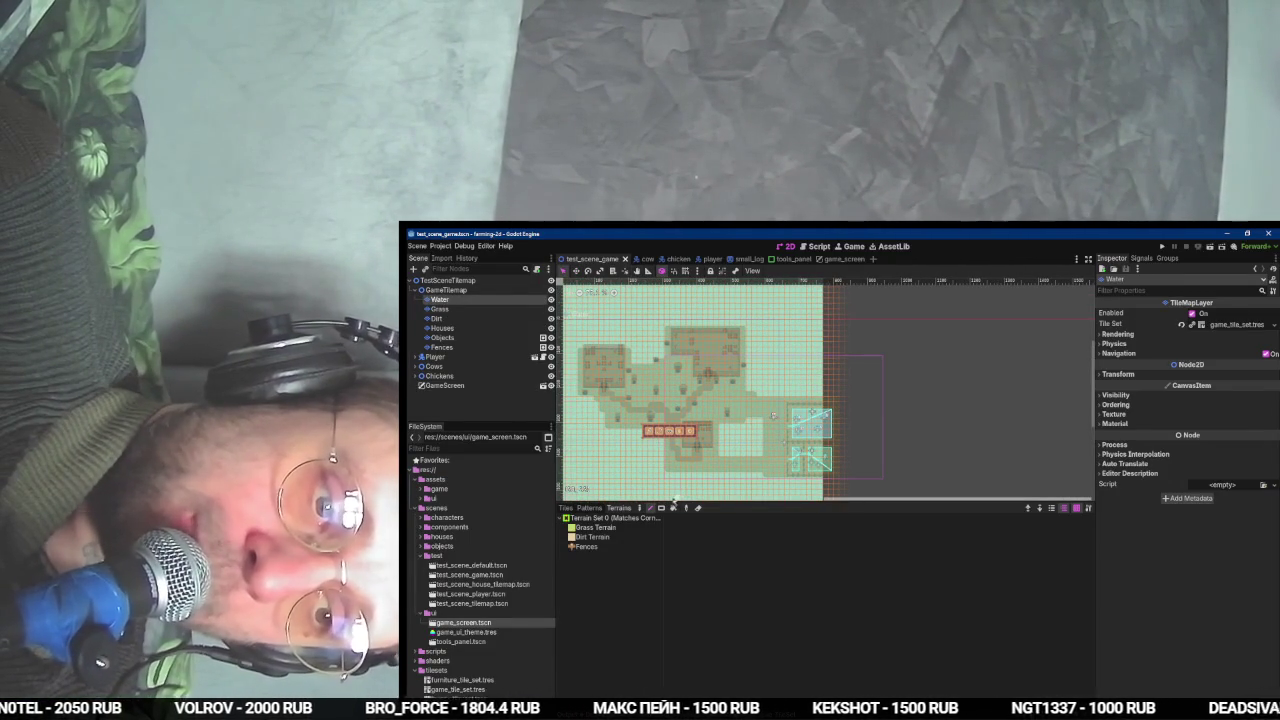
click(566, 507)
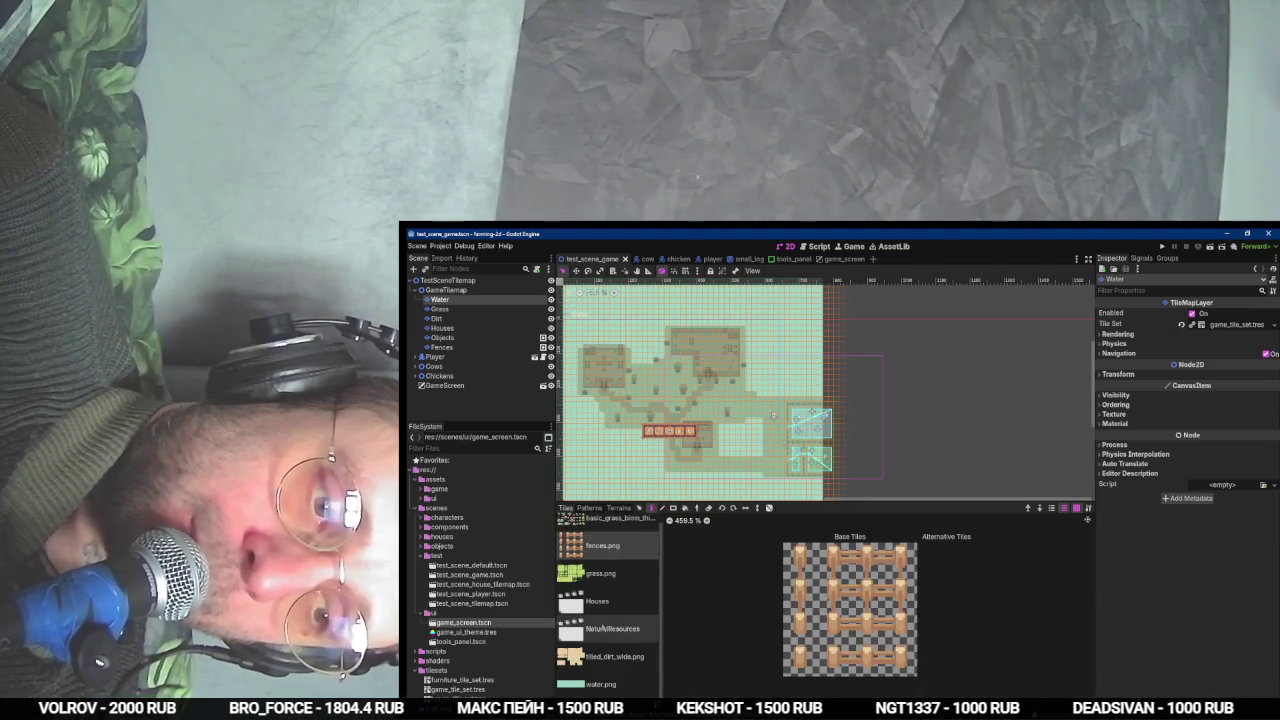
click(799, 605)
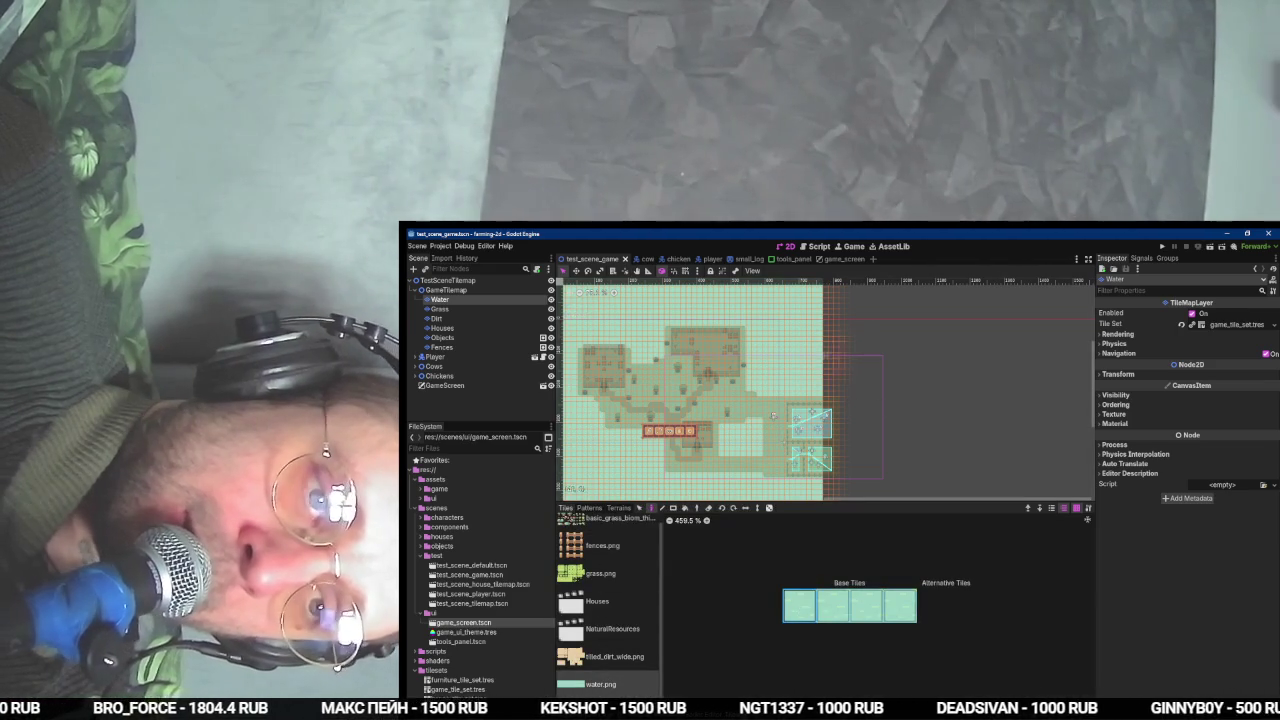
scroll(825, 300, down, 2)
click(815, 308)
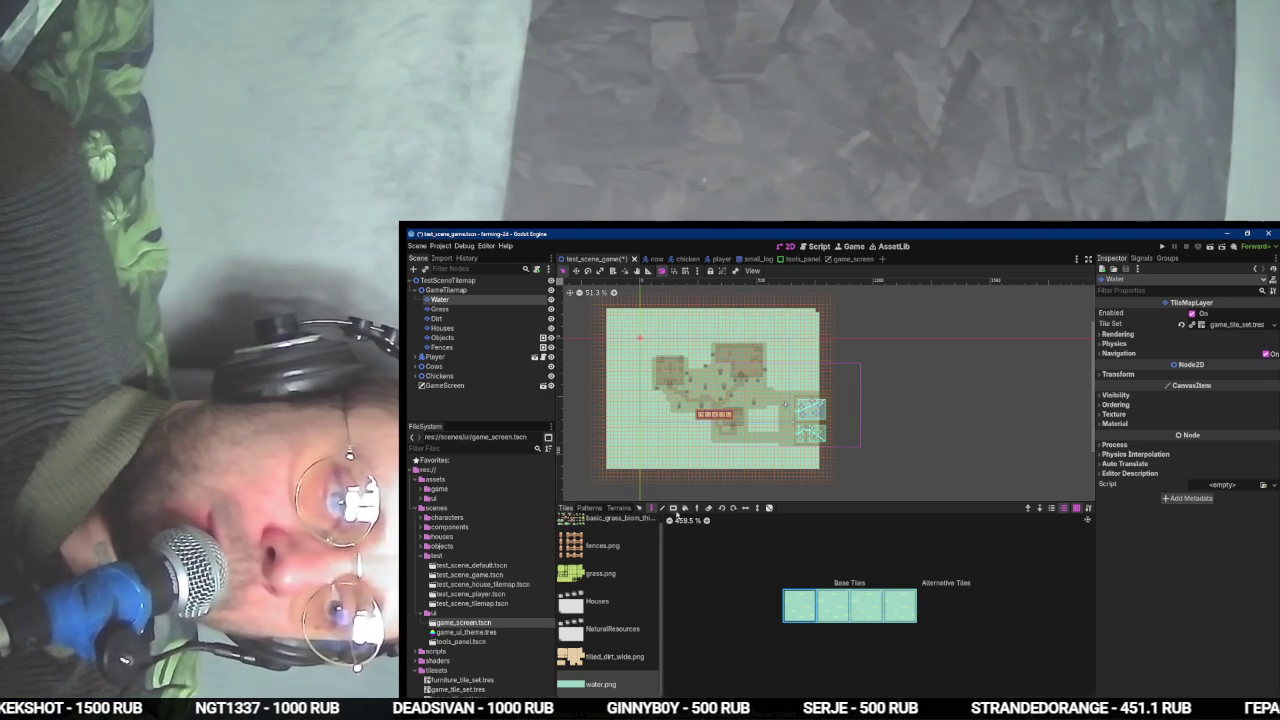
mouse_move(815, 313)
mouse_down()
mouse_move(858, 470)
mouse_move(612, 485)
mouse_up()
- Deselect the Water layer, collapse GameTilemap, and open the tools_panel scene
scroll(787, 452, up, 4)
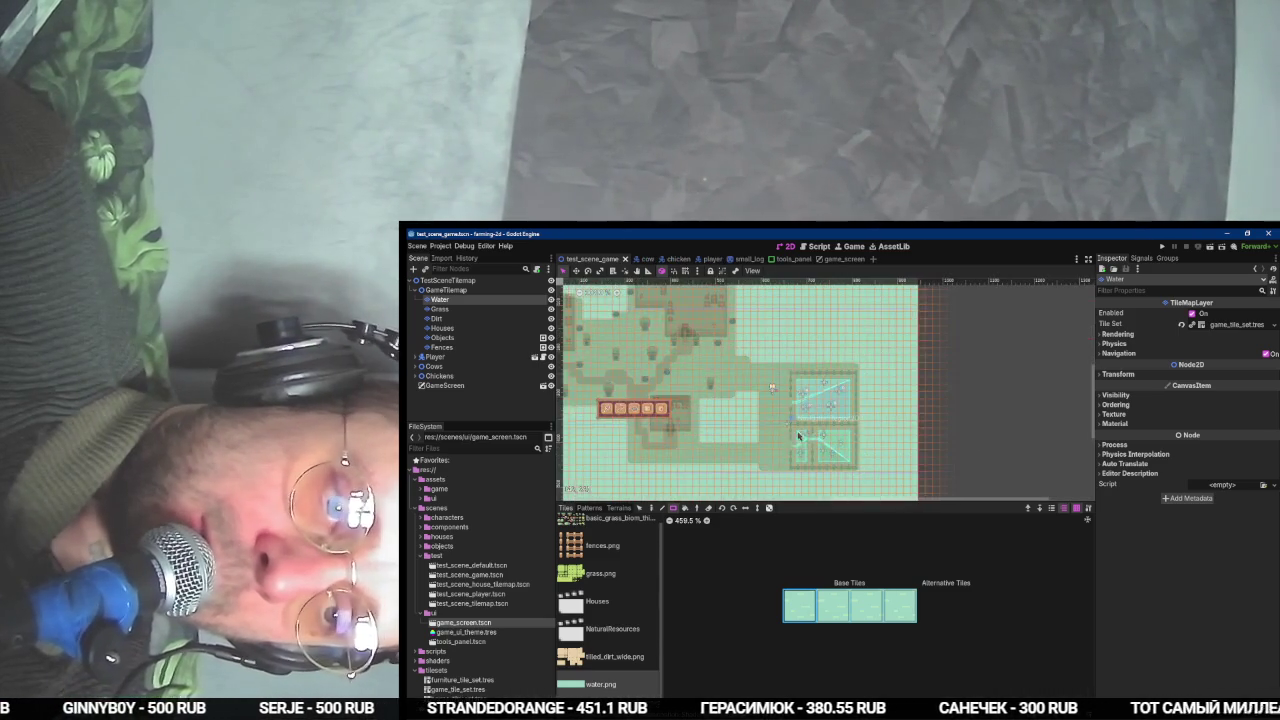
click(499, 405)
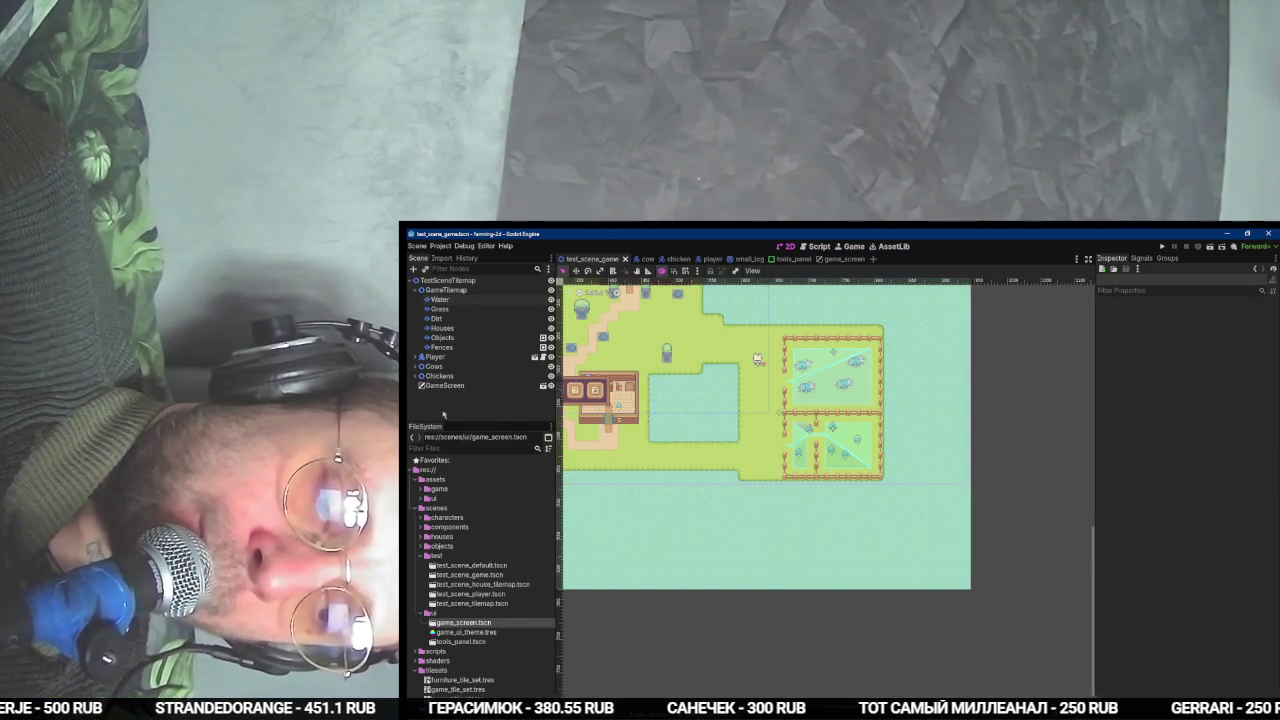
click(415, 290)
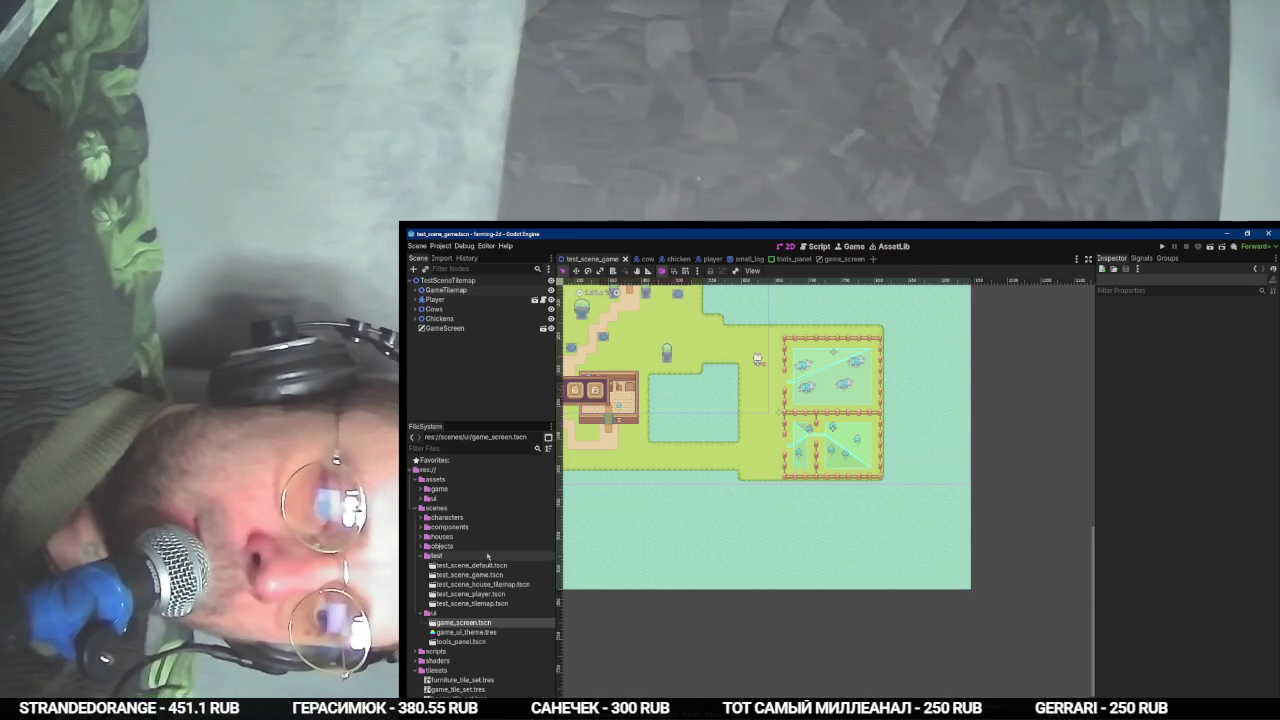
key(alt+Tab)
key(alt+Tab)
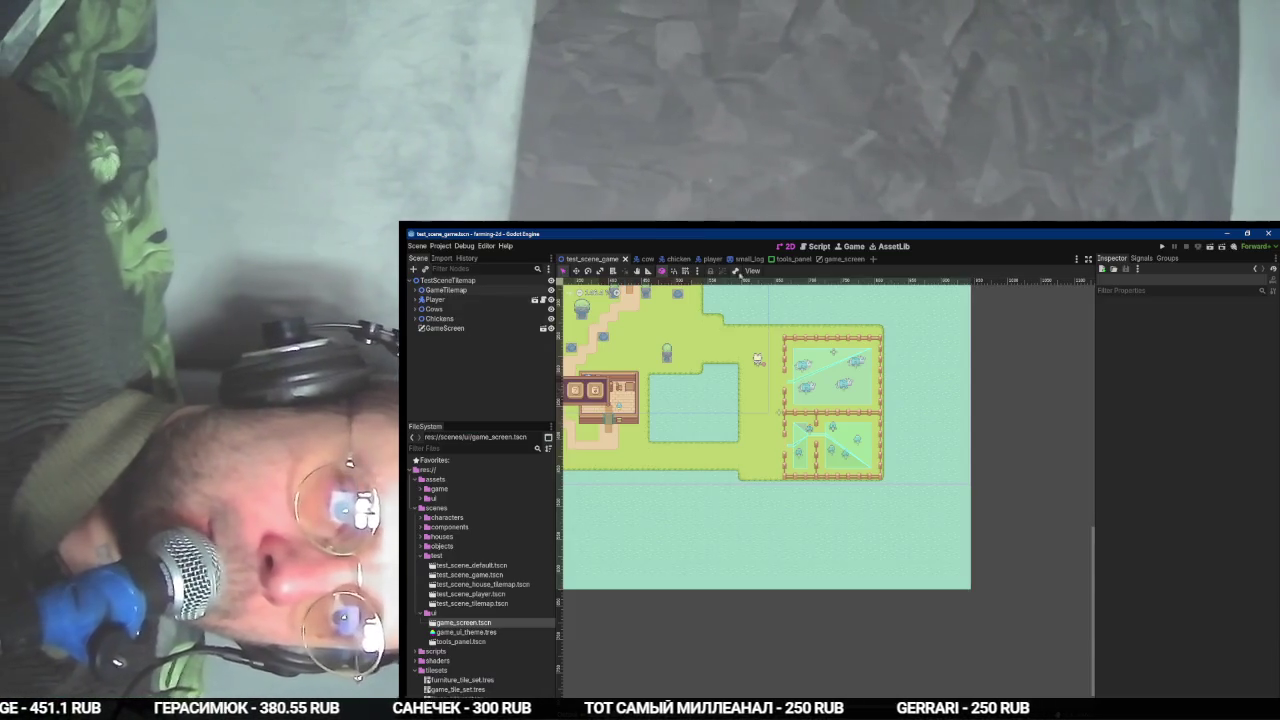
click(786, 258)
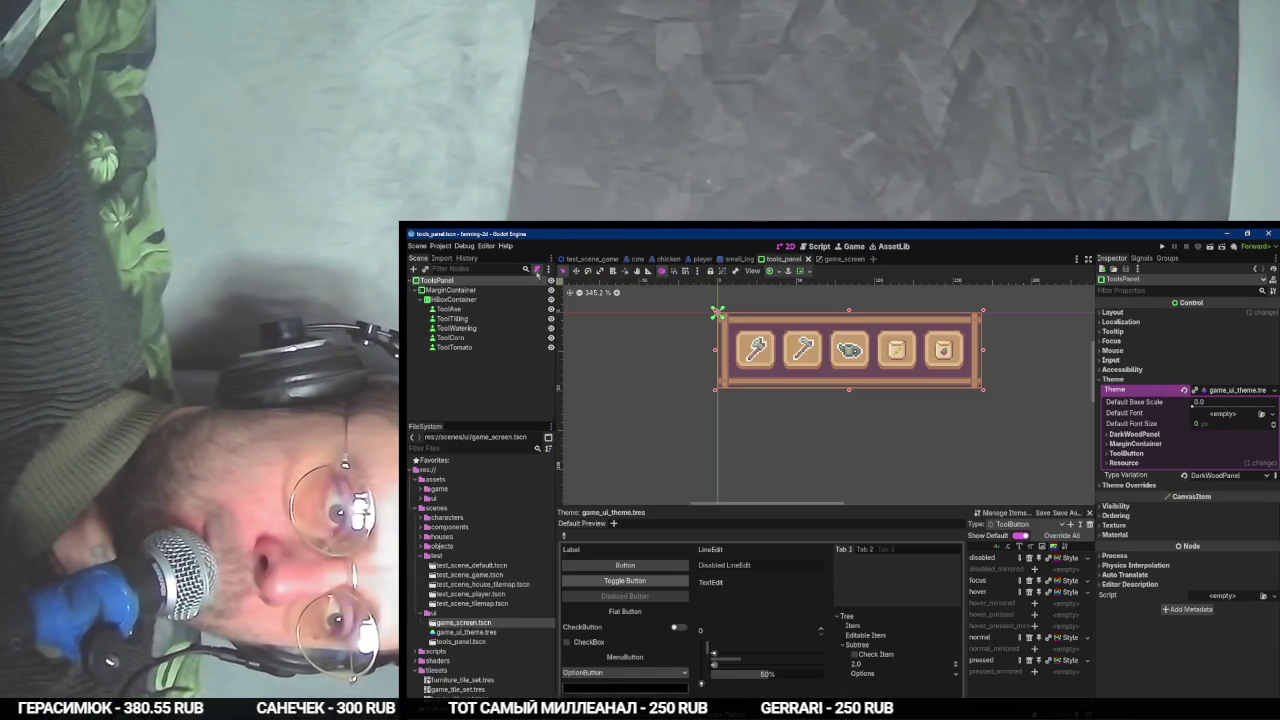
- Try attaching a script to ToolsPanel in the scenes/ui folder, then cancel the dialog
click(537, 270)
key(shift+Tab)
key(space)
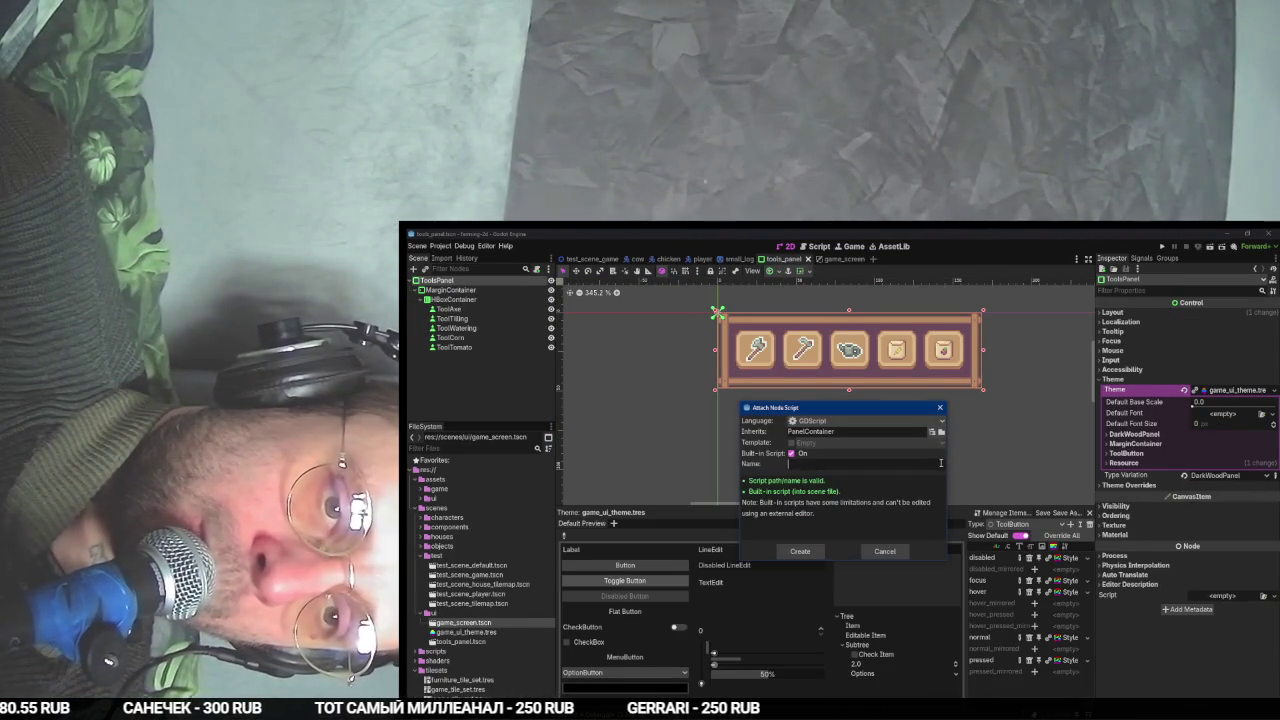
click(851, 455)
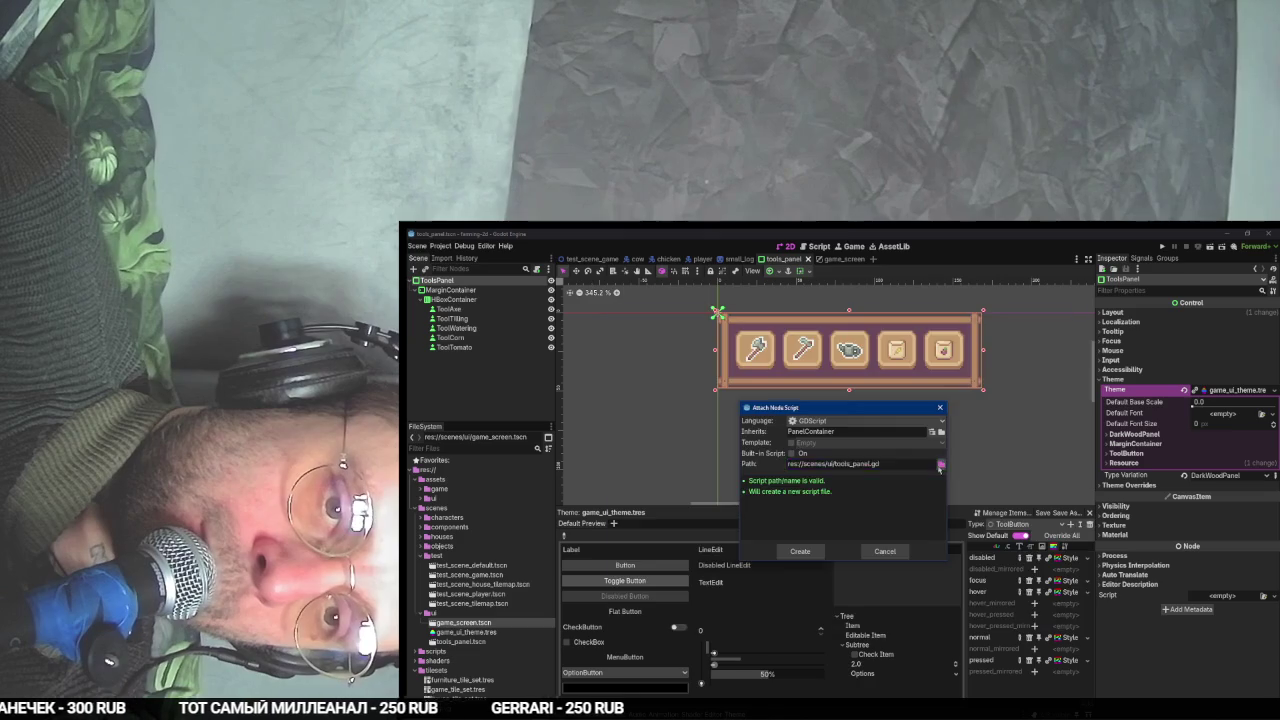
click(941, 464)
click(631, 487)
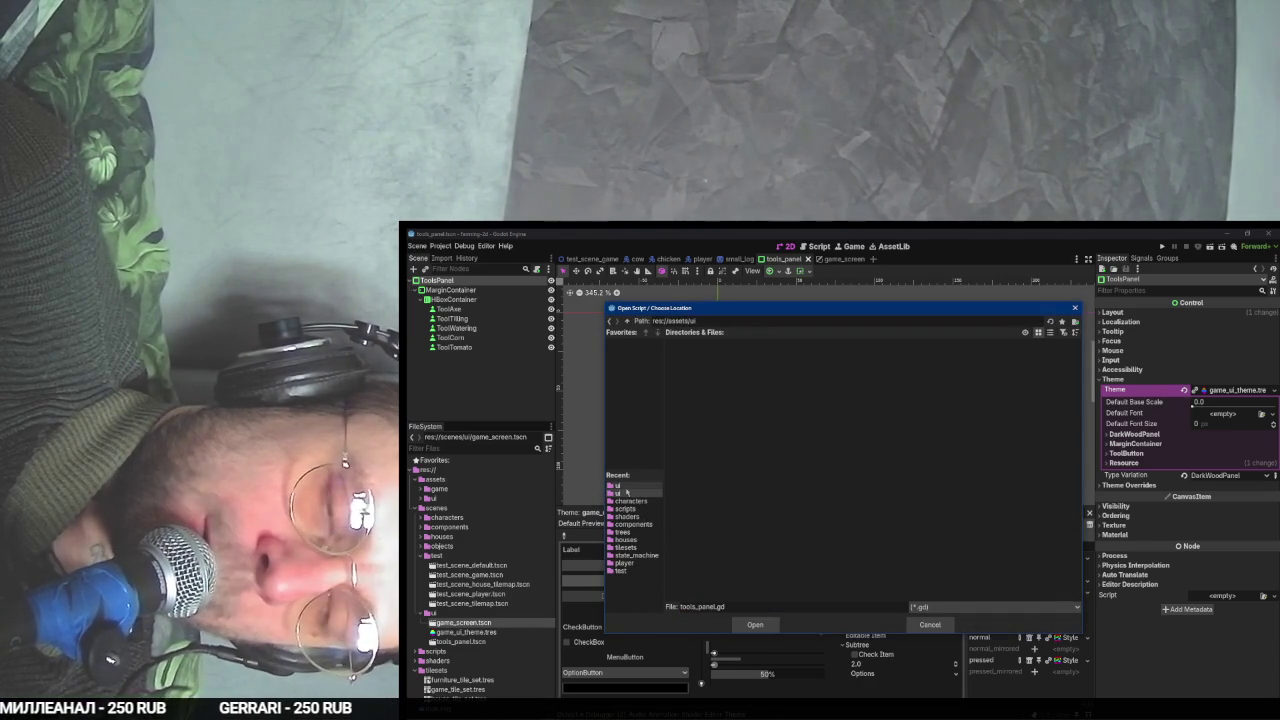
click(627, 492)
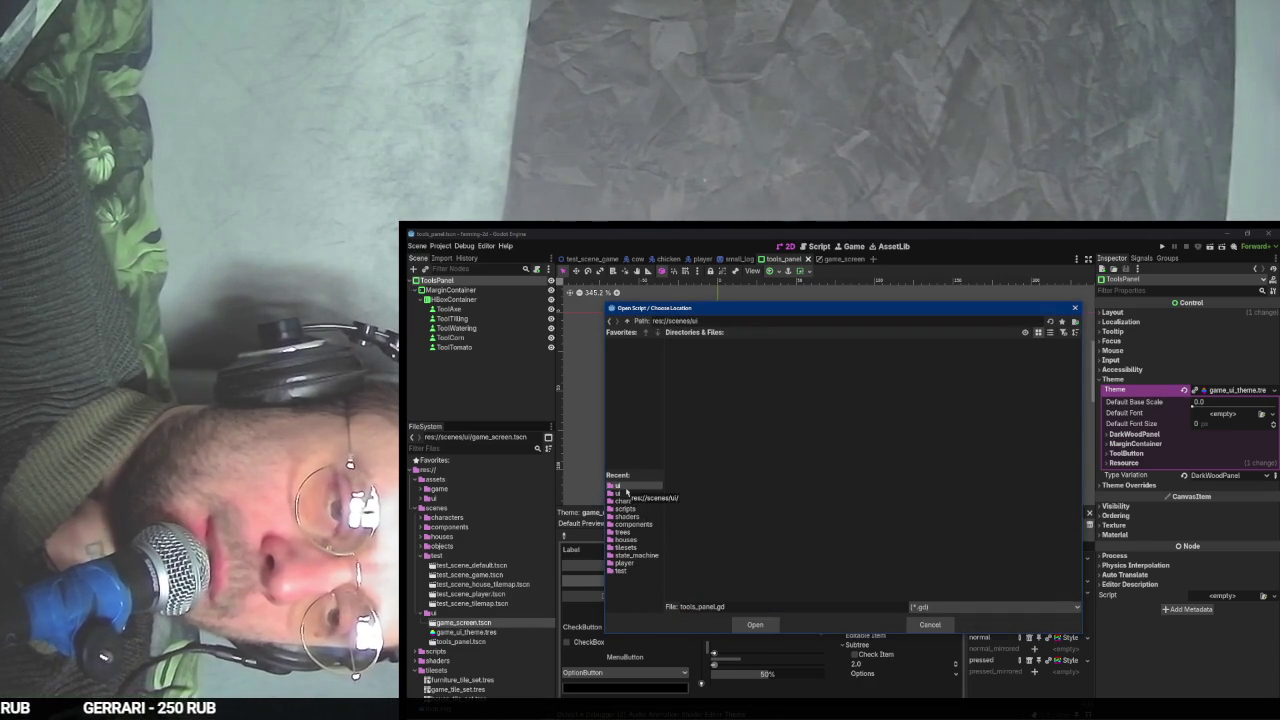
key(Return)
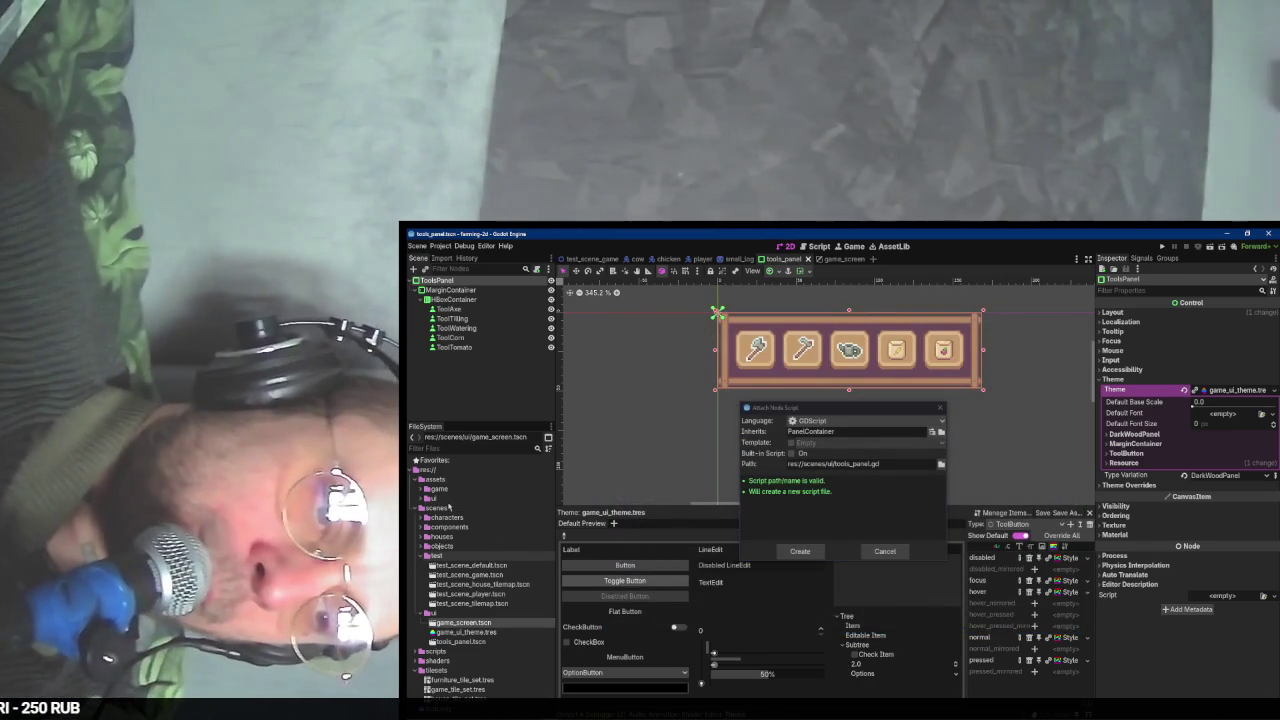
key(Escape)
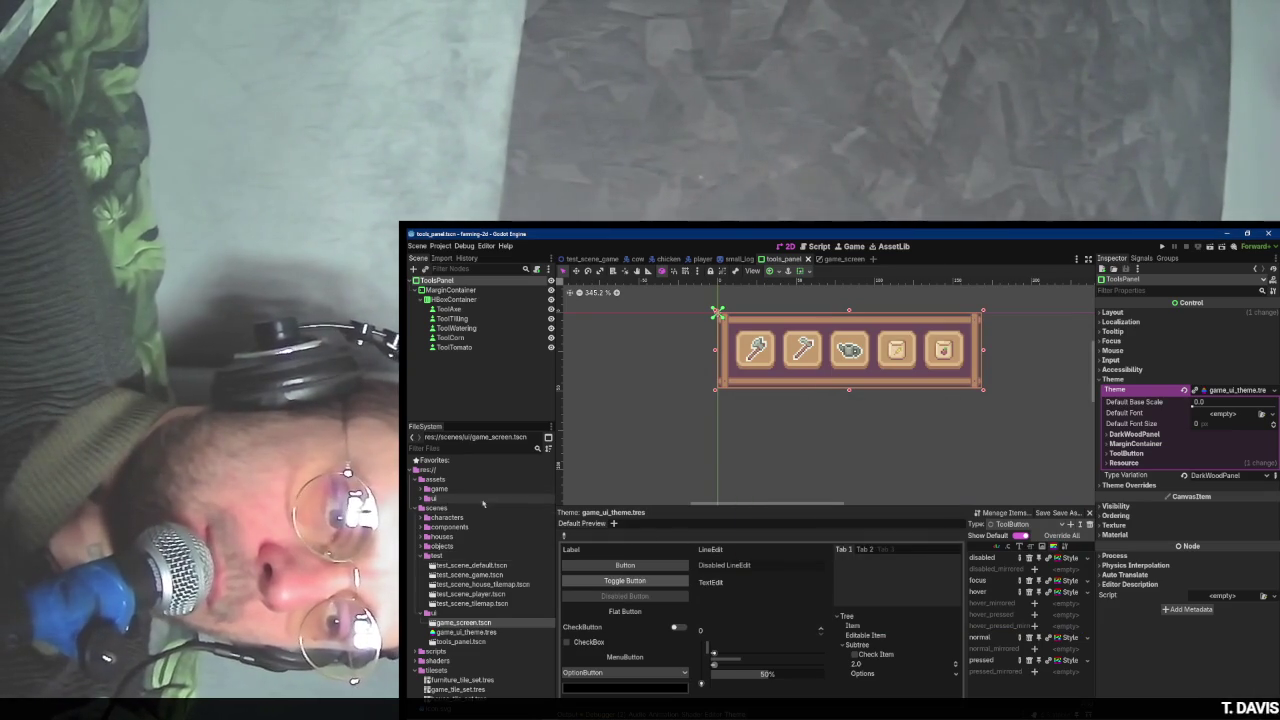
- Rename the assets/ui folder to ui_assets and the scenes/ui folder to ui_scenes
click(483, 503)
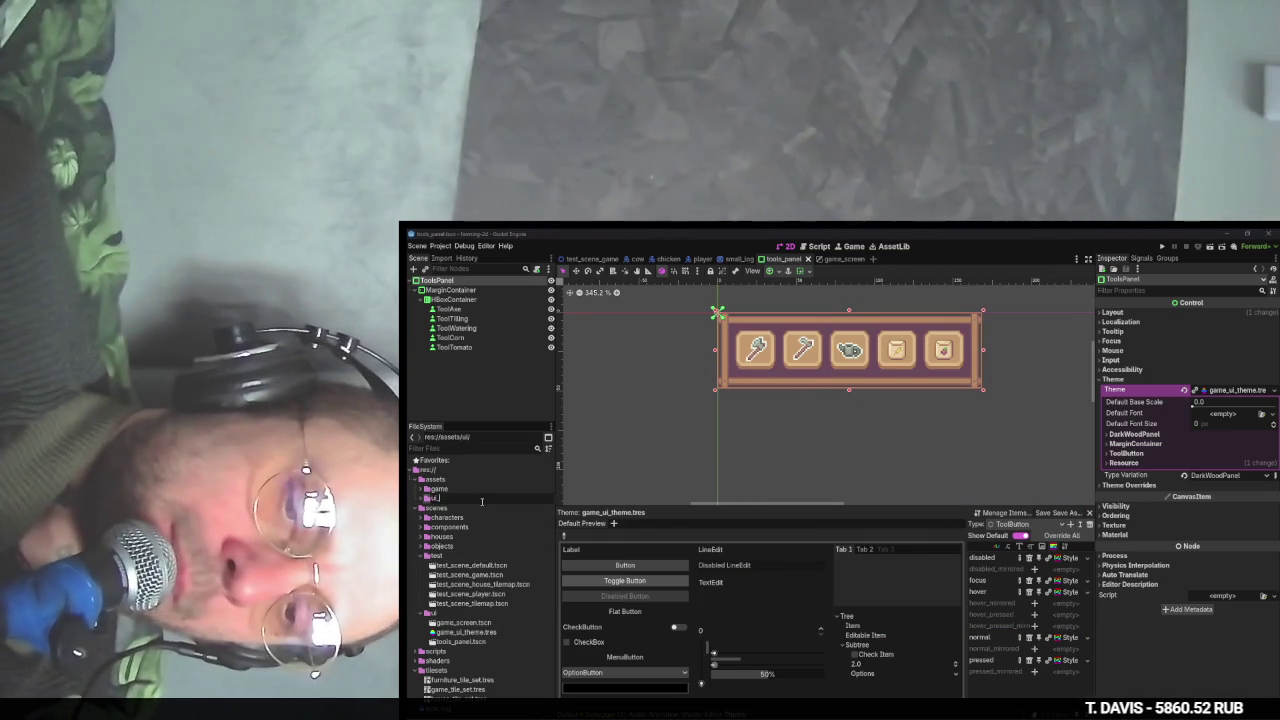
text(_assets)
key(Return)
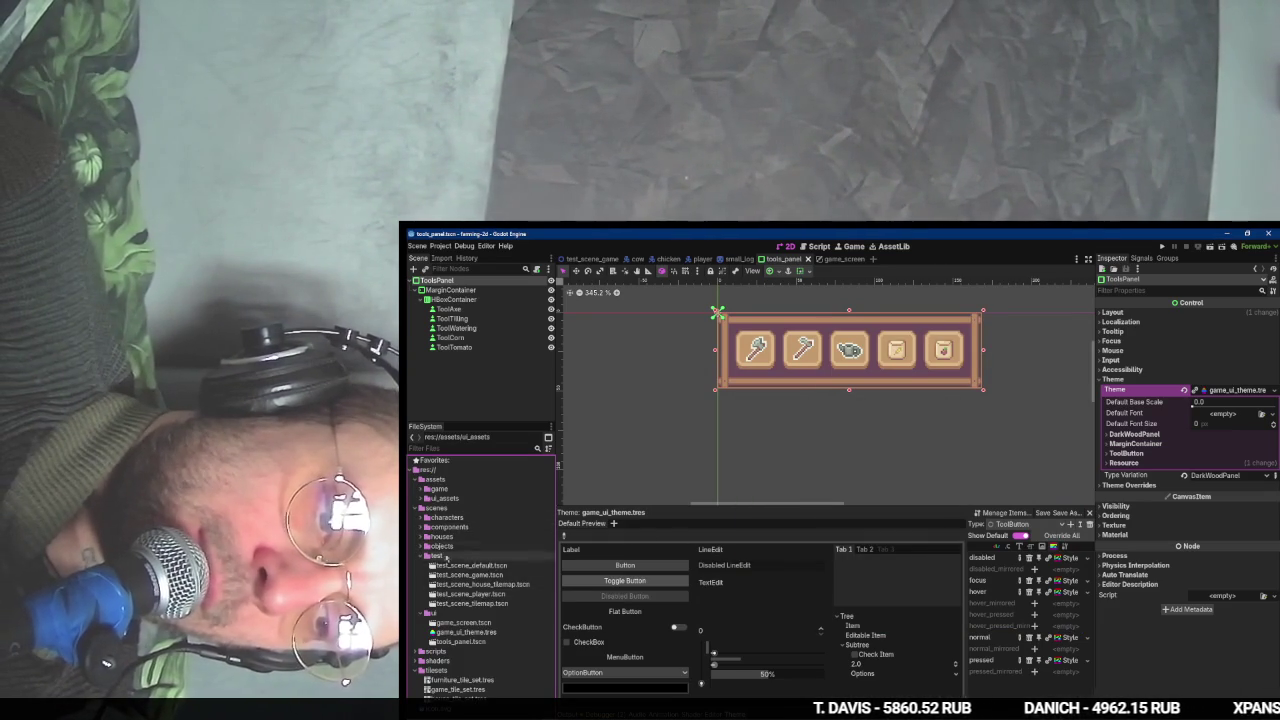
click(445, 613)
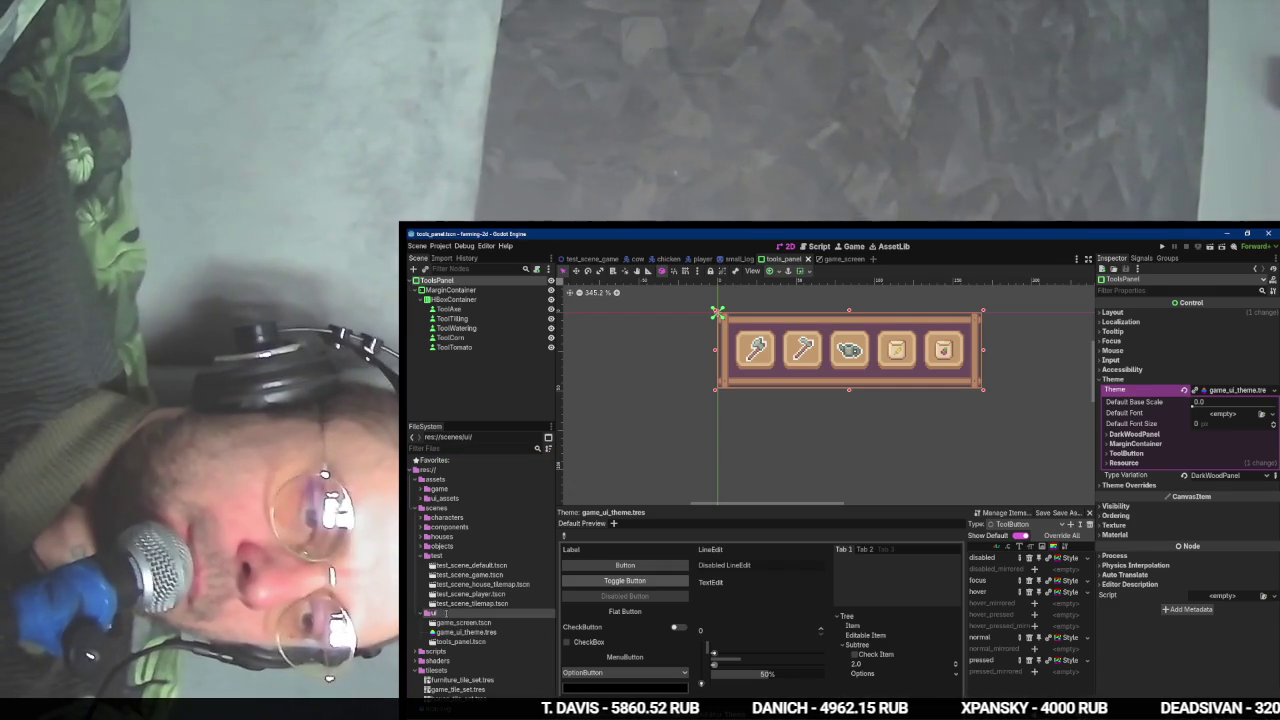
text(_scenes)
key(Return)
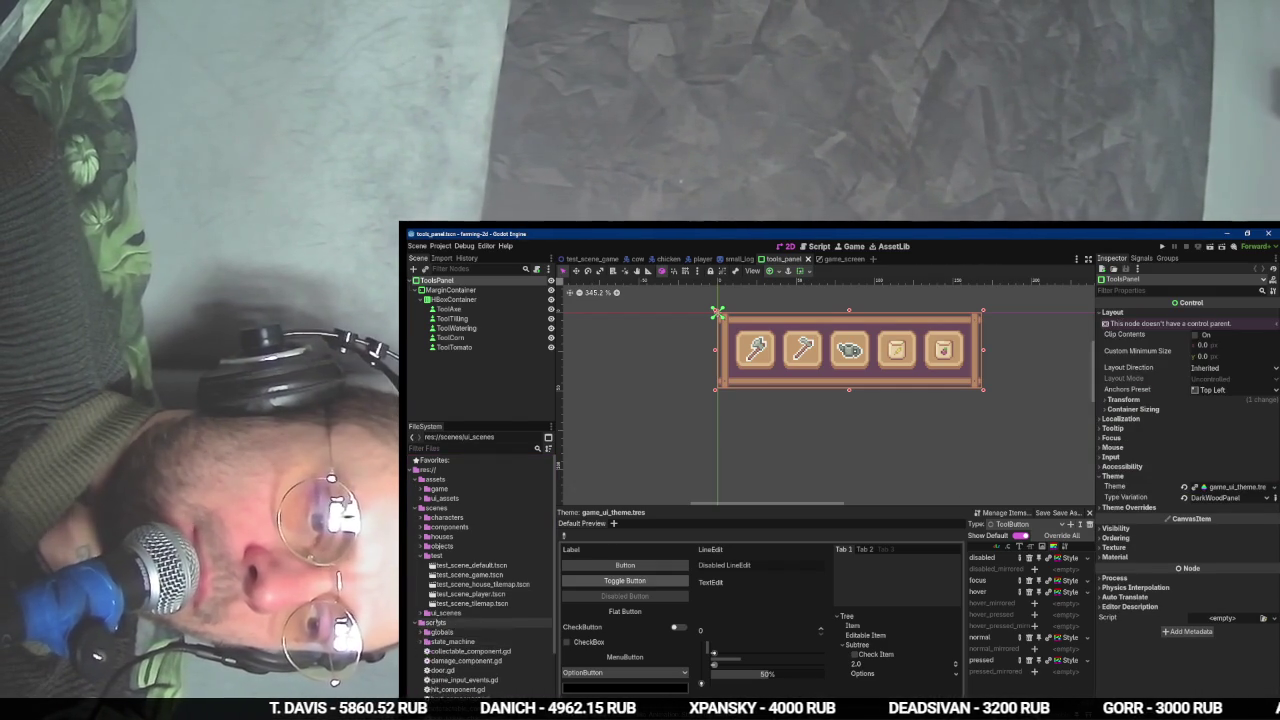
scroll(430, 630, down, 1)
click(440, 598)
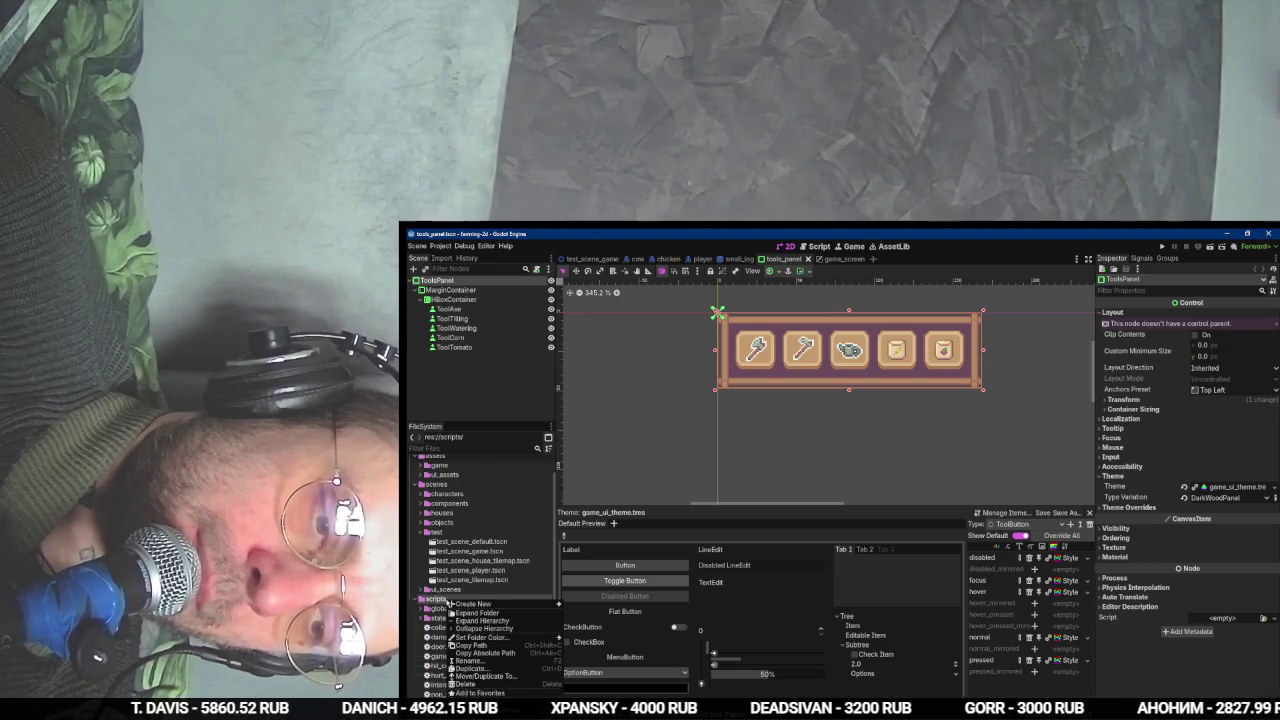
- Attach a new tools_panel.gd script to ToolsPanel, saved in the scripts folder
click(538, 269)
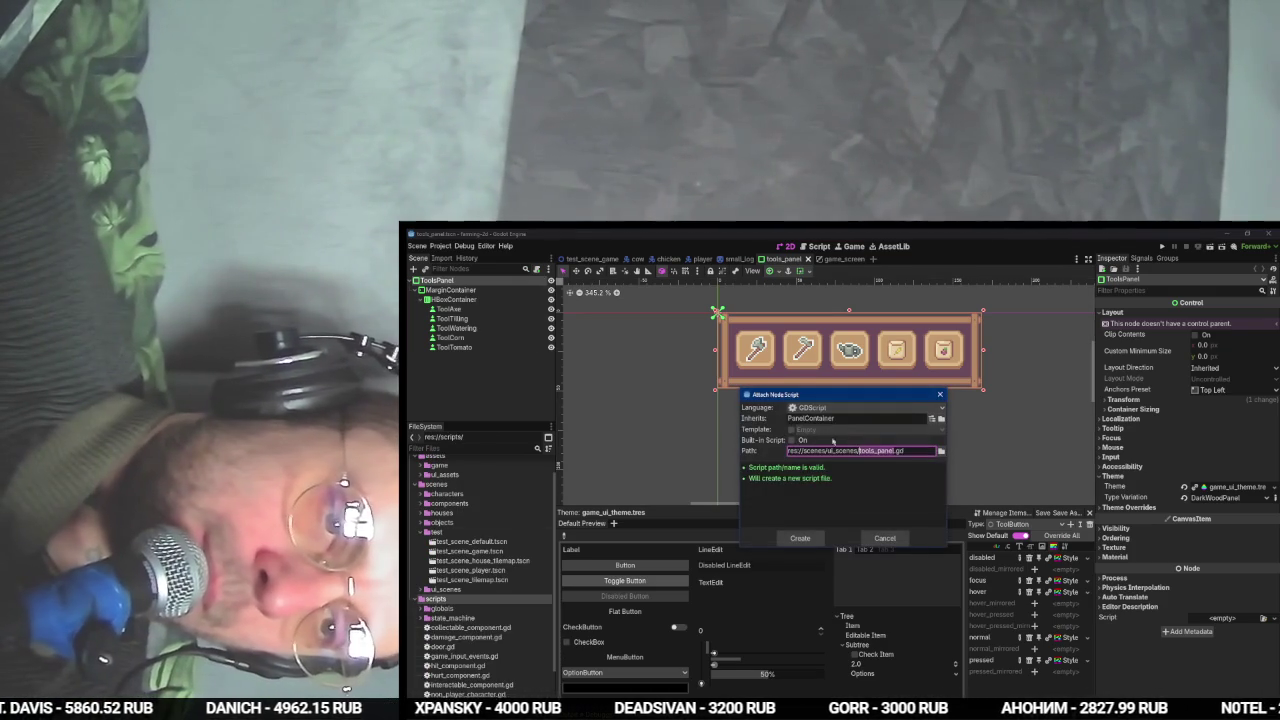
click(941, 451)
click(625, 493)
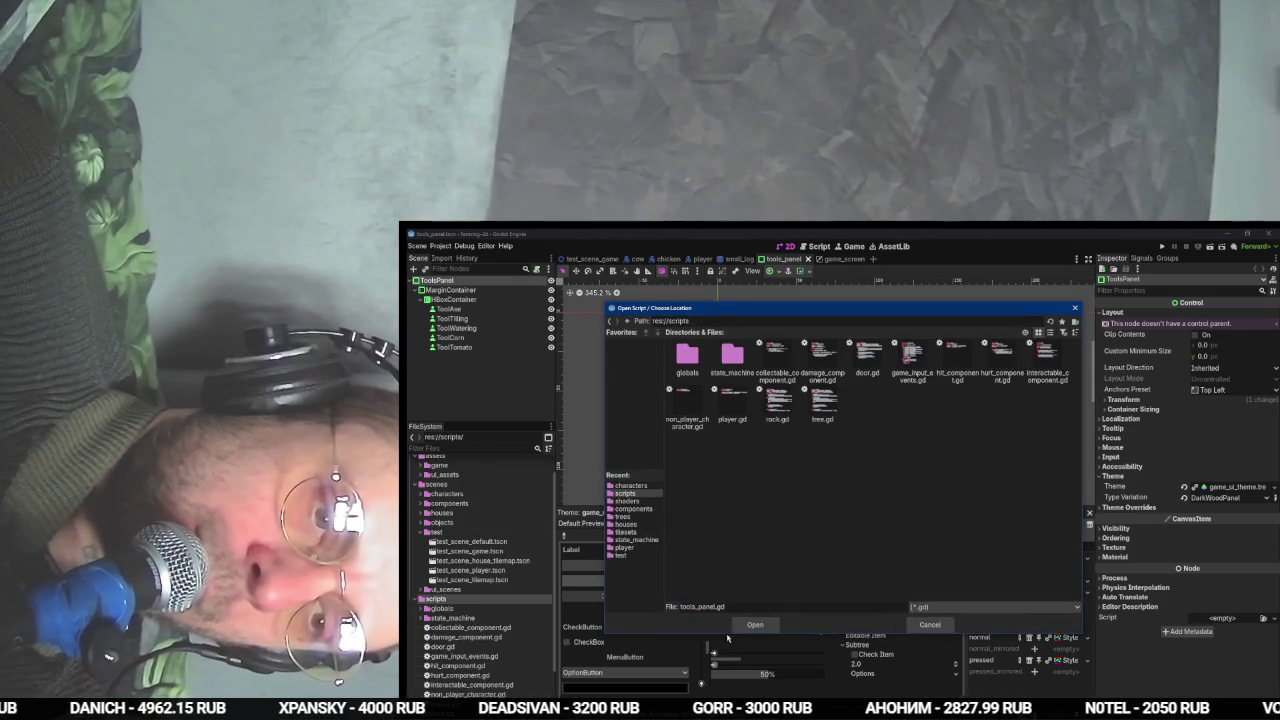
click(755, 625)
click(800, 538)
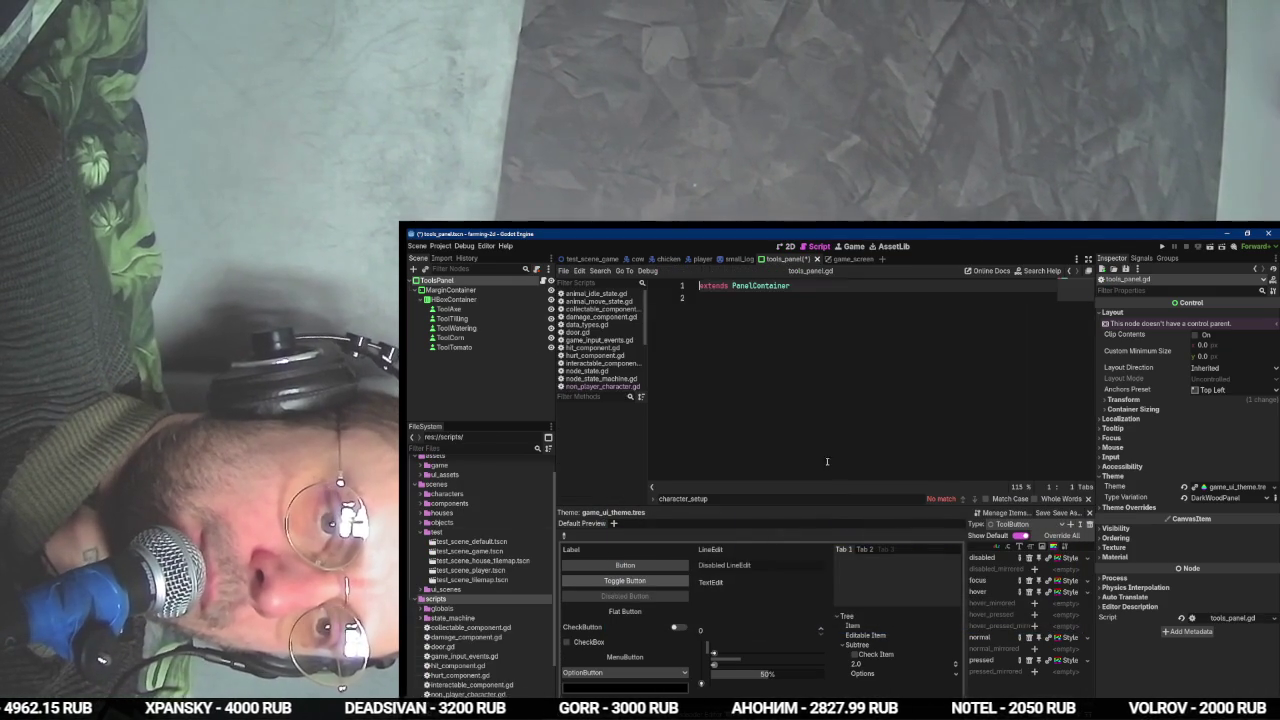
- Declare class_name ToolsPanel at the top of the script and check the tutorial
text(class_)
key(Return)
text(ToolsPanel)
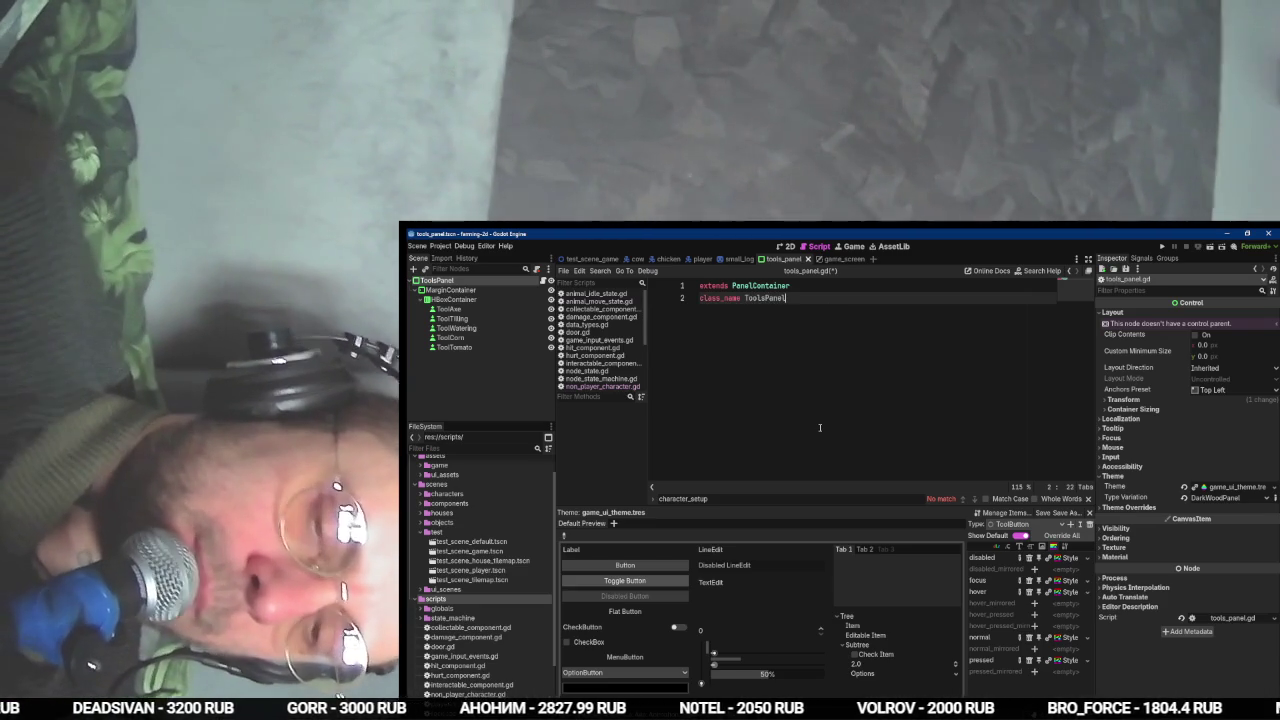
key(Return)
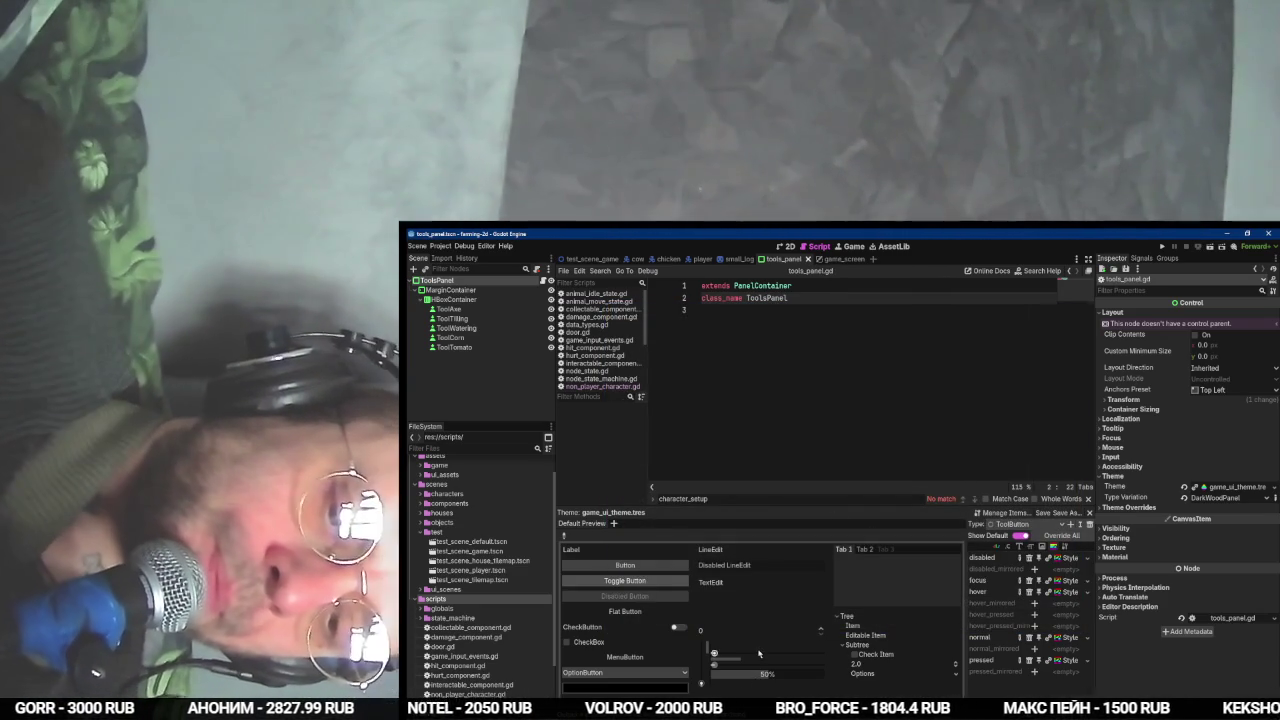
key(alt+Tab)
key(space)
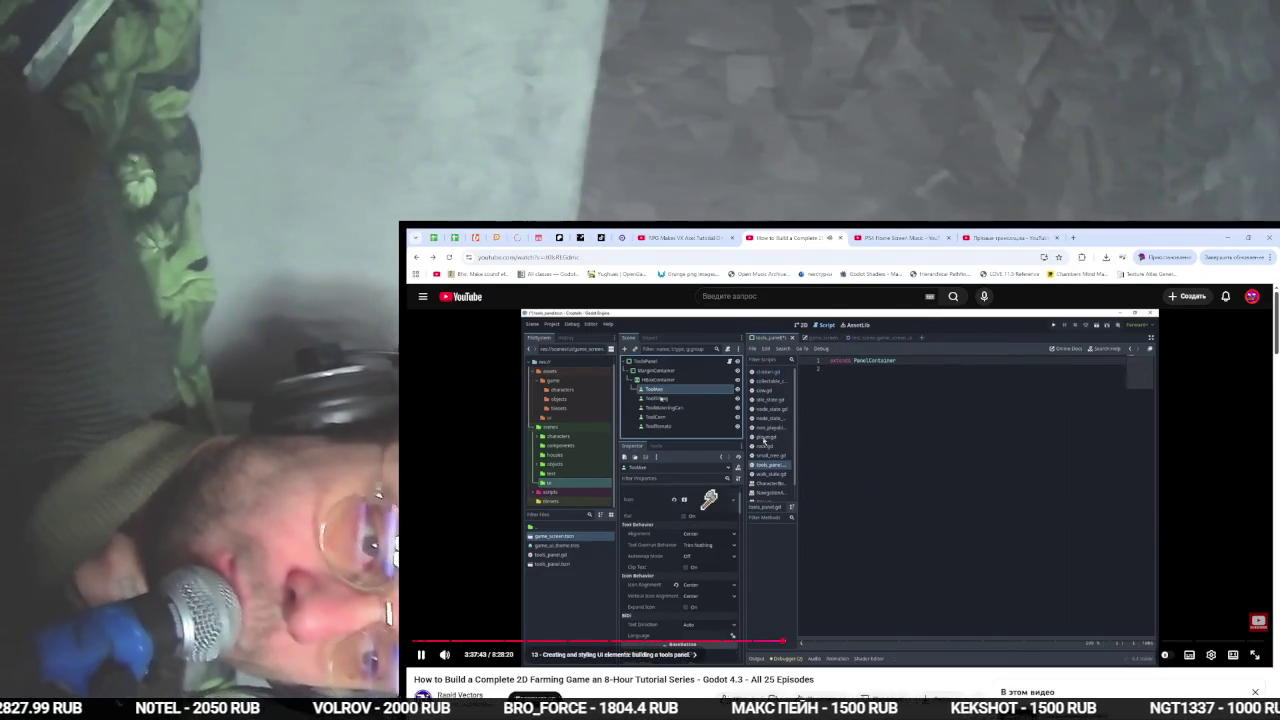
key(alt+Tab)
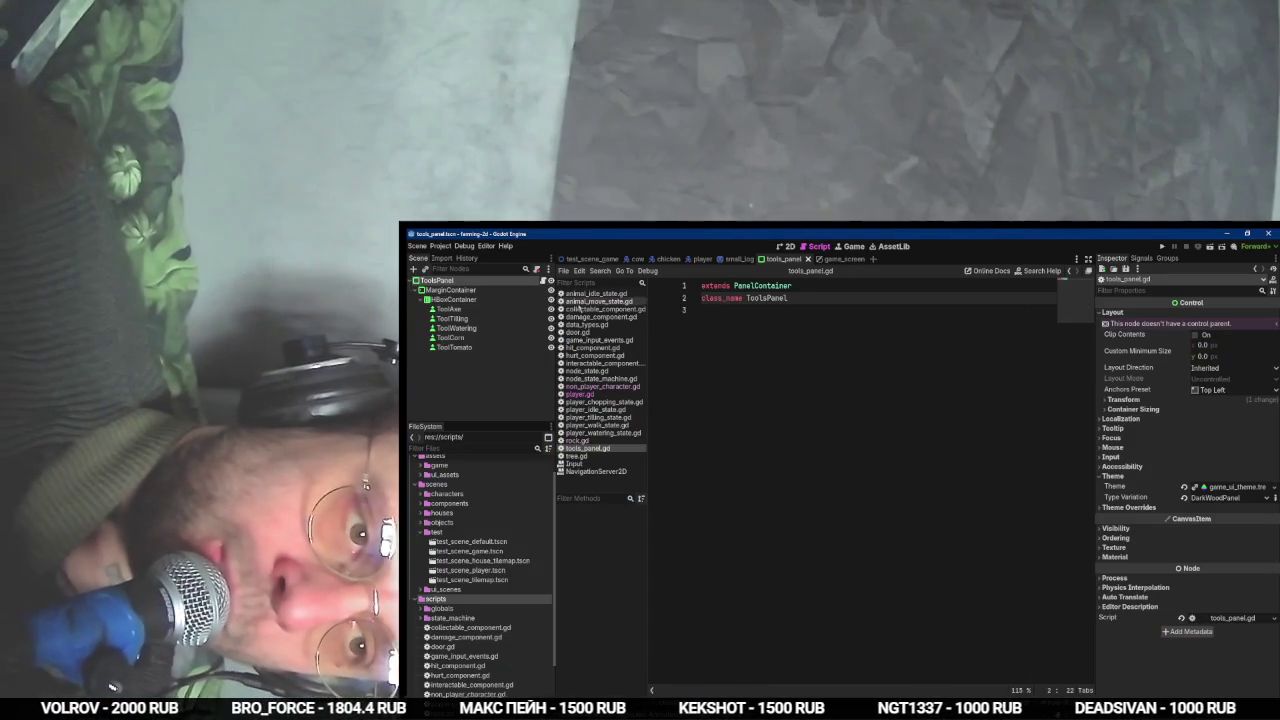
click(449, 309)
shift+click(454, 347)
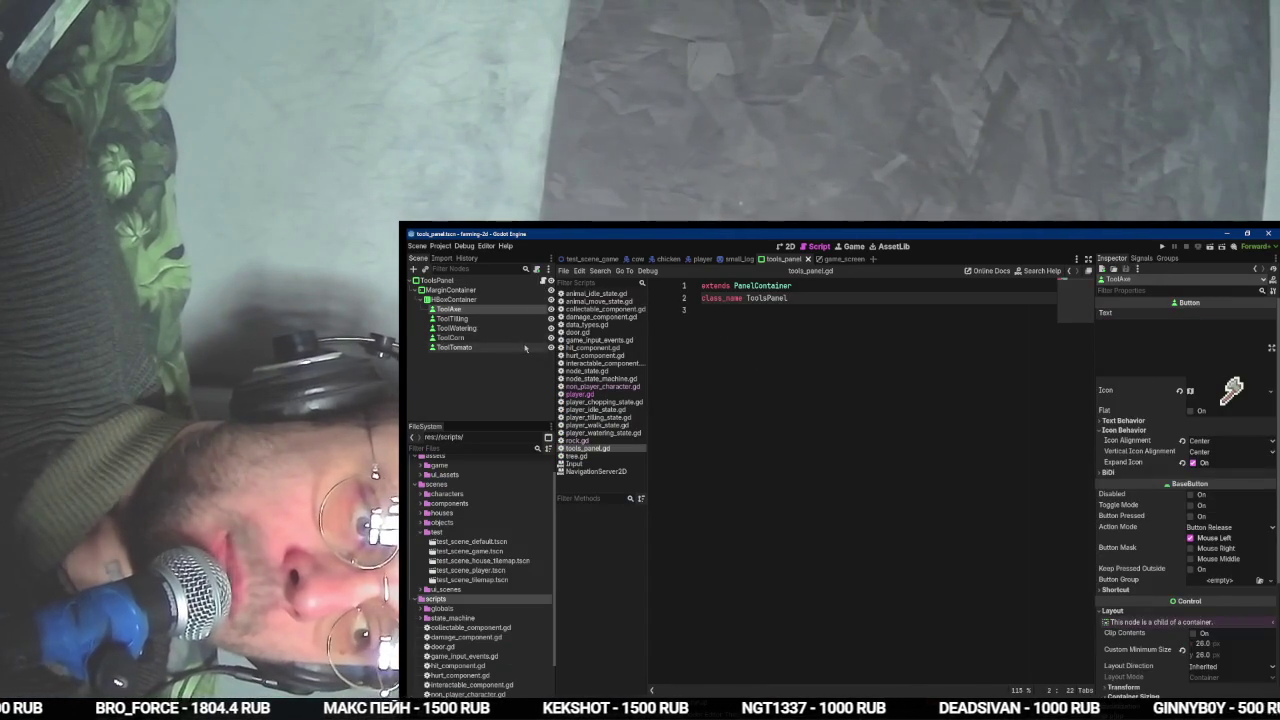
drag(502, 335, 742, 343)
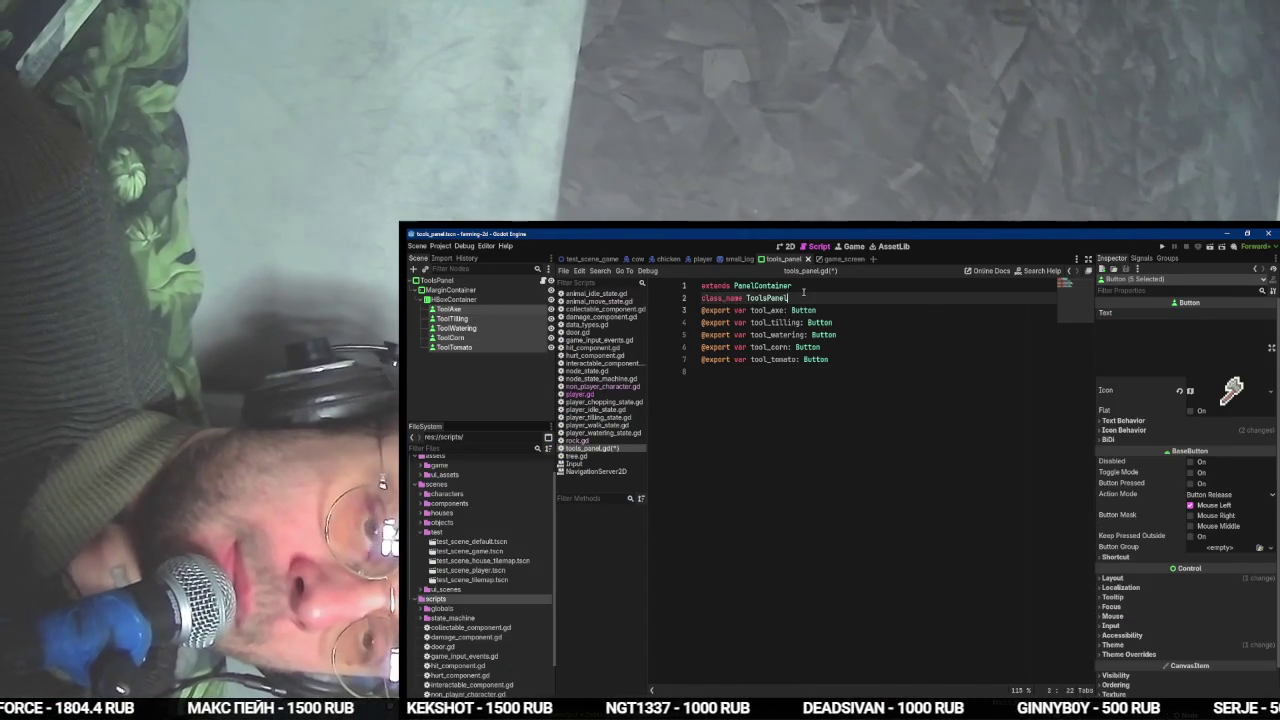
click(437, 280)
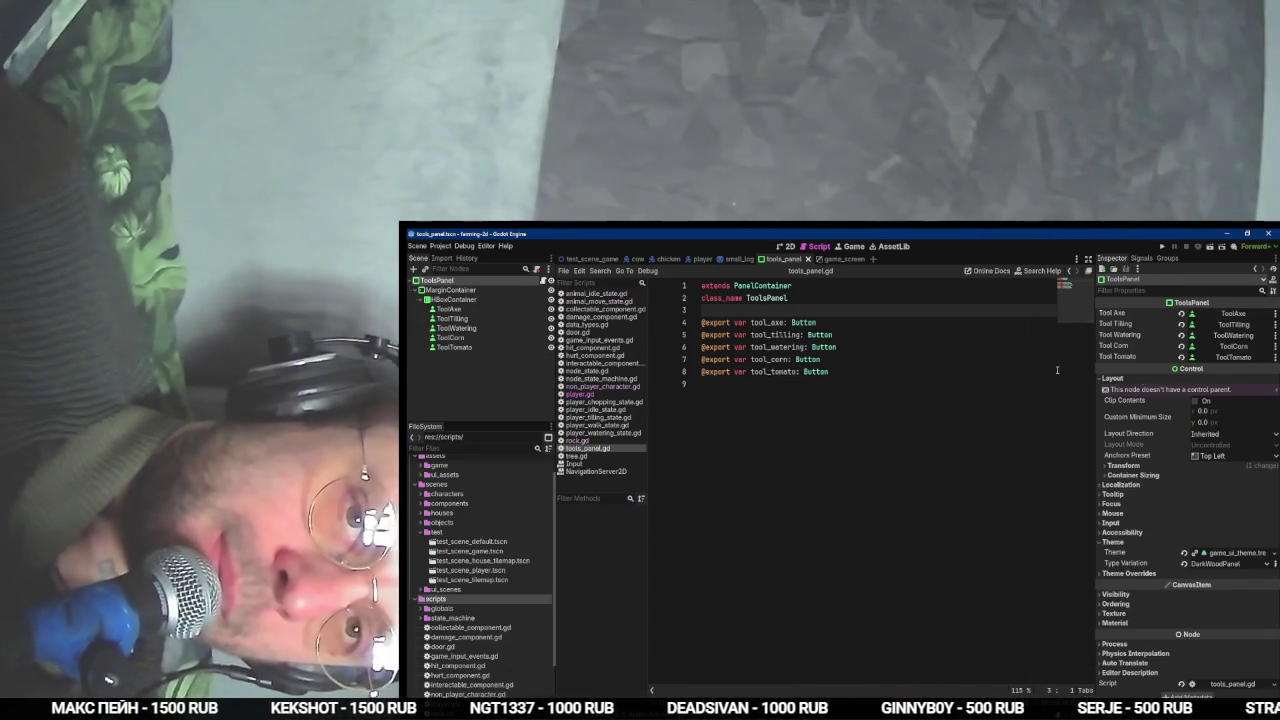
key(alt+Tab)
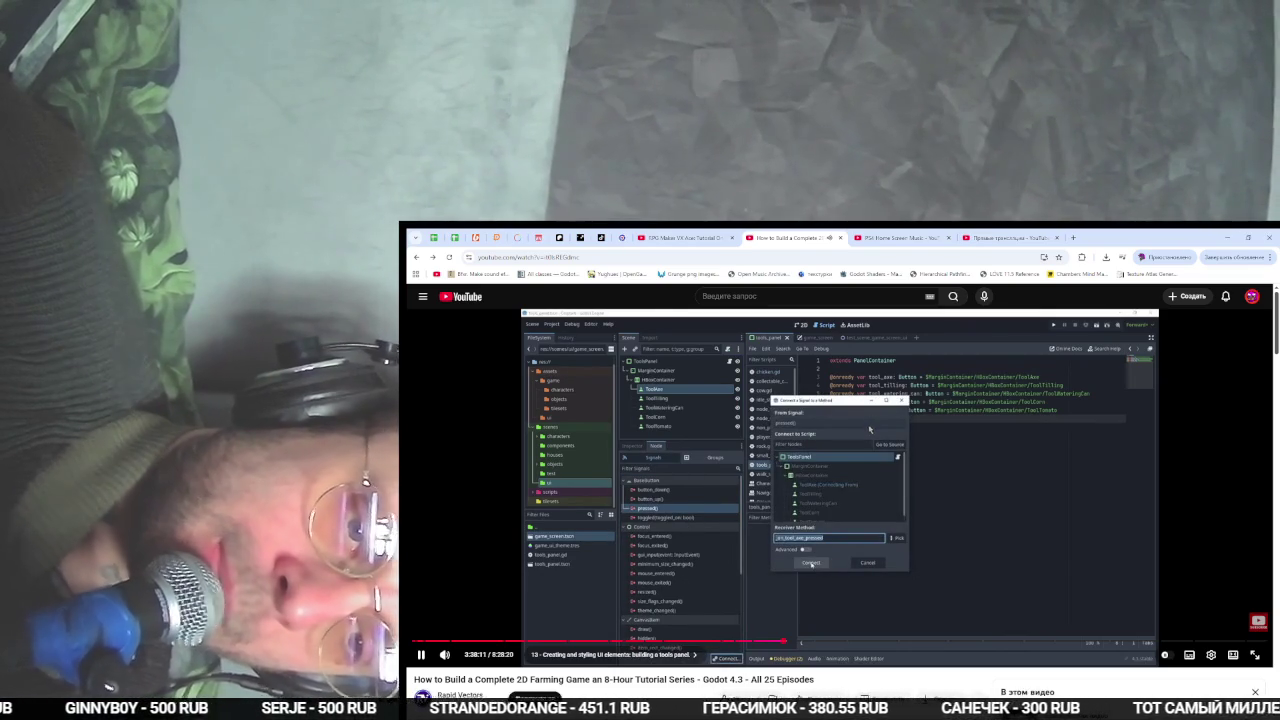
key(alt+Tab)
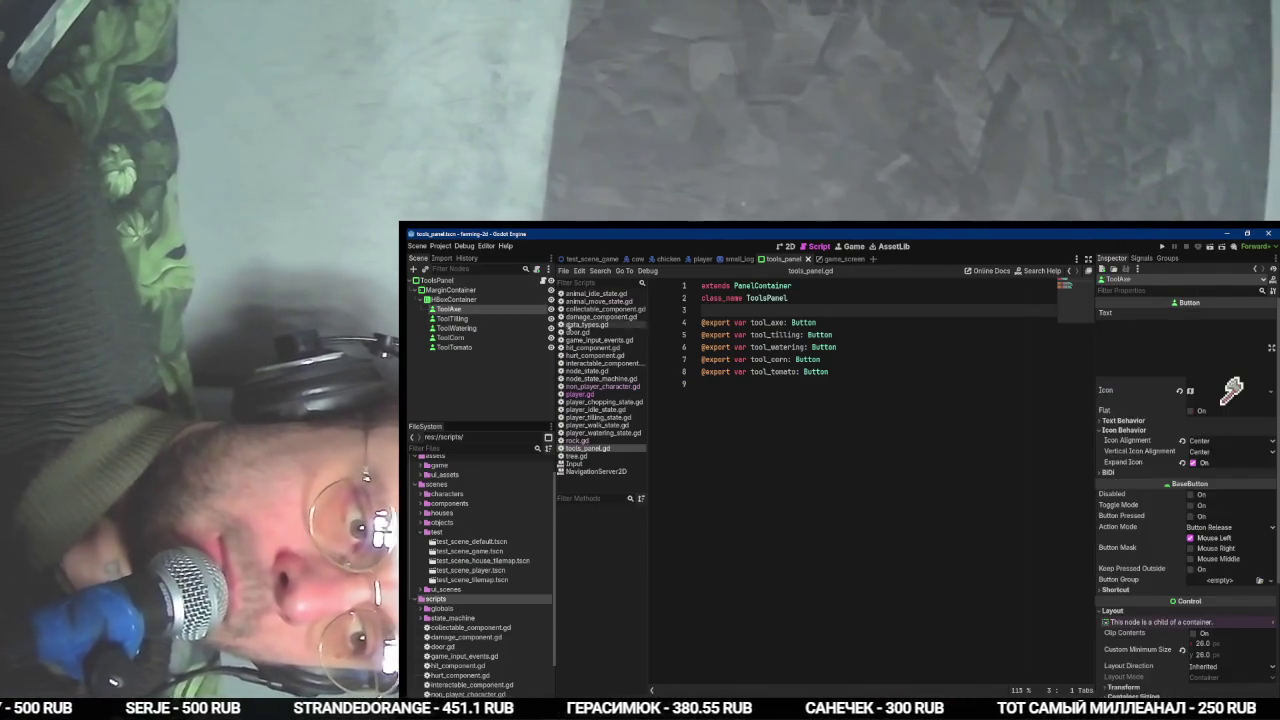
key(alt+Tab)
click(811, 562)
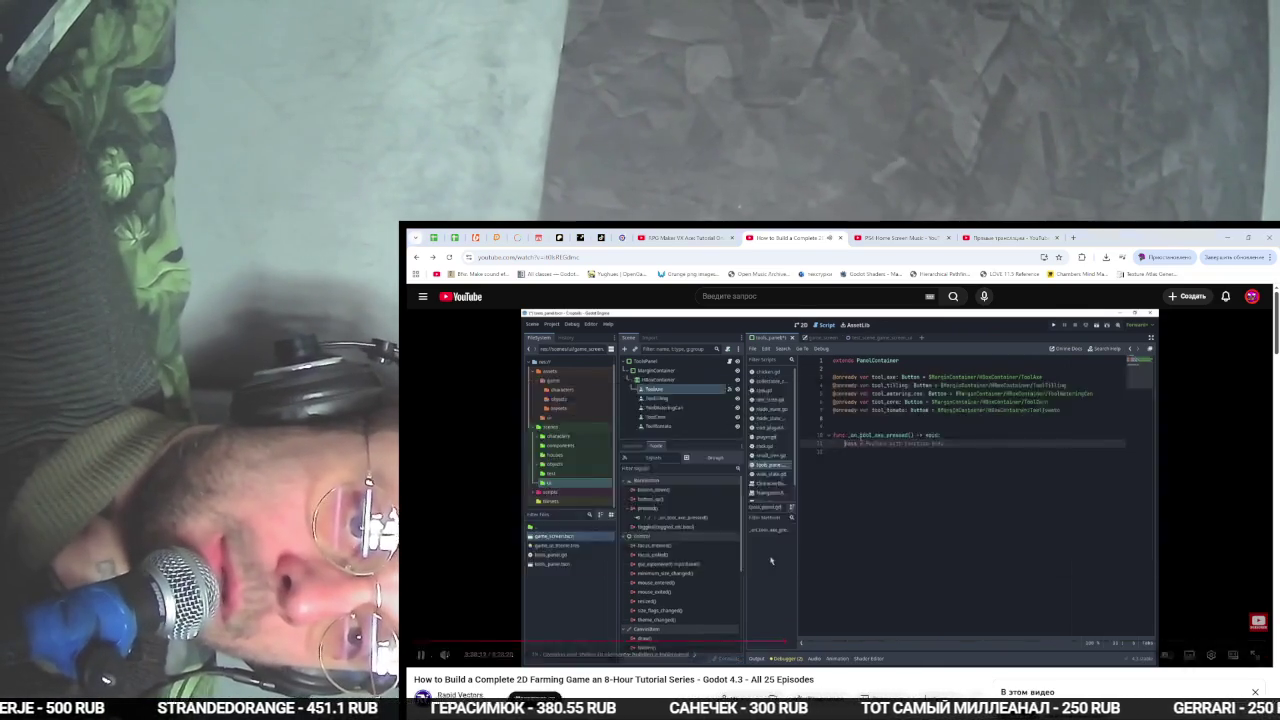
key(alt+Tab)
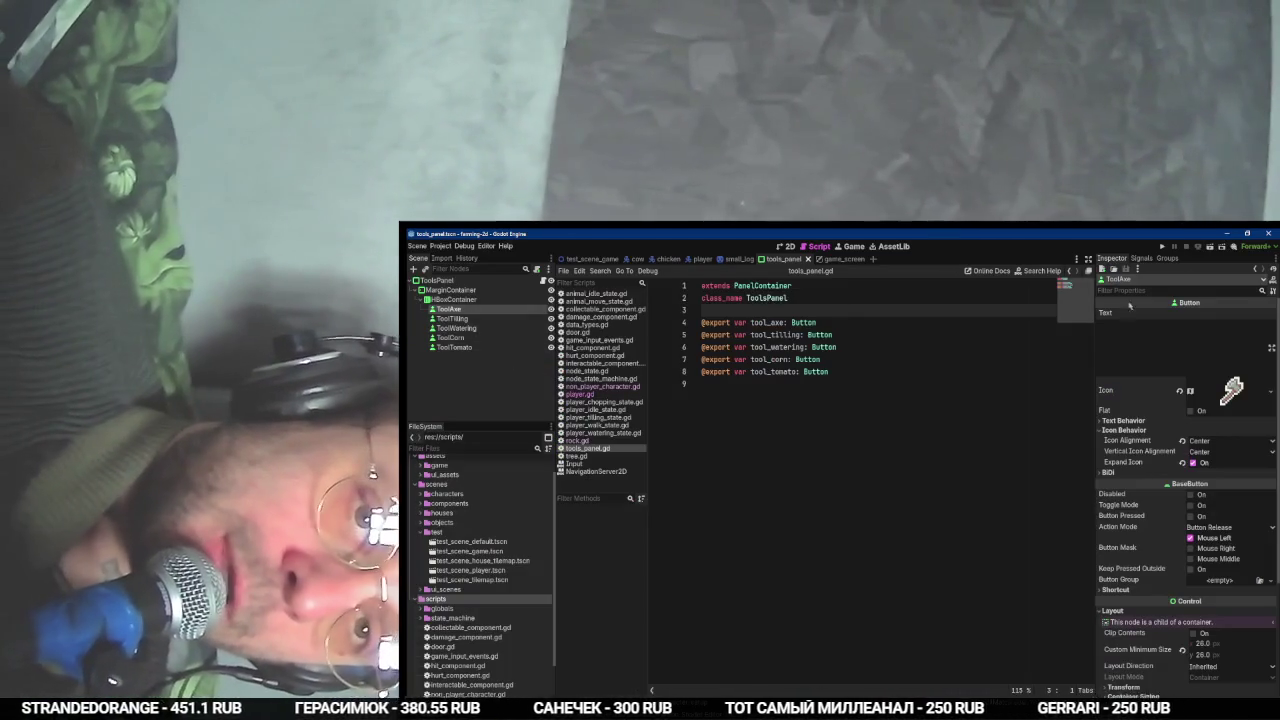
click(1141, 258)
- Connect the pressed signals of ToolAxe, ToolTilling and ToolWatering to ToolsPanel handlers
double_click(1128, 309)
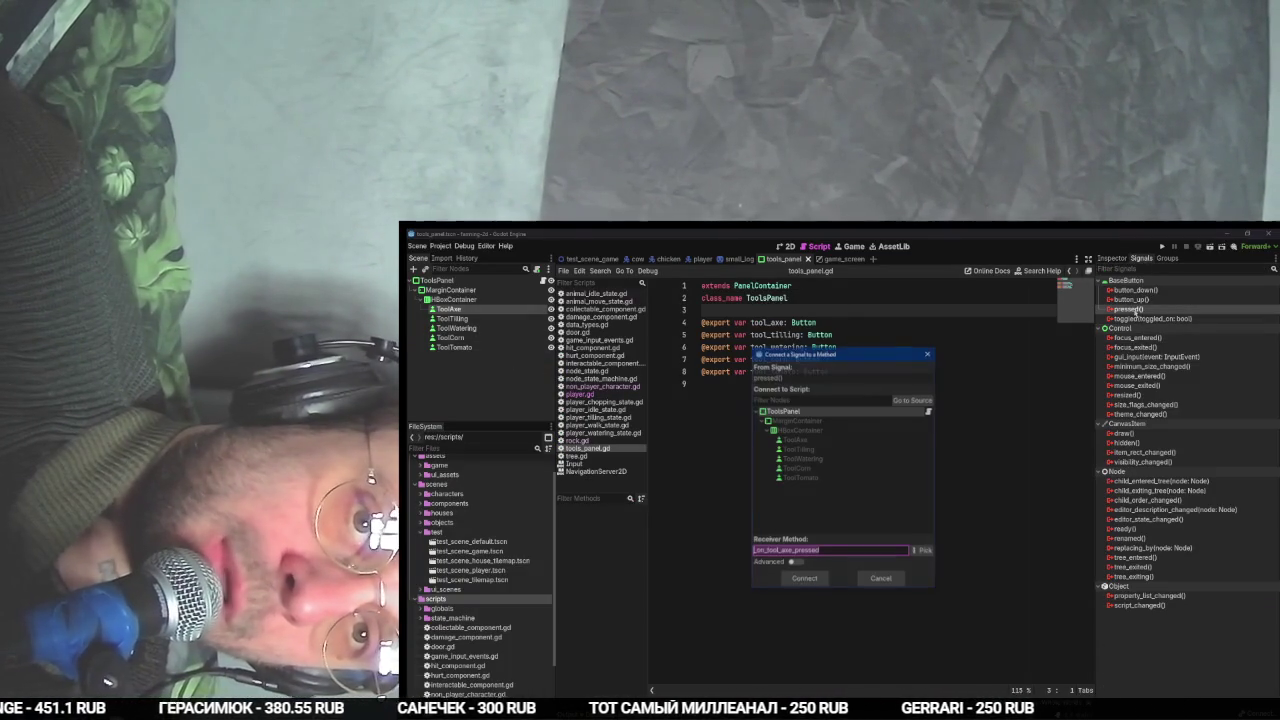
click(804, 579)
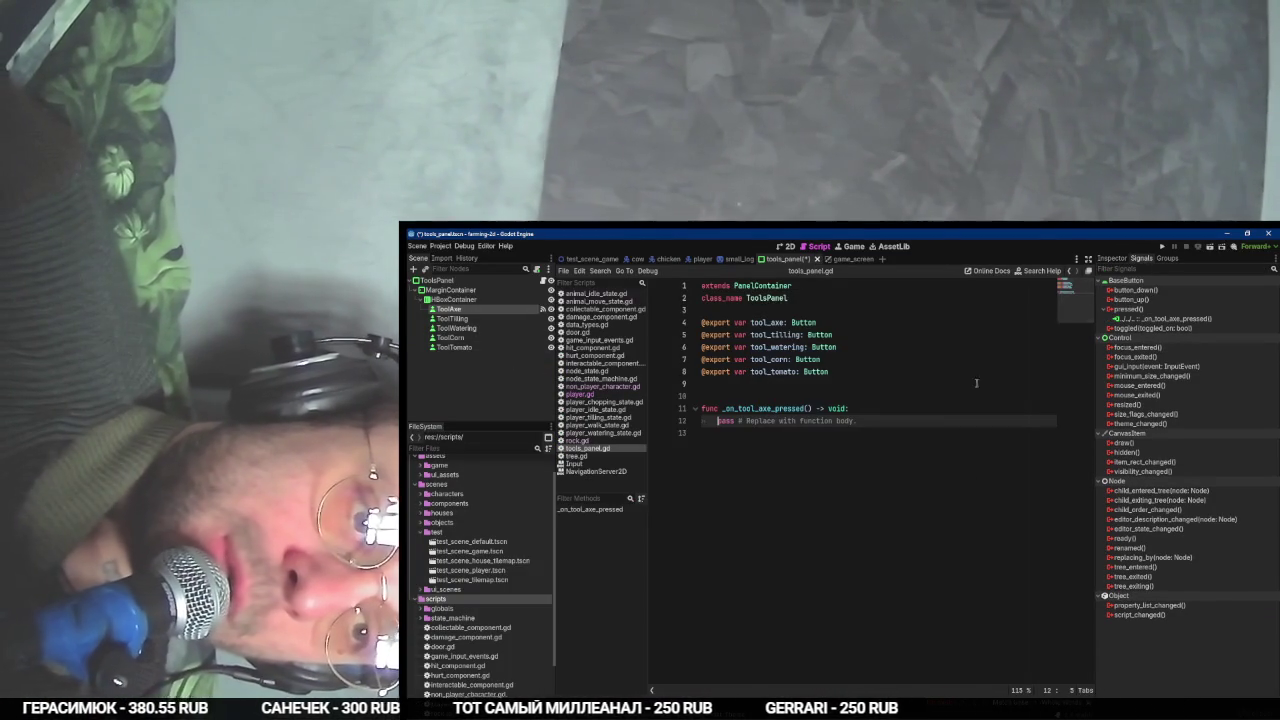
click(452, 318)
double_click(1128, 309)
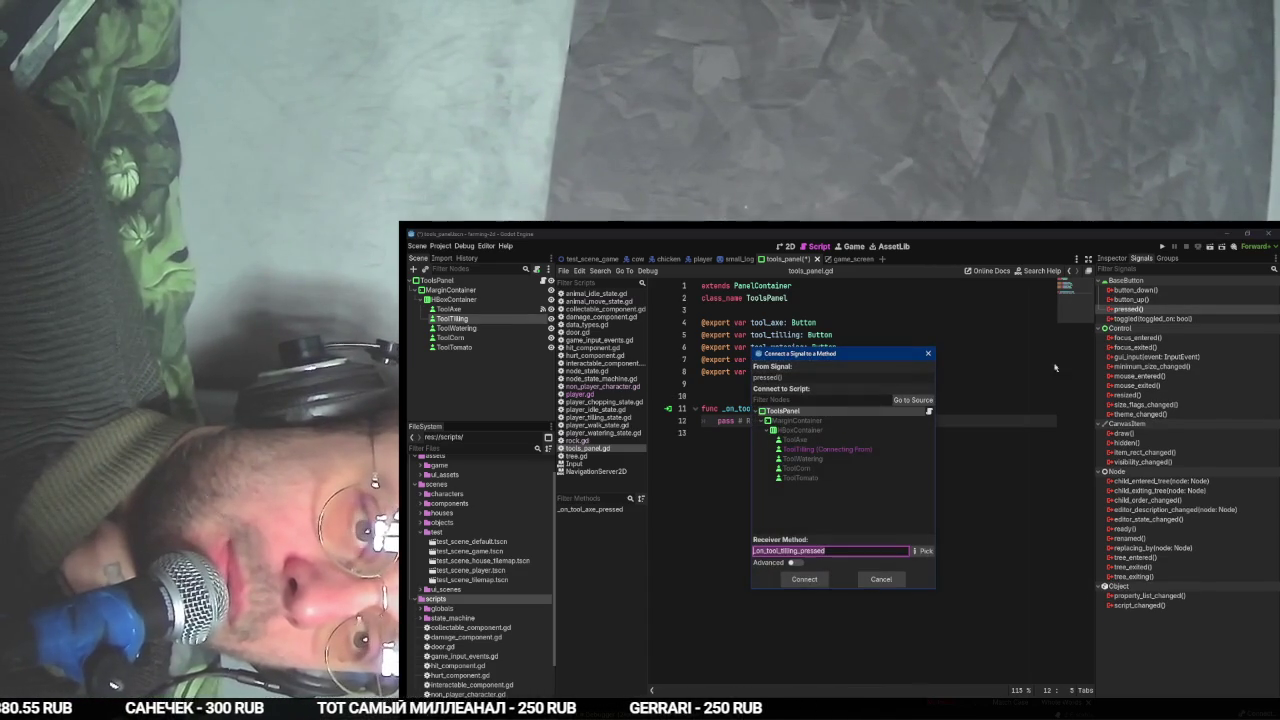
click(806, 583)
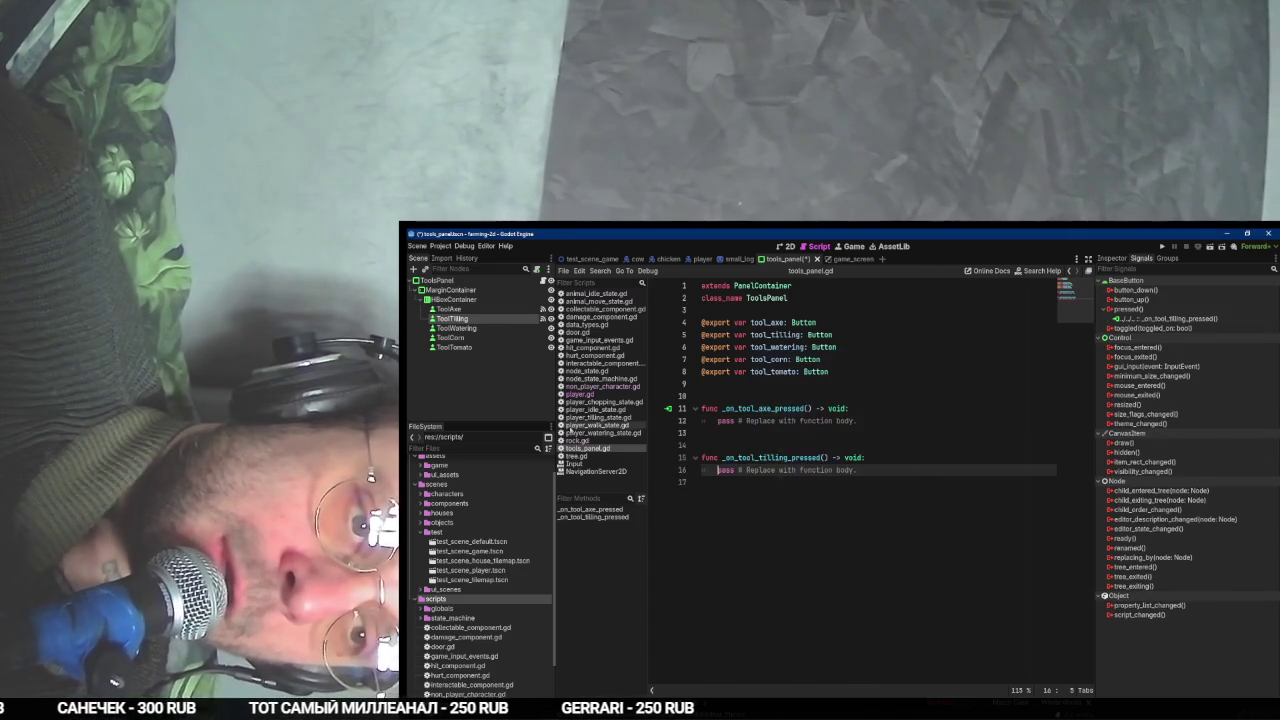
click(456, 328)
double_click(1128, 309)
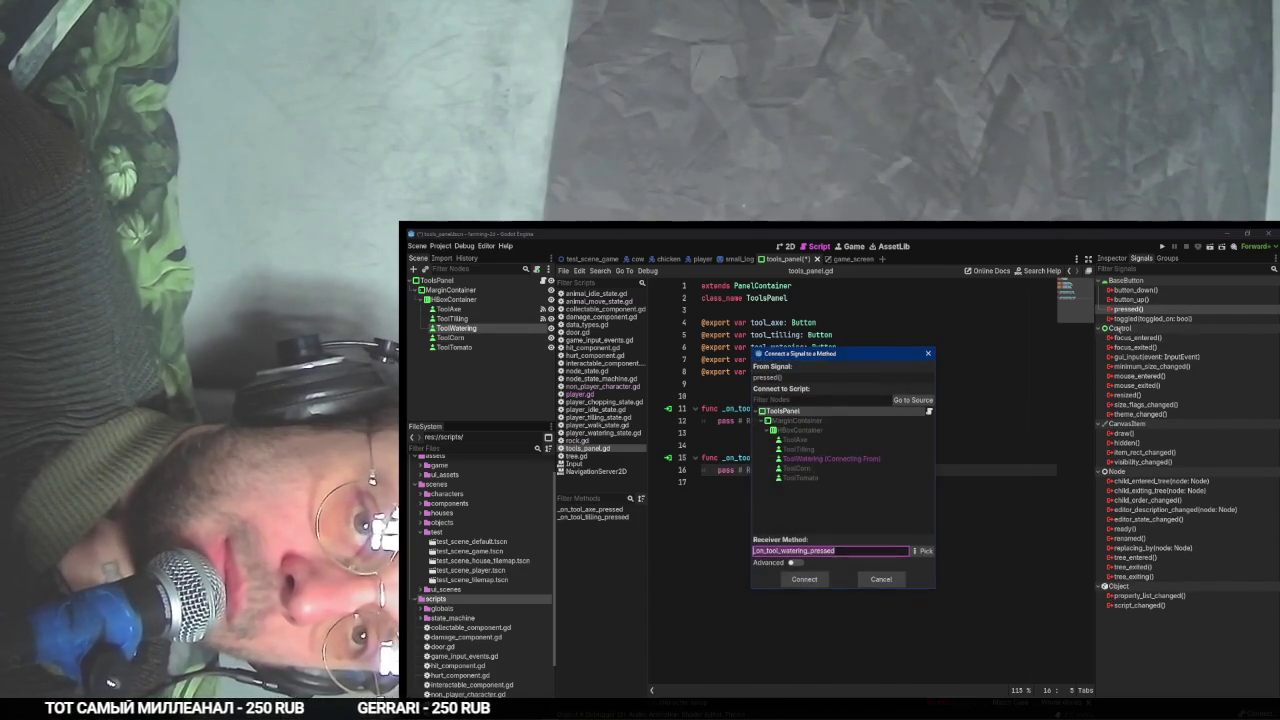
click(806, 578)
- Connect ToolCorn and ToolTomato pressed signals, then review the five generated handler stubs
click(450, 337)
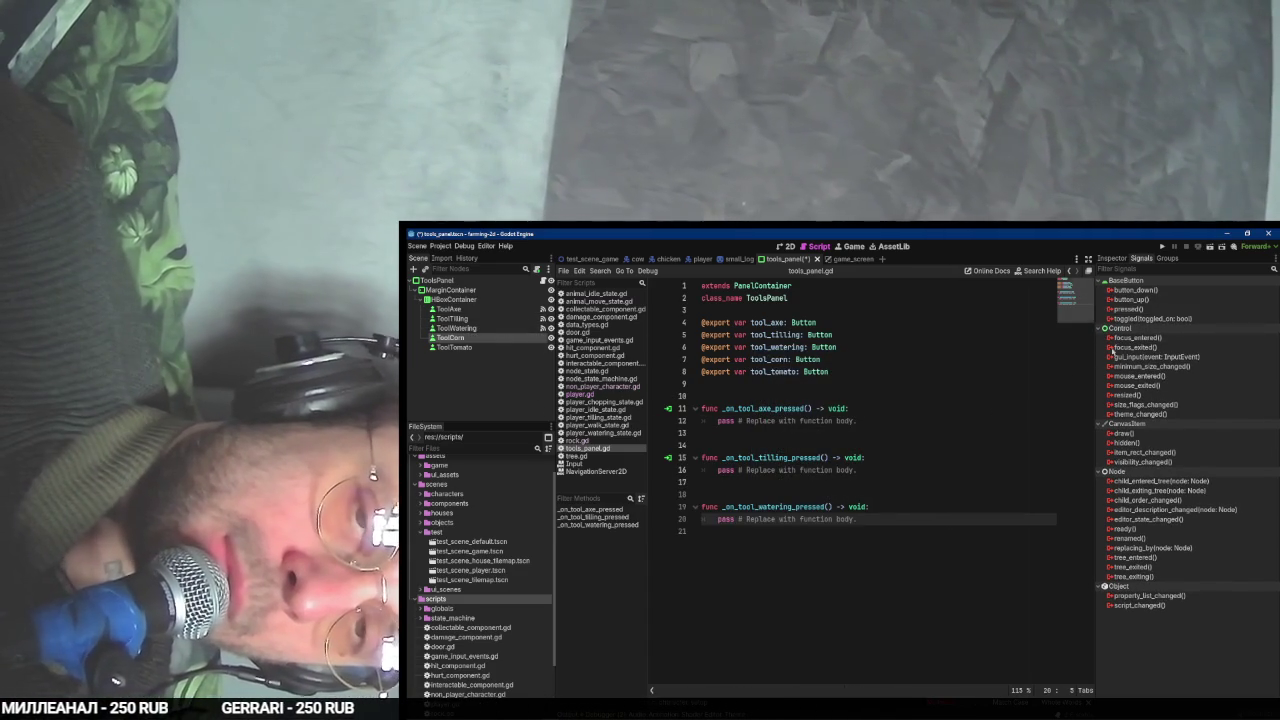
double_click(1128, 309)
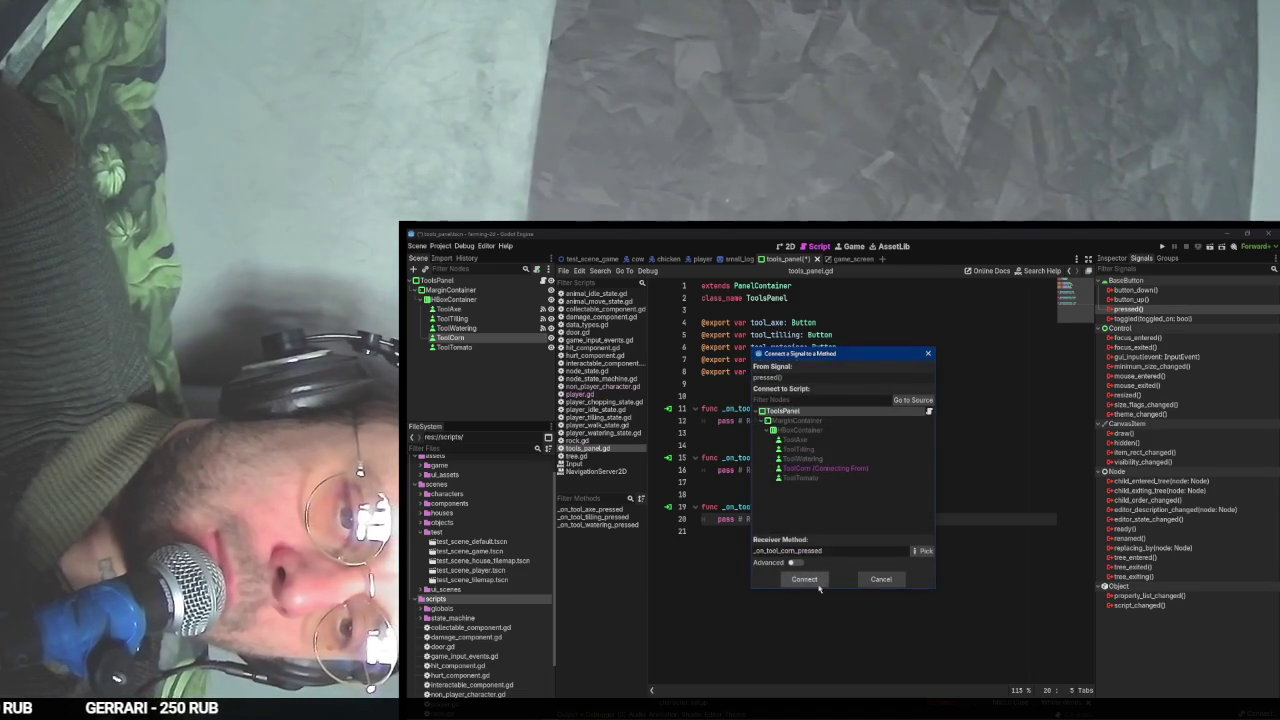
click(806, 580)
click(490, 347)
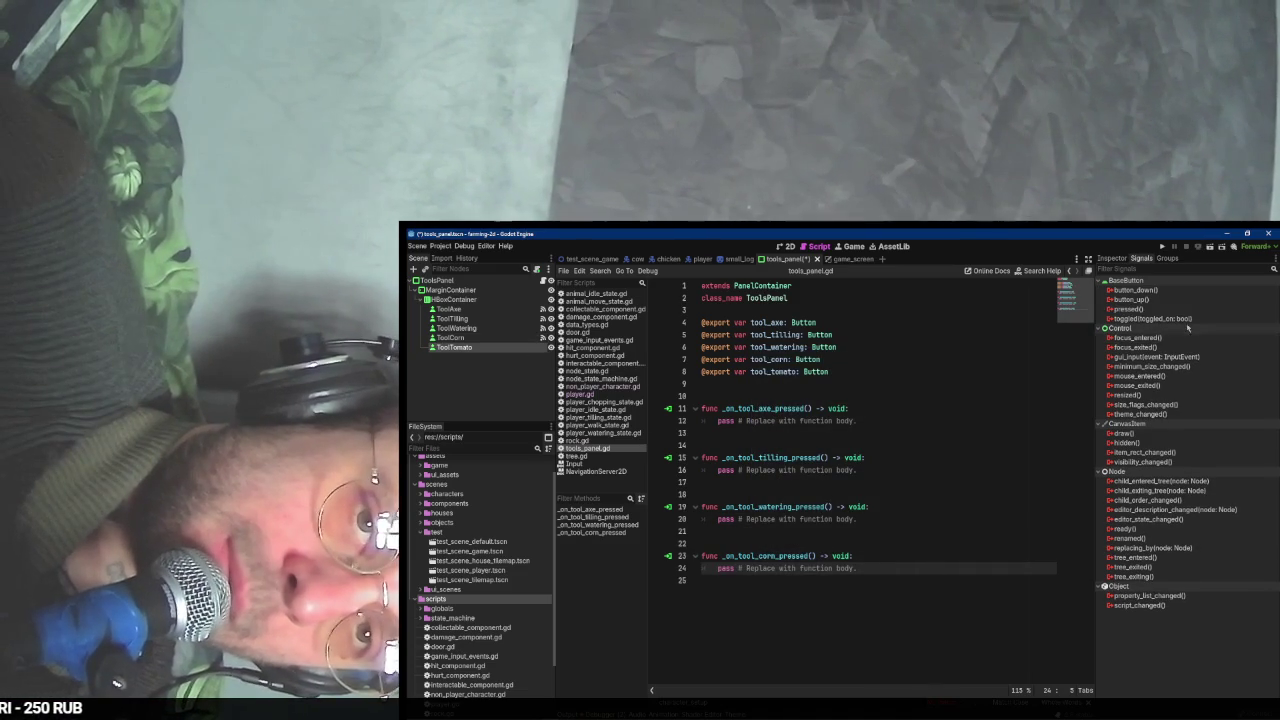
double_click(1128, 309)
click(805, 579)
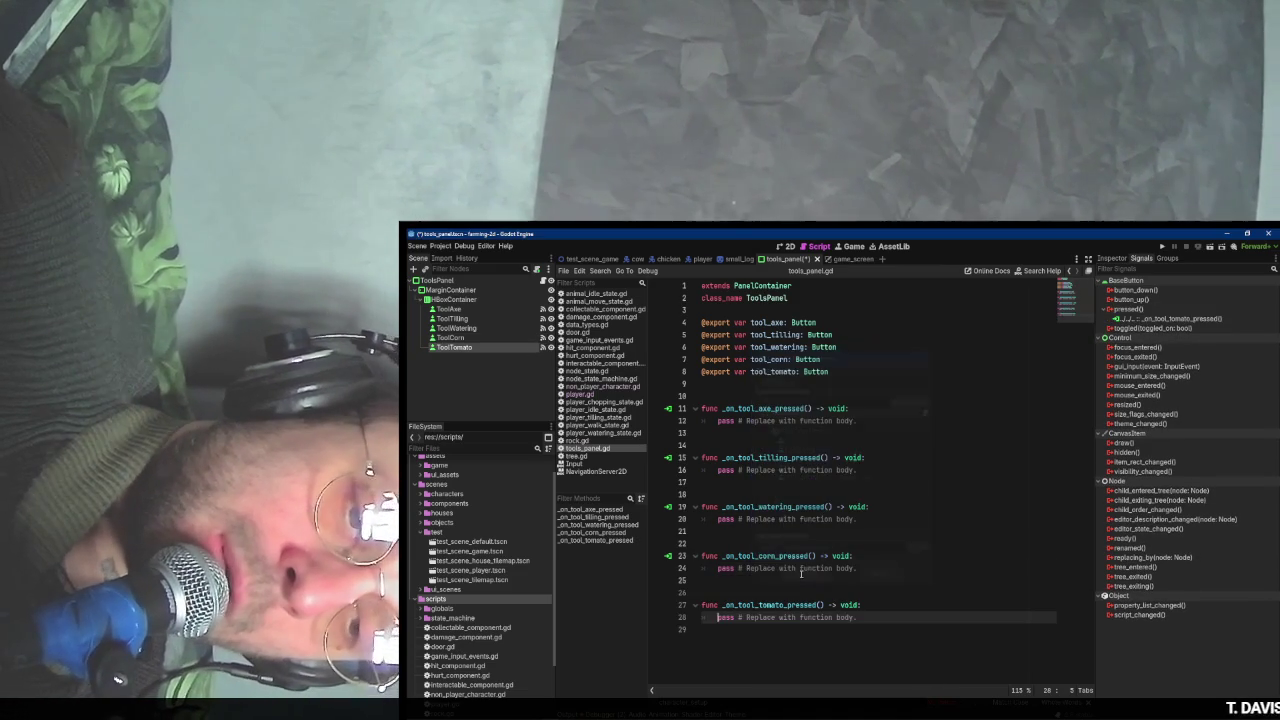
mouse_move(873, 628)
mouse_down()
mouse_move(722, 404)
mouse_move(865, 625)
mouse_move(700, 405)
mouse_move(865, 625)
mouse_move(665, 390)
mouse_move(865, 625)
mouse_move(700, 410)
mouse_move(865, 625)
mouse_move(866, 608)
mouse_up()
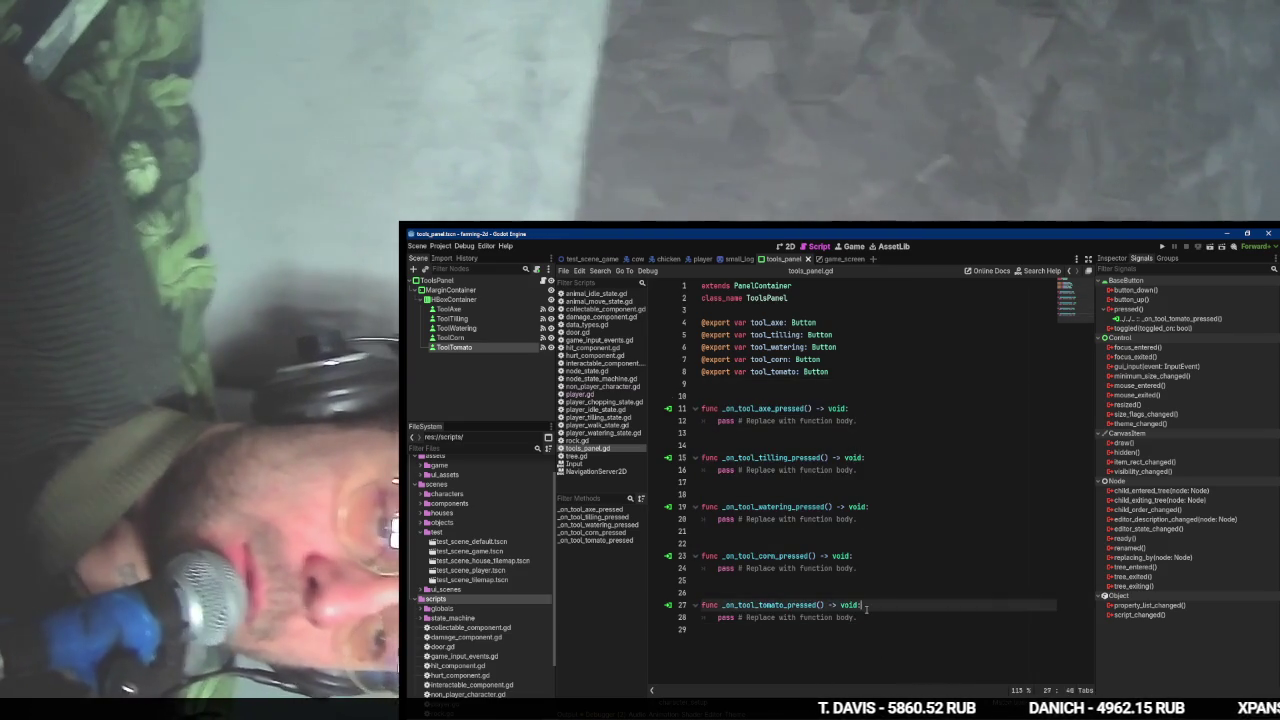
click(837, 408)
key(alt+Tab)
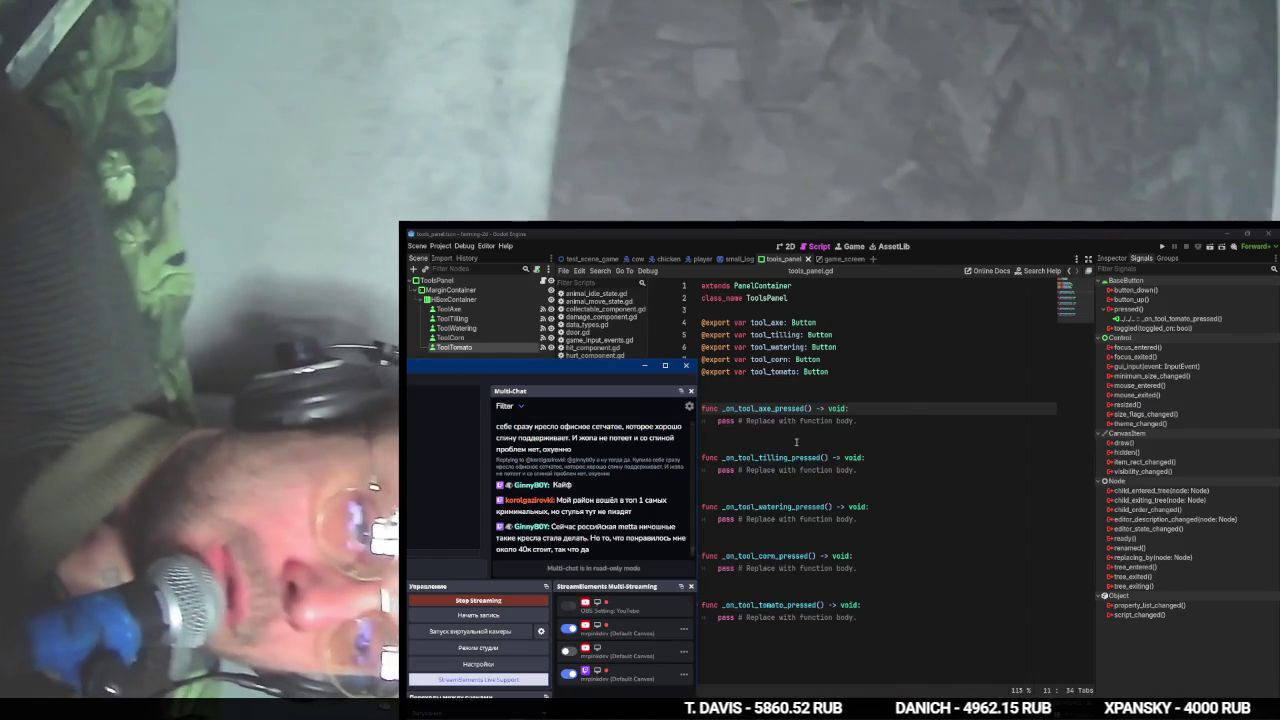
key(alt+Tab)
drag(520, 365, 1094, 336)
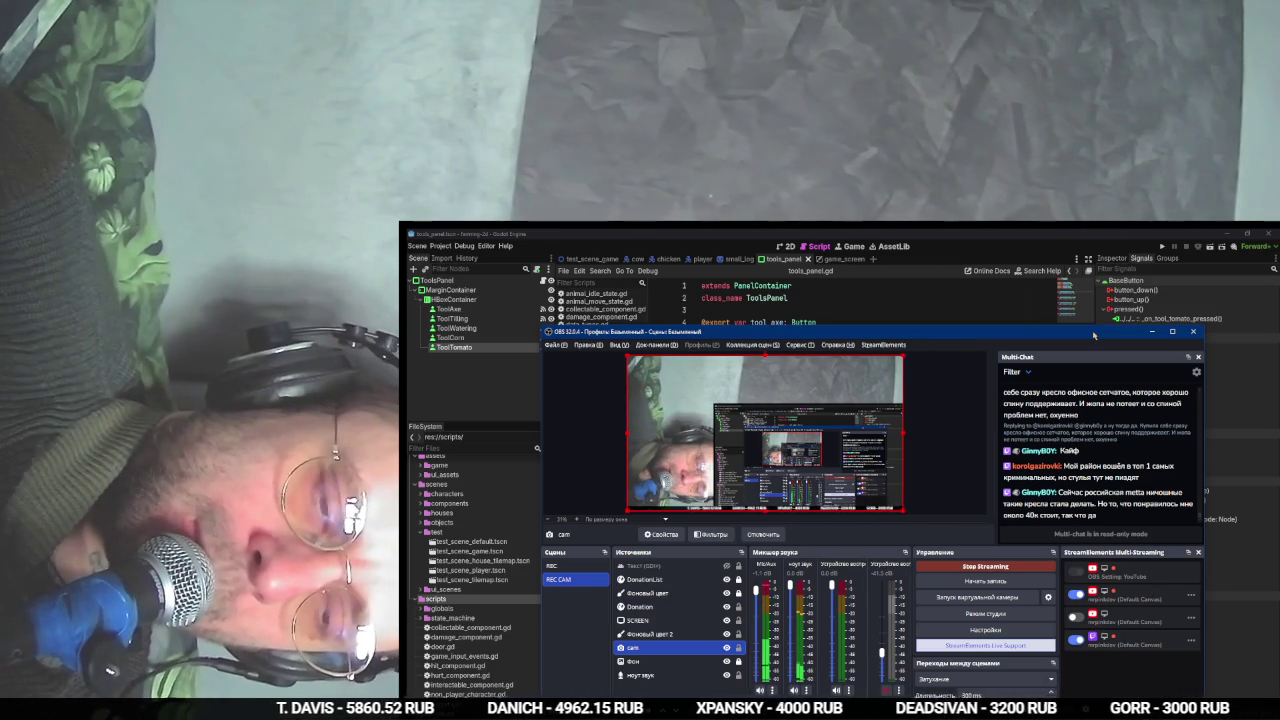
drag(1094, 335, 1092, 395)
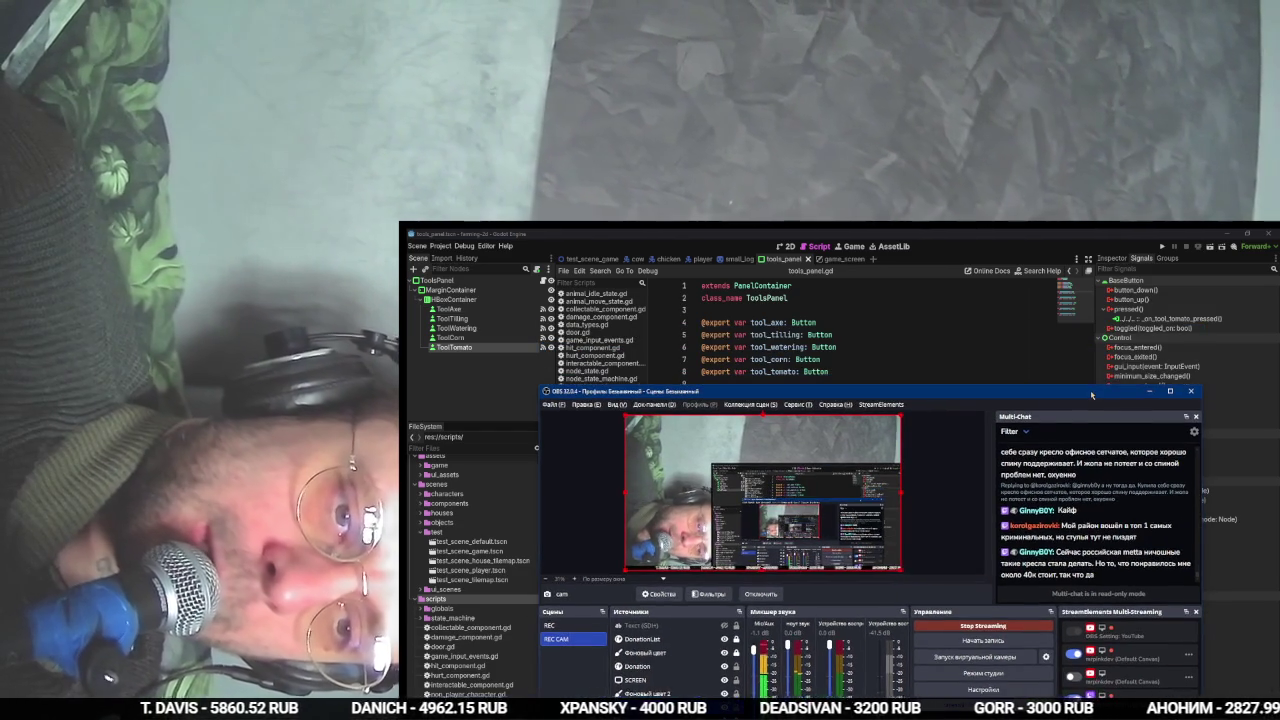
click(1149, 391)
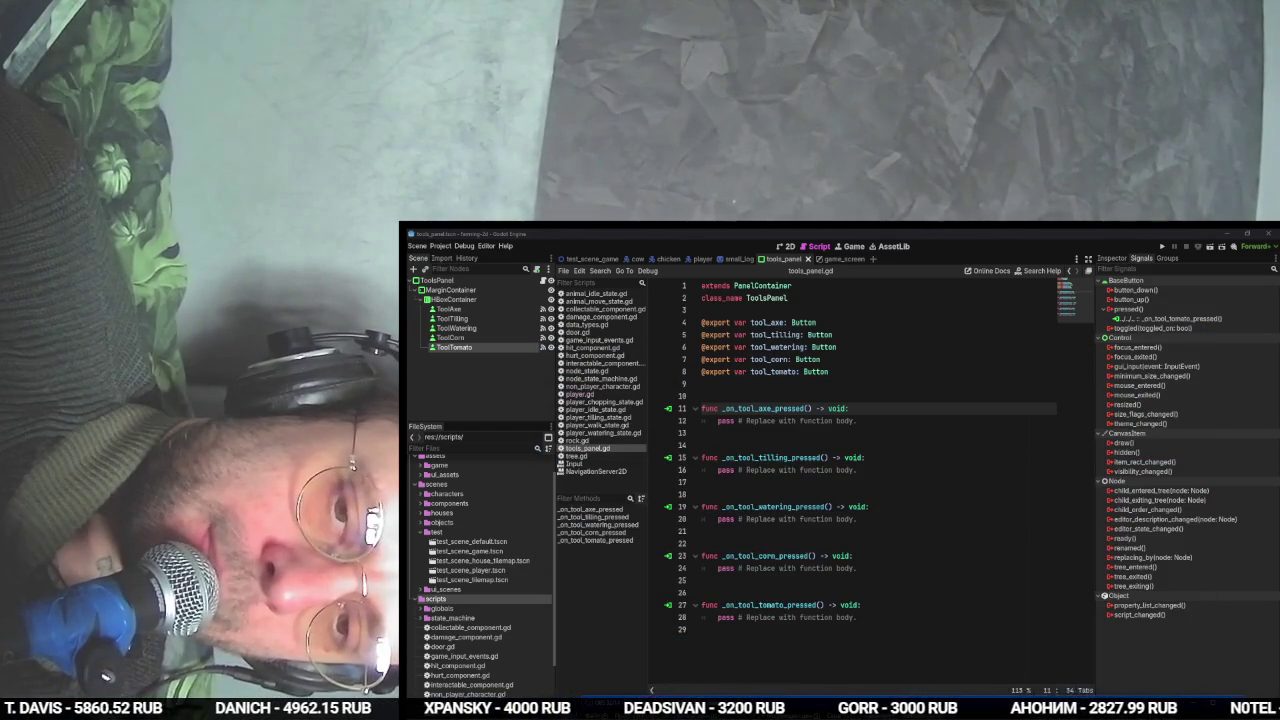
- Switch from the tools_panel.gd script editor to the YouTube tutorial in Chrome
click(841, 457)
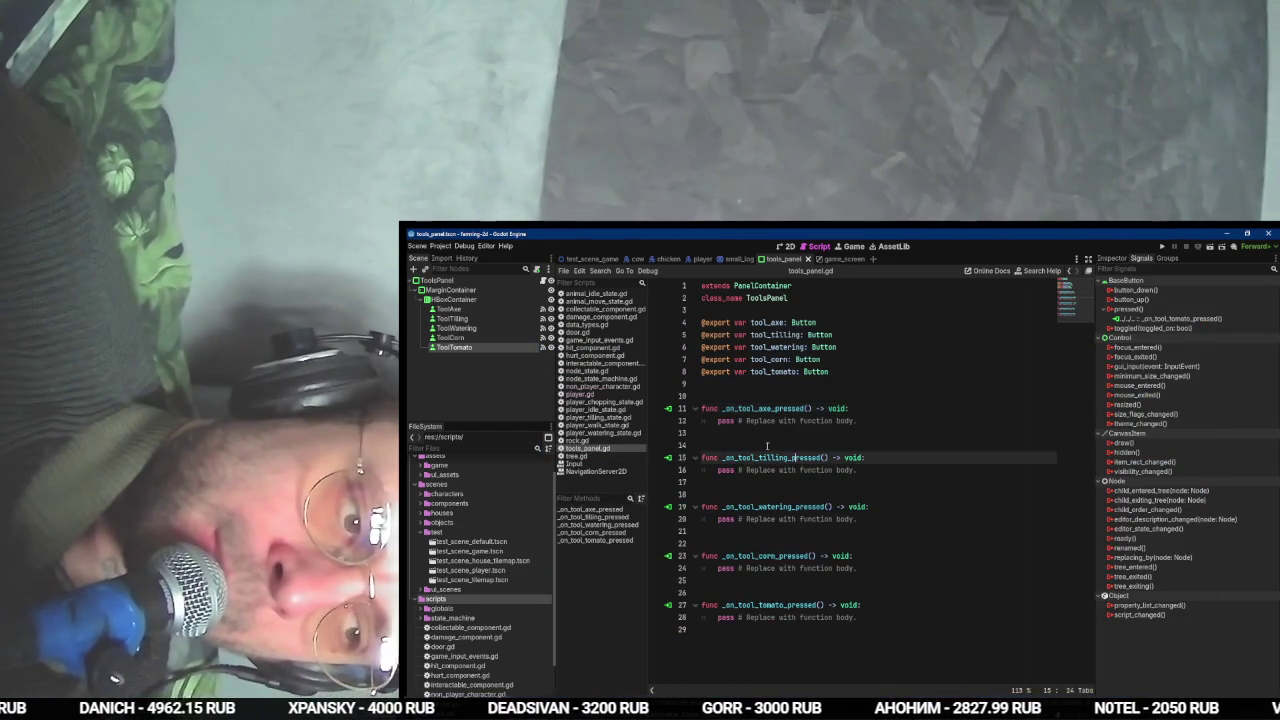
key(alt+Tab)
click(854, 432)
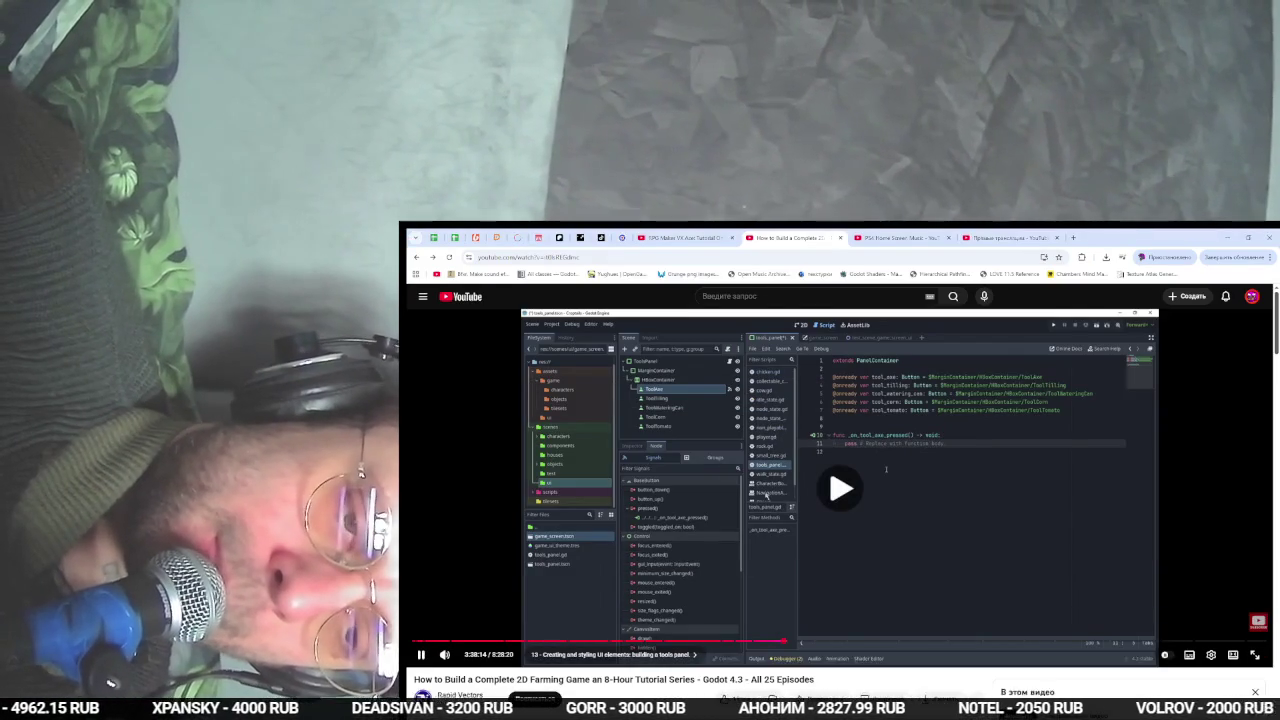